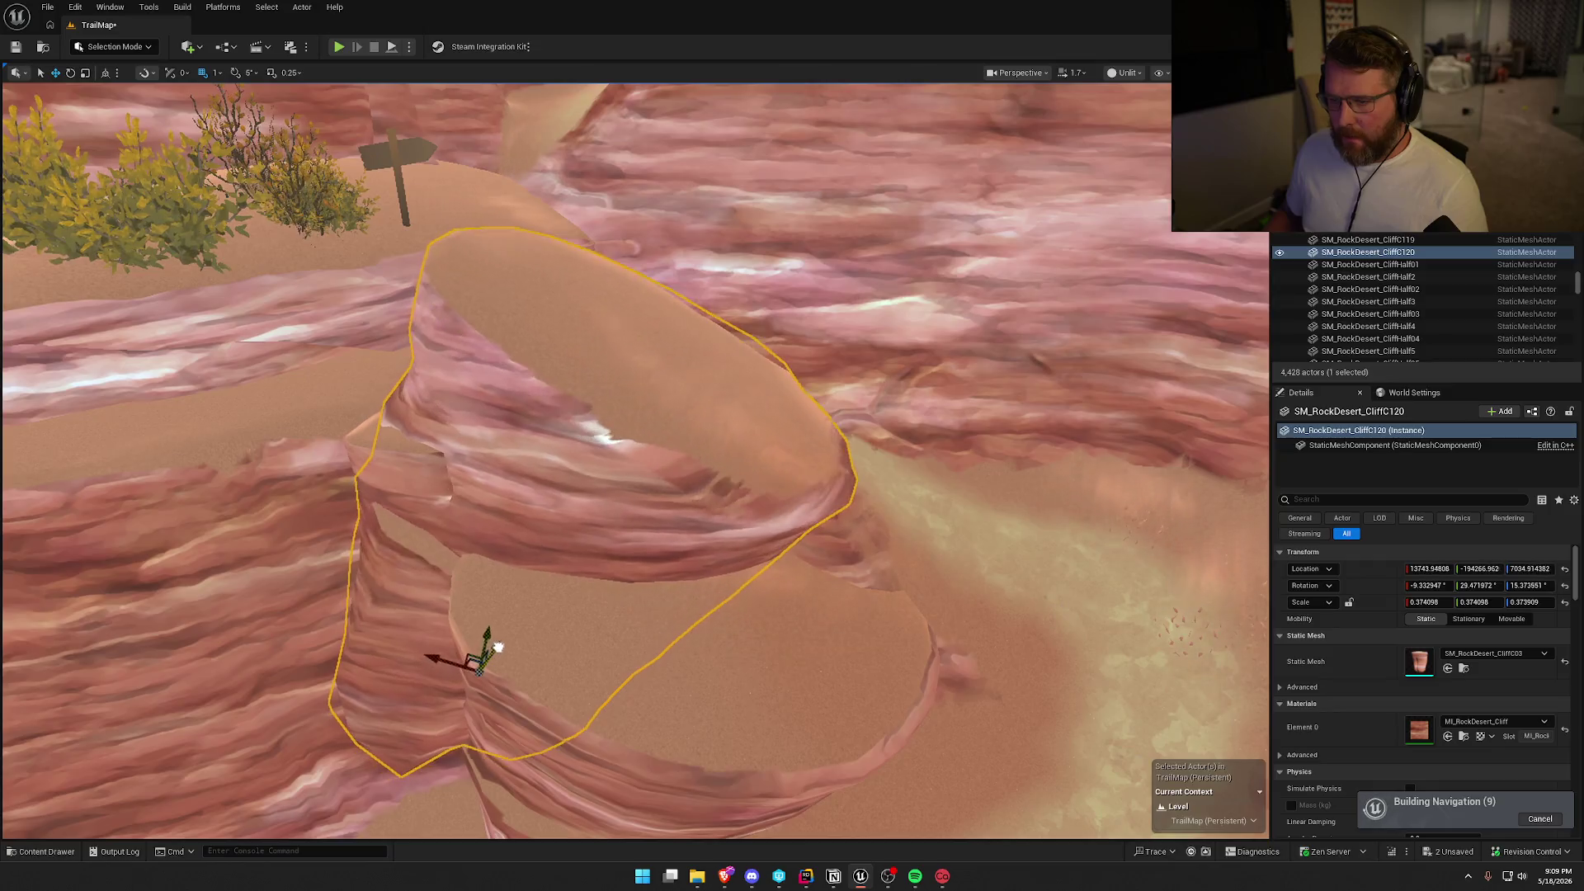
Nudge cliff rock SM_RockDesert_CliffC120 beside the canyon trail, reframe it, and enter Landscape mode.
left_click_drag(524, 638, 632, 627)
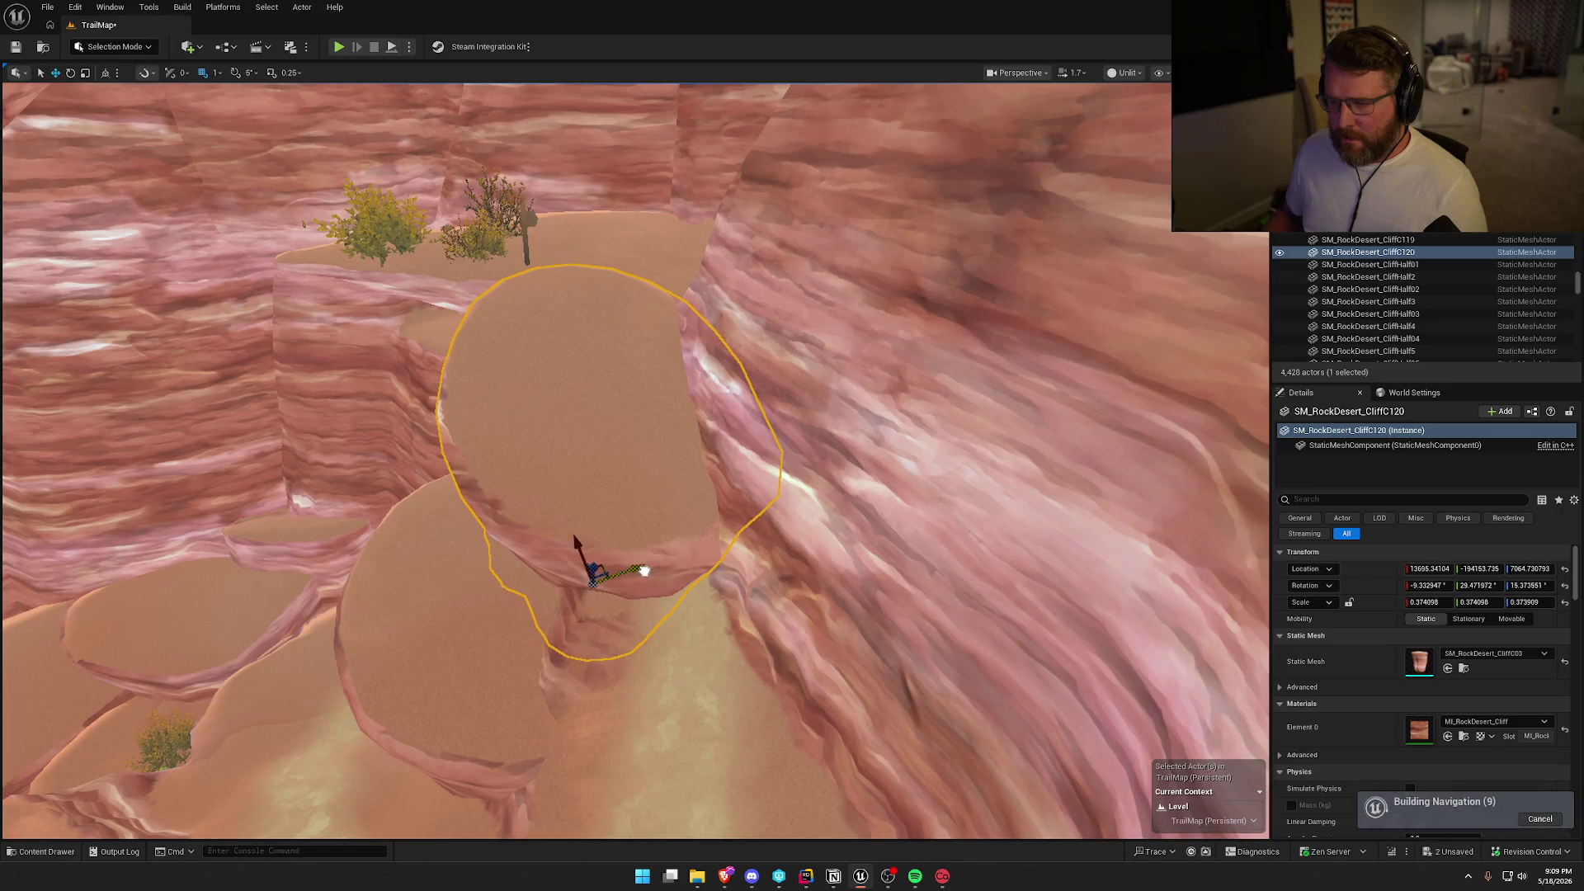
left_click_drag(612, 564, 657, 594)
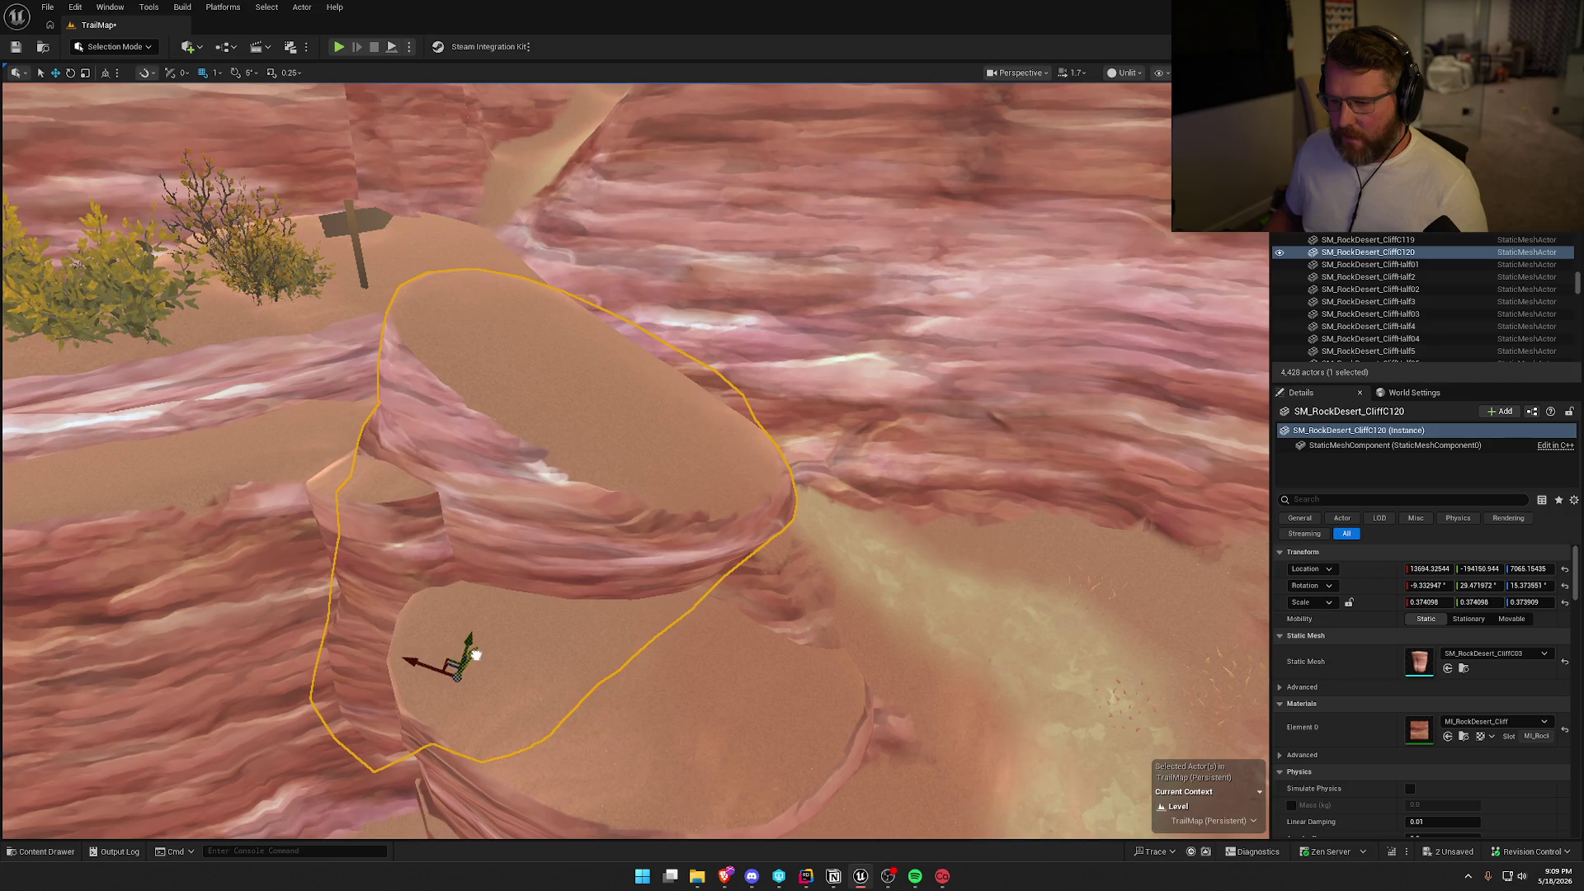
left_click_drag(476, 655, 476, 664)
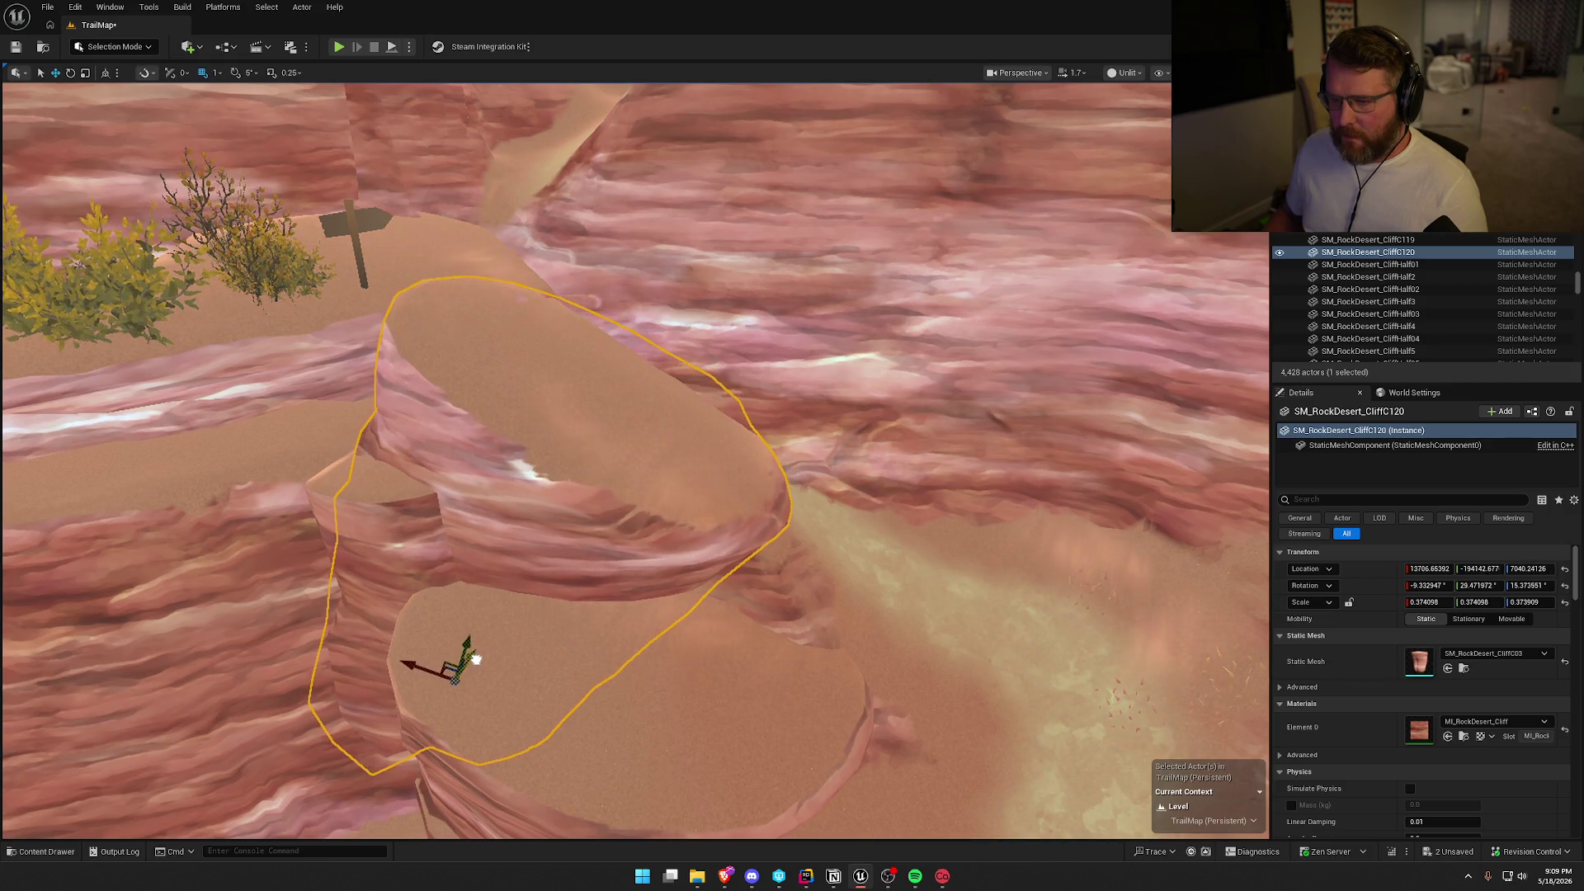
left_click_drag(560, 516, 574, 500)
key("f")
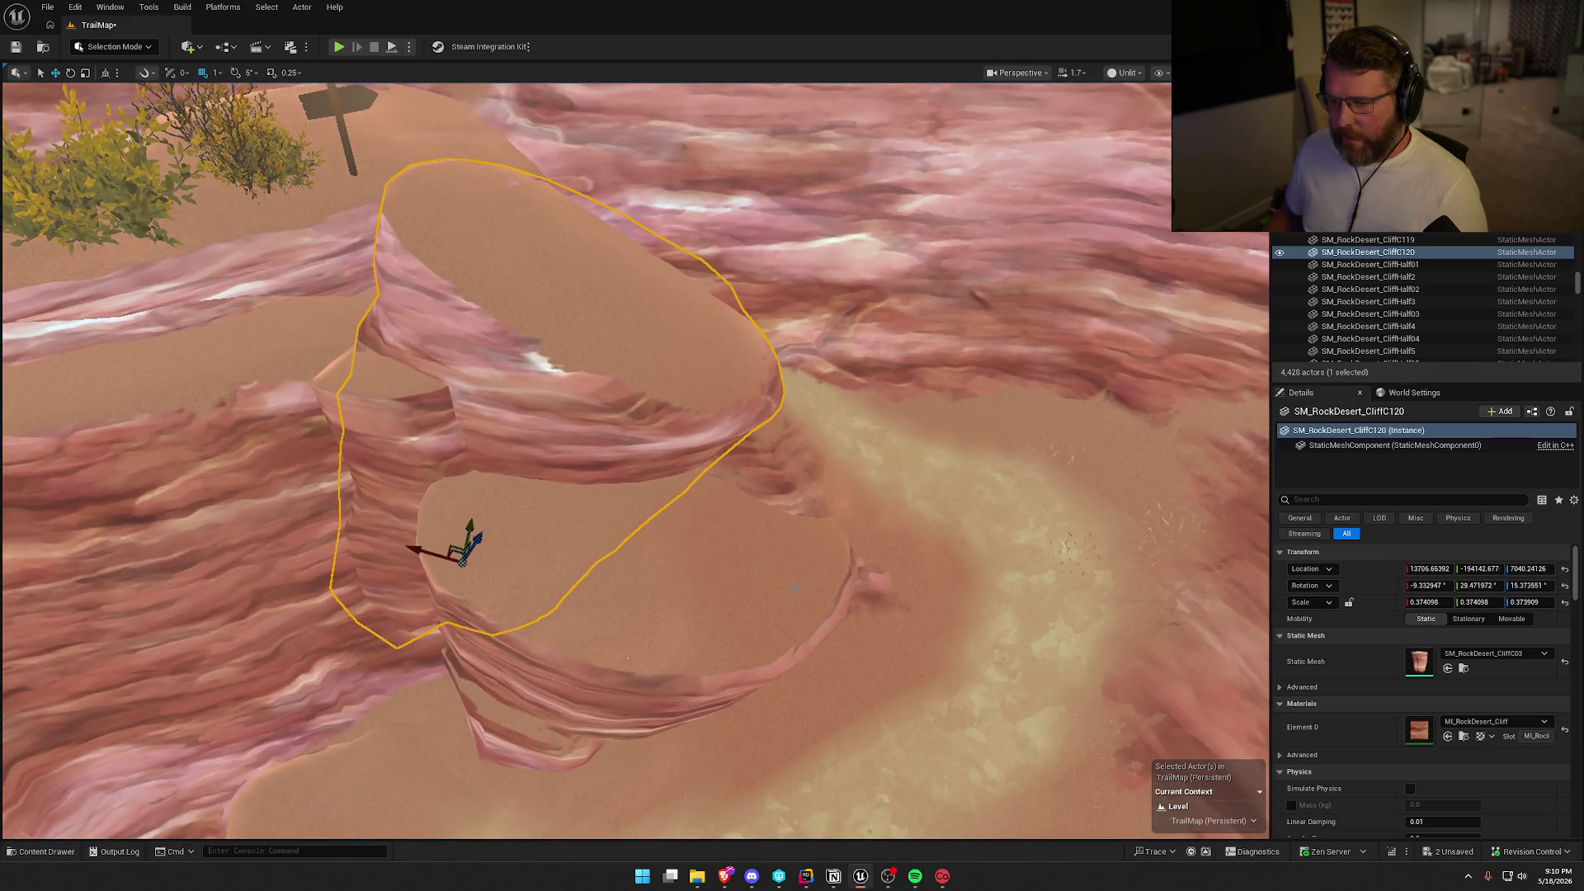
left_click(123, 47)
left_click(133, 81)
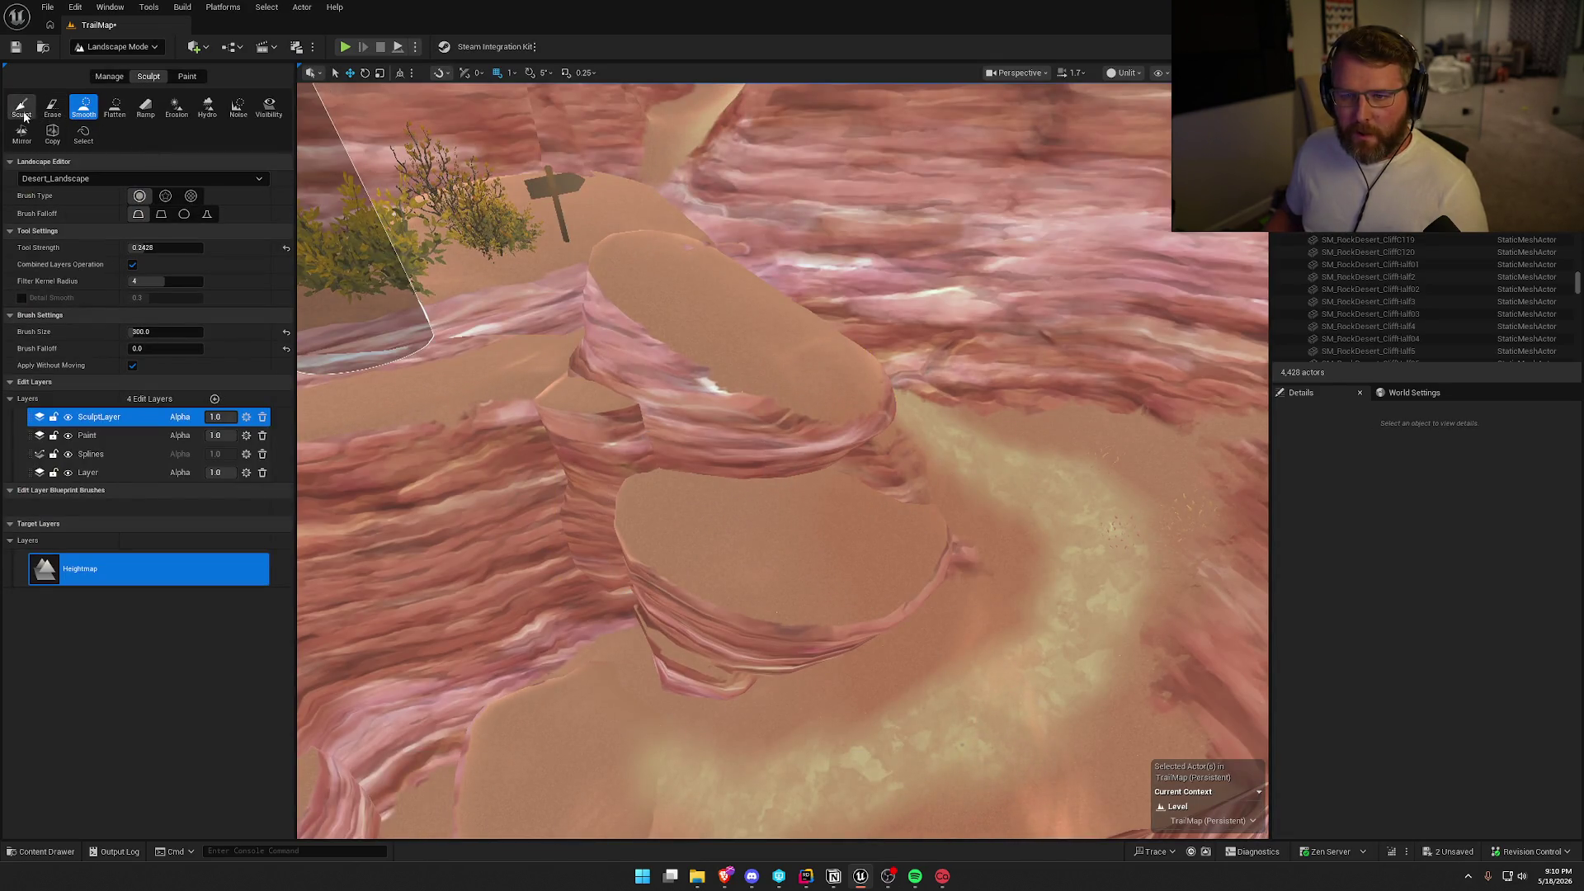
Use the Sculpt Flatten brush to level the rock beside the arch into a plateau.
left_click(22, 108)
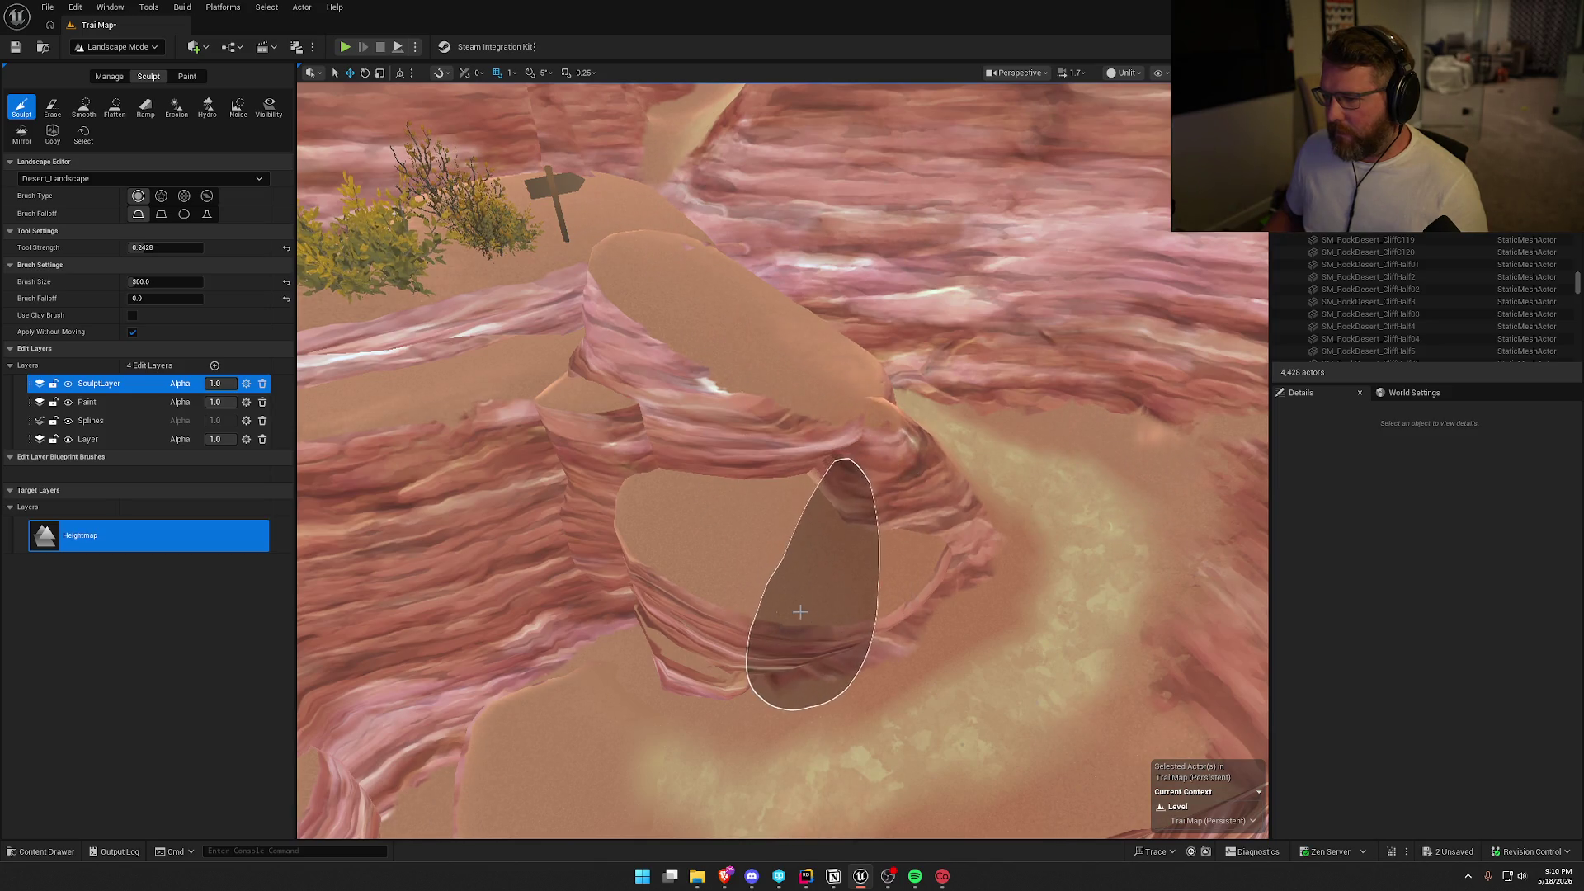
left_click(114, 107)
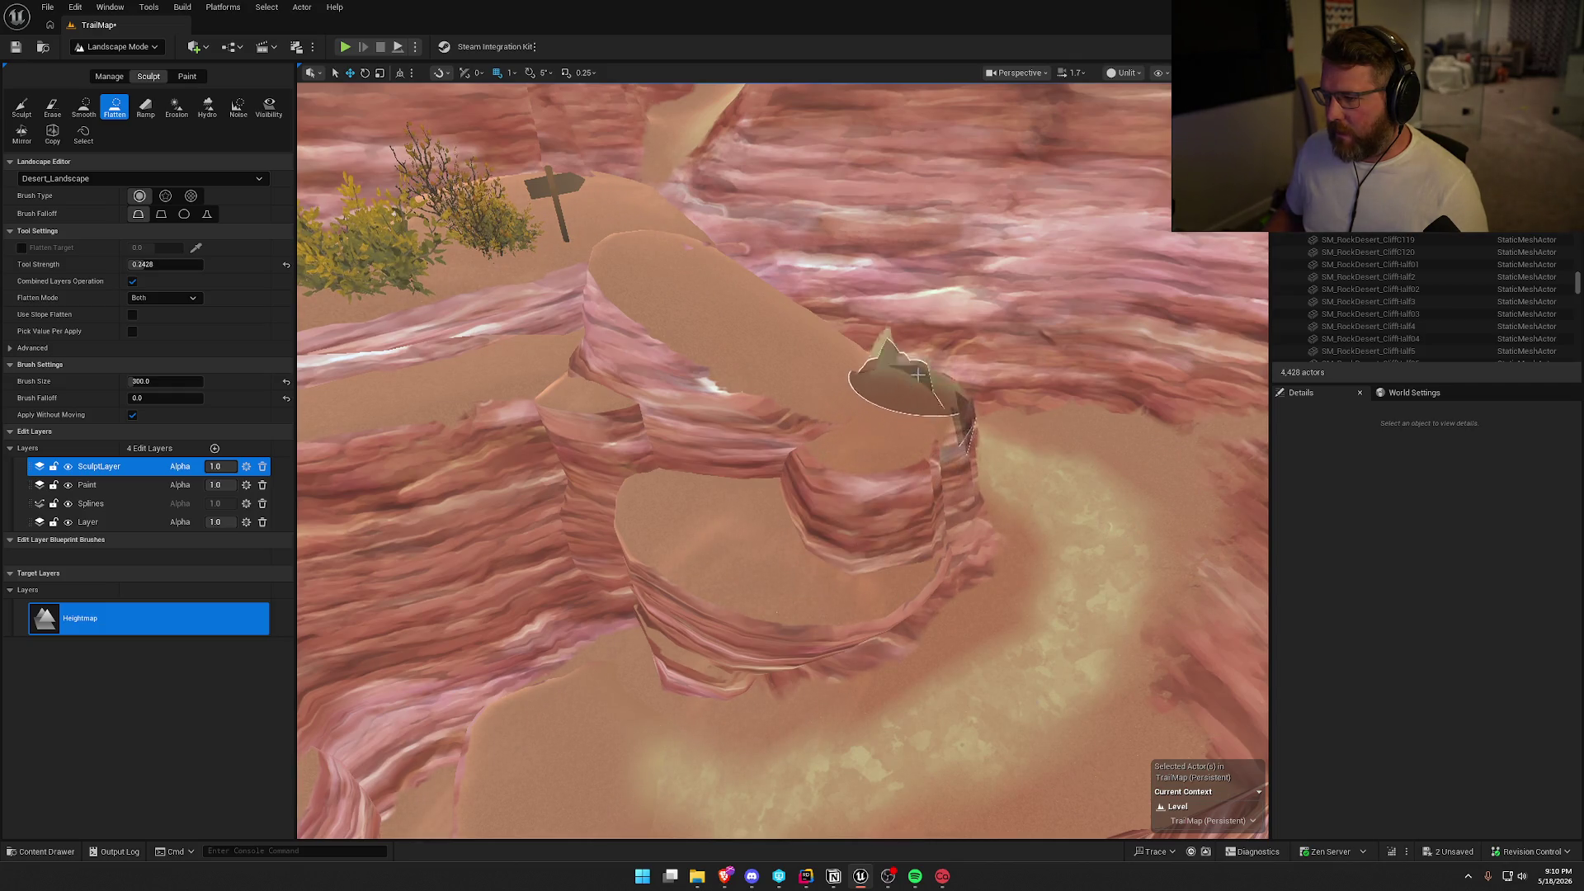
mouse_move(918, 373)
left_mouse_down()
mouse_move(982, 412)
mouse_move(1026, 413)
mouse_move(891, 462)
mouse_move(806, 457)
left_mouse_up()
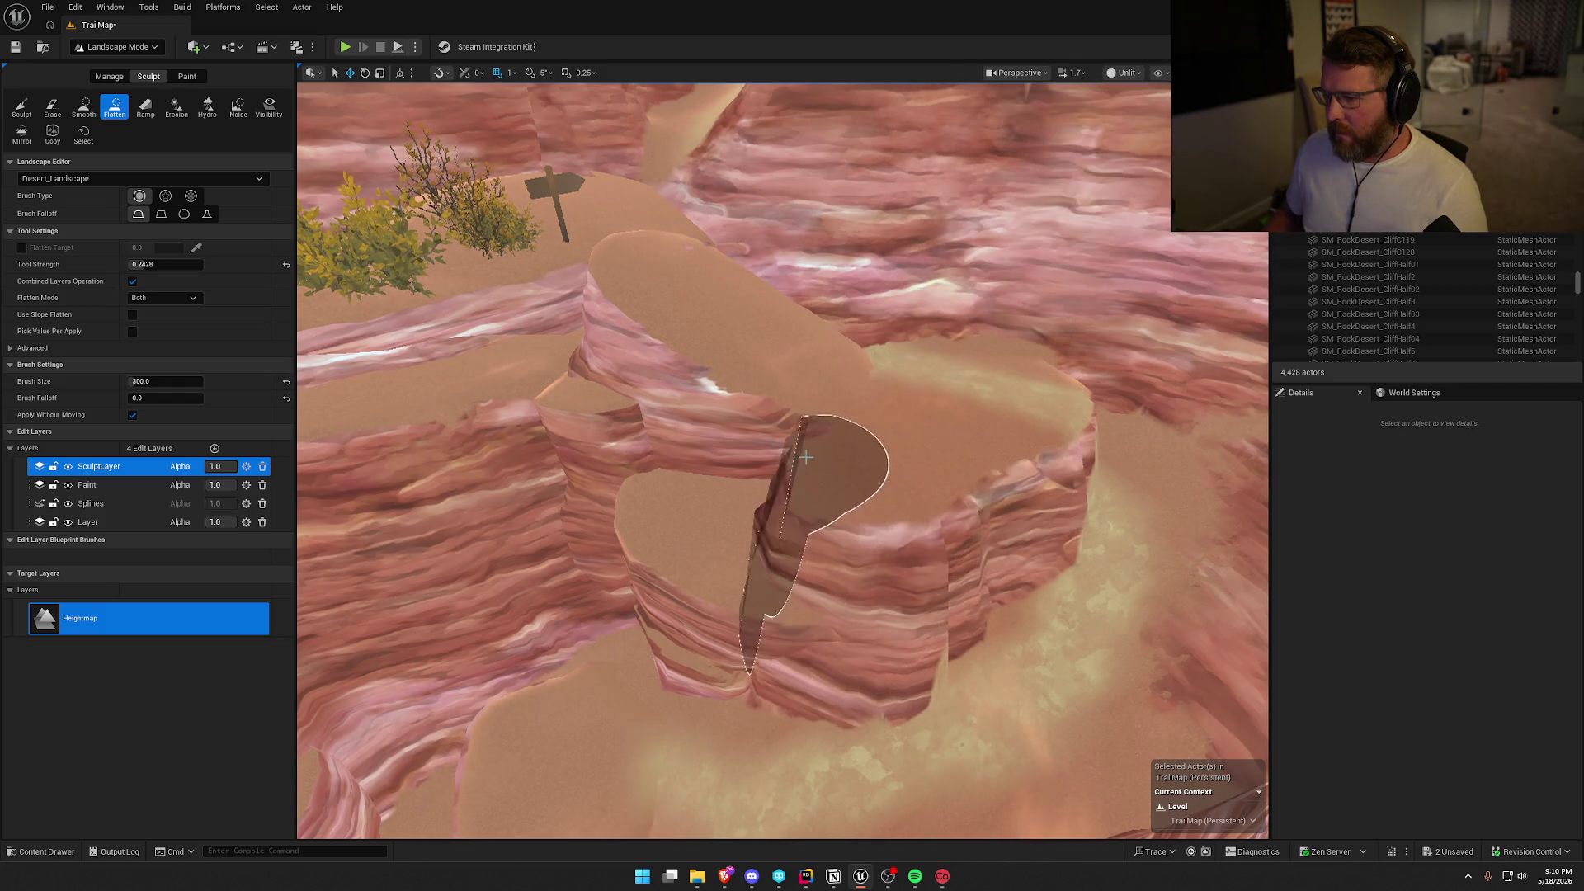
scroll(806, 456, "up", 5)
left_click(97, 107)
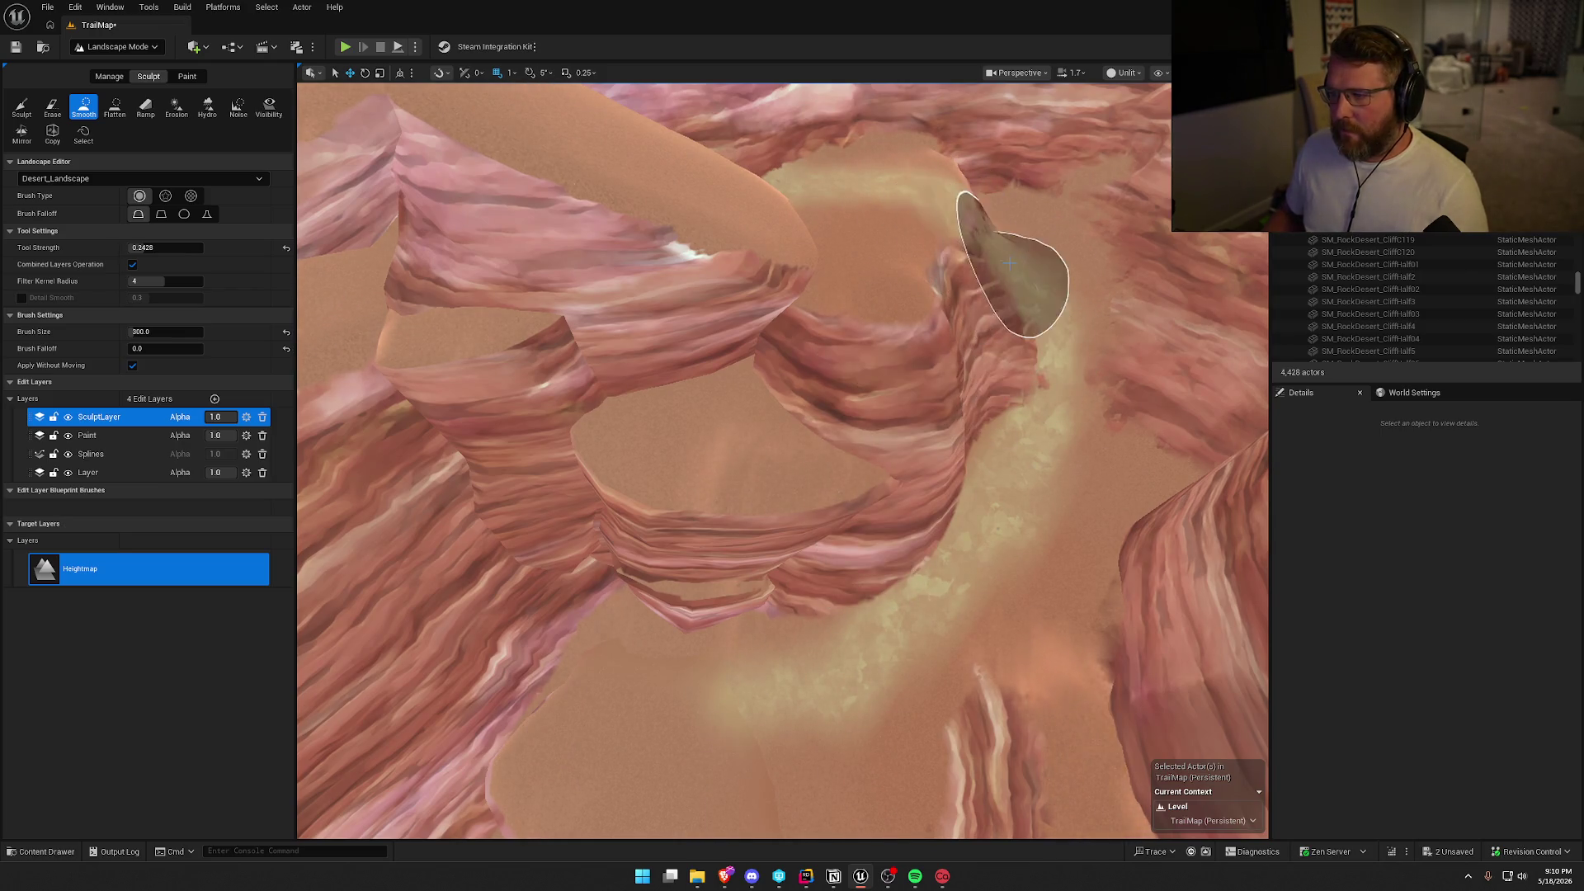
Smooth the jagged canyon ridge terrain beside the desert trail.
scroll(998, 264, "up", 5)
scroll(752, 545, "down", 10)
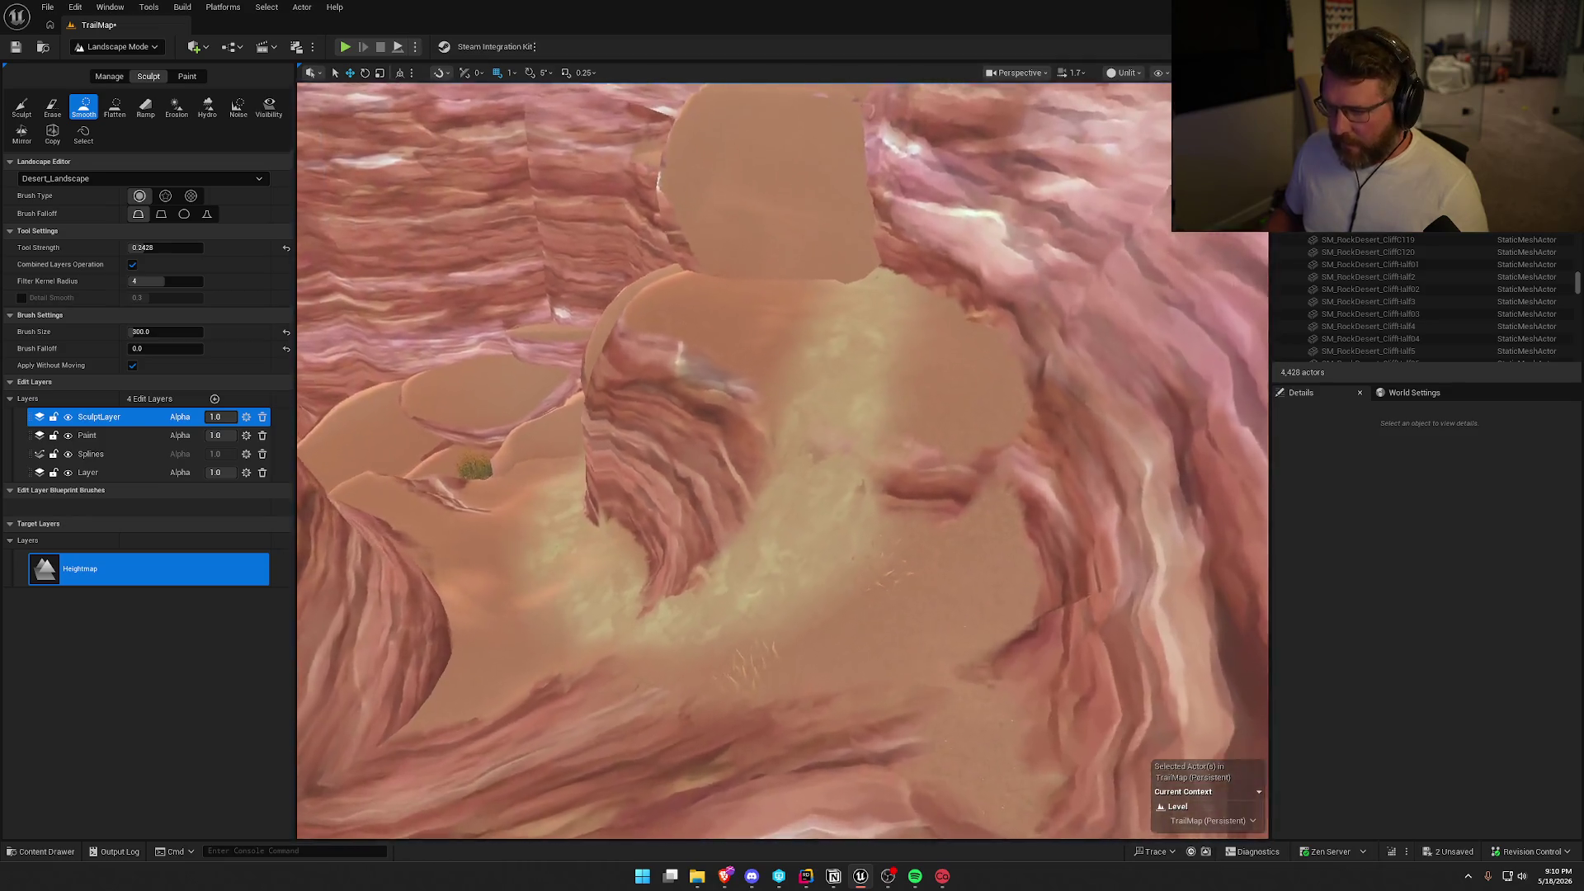
scroll(757, 348, "up", 5)
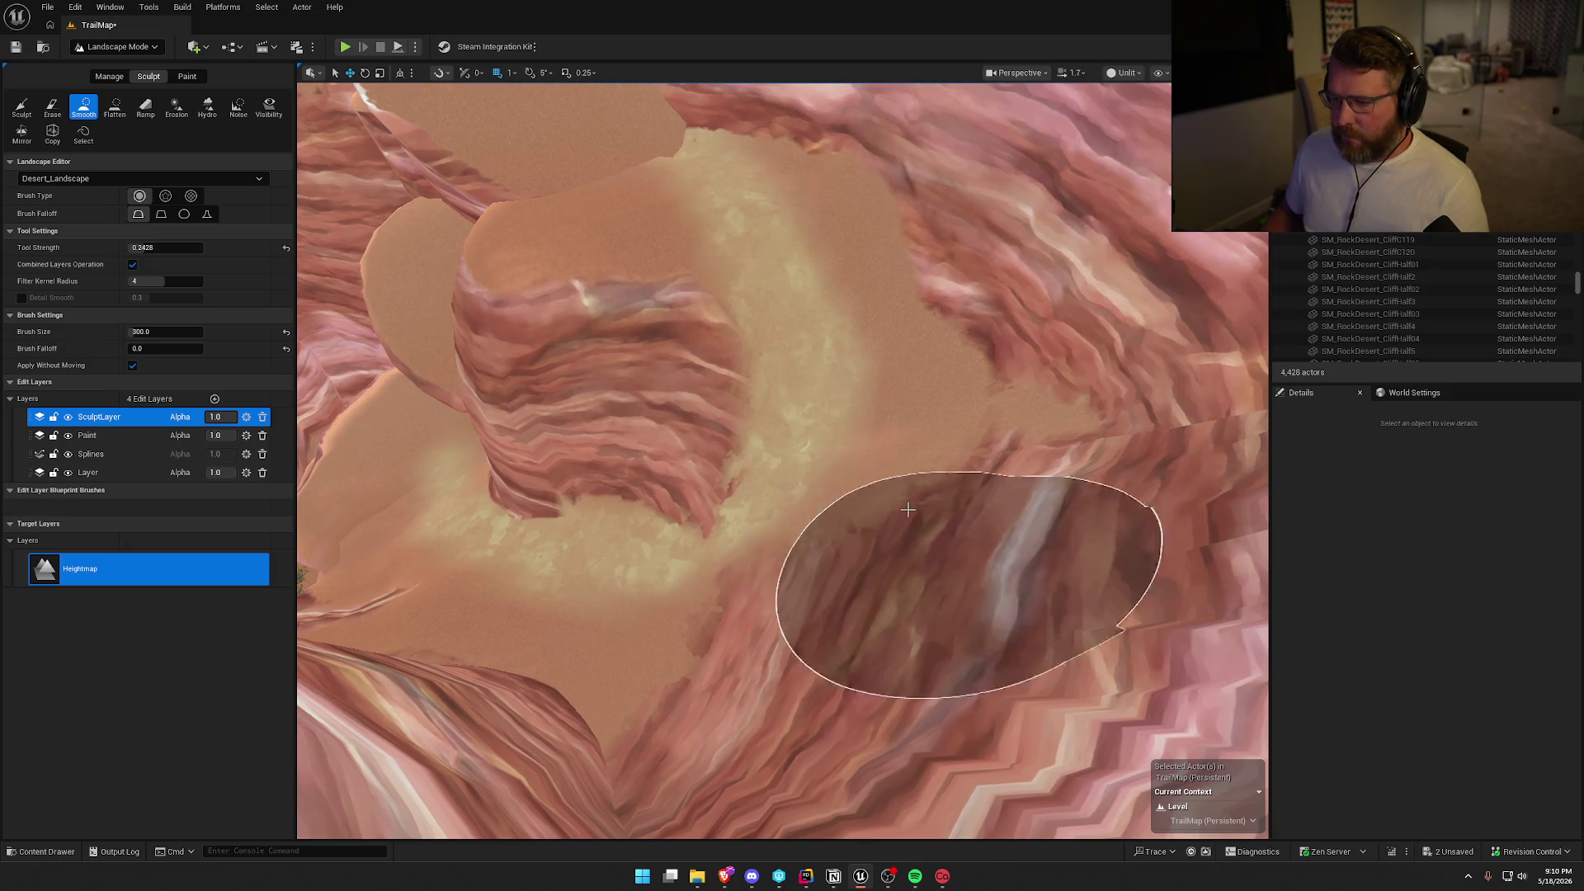
scroll(1025, 389, "up", 3)
scroll(657, 360, "down", 5)
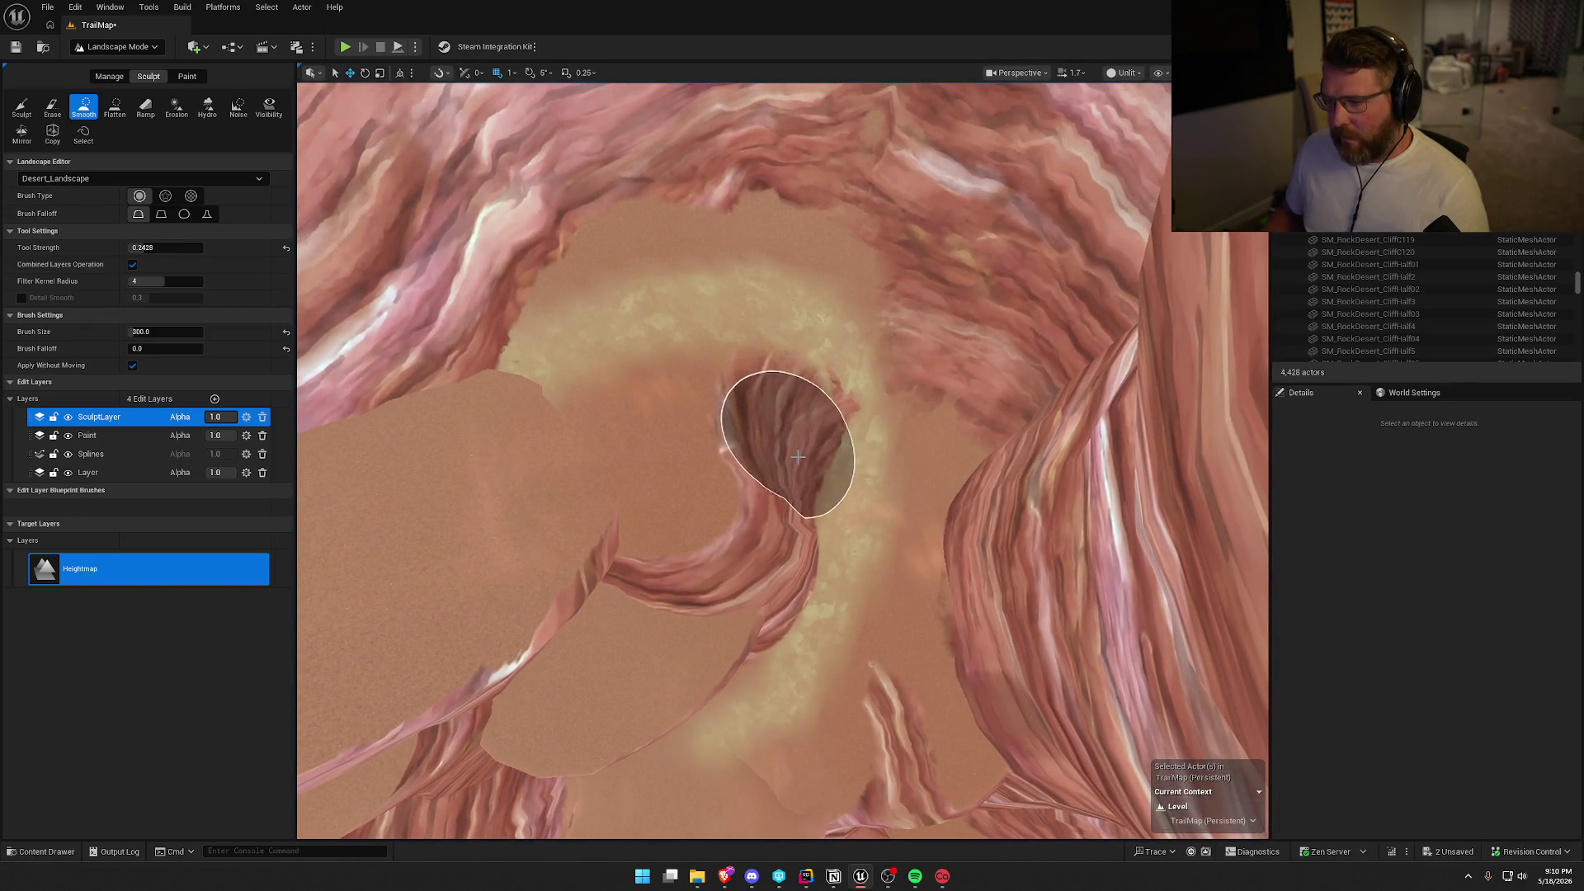
mouse_move(828, 430)
left_mouse_down()
mouse_move(707, 459)
mouse_move(749, 396)
mouse_move(749, 495)
mouse_move(690, 592)
mouse_move(807, 573)
mouse_move(782, 606)
mouse_move(805, 503)
mouse_move(737, 372)
mouse_move(841, 437)
mouse_move(948, 399)
mouse_move(926, 424)
mouse_move(910, 352)
left_mouse_up()
scroll(910, 352, "down", 5)
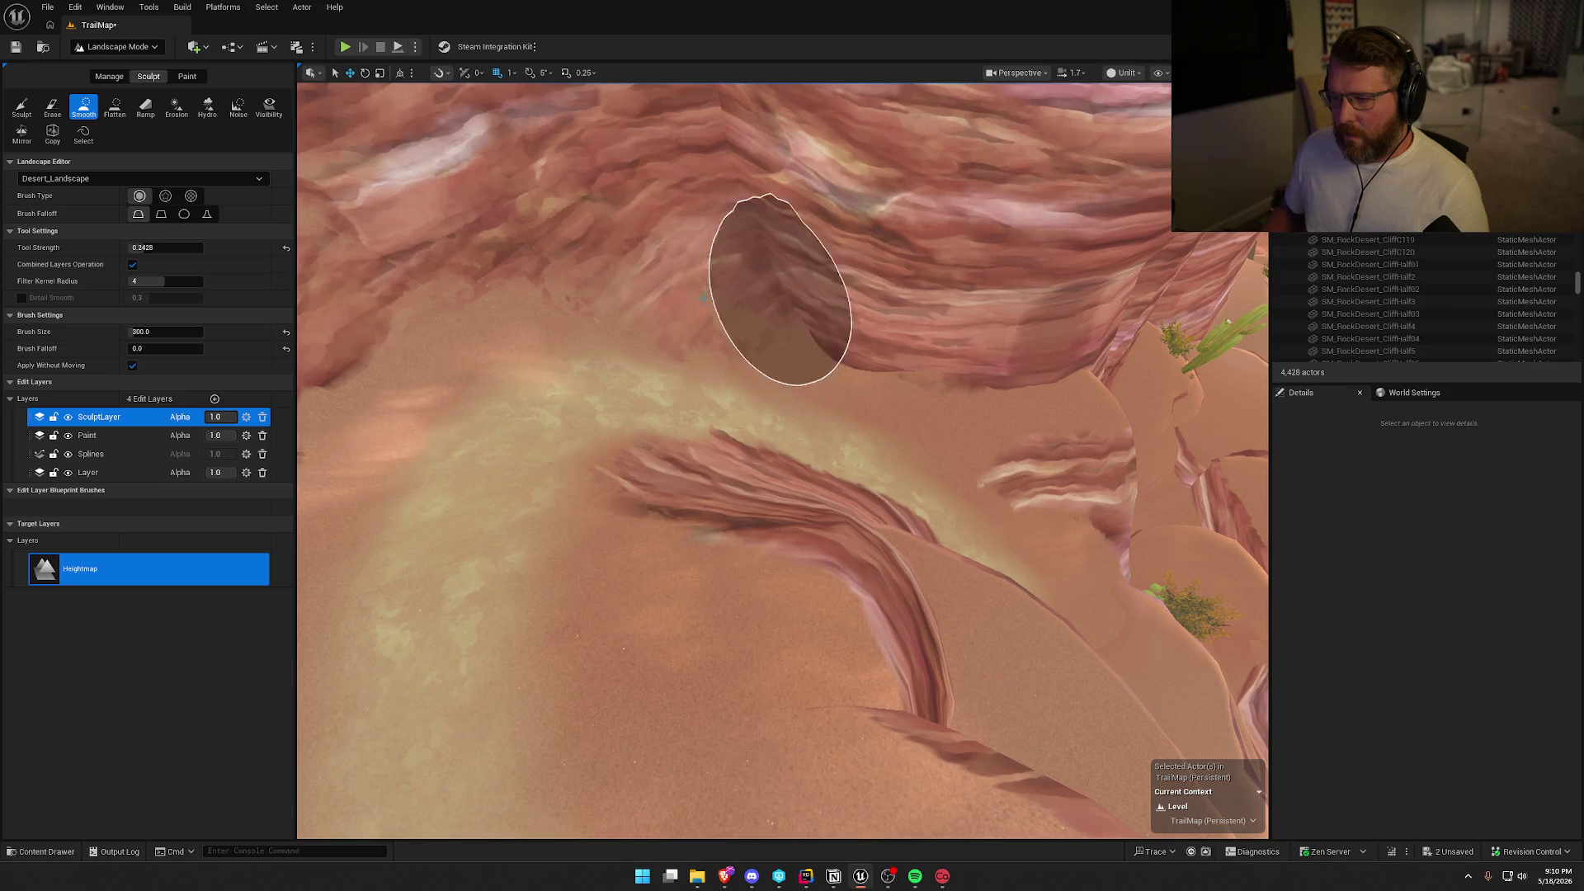
Fly over the canyon plateaus and sand slope to check the smoothed slopes.
left_click_drag(780, 288, 751, 319)
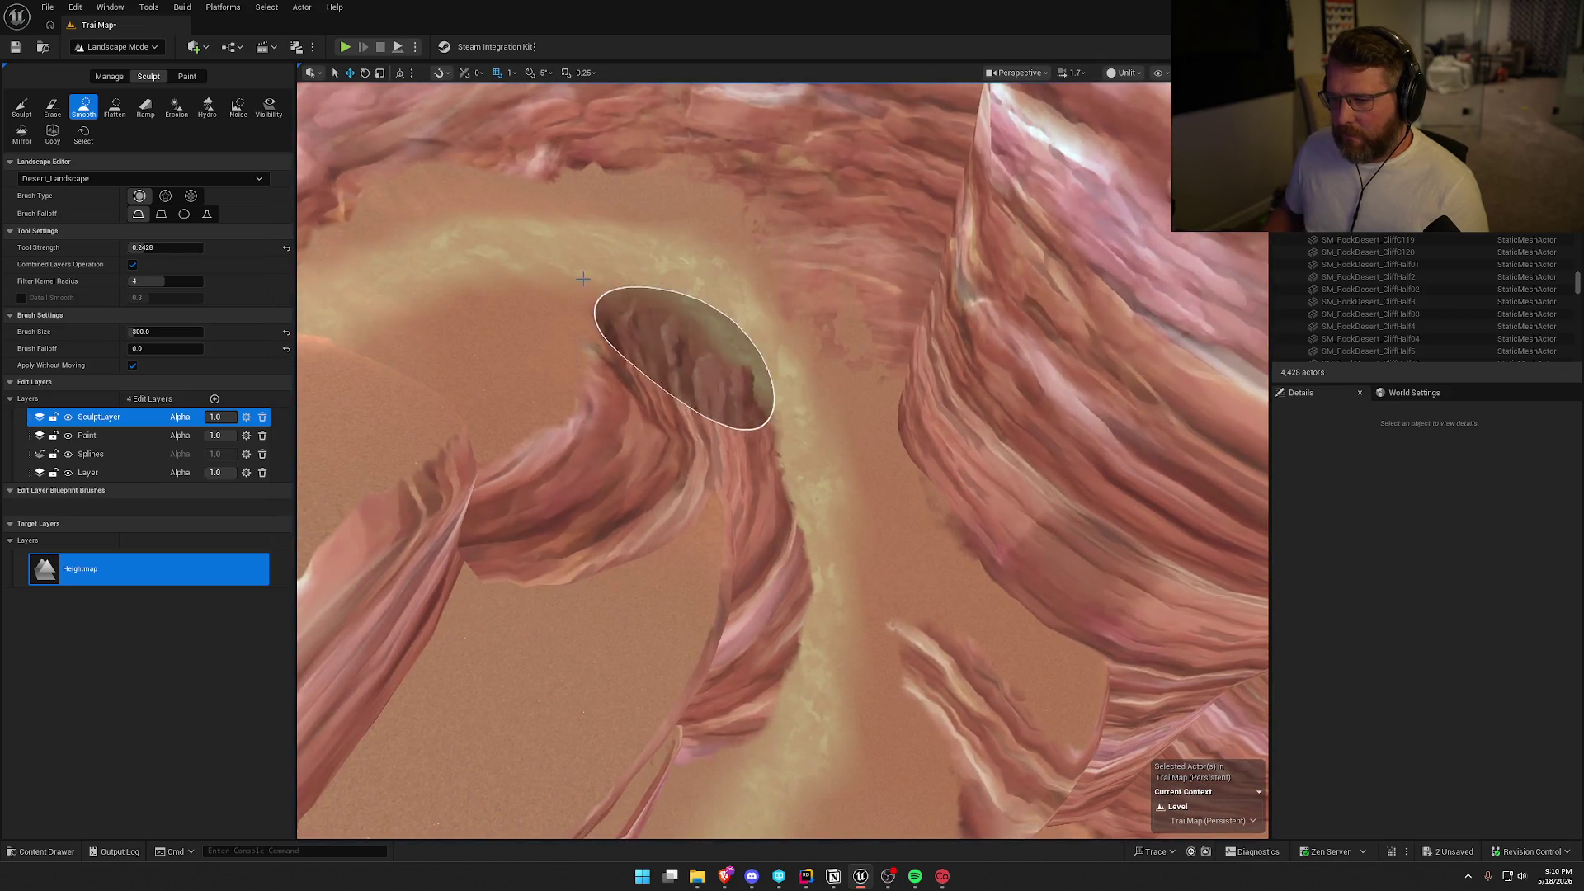
mouse_move(541, 484)
left_mouse_down()
mouse_move(516, 505)
mouse_move(646, 424)
left_mouse_up()
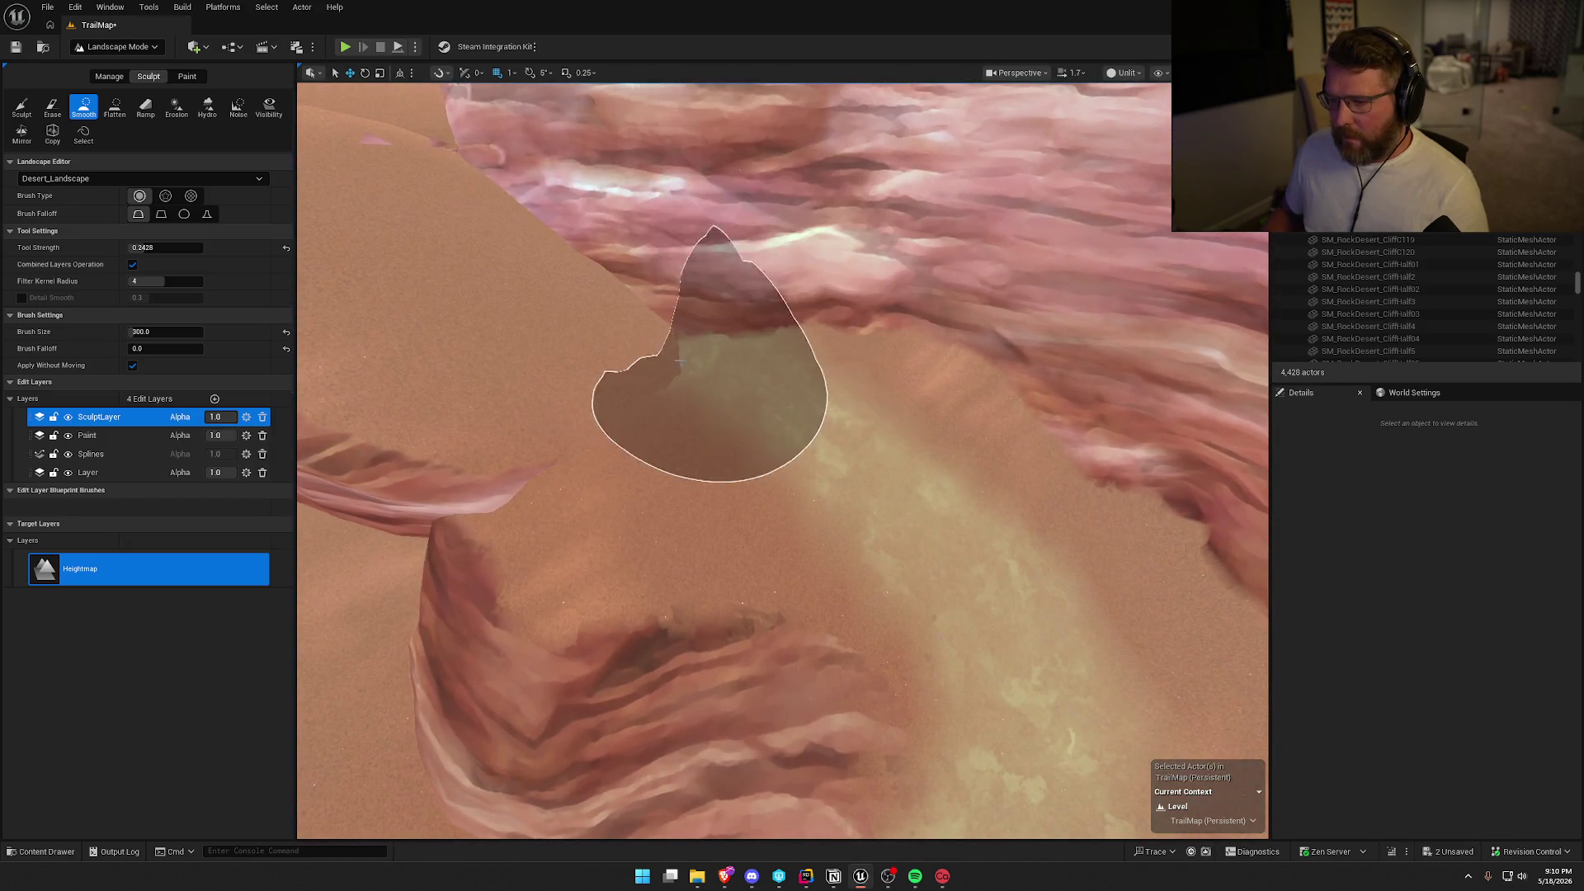
mouse_move(636, 407)
left_mouse_down()
mouse_move(619, 387)
mouse_move(912, 608)
mouse_move(841, 402)
left_mouse_up()
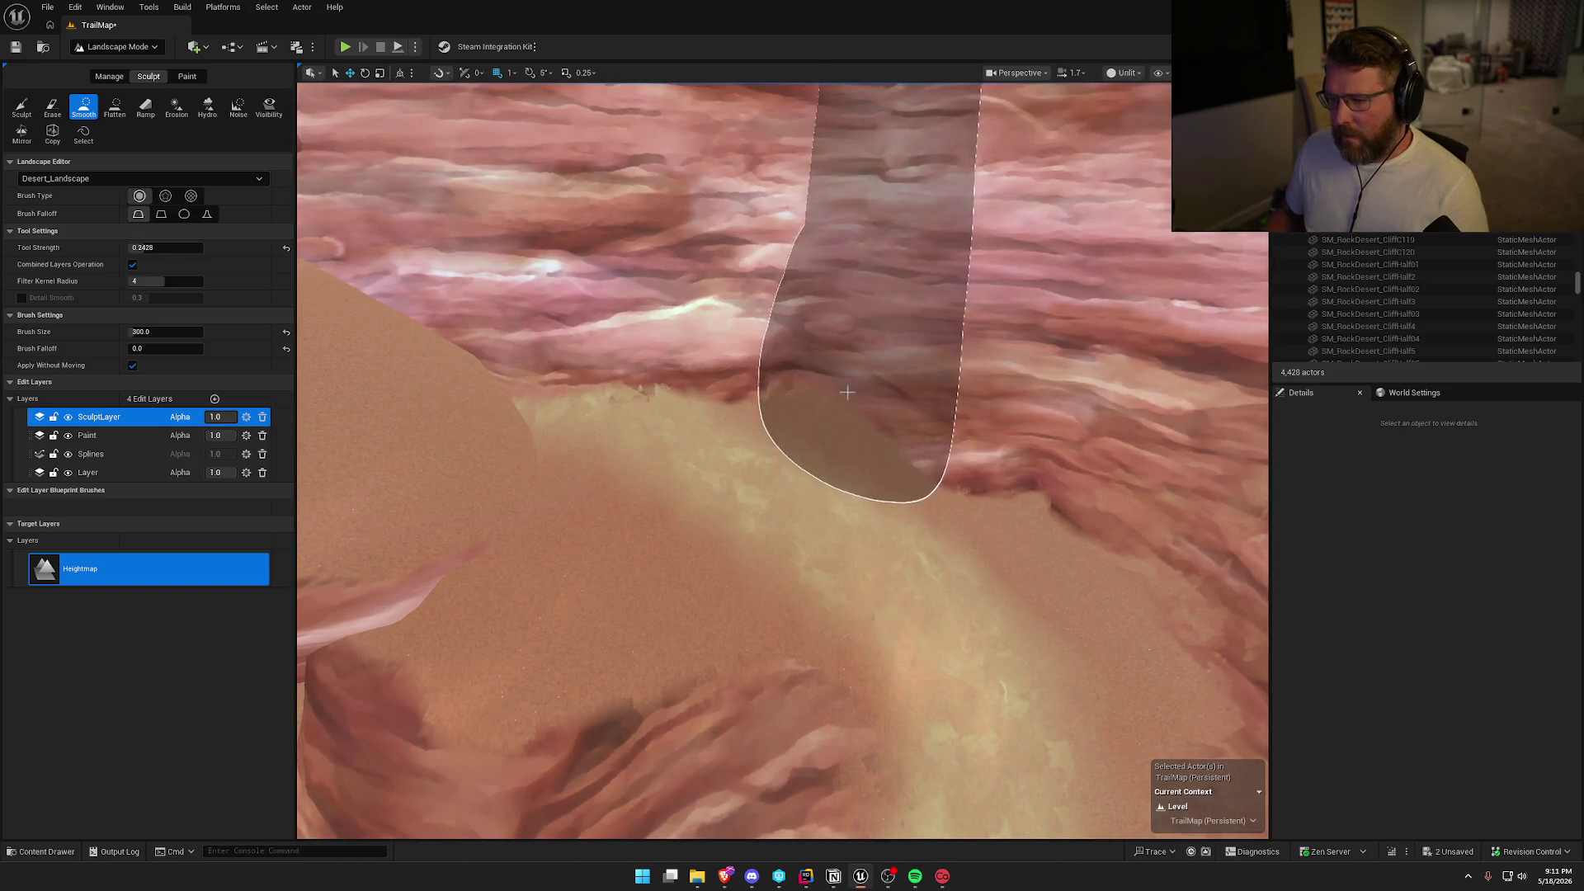
left_click_drag(947, 473, 907, 429)
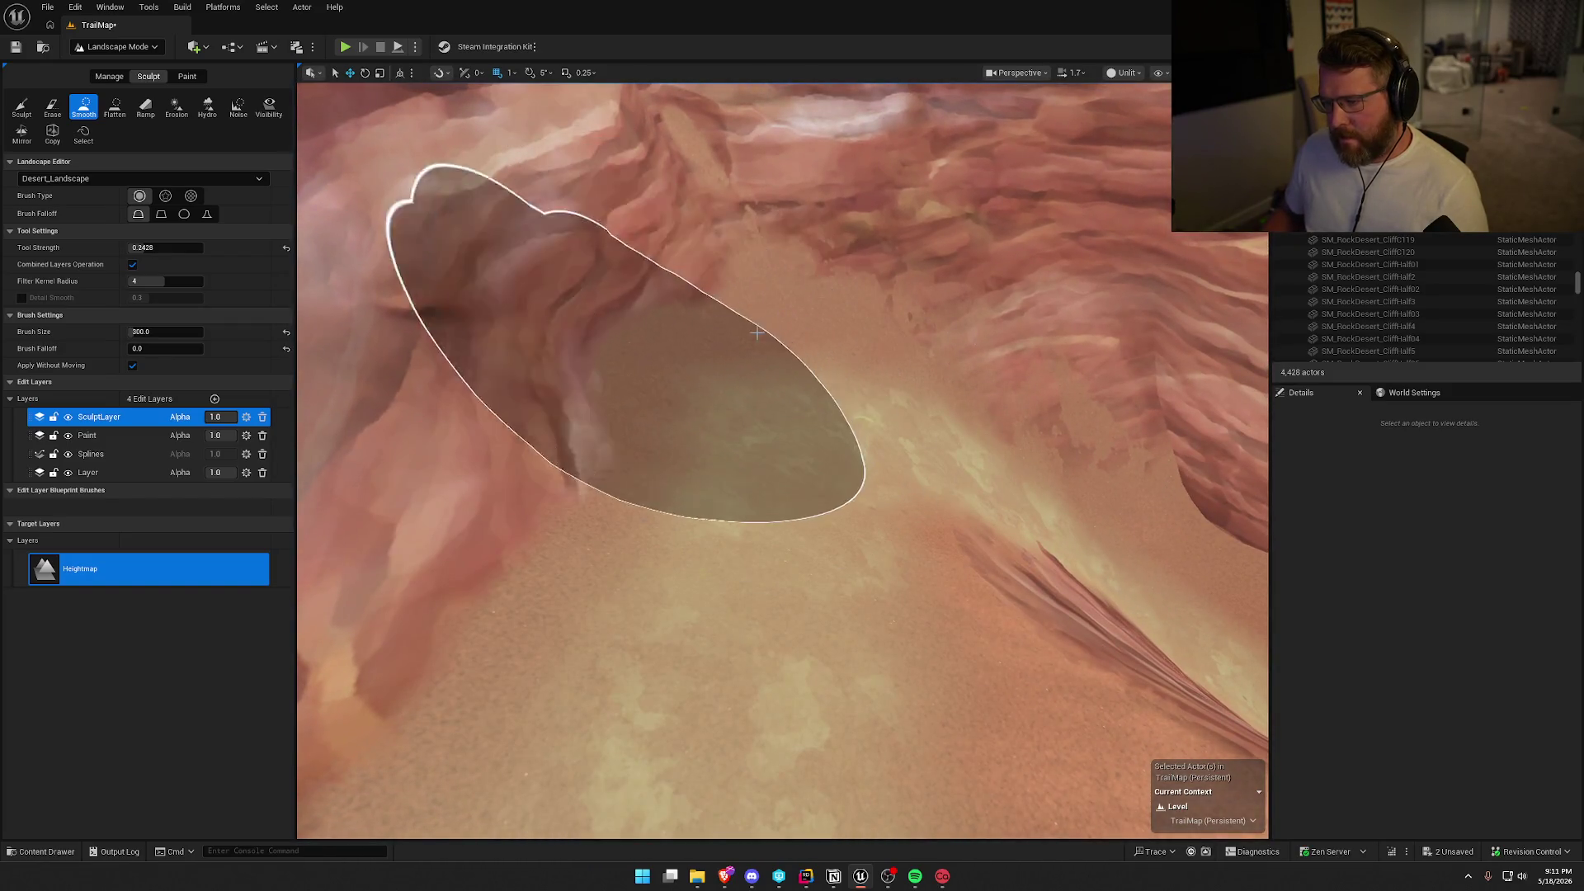
mouse_move(775, 288)
left_mouse_down()
mouse_move(566, 424)
mouse_move(726, 230)
mouse_move(1043, 230)
mouse_move(990, 248)
mouse_move(1023, 239)
mouse_move(1007, 223)
mouse_move(952, 268)
mouse_move(799, 439)
mouse_move(873, 459)
mouse_move(807, 326)
left_mouse_up()
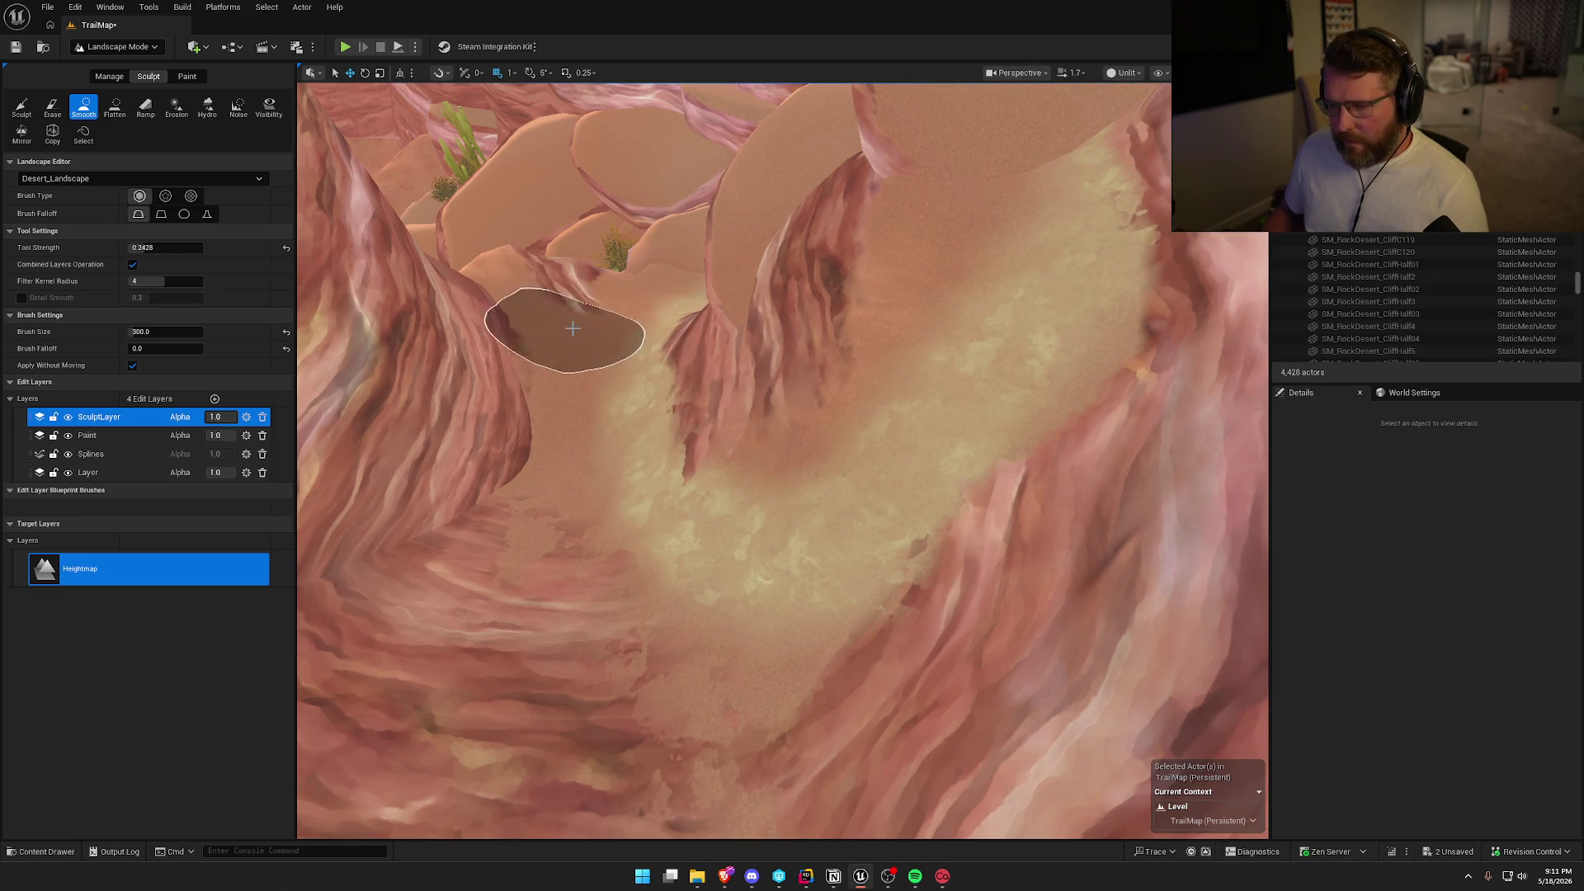
left_click_drag(582, 312, 674, 363)
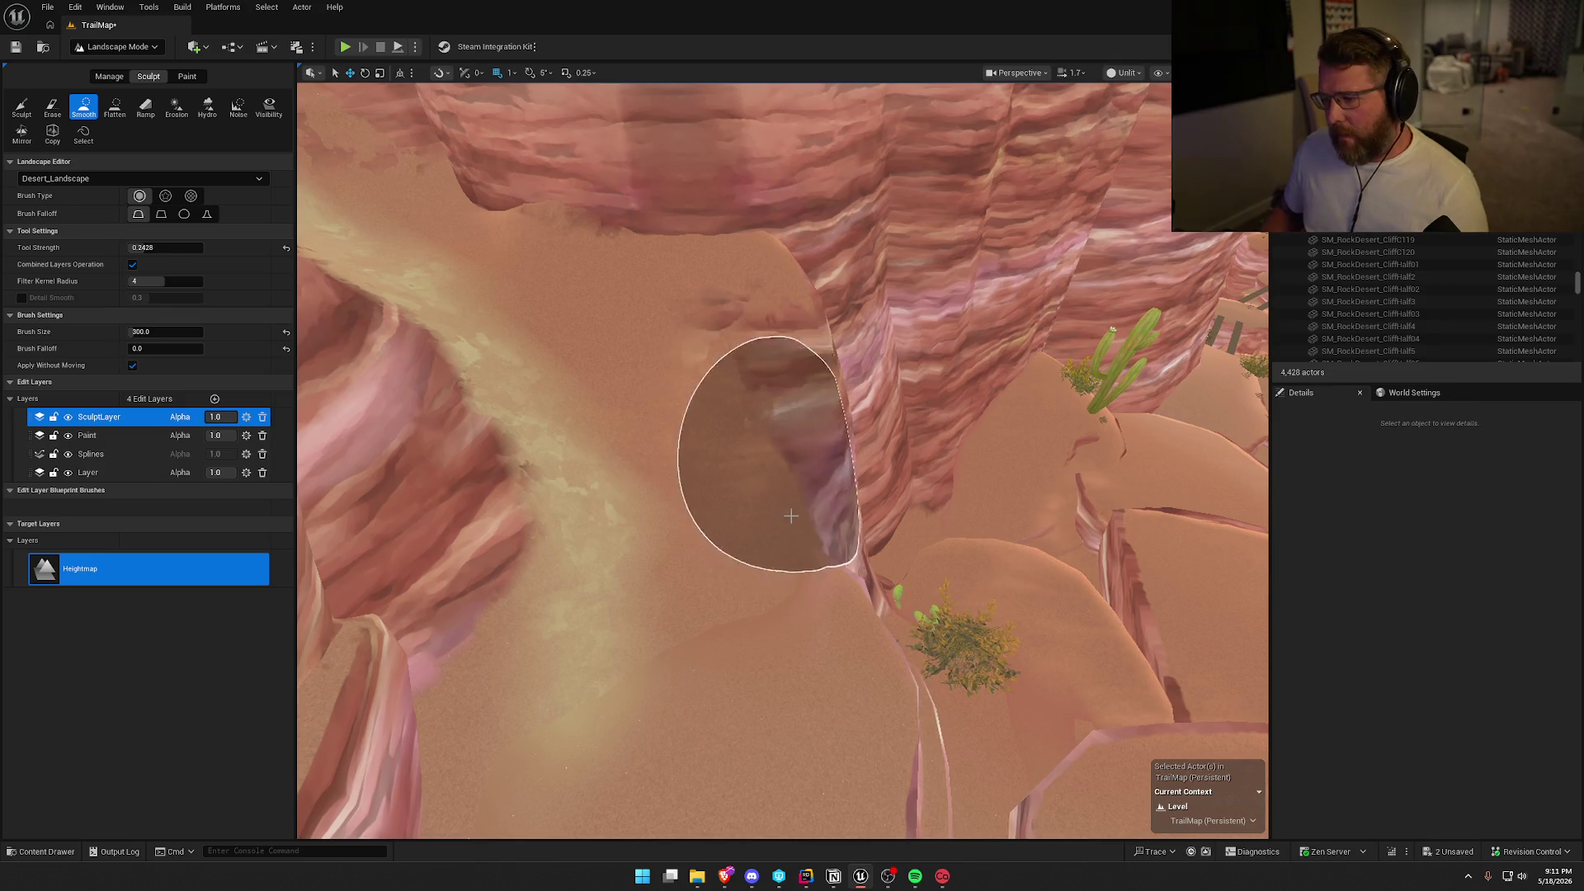
left_click_drag(824, 638, 841, 354)
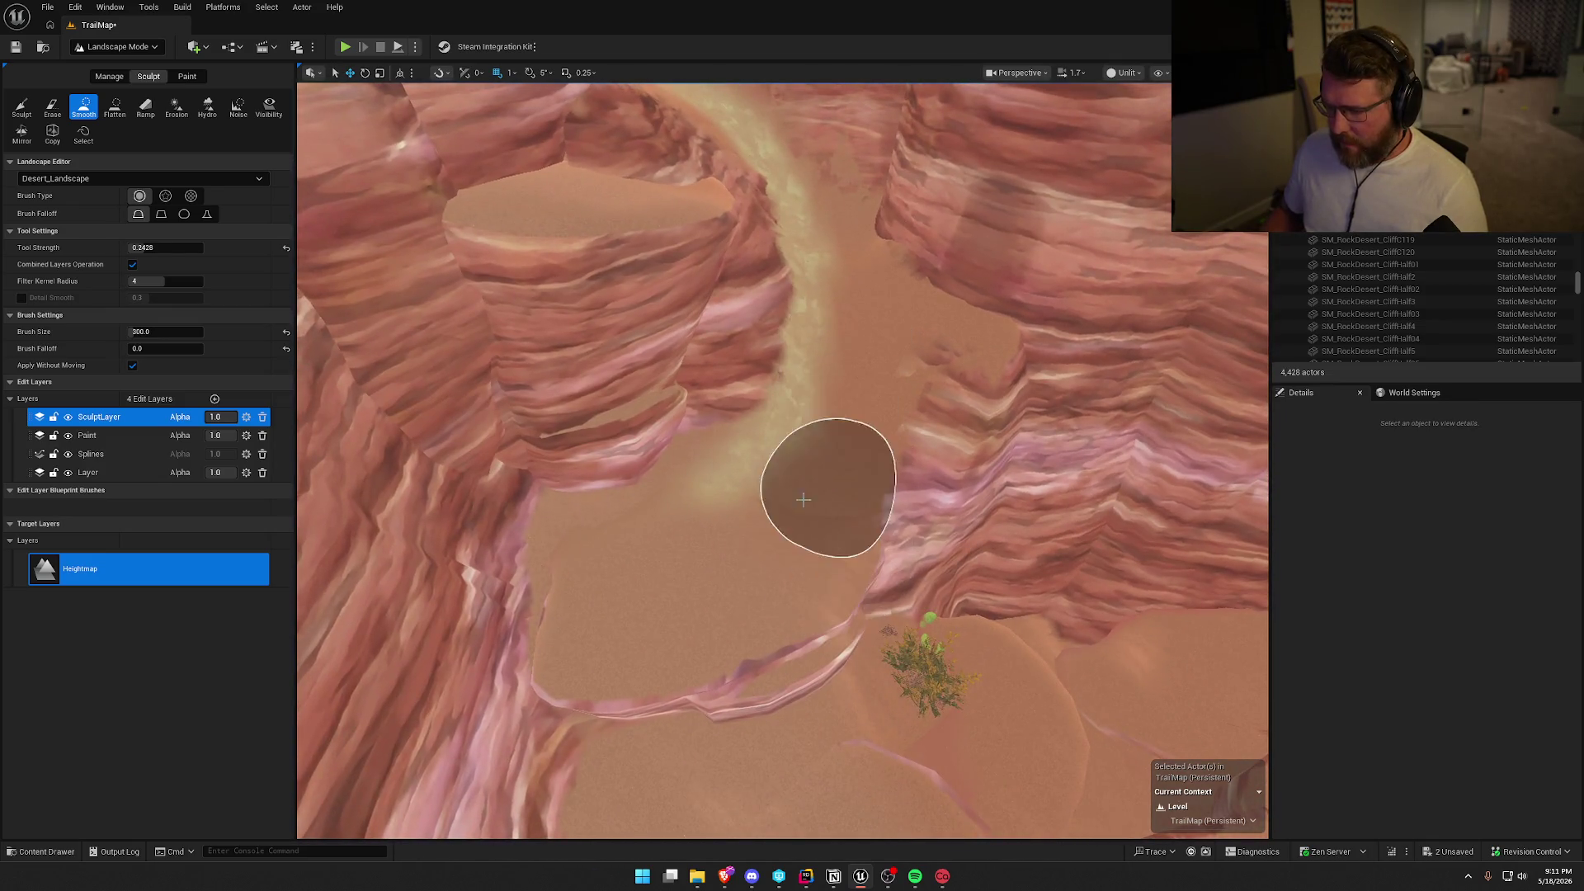
mouse_move(779, 554)
left_mouse_down()
mouse_move(779, 396)
mouse_move(752, 337)
mouse_move(751, 521)
mouse_move(775, 470)
left_mouse_up()
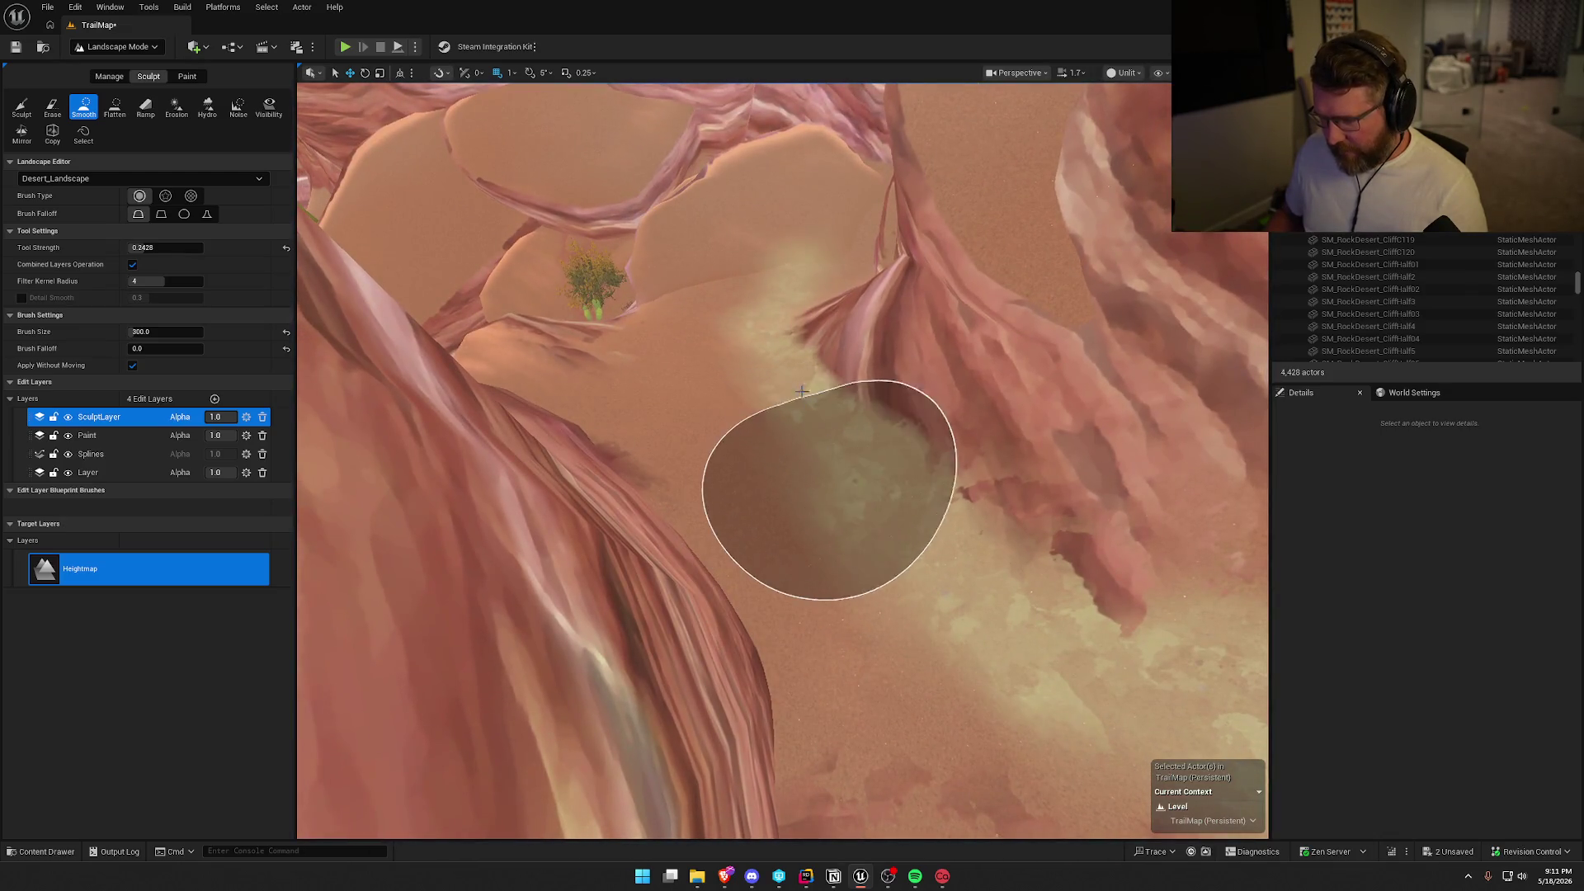
left_click_drag(816, 300, 808, 390)
left_click_drag(880, 549, 1010, 511)
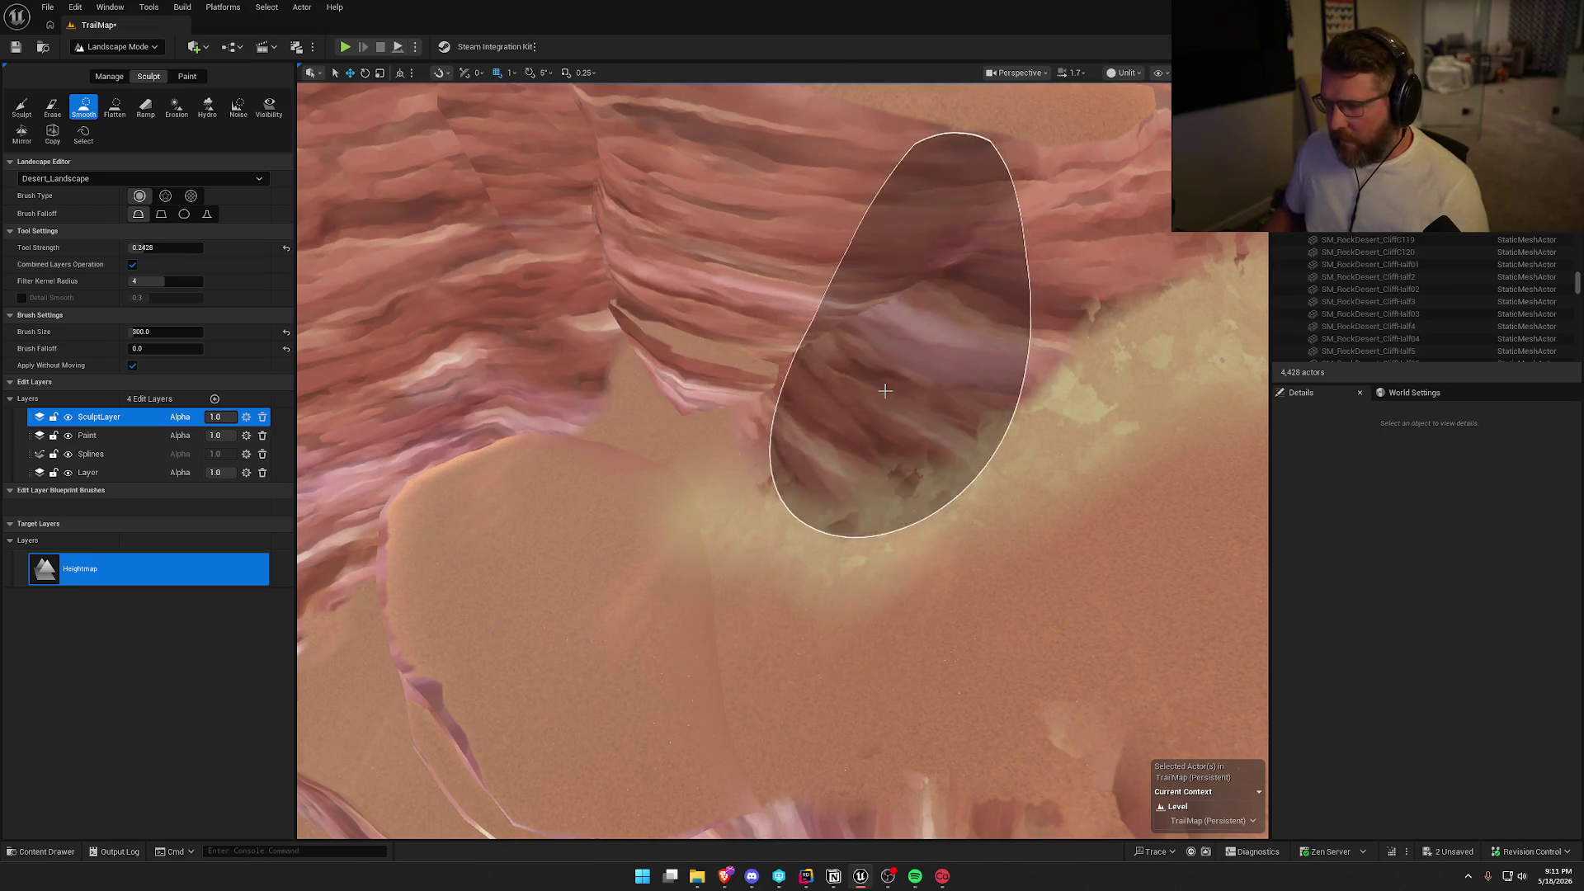
left_click_drag(990, 354, 954, 442)
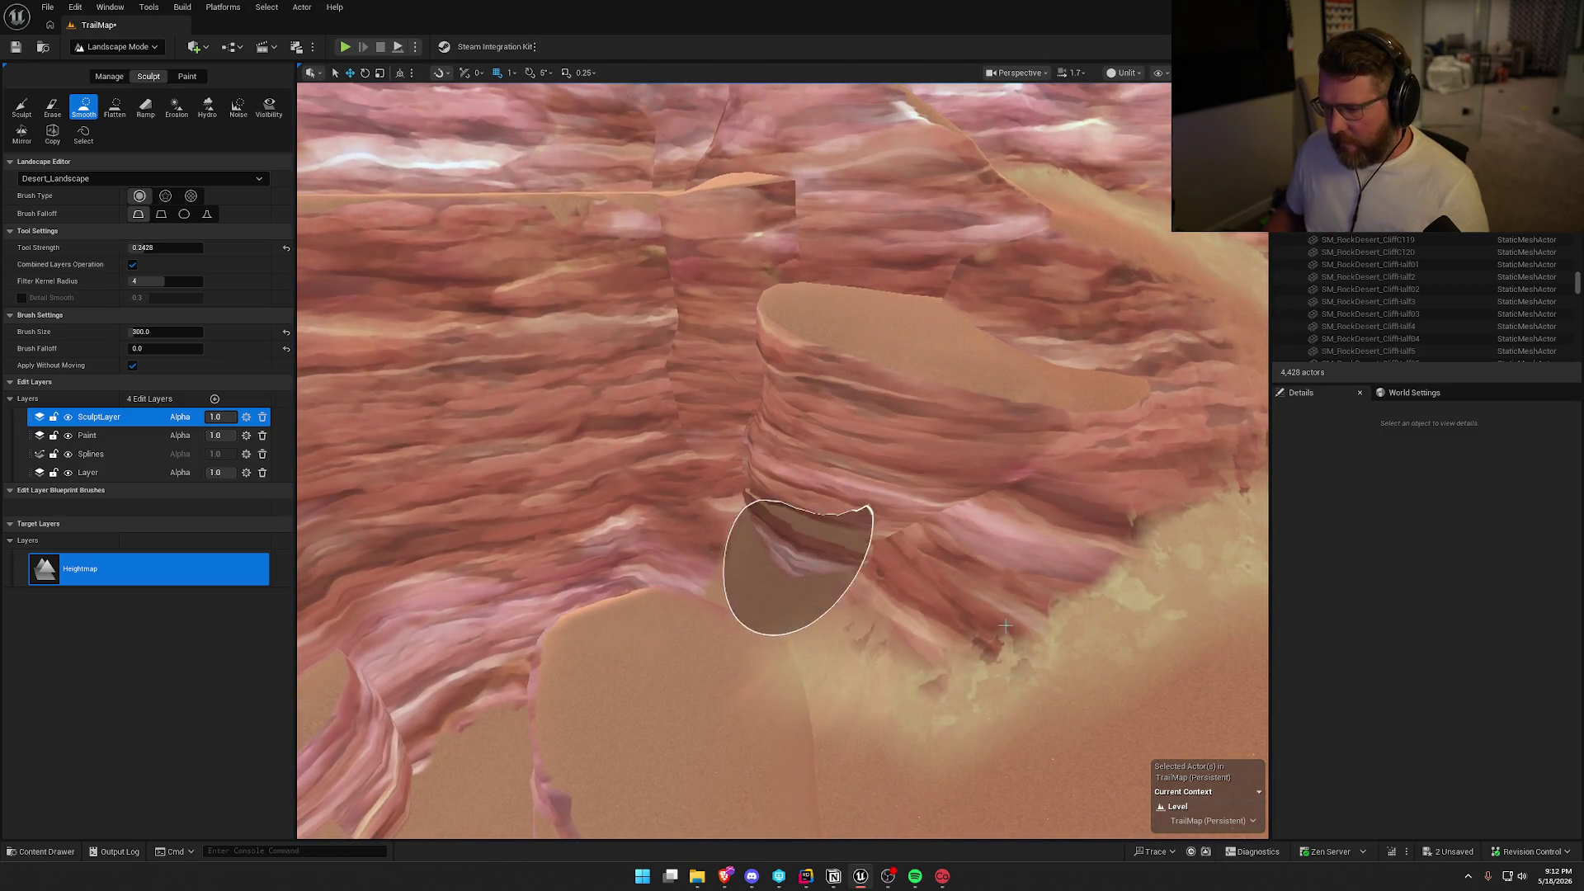
left_click_drag(908, 561, 984, 595)
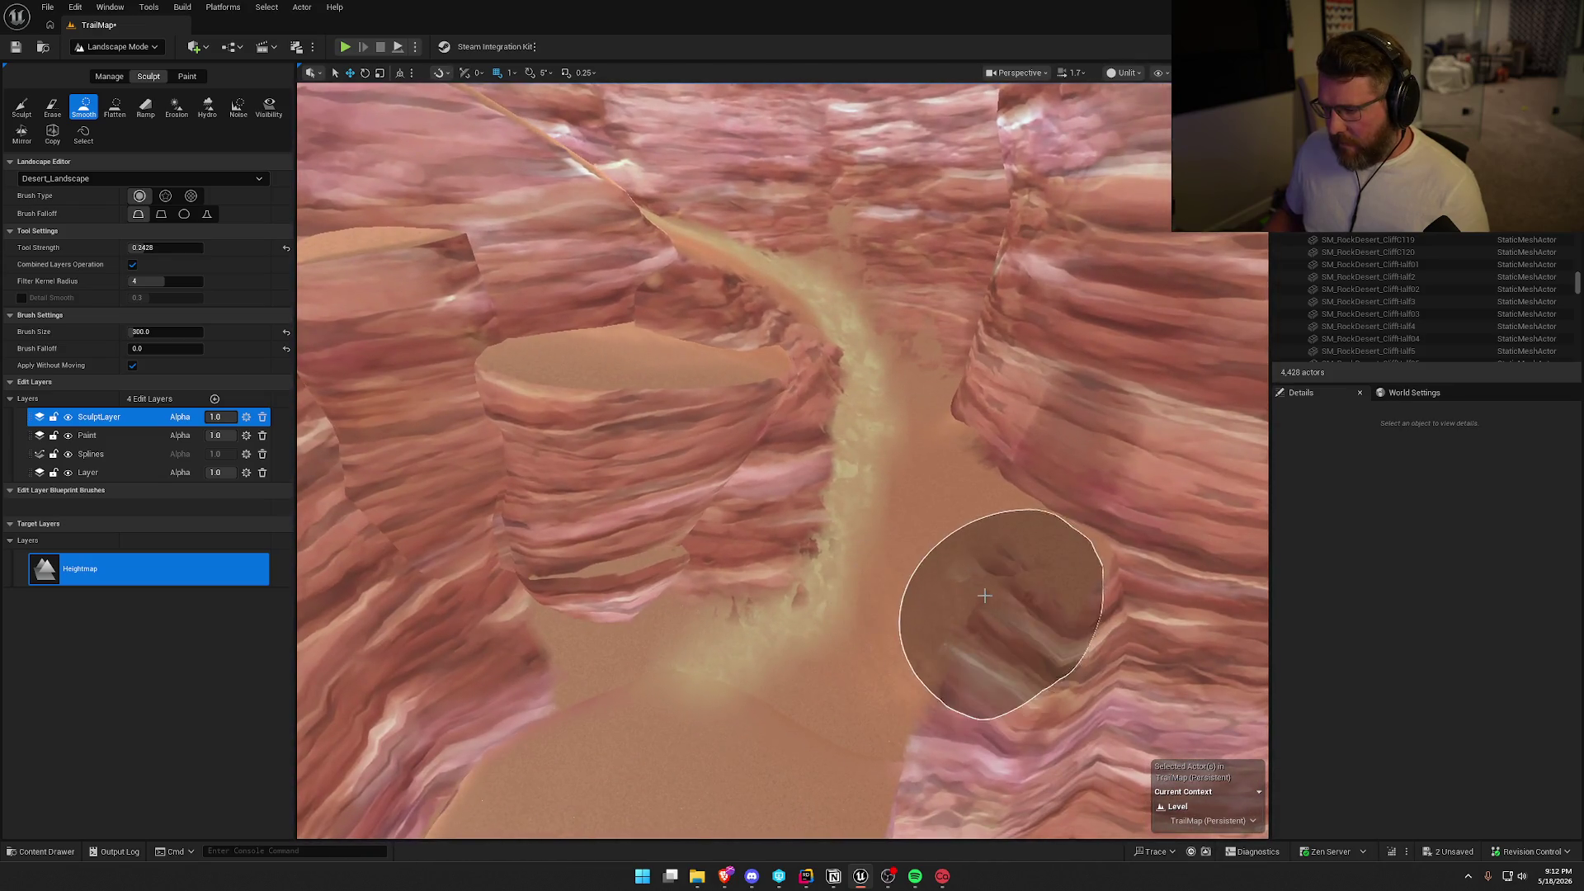
left_click_drag(922, 524, 363, 137)
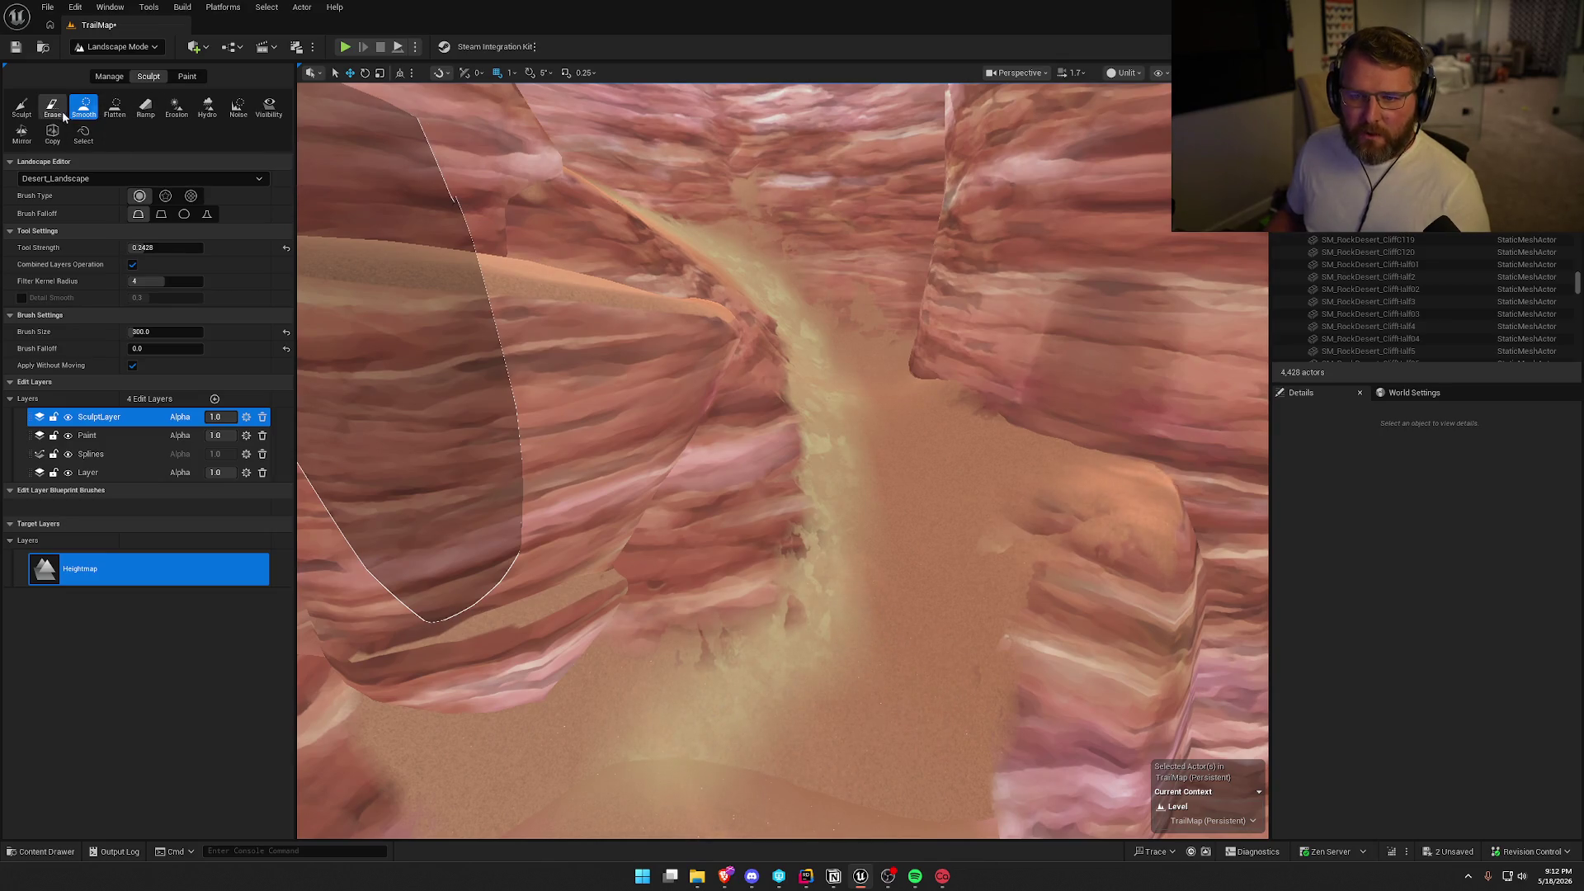
left_click(26, 111)
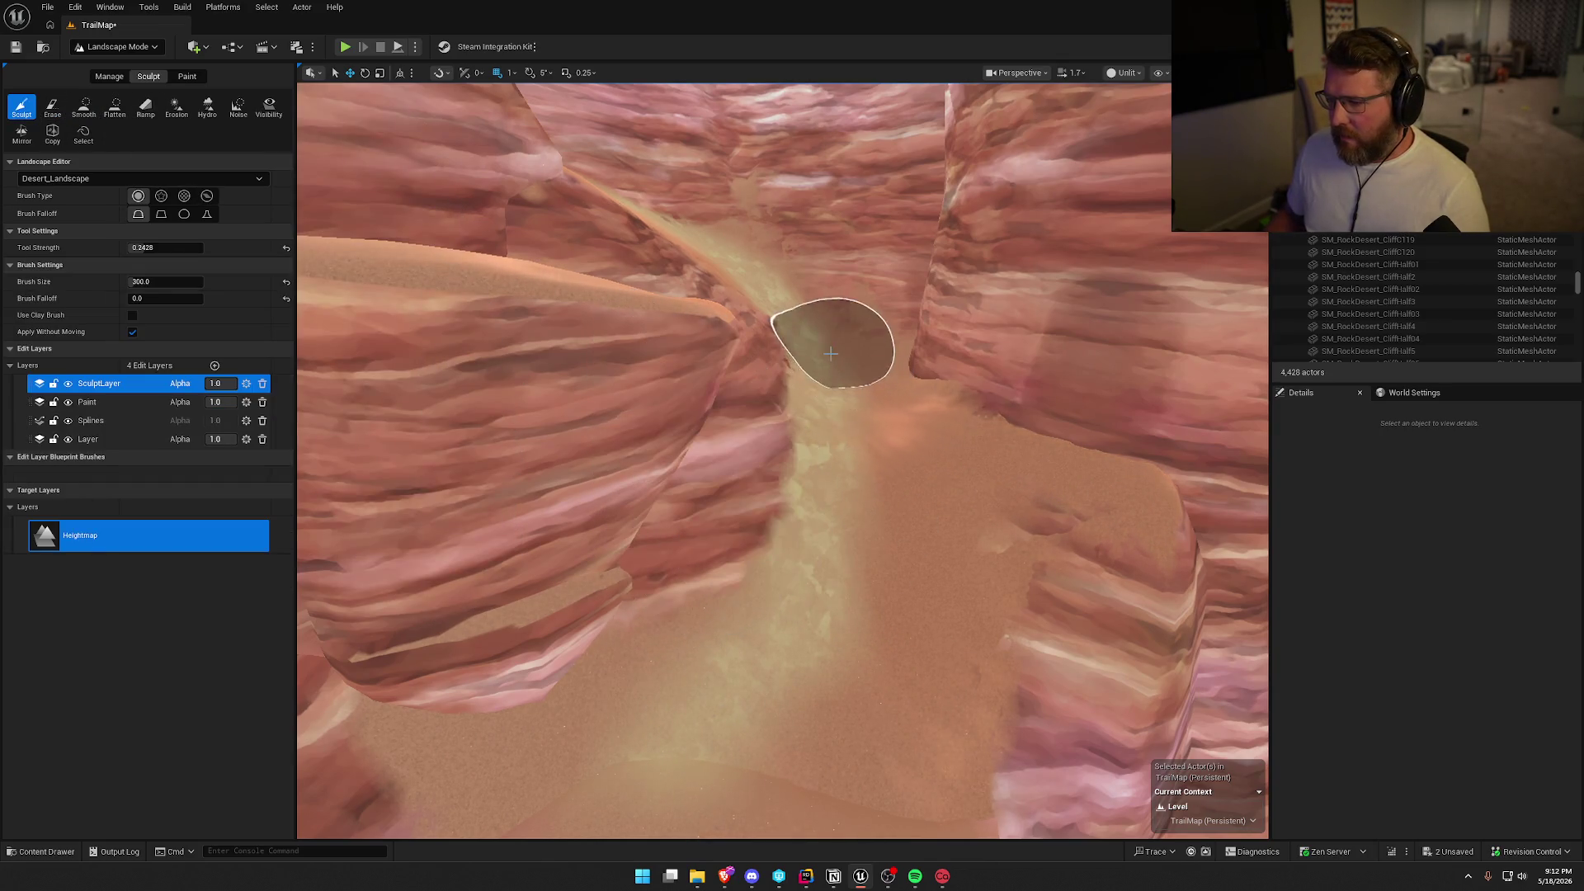
Raise a rocky mound on the canyon floor with the Sculpt brush, then undo the stroke.
mouse_move(722, 464)
left_mouse_down()
mouse_move(792, 396)
mouse_move(701, 450)
mouse_move(775, 375)
mouse_move(759, 354)
left_mouse_up()
key("w")
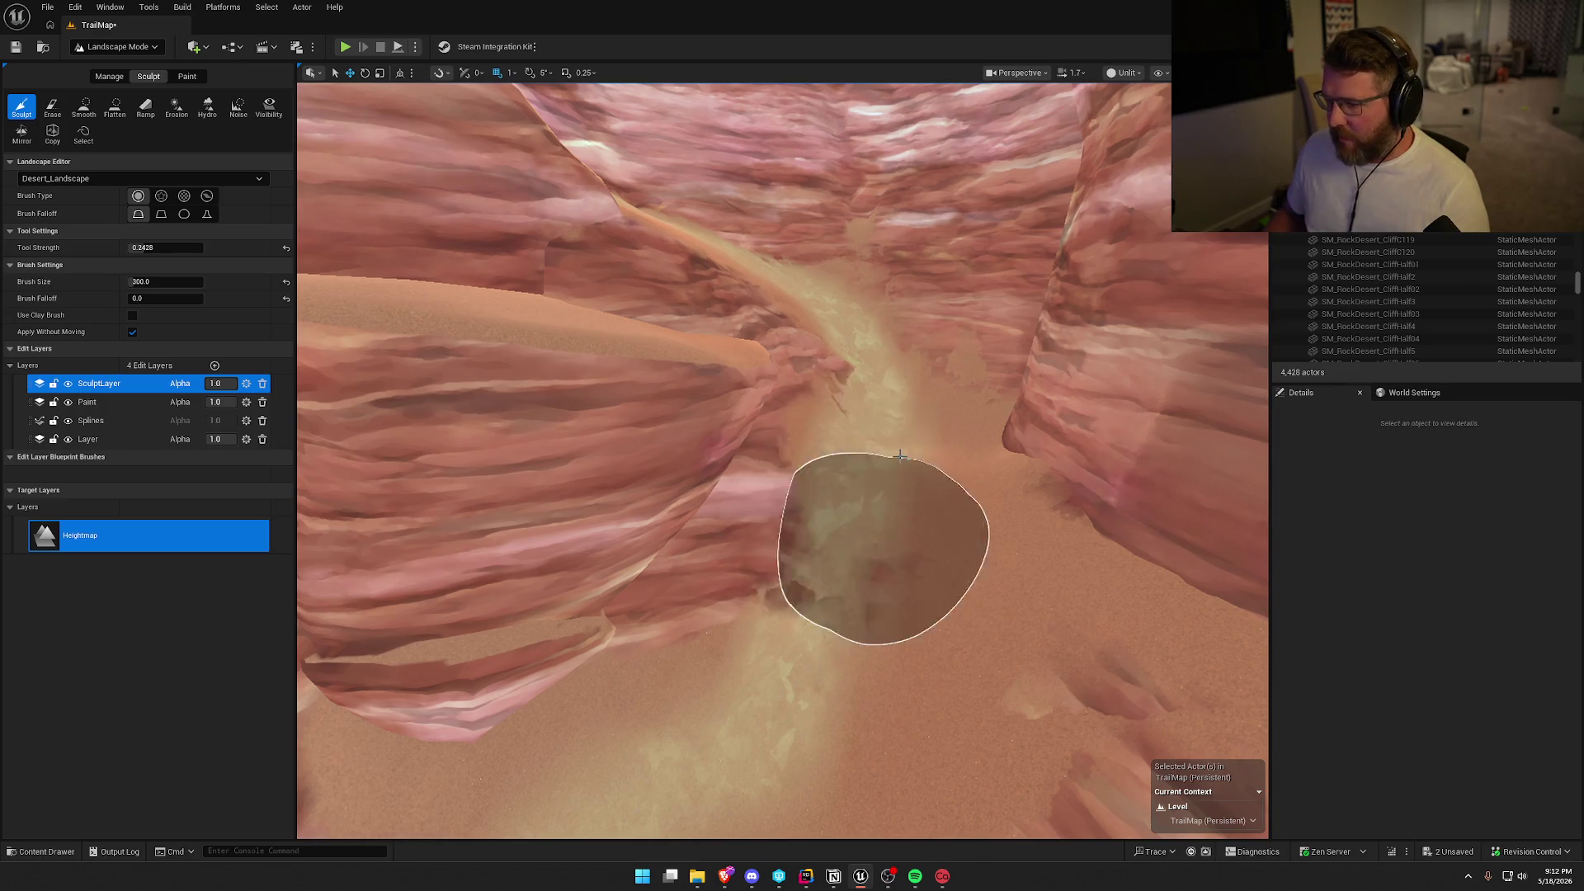
mouse_move(901, 456)
left_mouse_down()
mouse_move(793, 595)
mouse_move(895, 658)
mouse_move(928, 595)
mouse_move(1071, 648)
left_mouse_up()
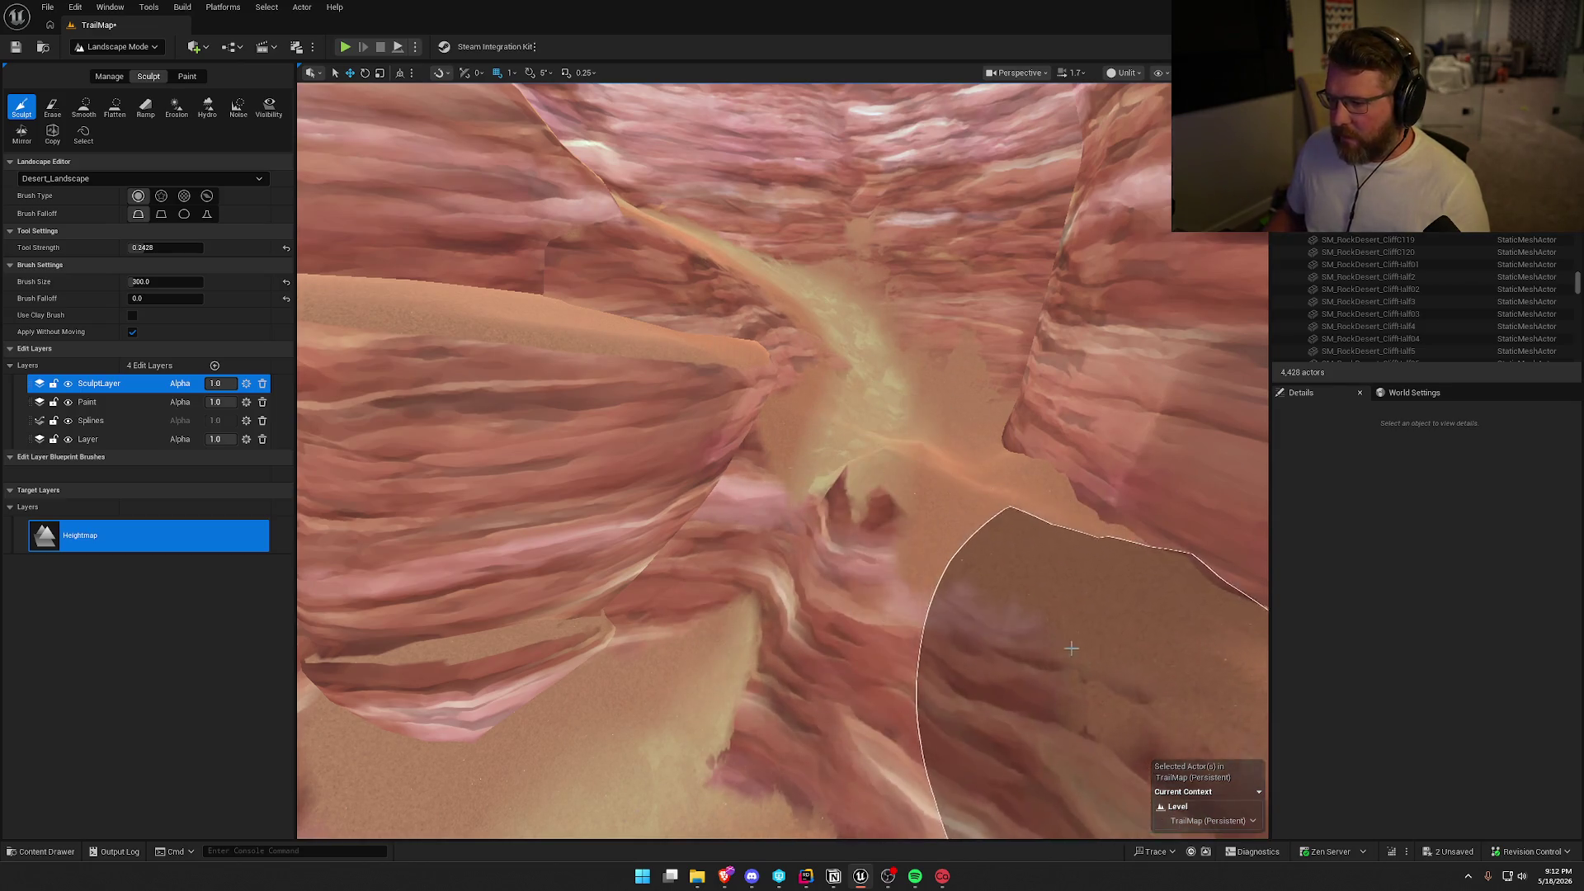
key("s")
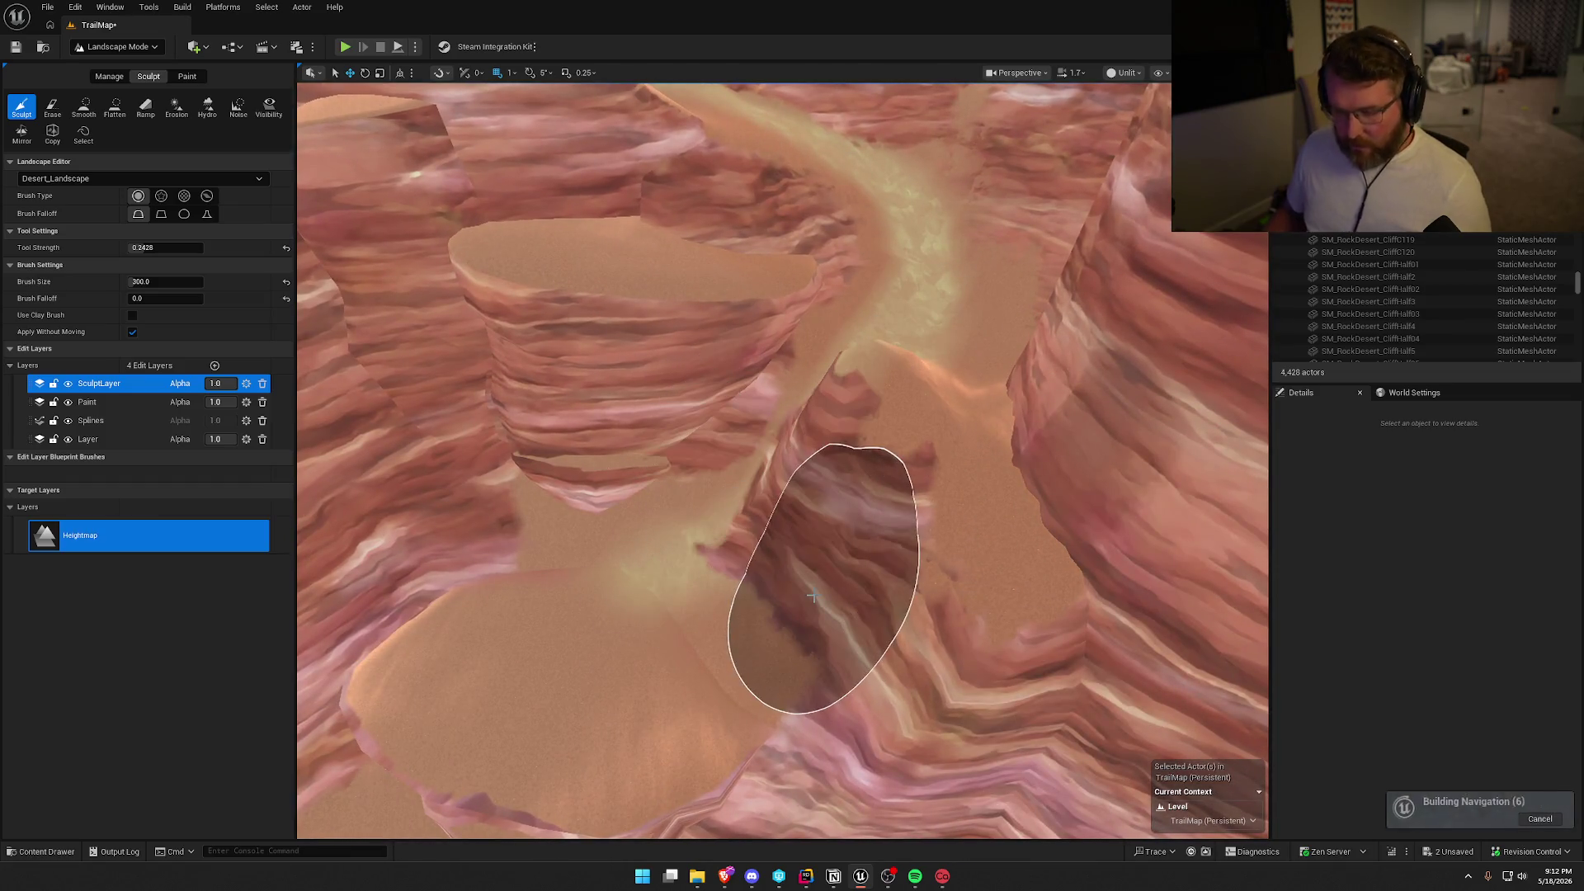
key("ctrl+z")
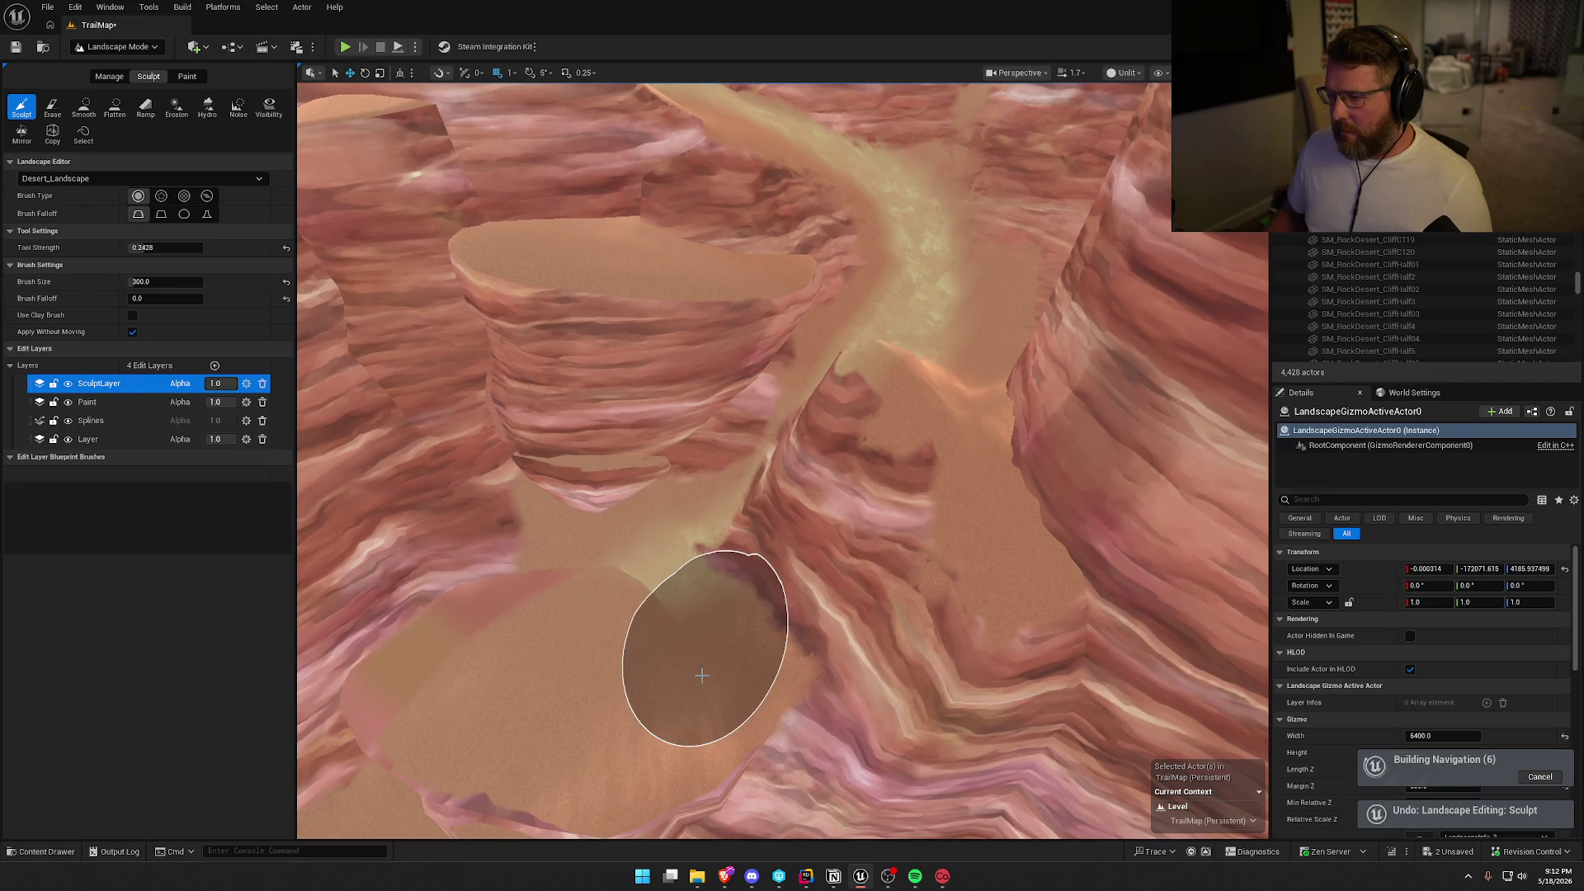
left_click(83, 109)
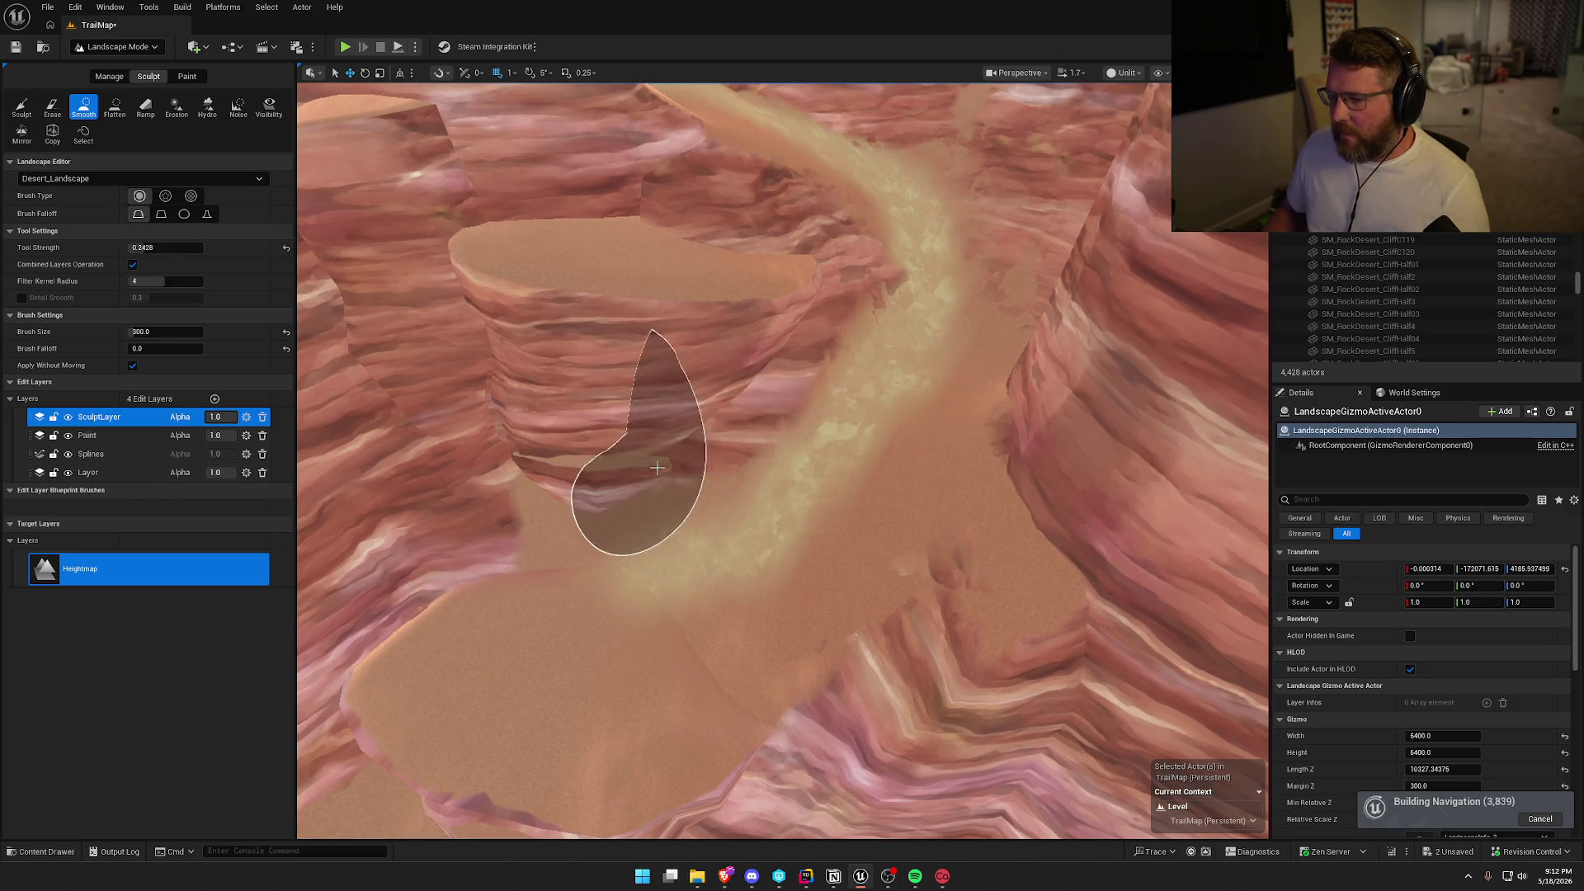
Fly along the canyon over the dunes toward the striped canyon wall.
key("w")
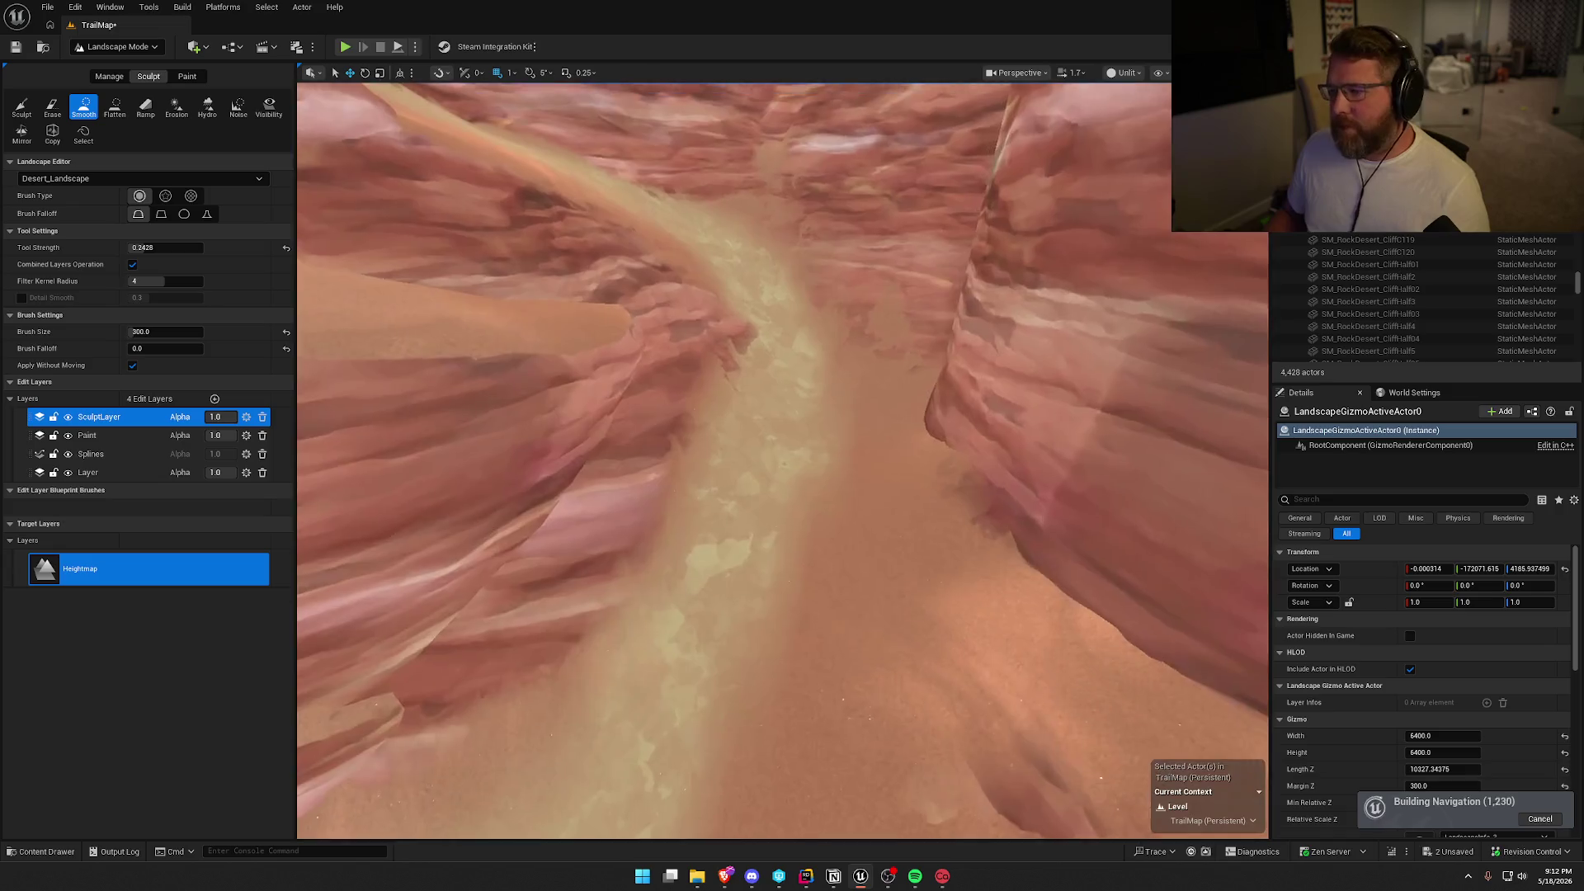
key("s")
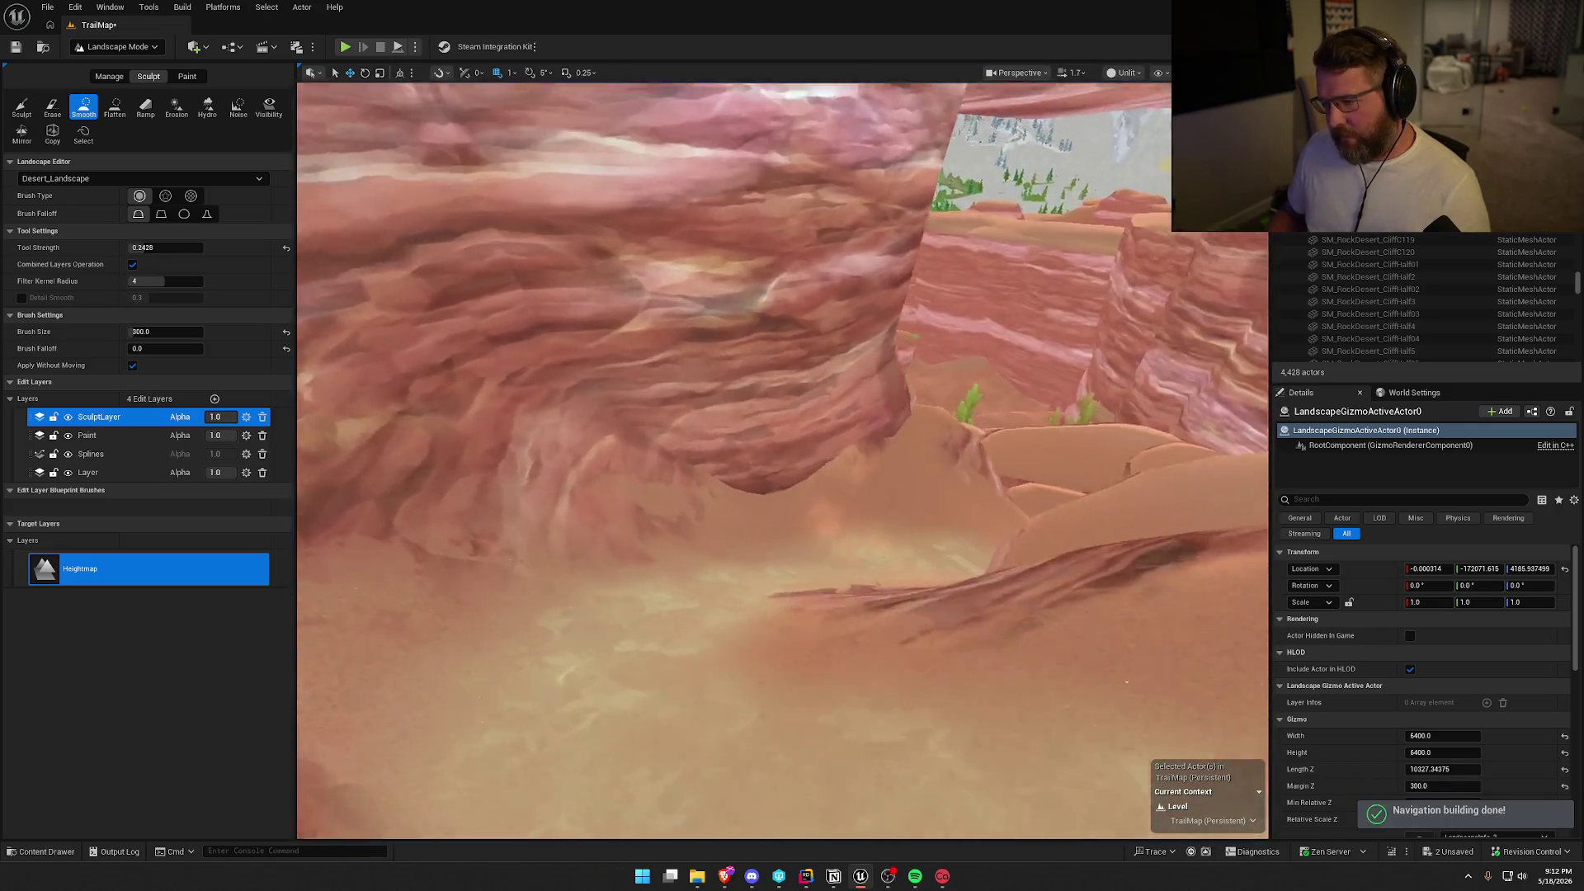
key("w")
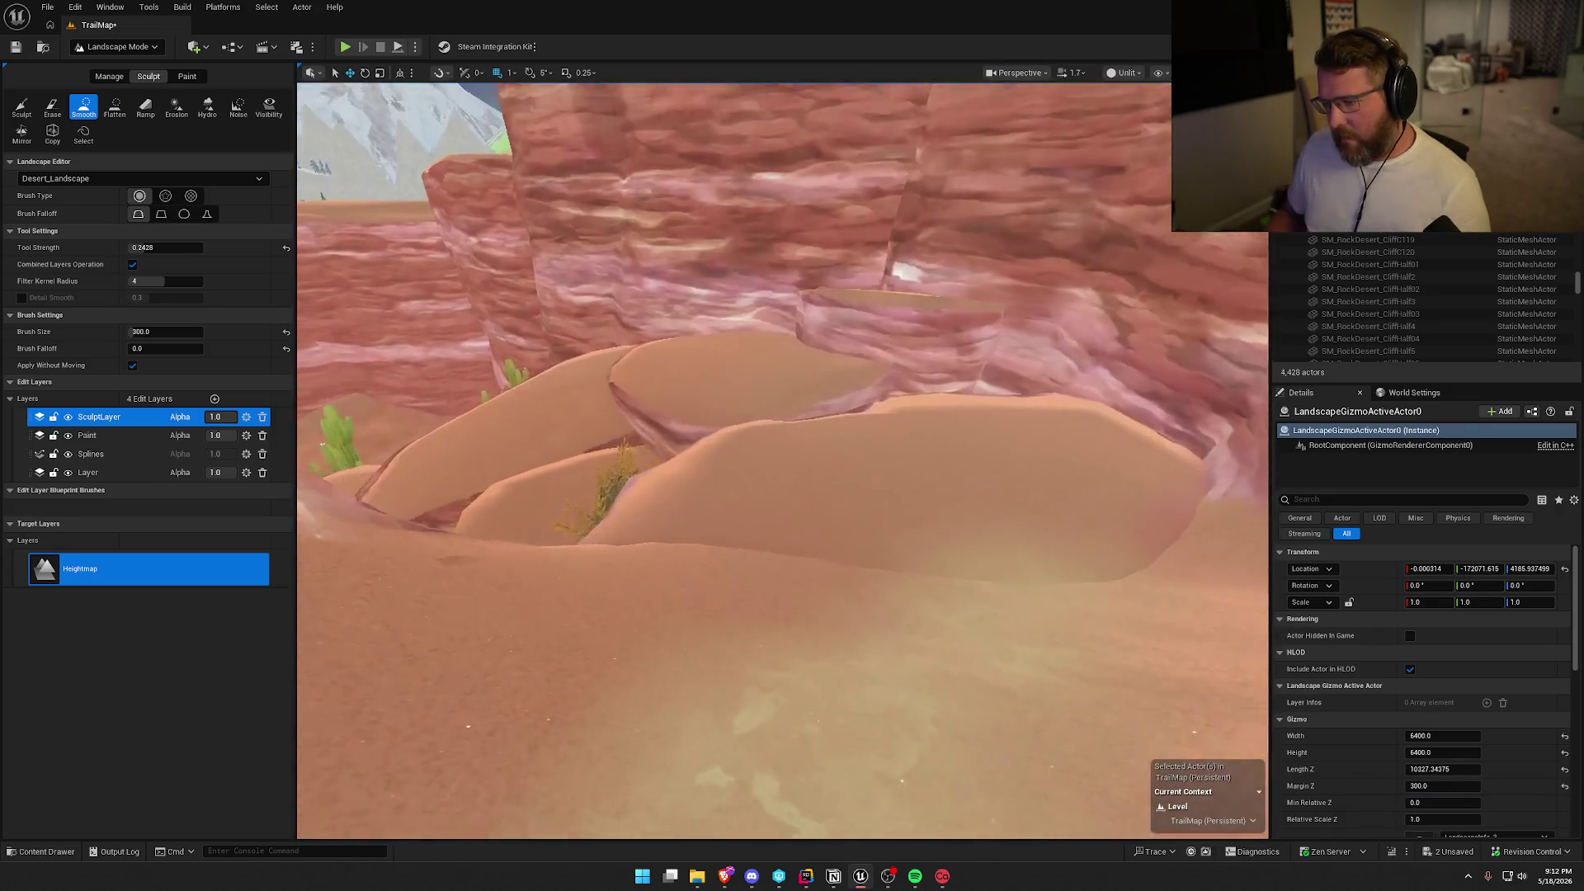
key("w")
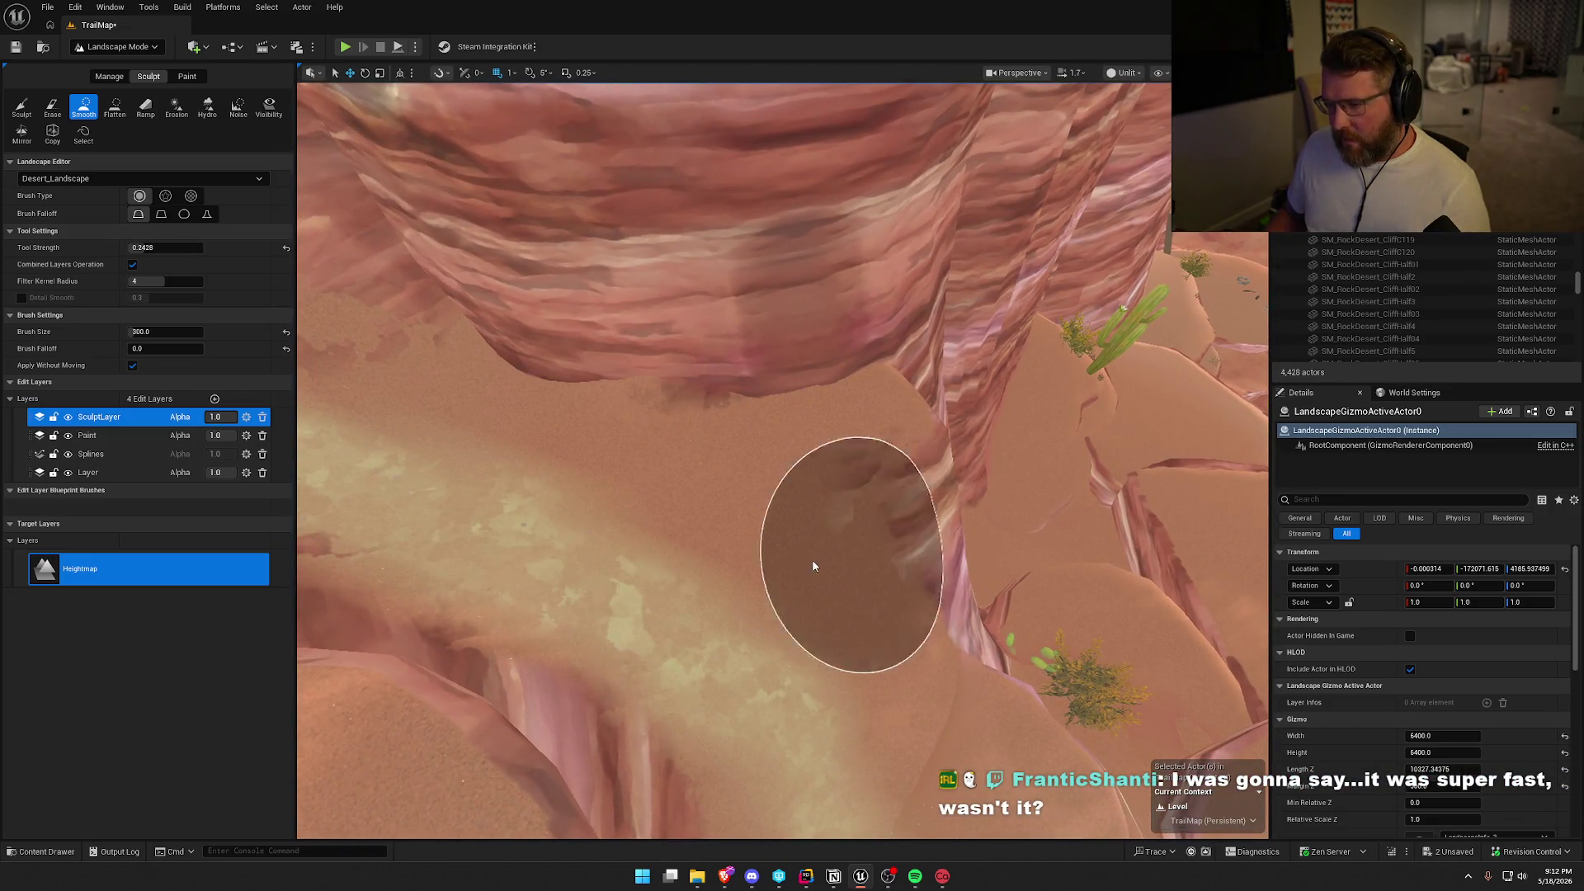
key("w")
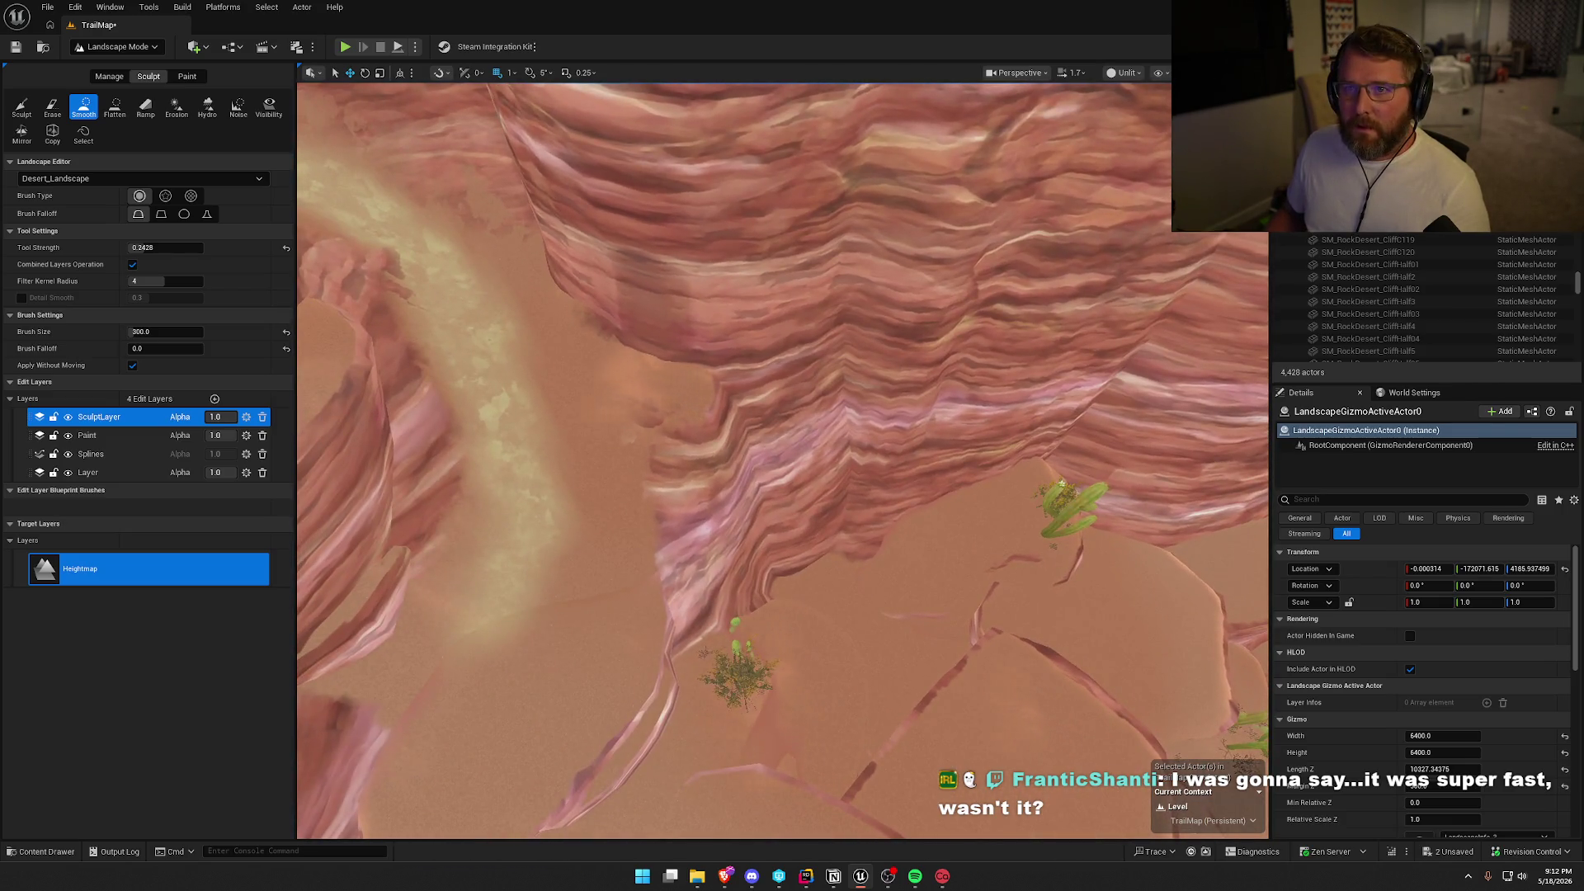
key("w")
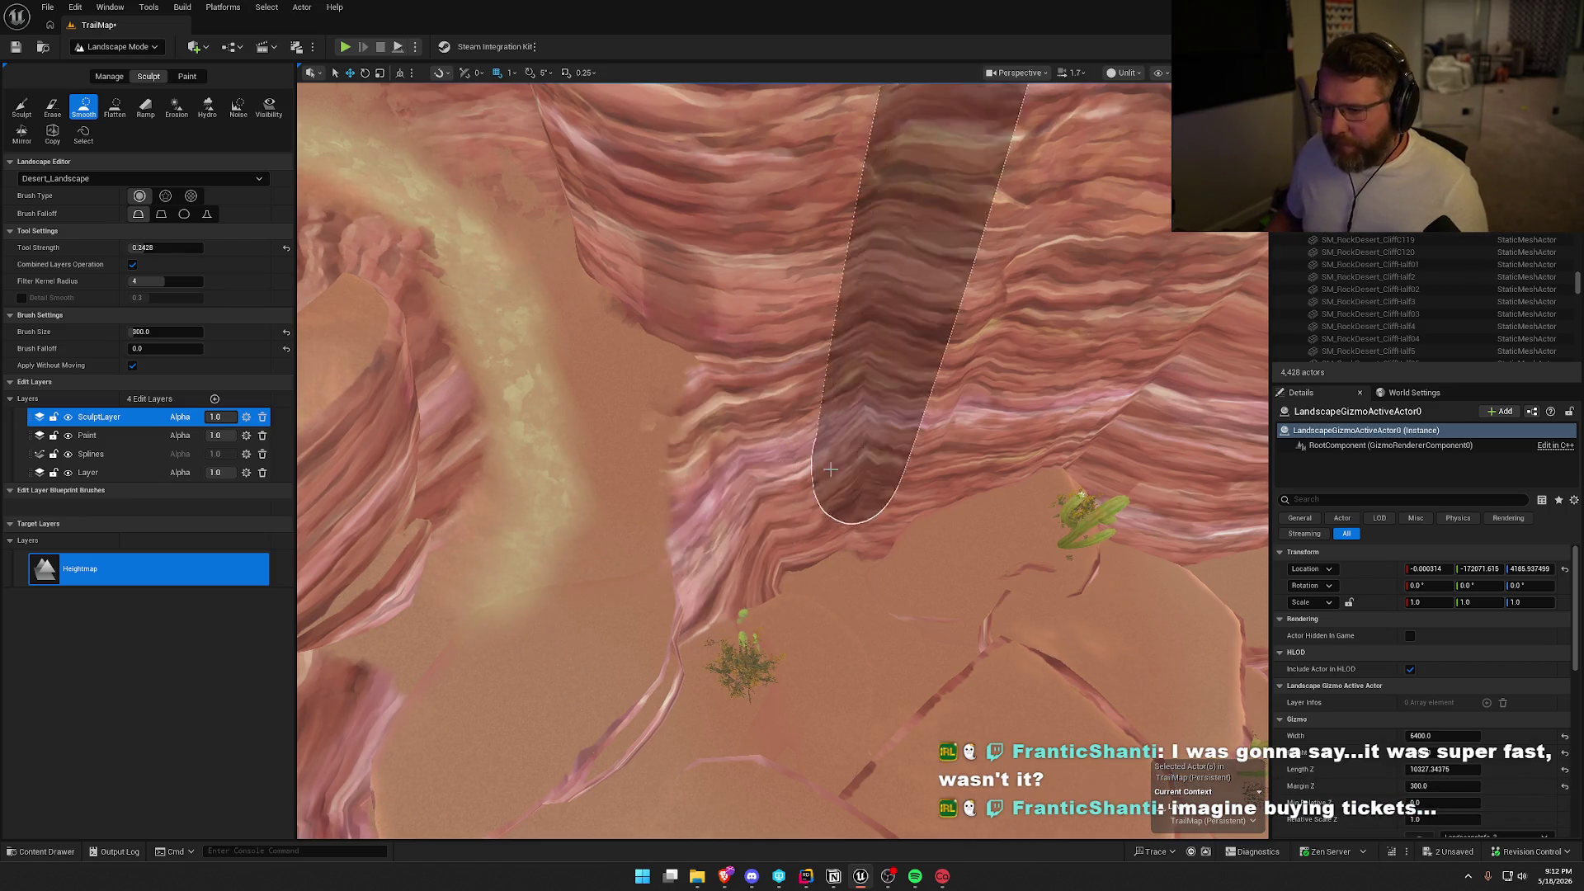
key("w")
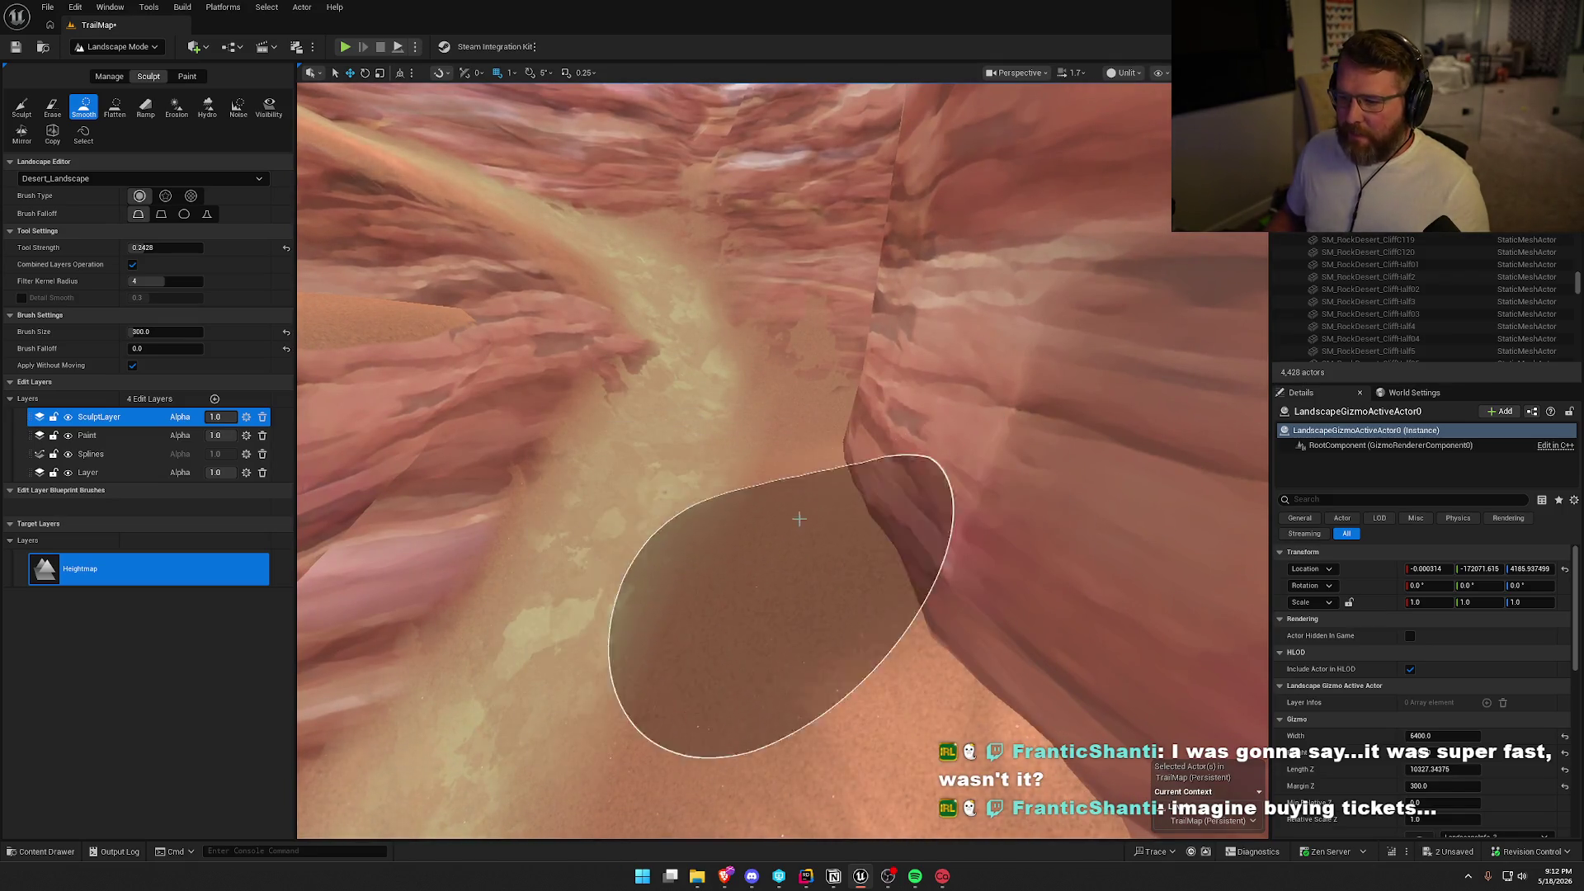
key("w")
key("w")
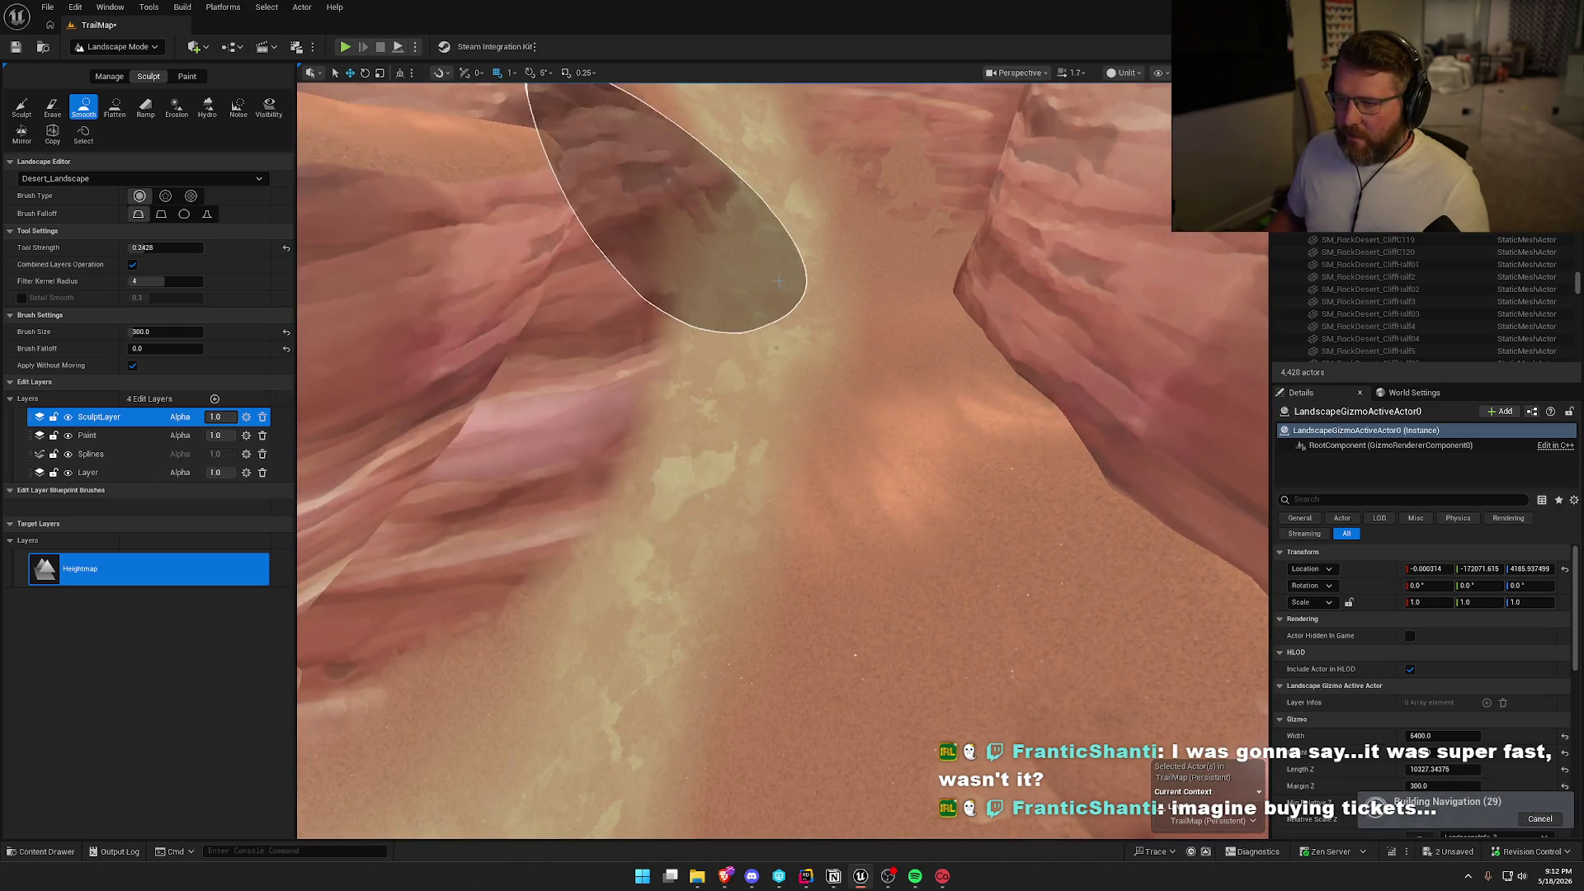
Smooth the sandy ground on the canyon floor near the striped wall.
key("s")
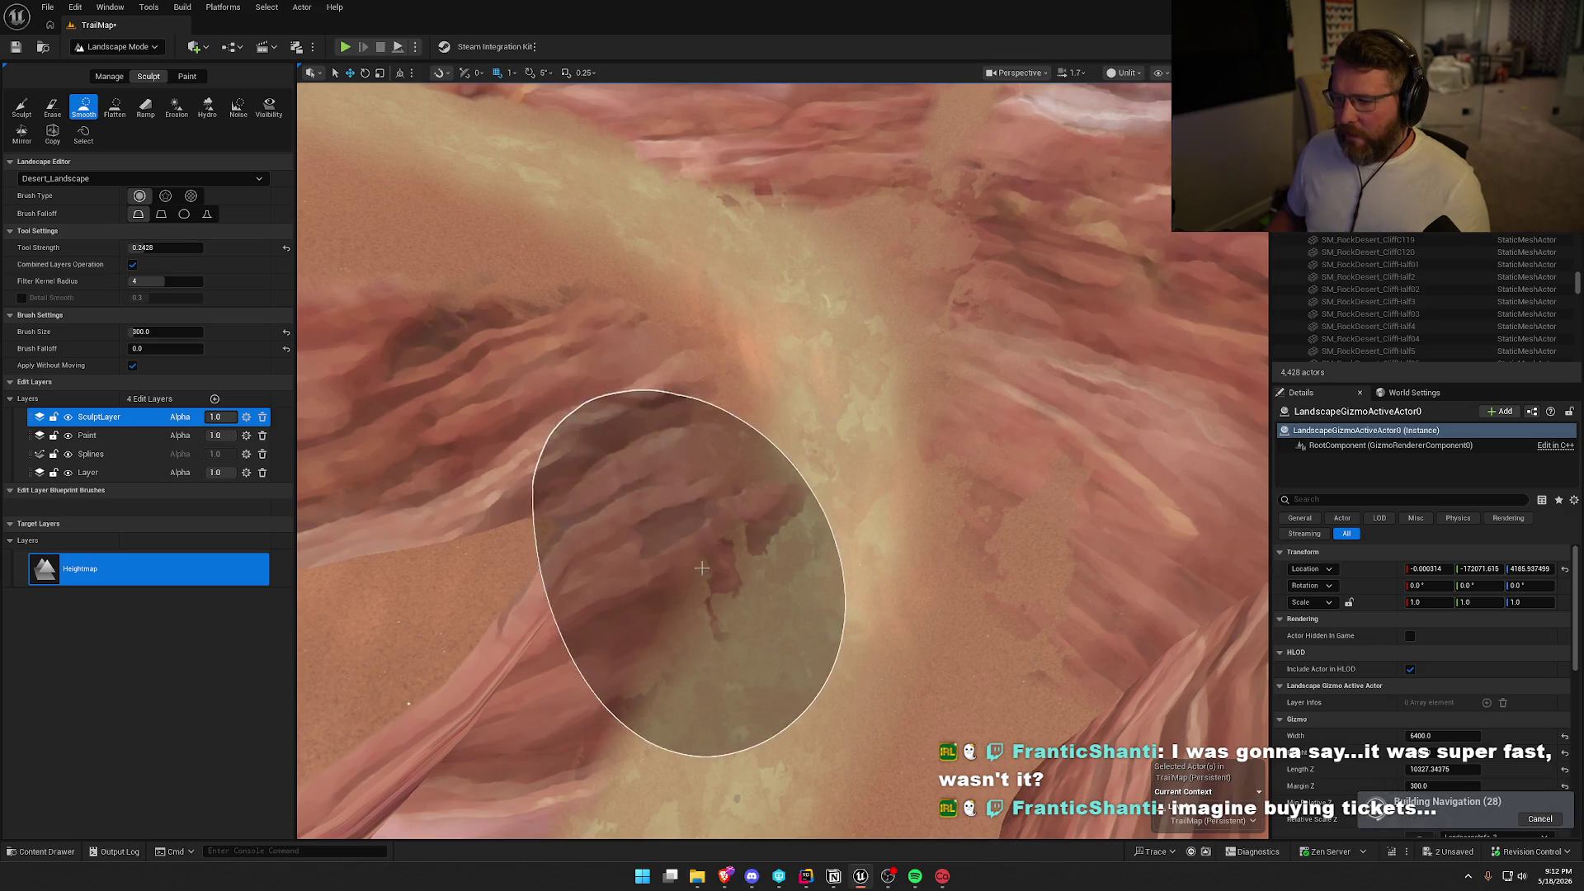
key("w")
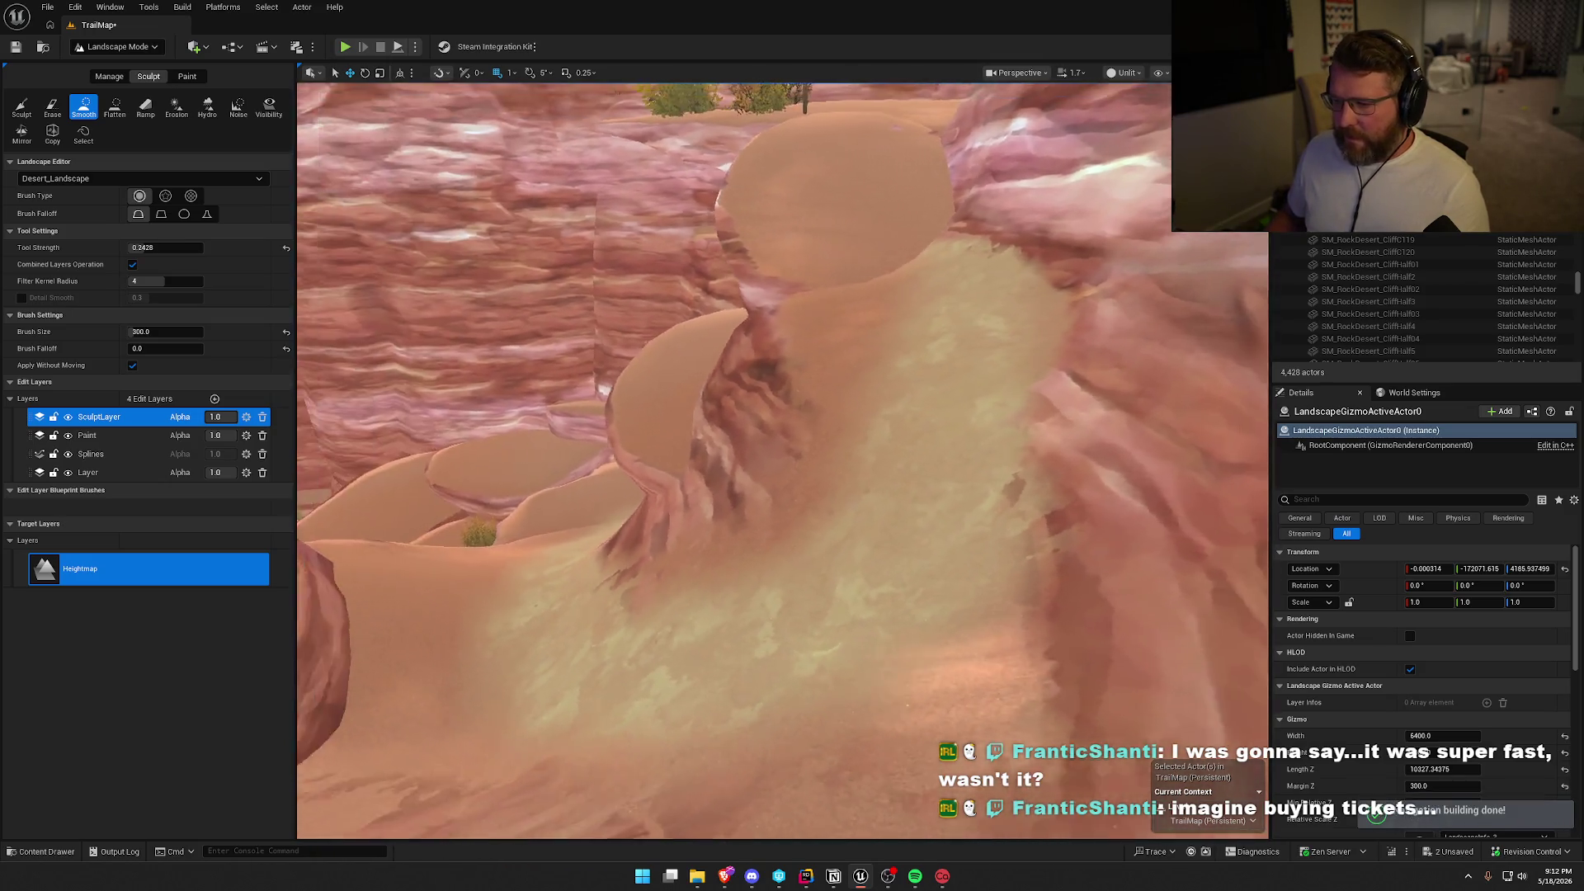
key("w")
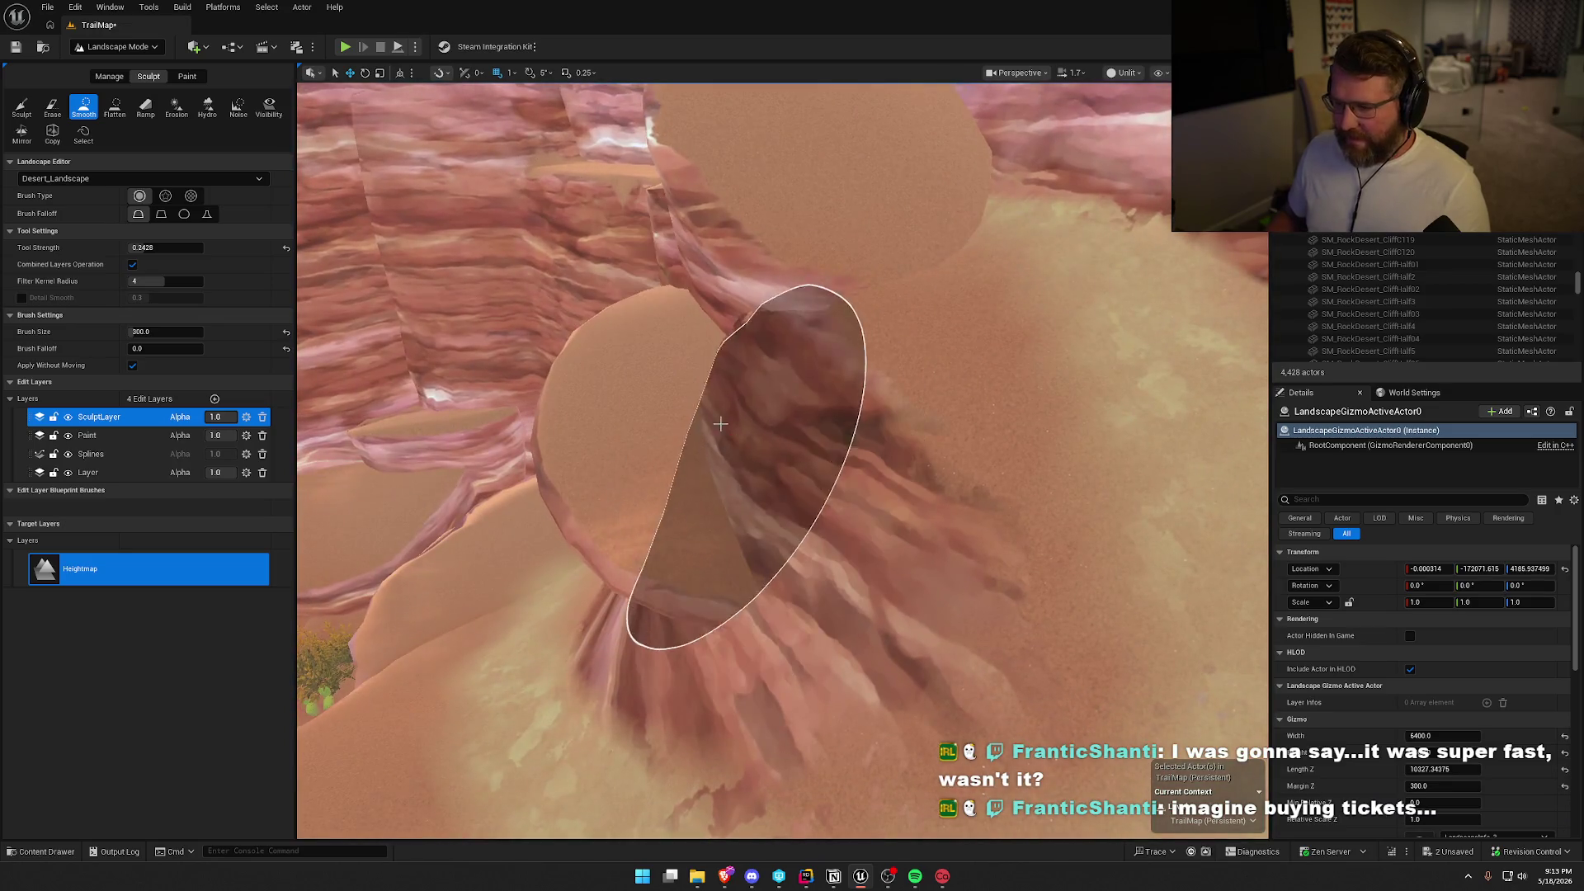
key("w")
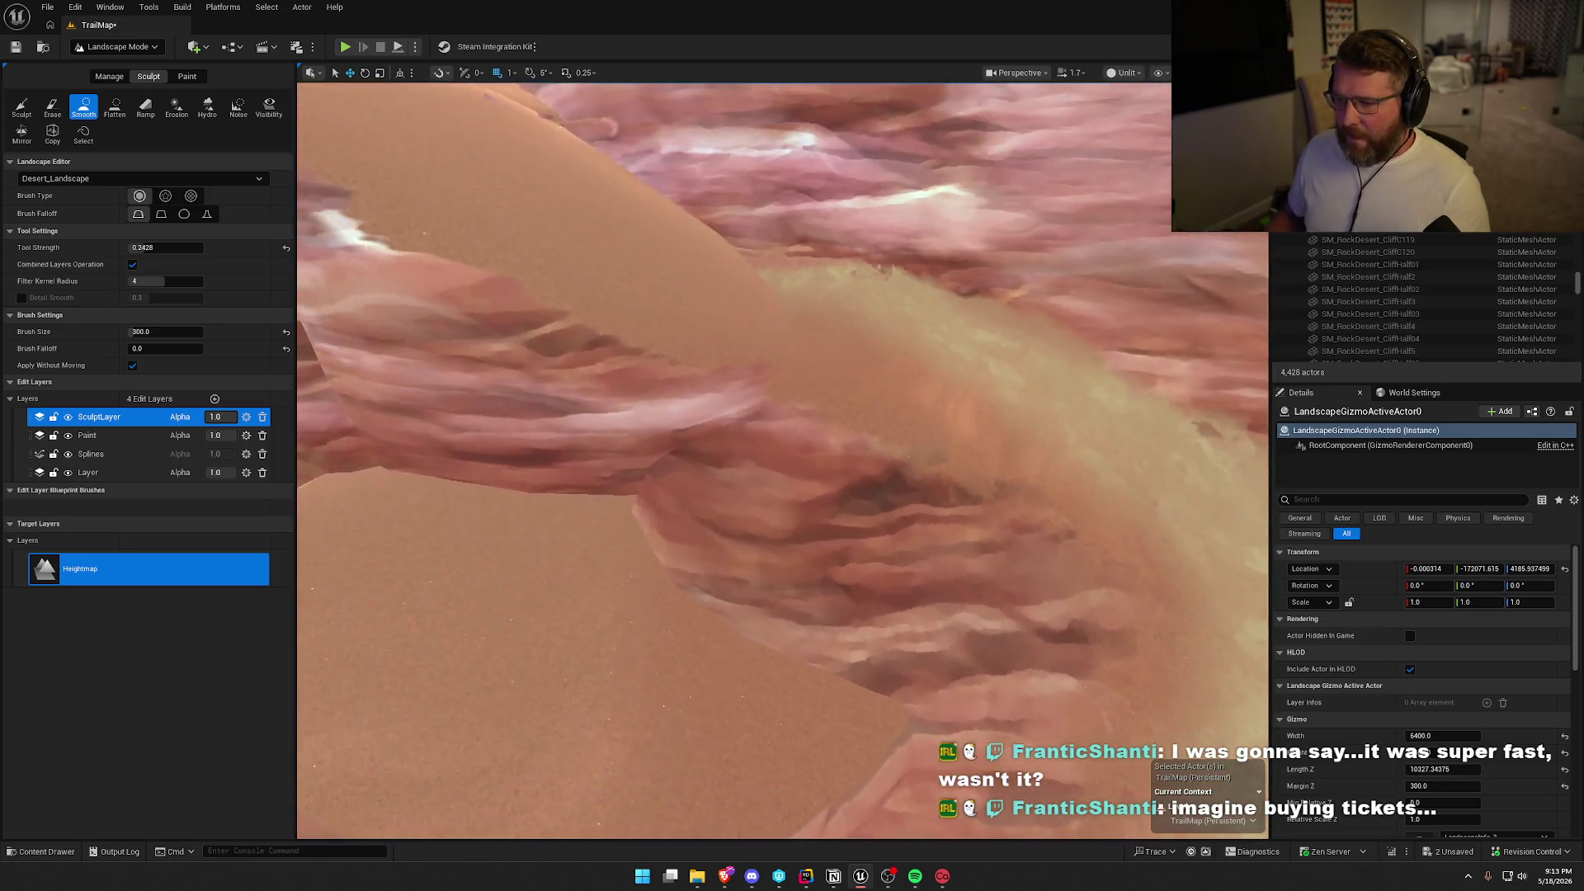
key("s")
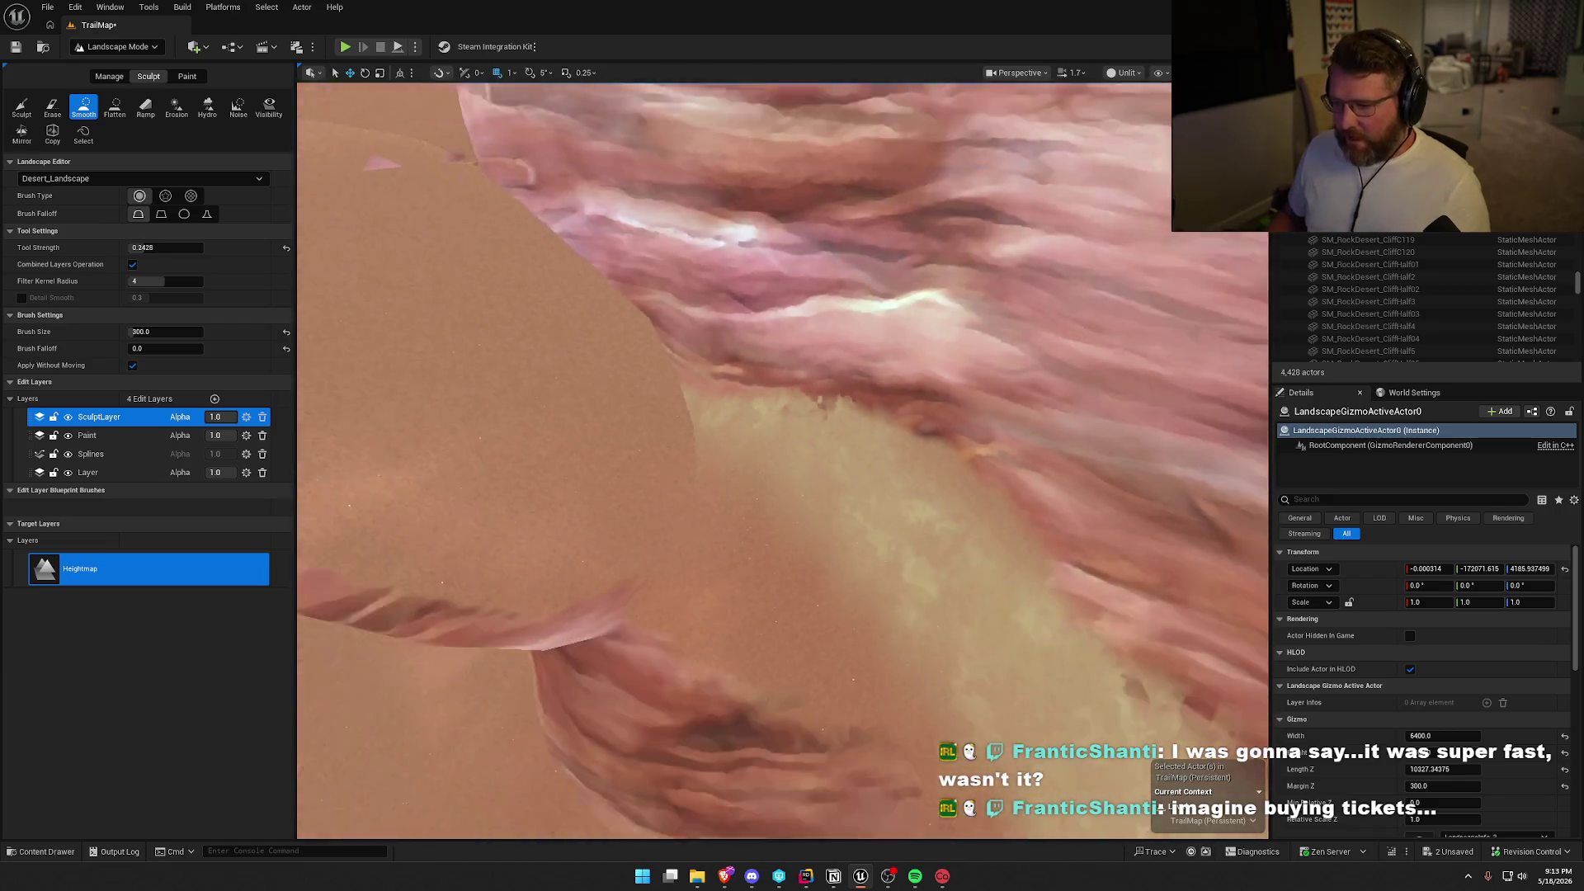
left_click_drag(855, 451, 839, 506)
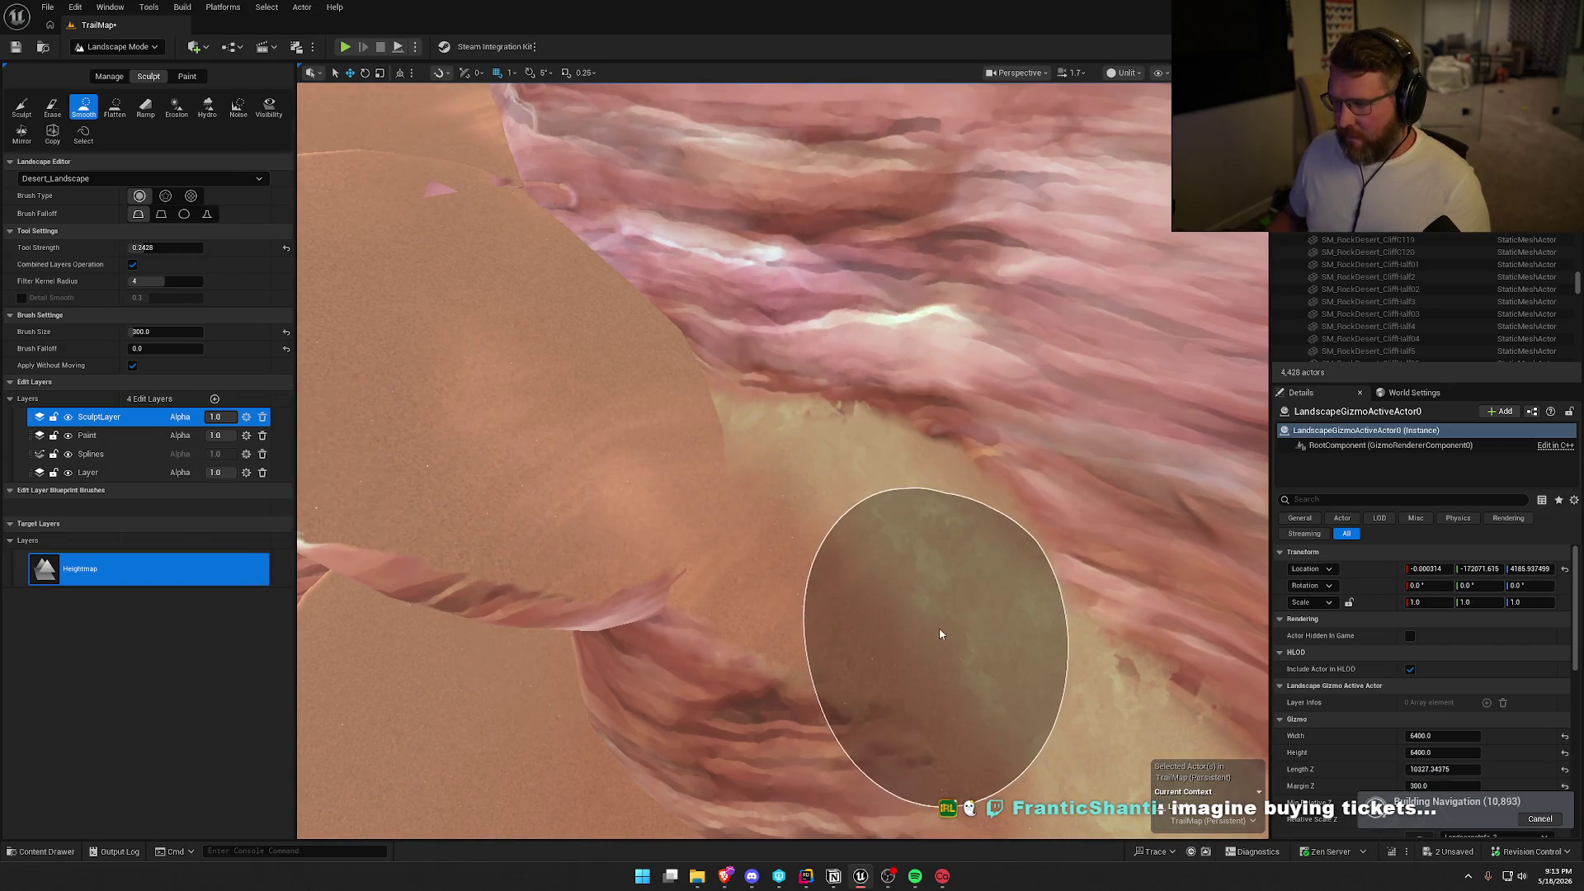
mouse_move(941, 637)
left_mouse_down()
mouse_move(619, 594)
mouse_move(585, 553)
left_mouse_up()
left_click(114, 105)
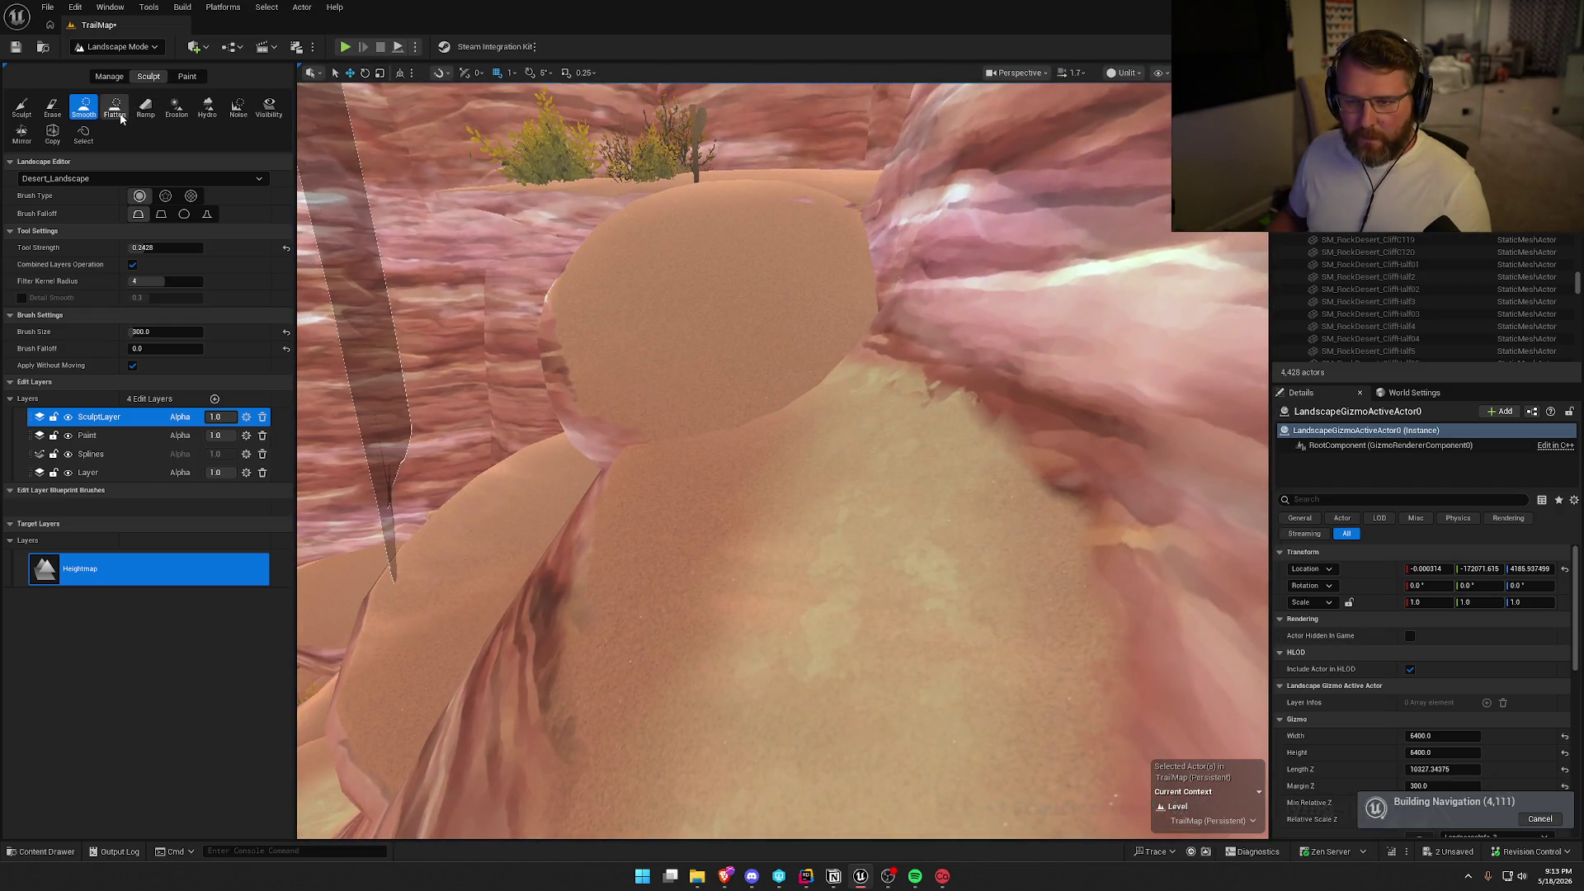
Flatten a patch of the canyon floor, then undo it and return to the Smooth brush.
mouse_move(857, 468)
left_mouse_down()
mouse_move(730, 495)
mouse_move(824, 558)
mouse_move(558, 443)
mouse_move(587, 427)
left_mouse_up()
left_click(719, 516)
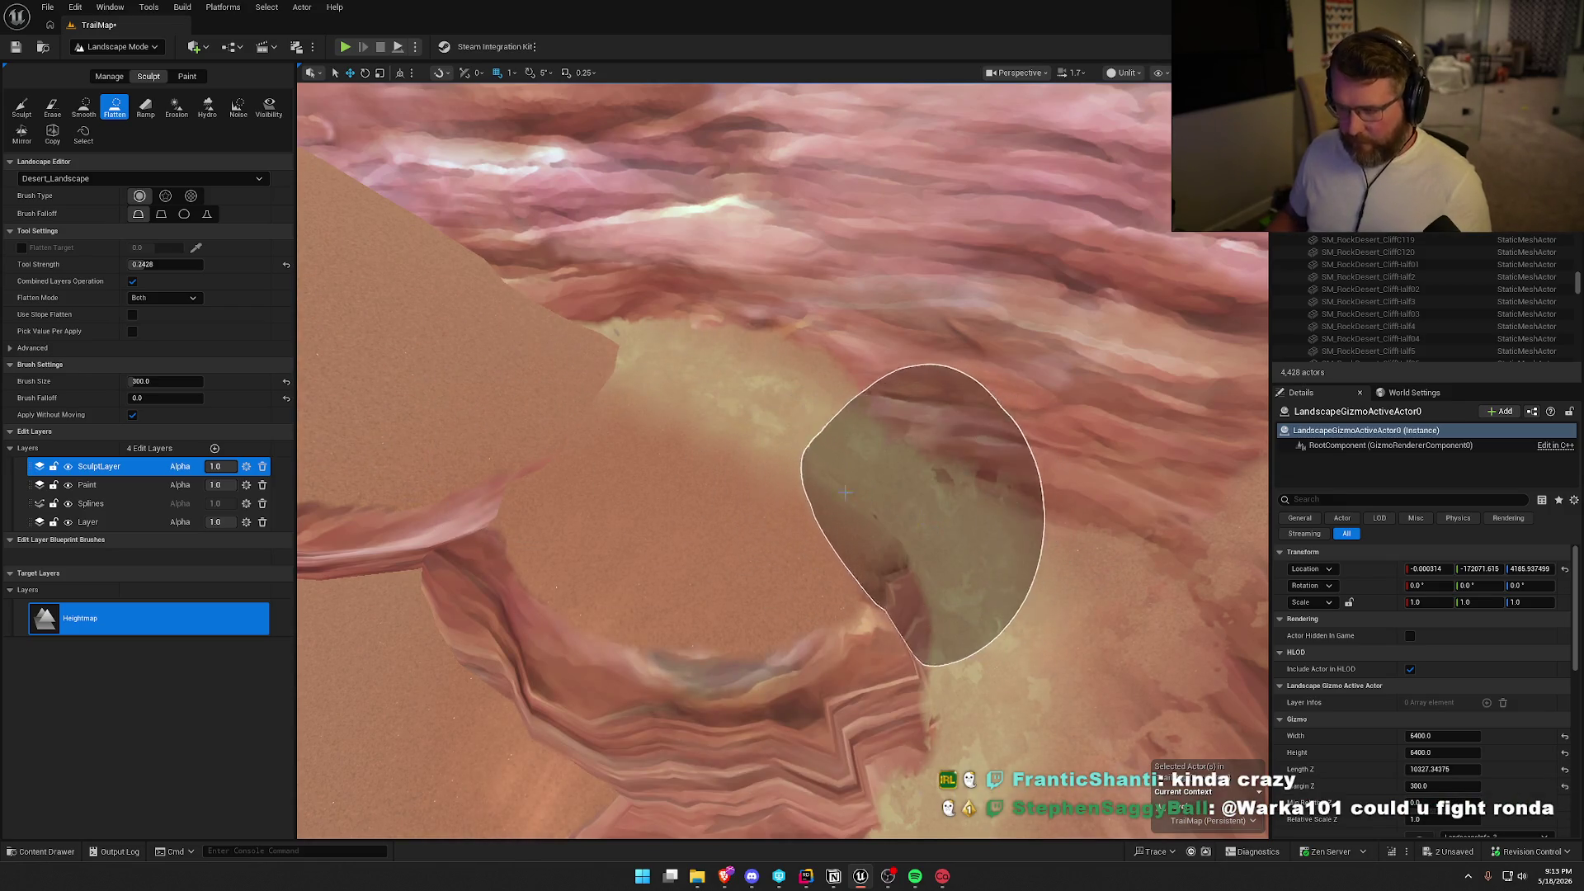
left_click(86, 113)
key("ctrl+z")
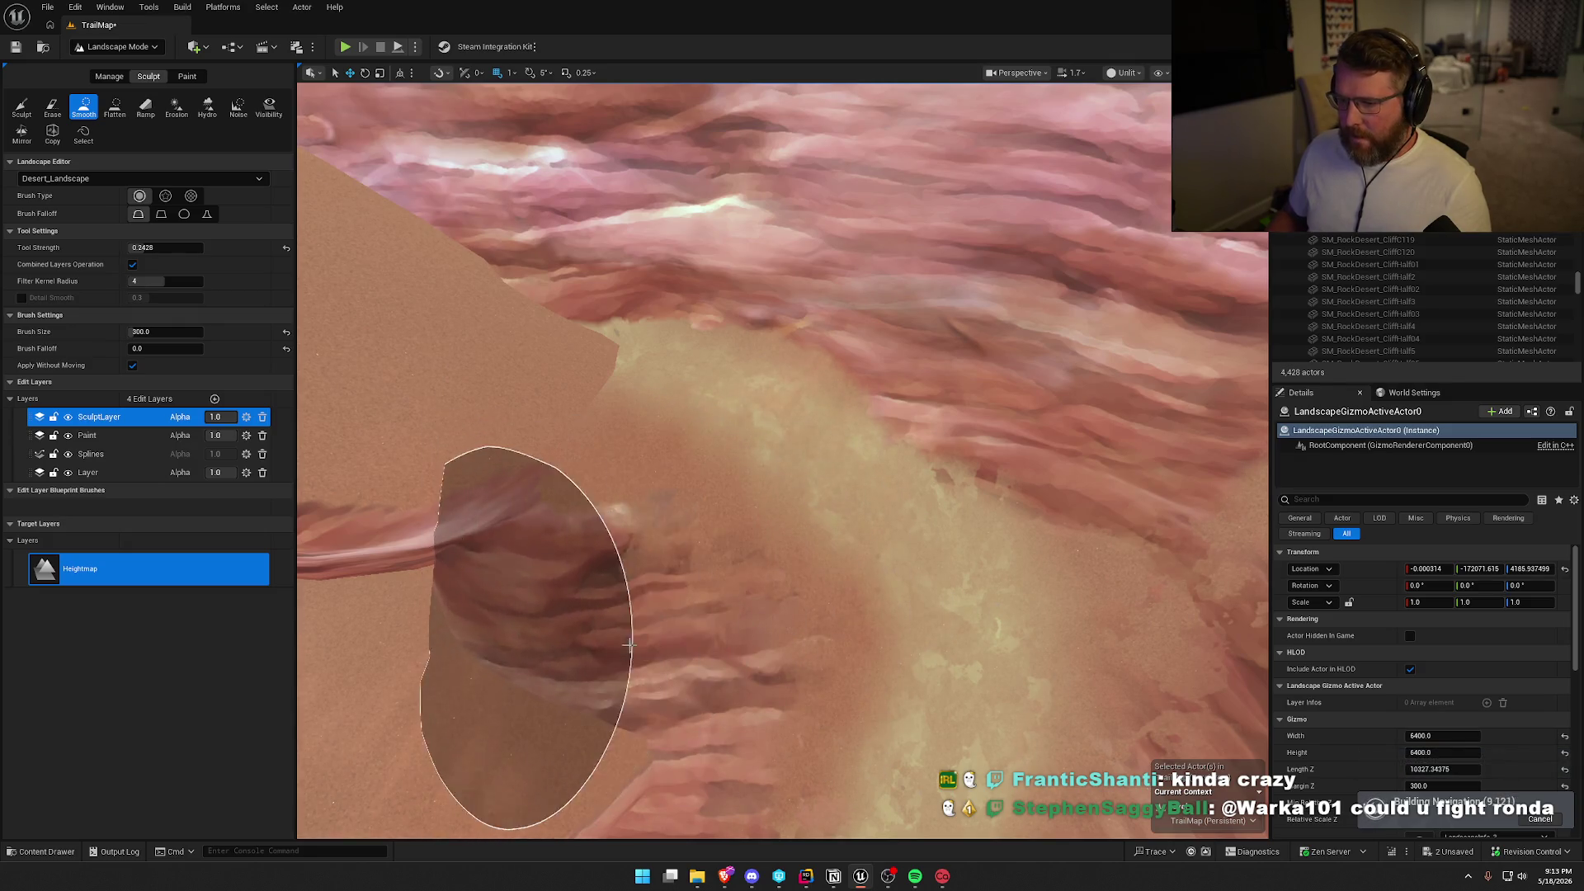
Zoom around the canyon and switch the editor back to Selection Mode.
scroll(1090, 505, "up", 5)
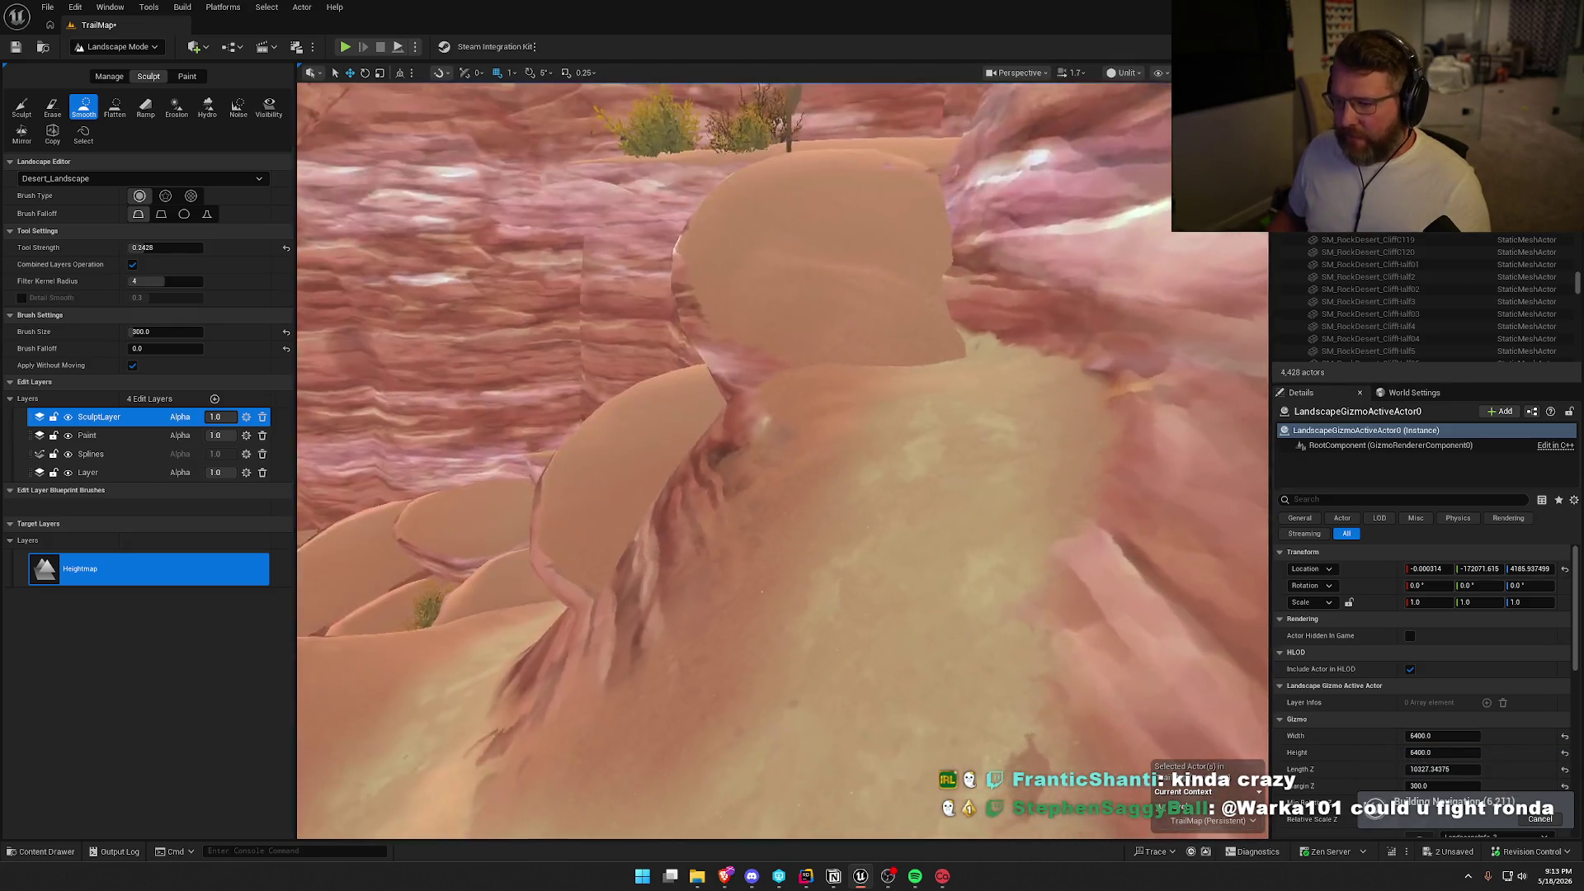
scroll(784, 458, "down", 5)
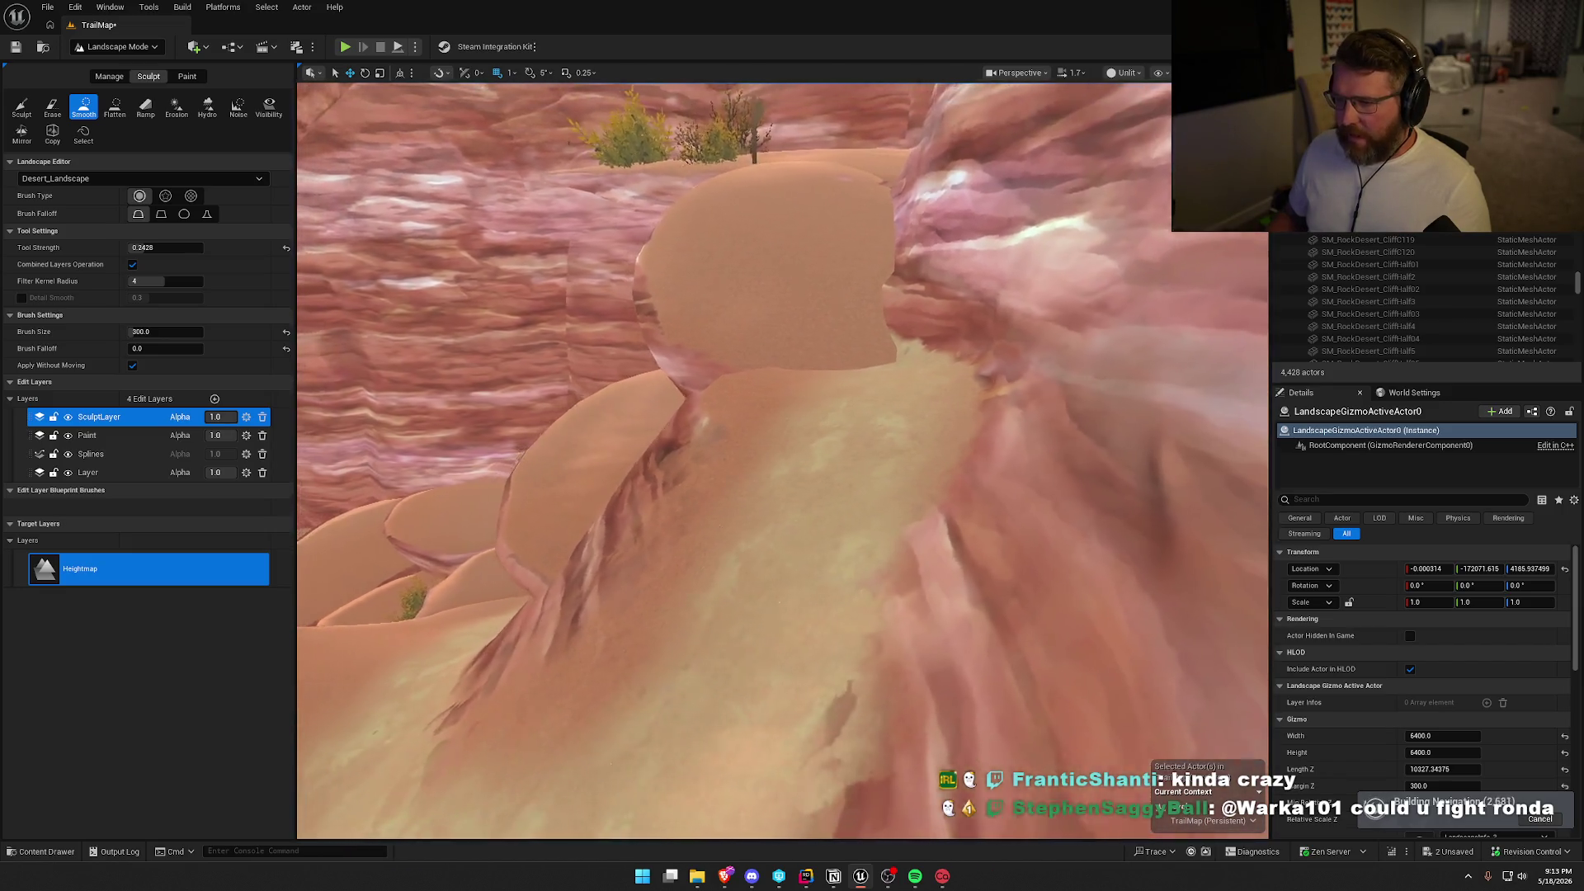
scroll(784, 459, "up", 8)
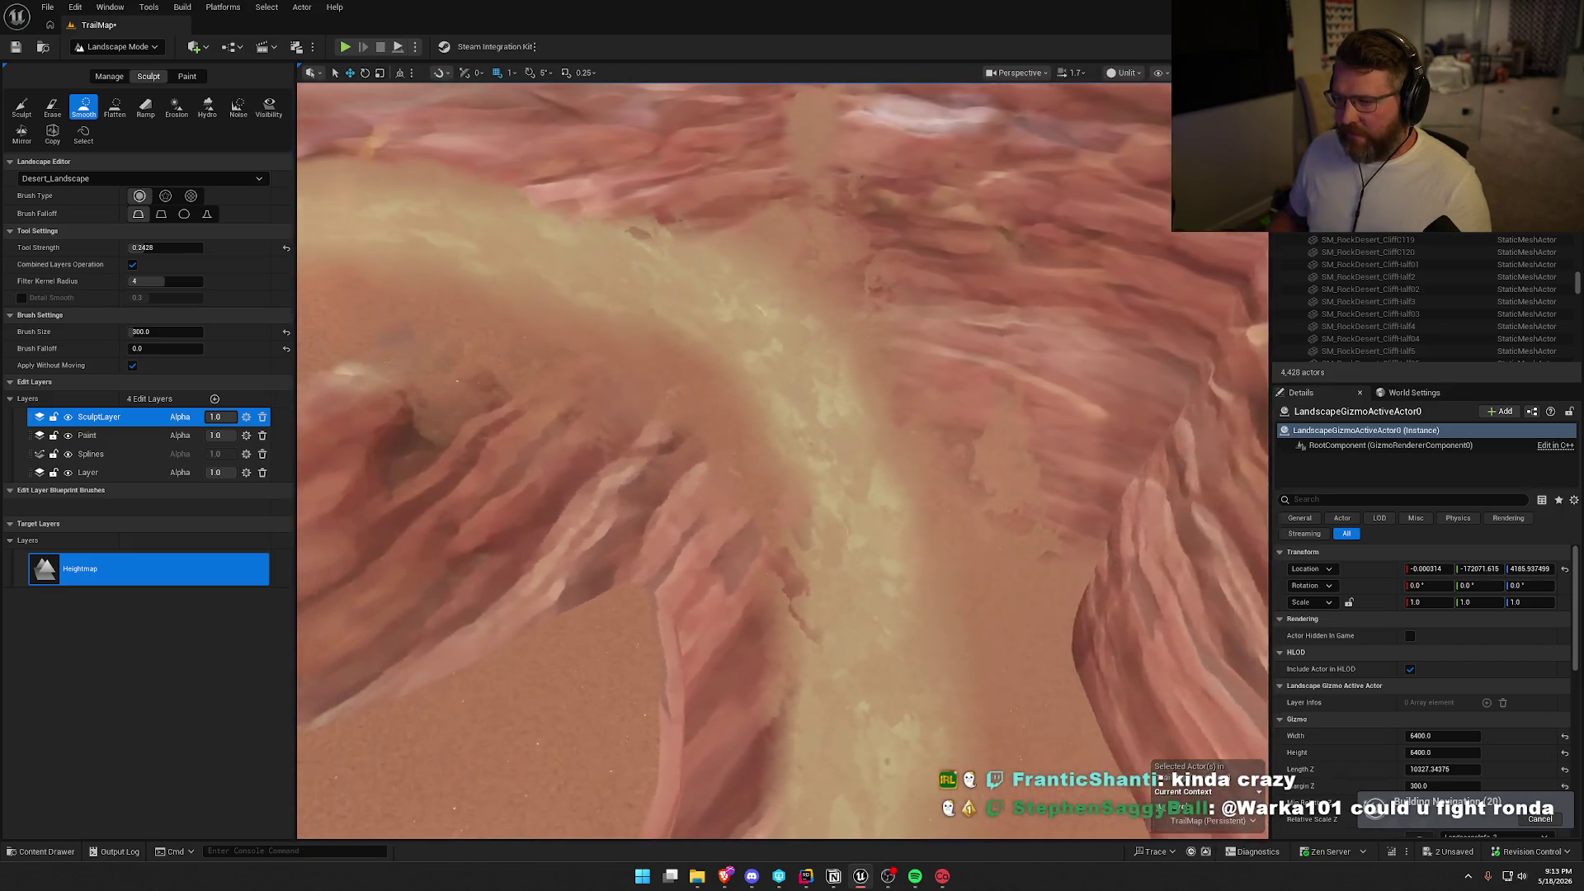
scroll(784, 458, "up", 5)
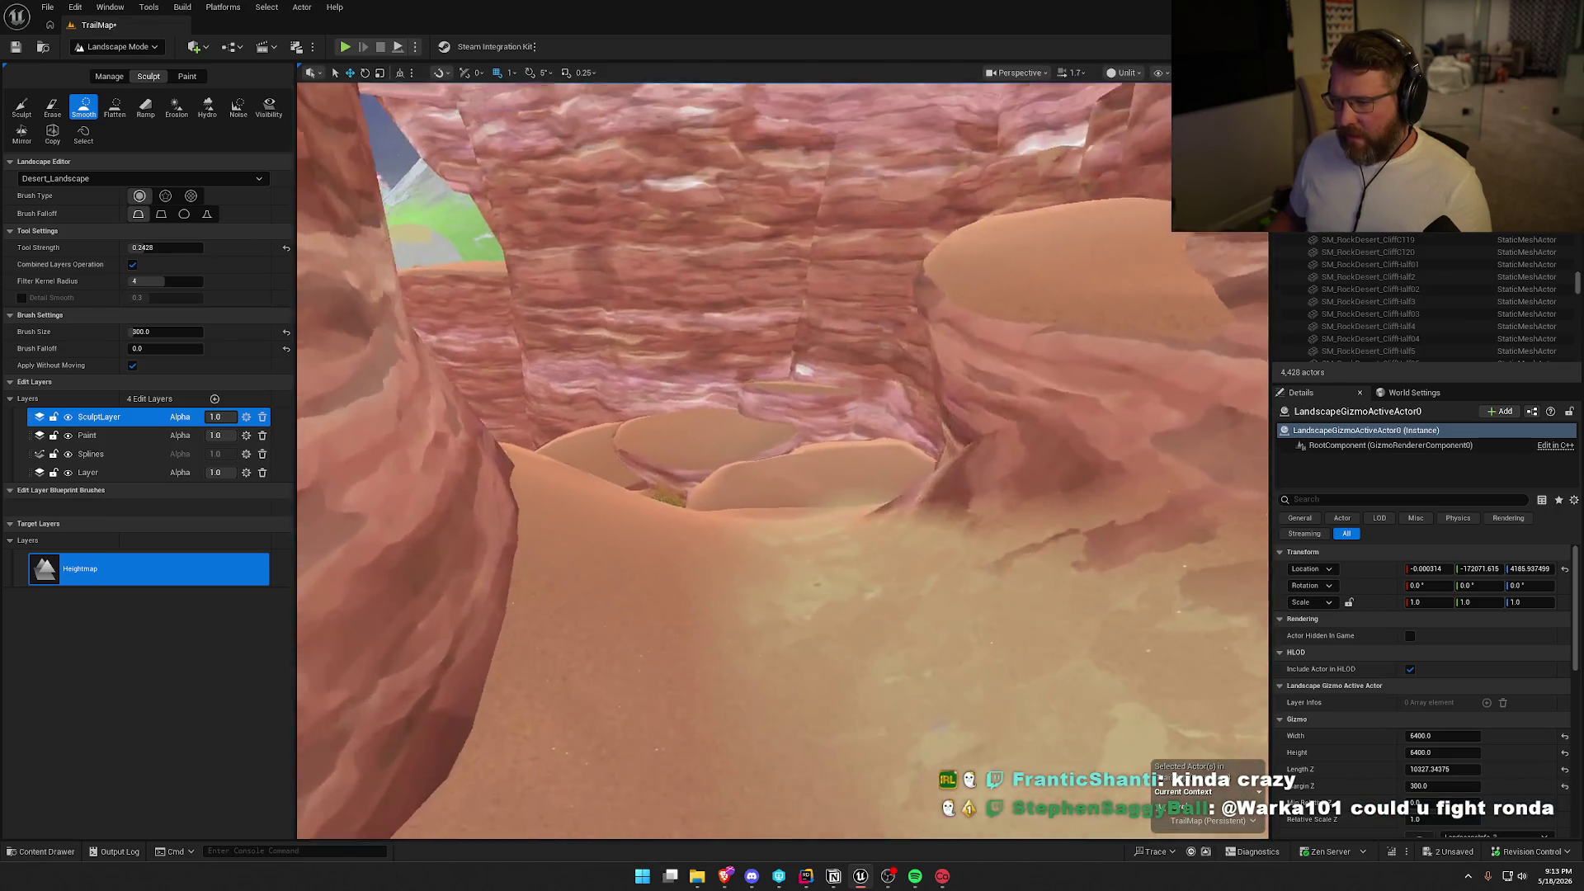
scroll(784, 459, "down", 5)
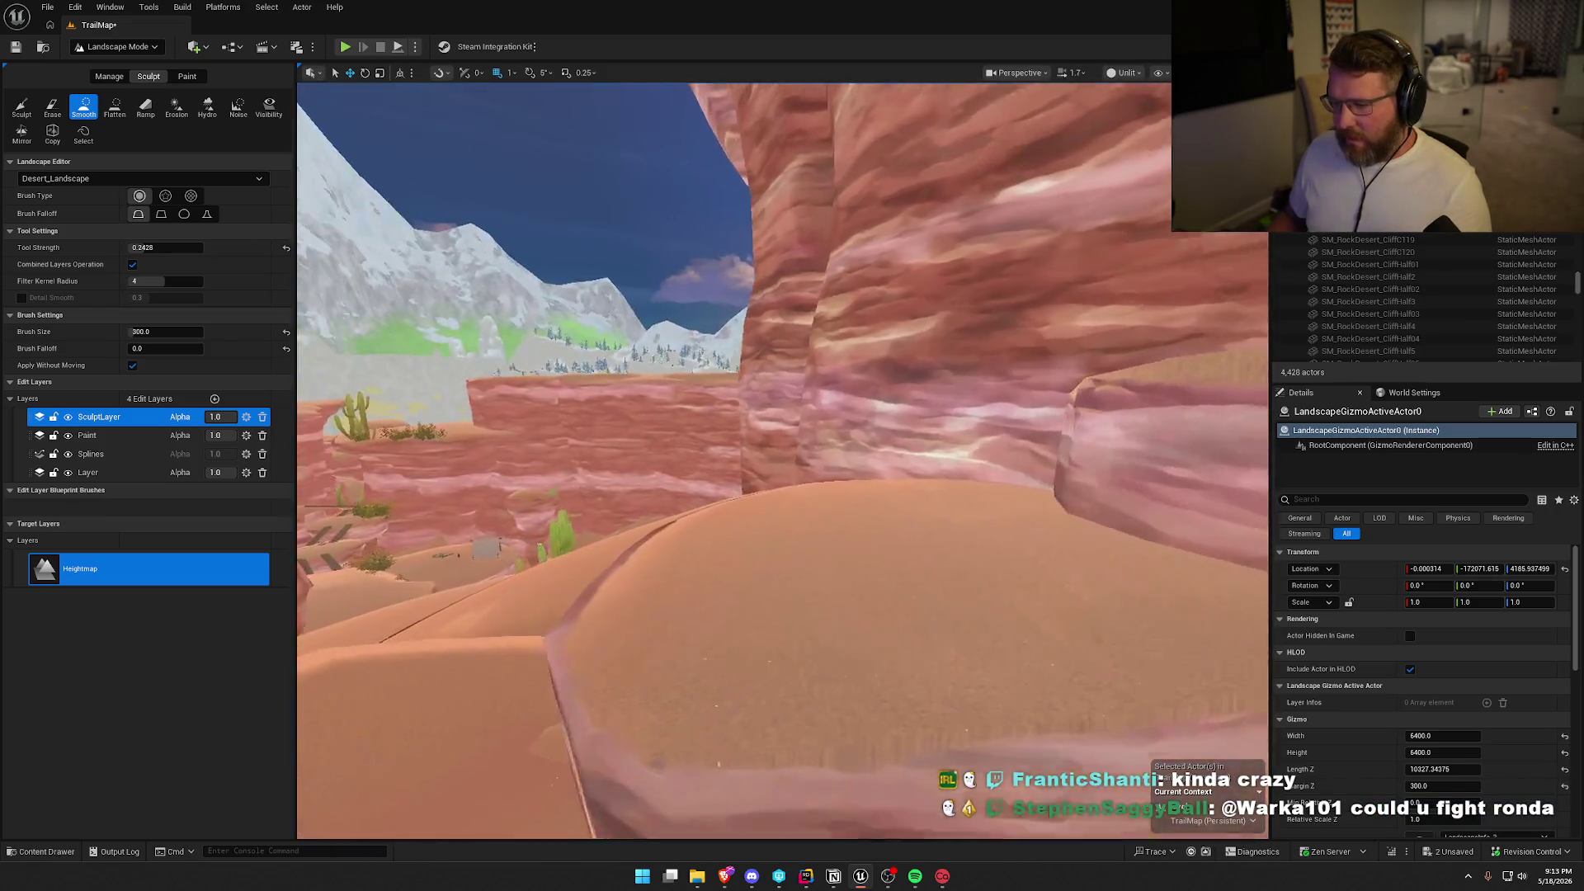
scroll(783, 458, "down", 5)
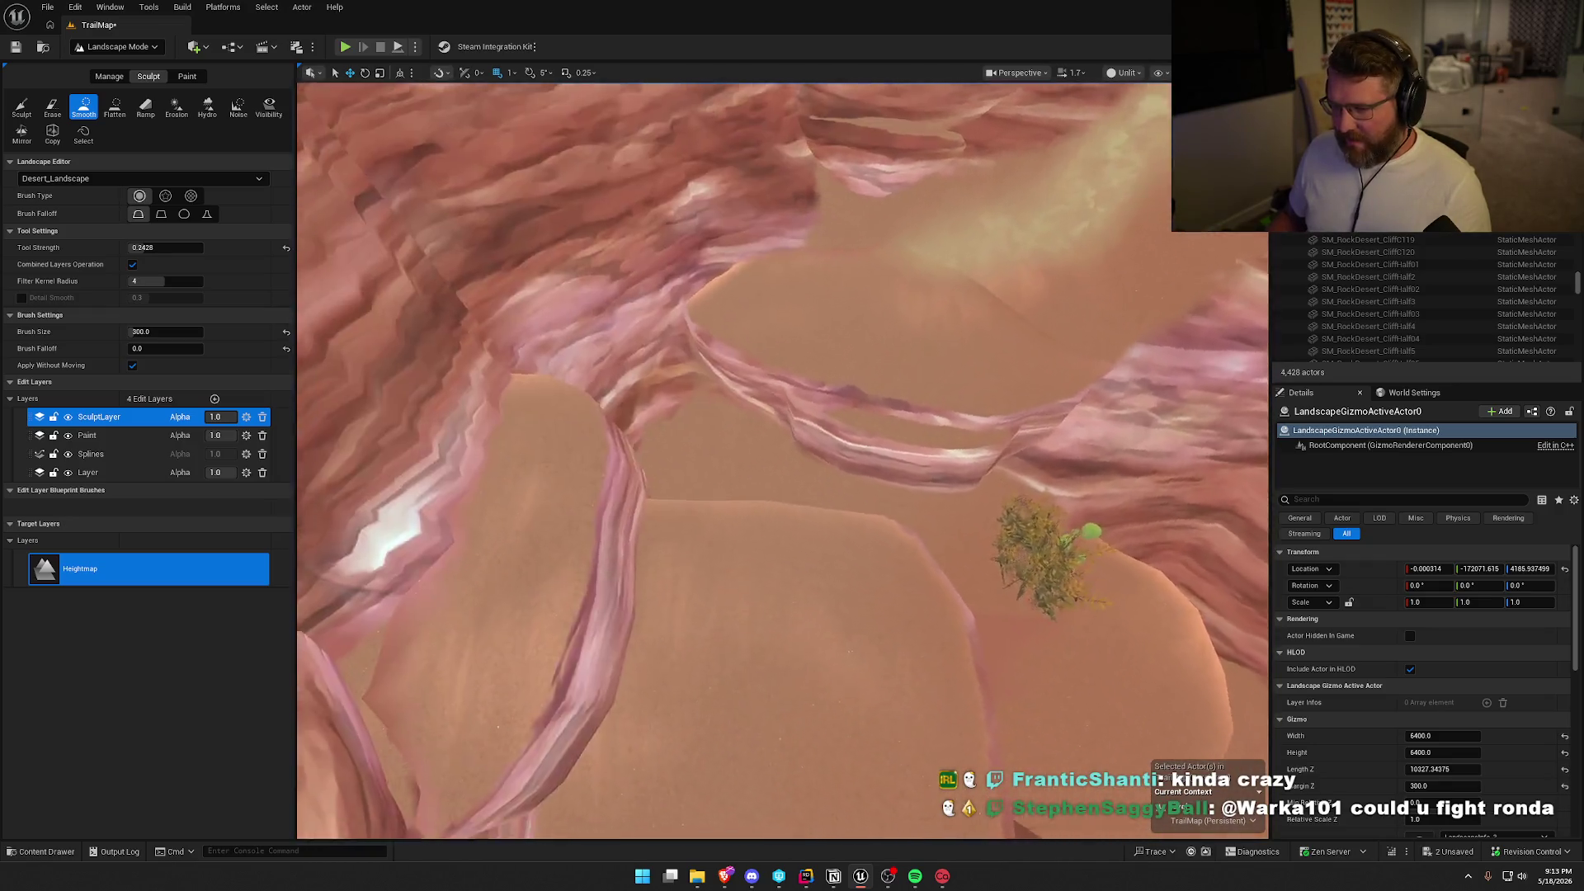
left_click(118, 46)
left_click(107, 65)
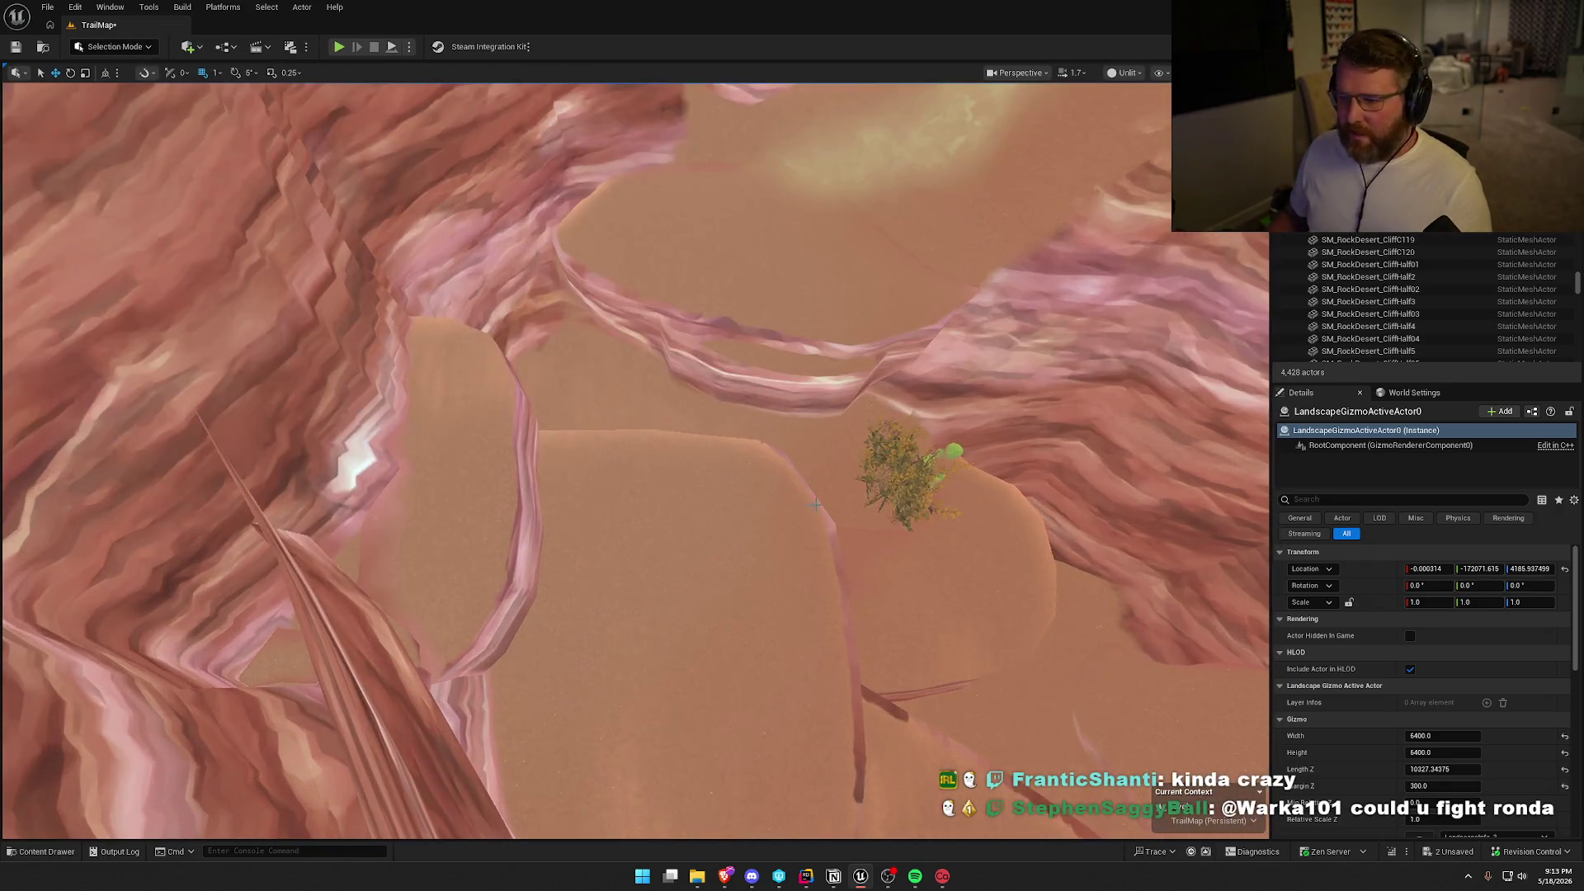
Duplicate a canyon-floor rock shelf and raise the copy slightly.
left_click(631, 672)
key("f")
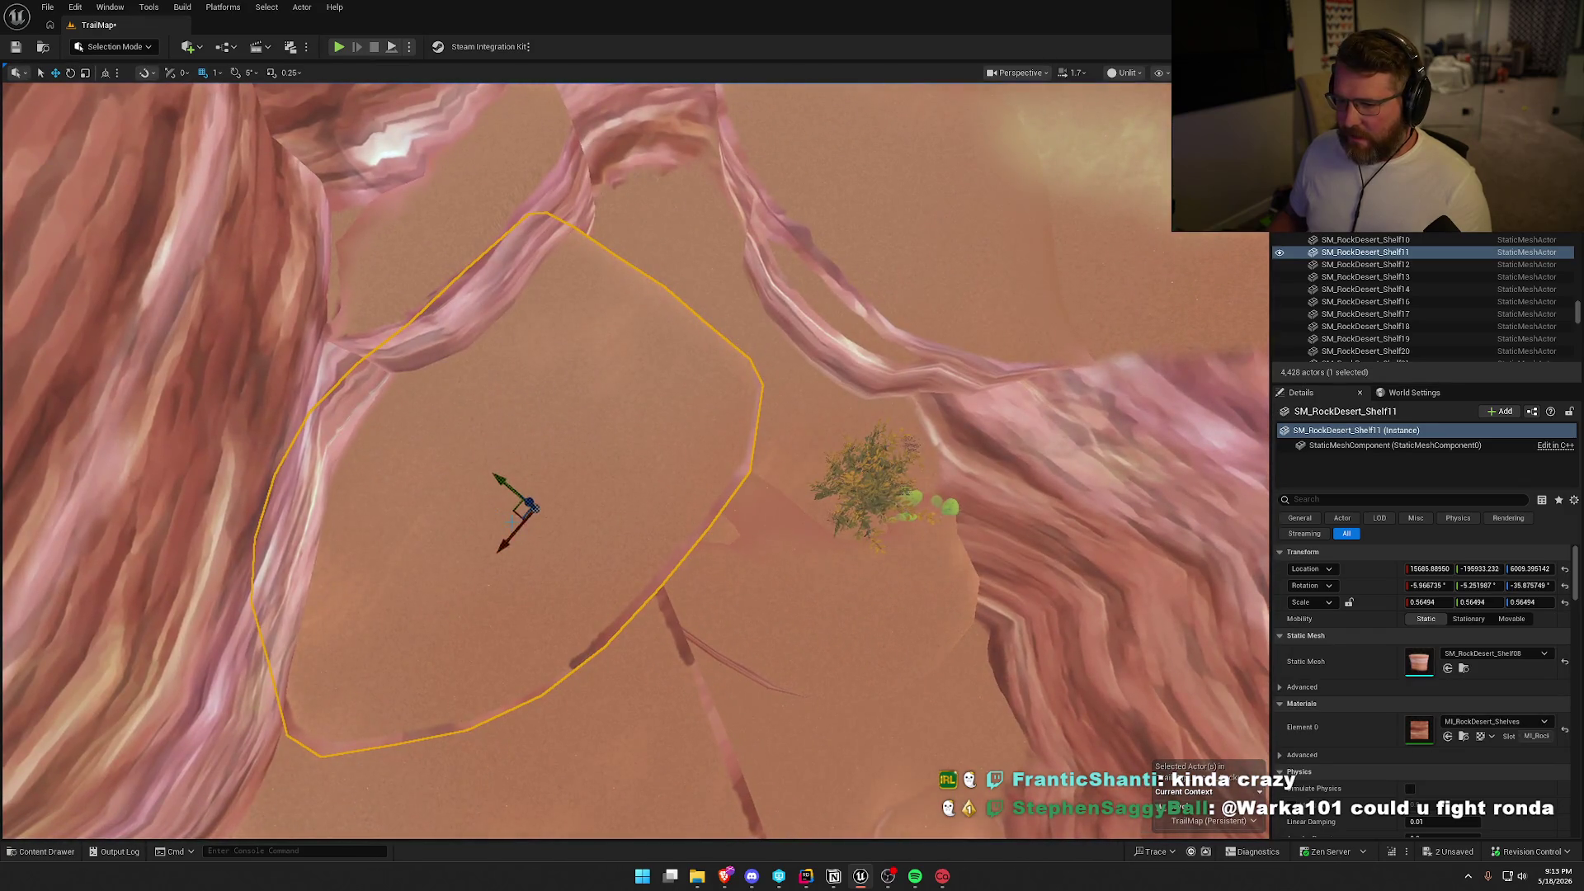
mouse_move(514, 517)
left_mouse_down()
mouse_move(594, 376)
mouse_move(646, 401)
left_mouse_up()
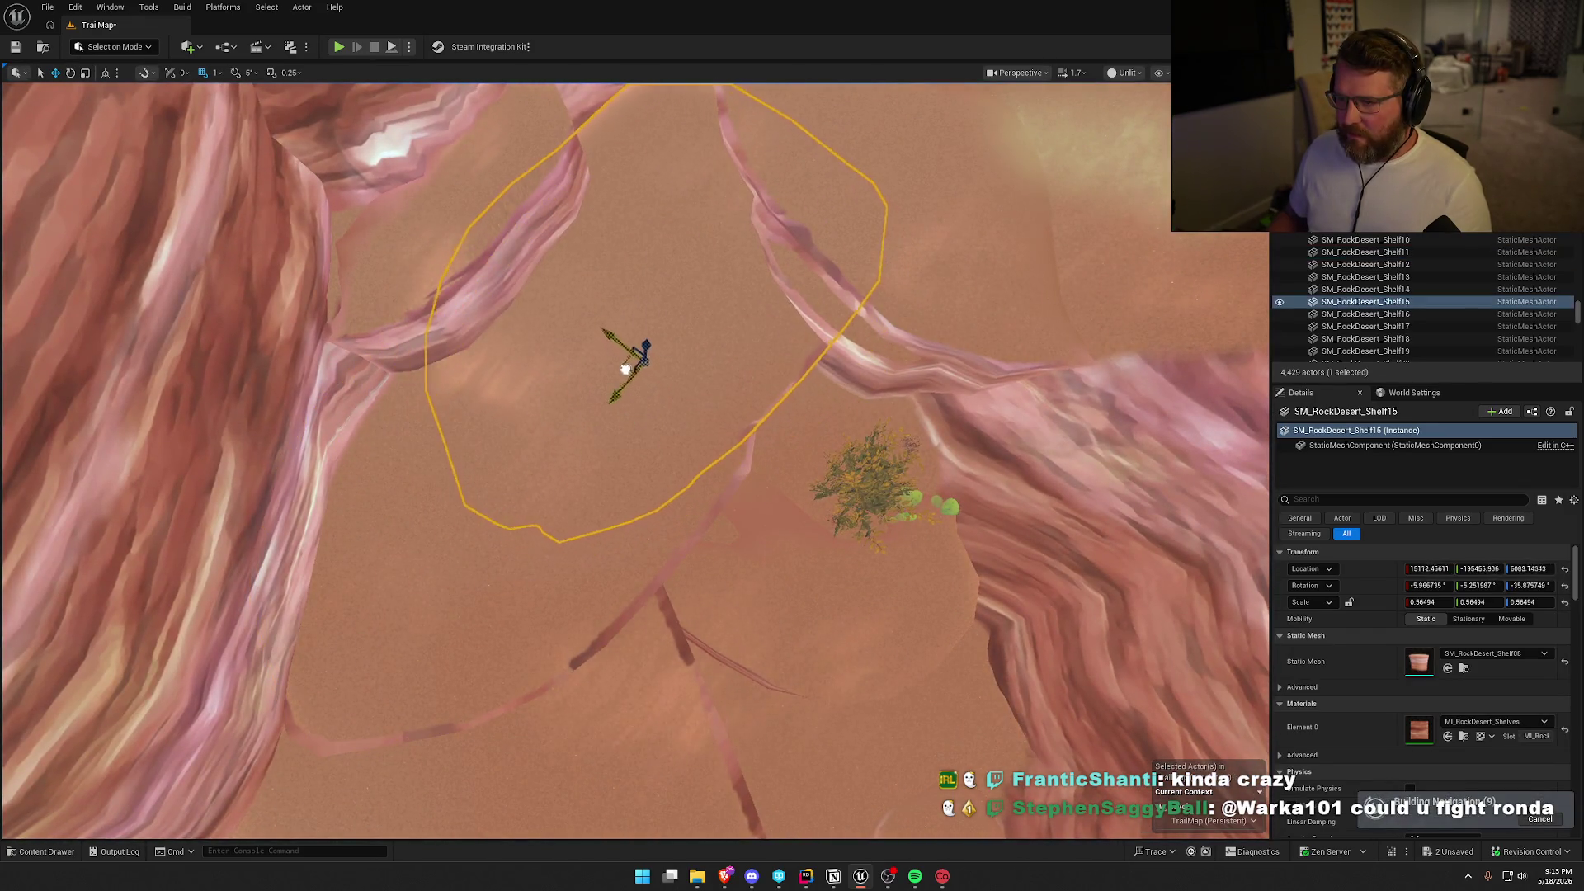
mouse_move(629, 341)
left_mouse_down()
mouse_move(619, 300)
mouse_move(665, 407)
mouse_move(647, 661)
mouse_move(642, 373)
left_mouse_up()
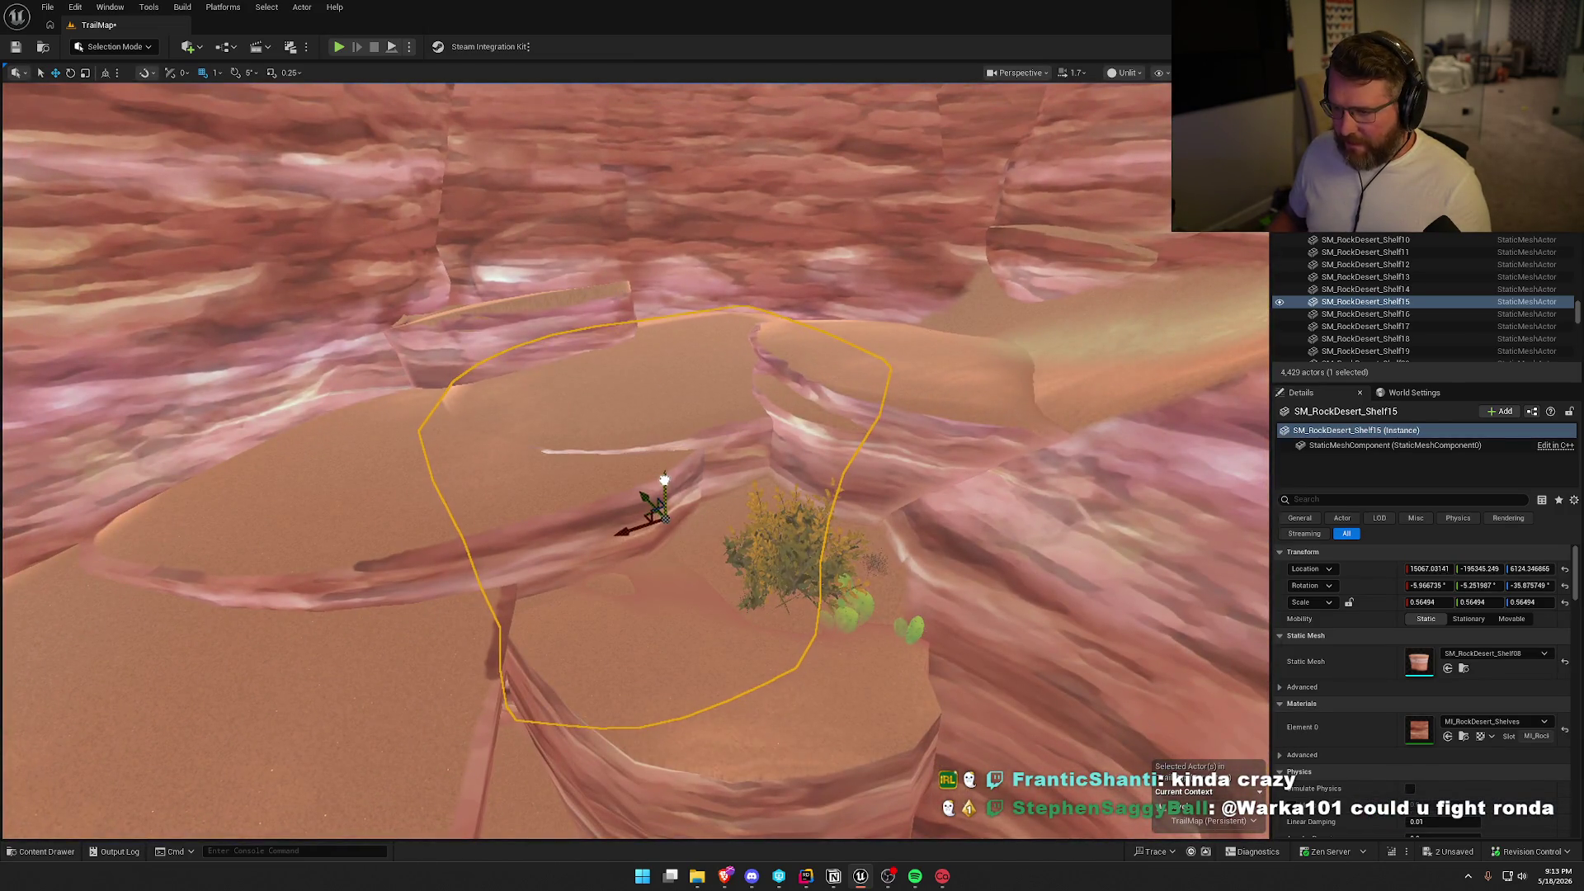
left_click_drag(664, 480, 635, 480)
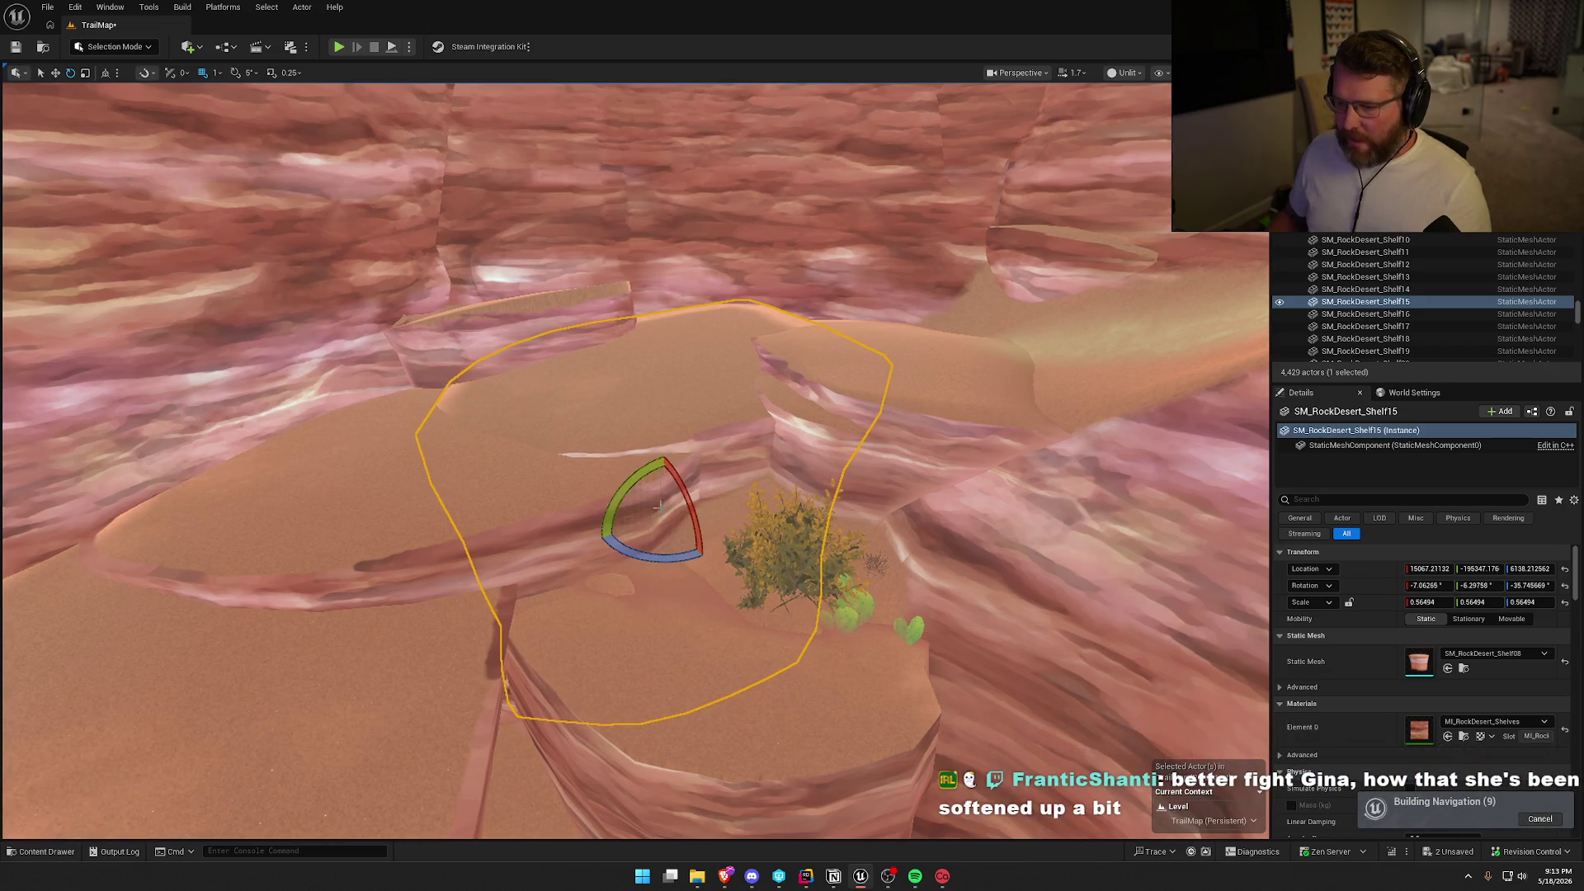
key("Escape")
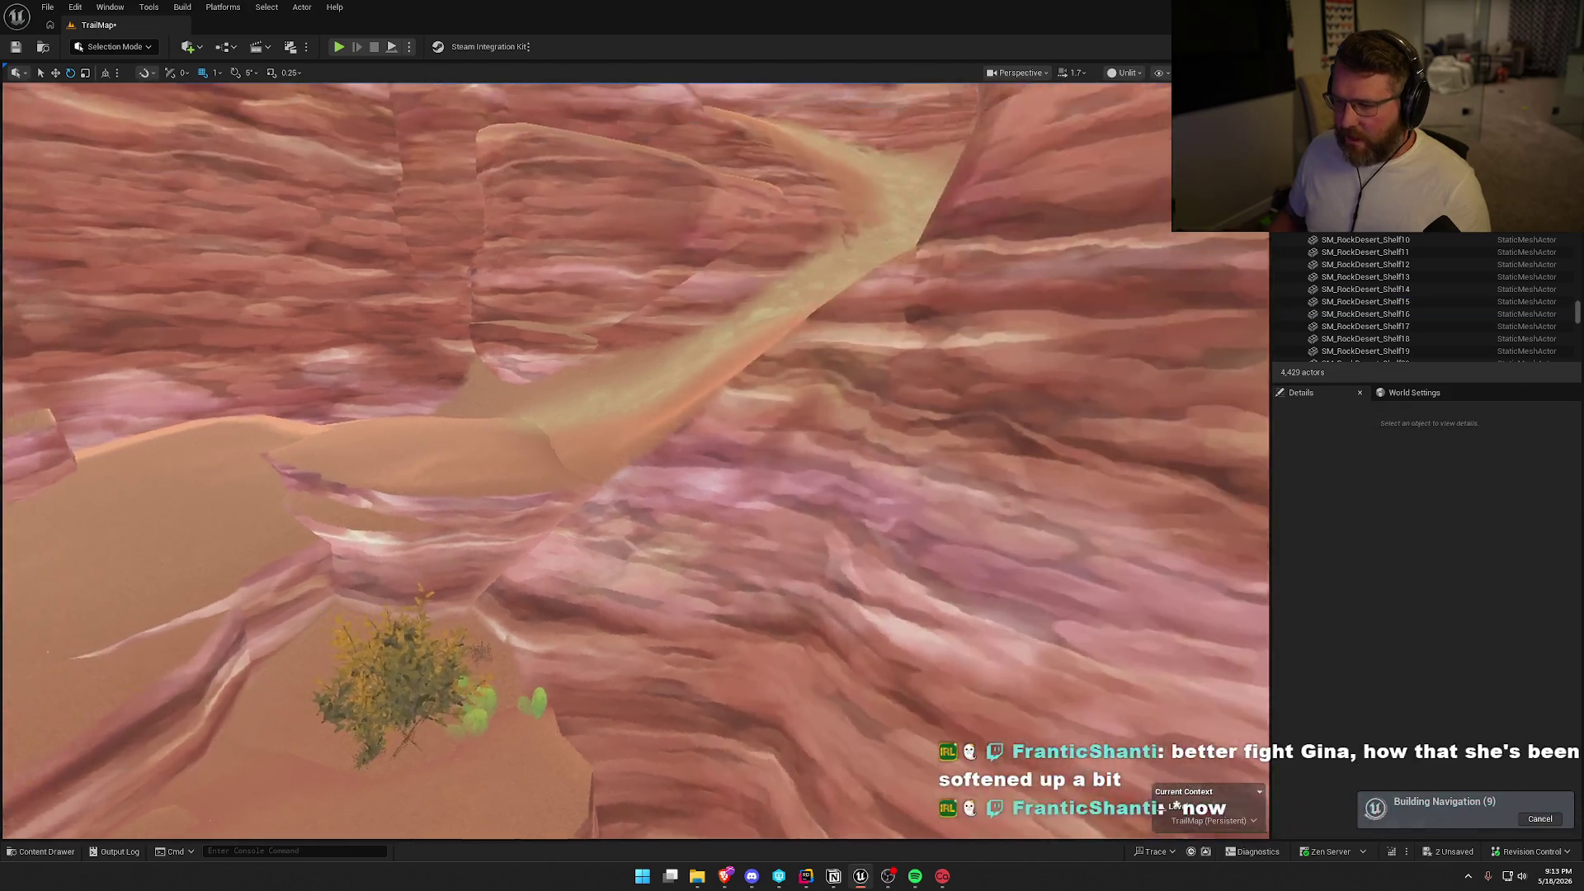
Tilt rock shelf SM_RockDesert_Shelf12 slightly, then deselect it.
left_click(757, 489)
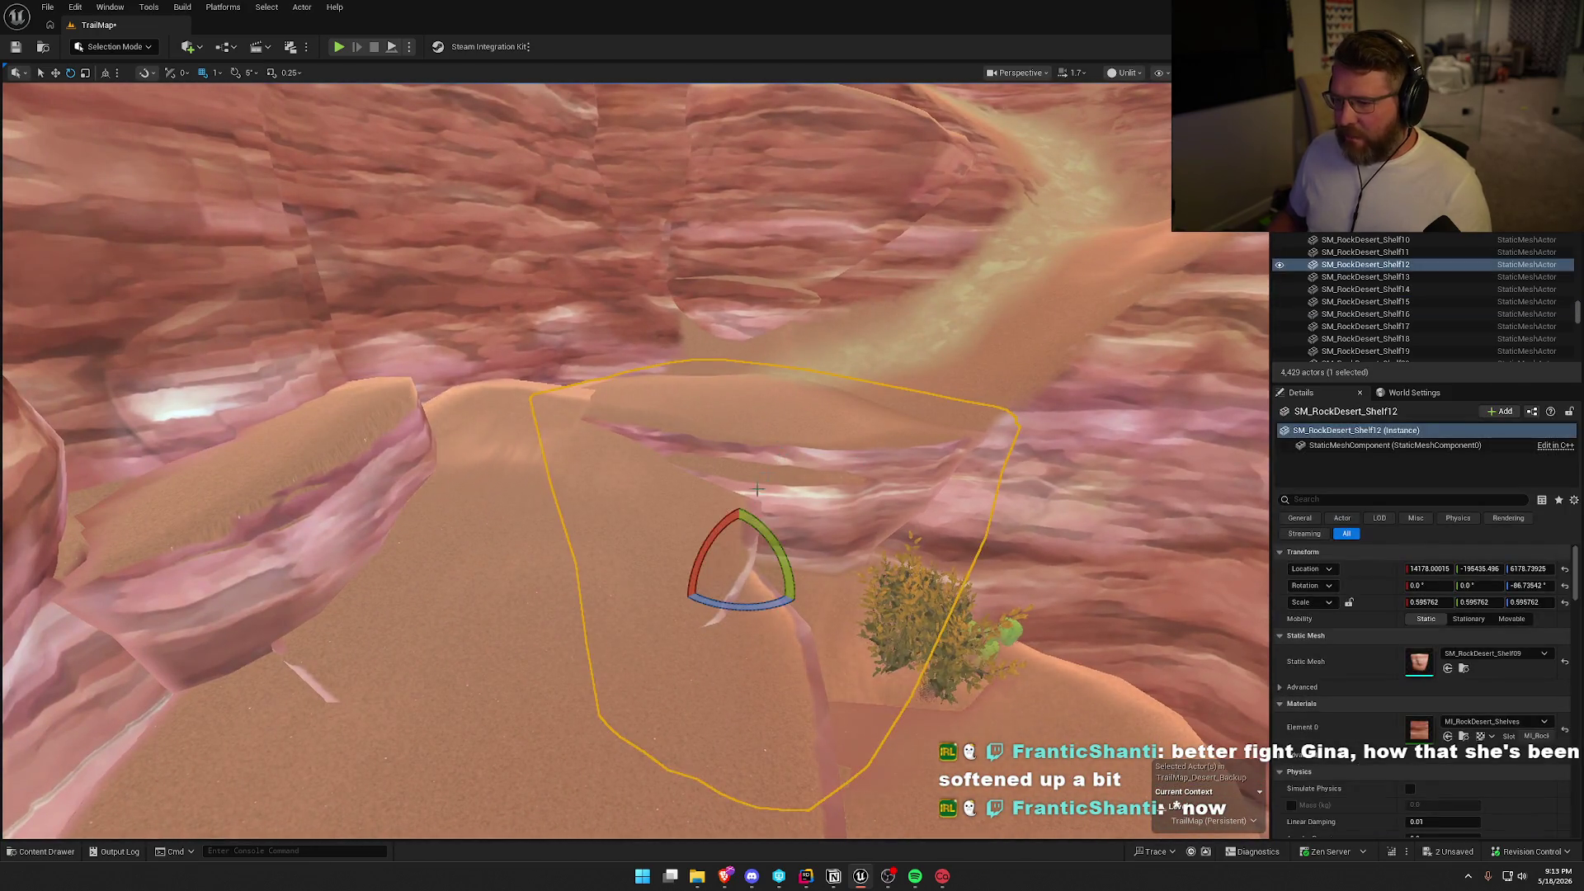
mouse_move(721, 528)
left_mouse_down()
mouse_move(742, 569)
mouse_move(797, 604)
left_mouse_up()
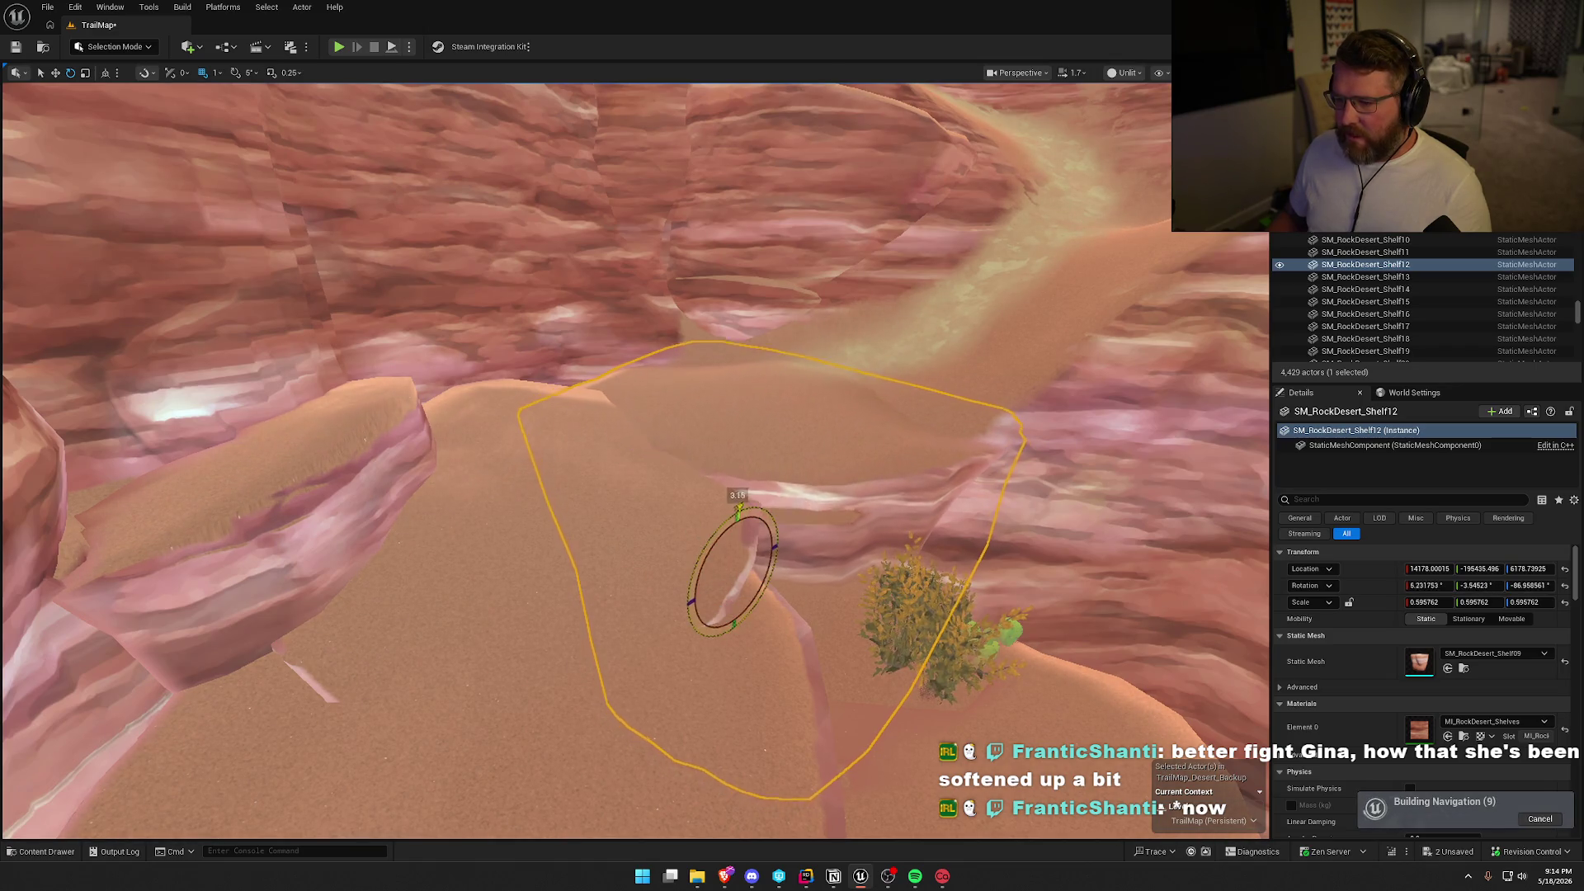
key("Escape")
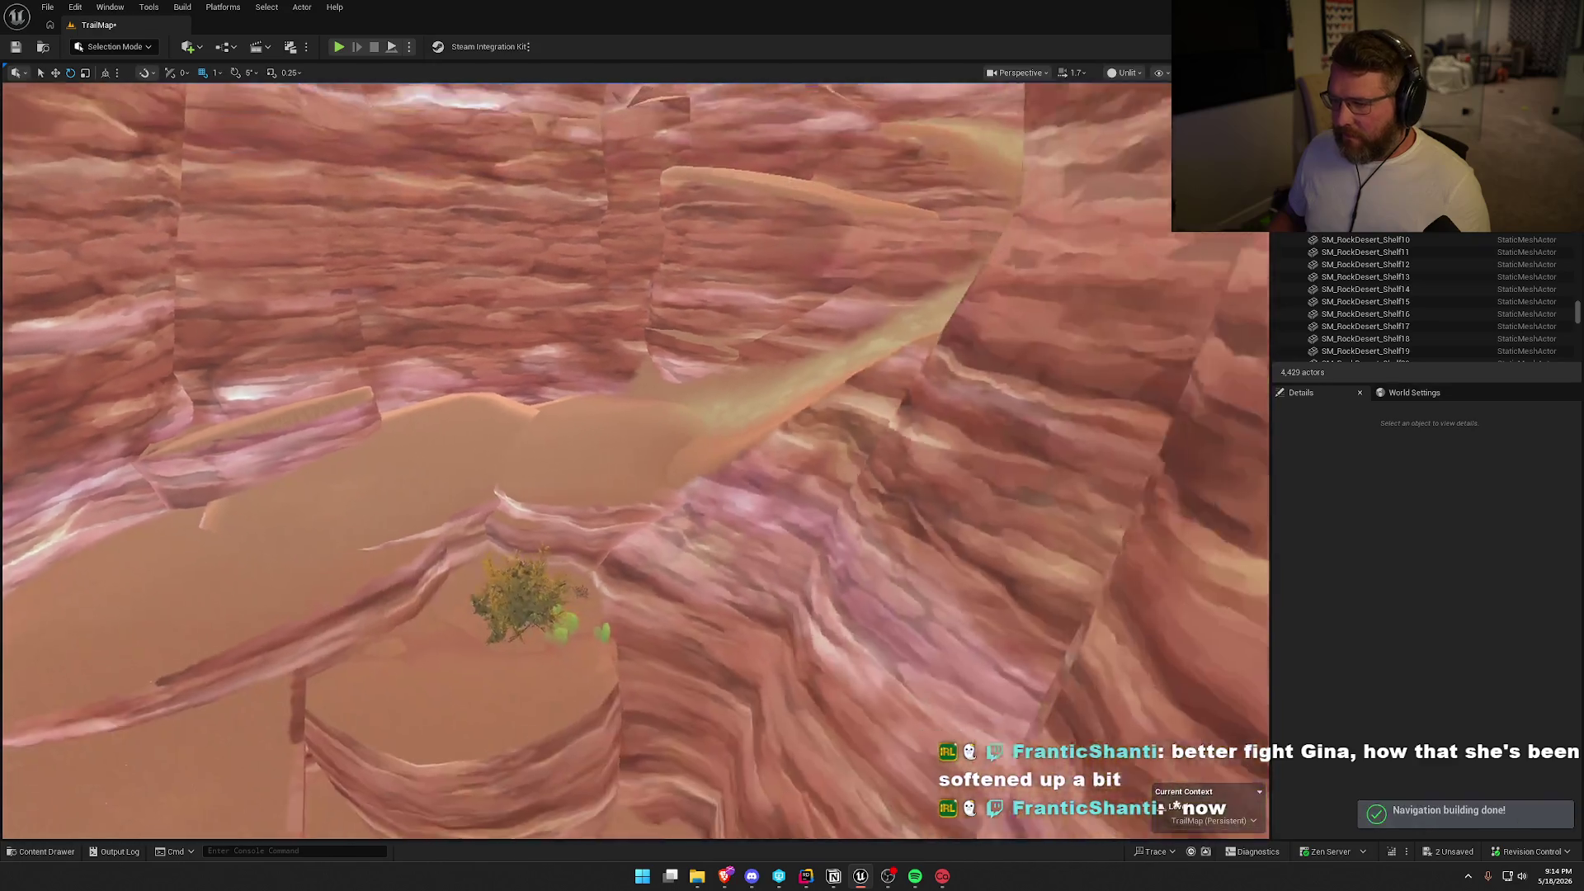
Tilt rock shelf SM_RockDesert_Shelf11 slightly to flatten the trail.
key("s")
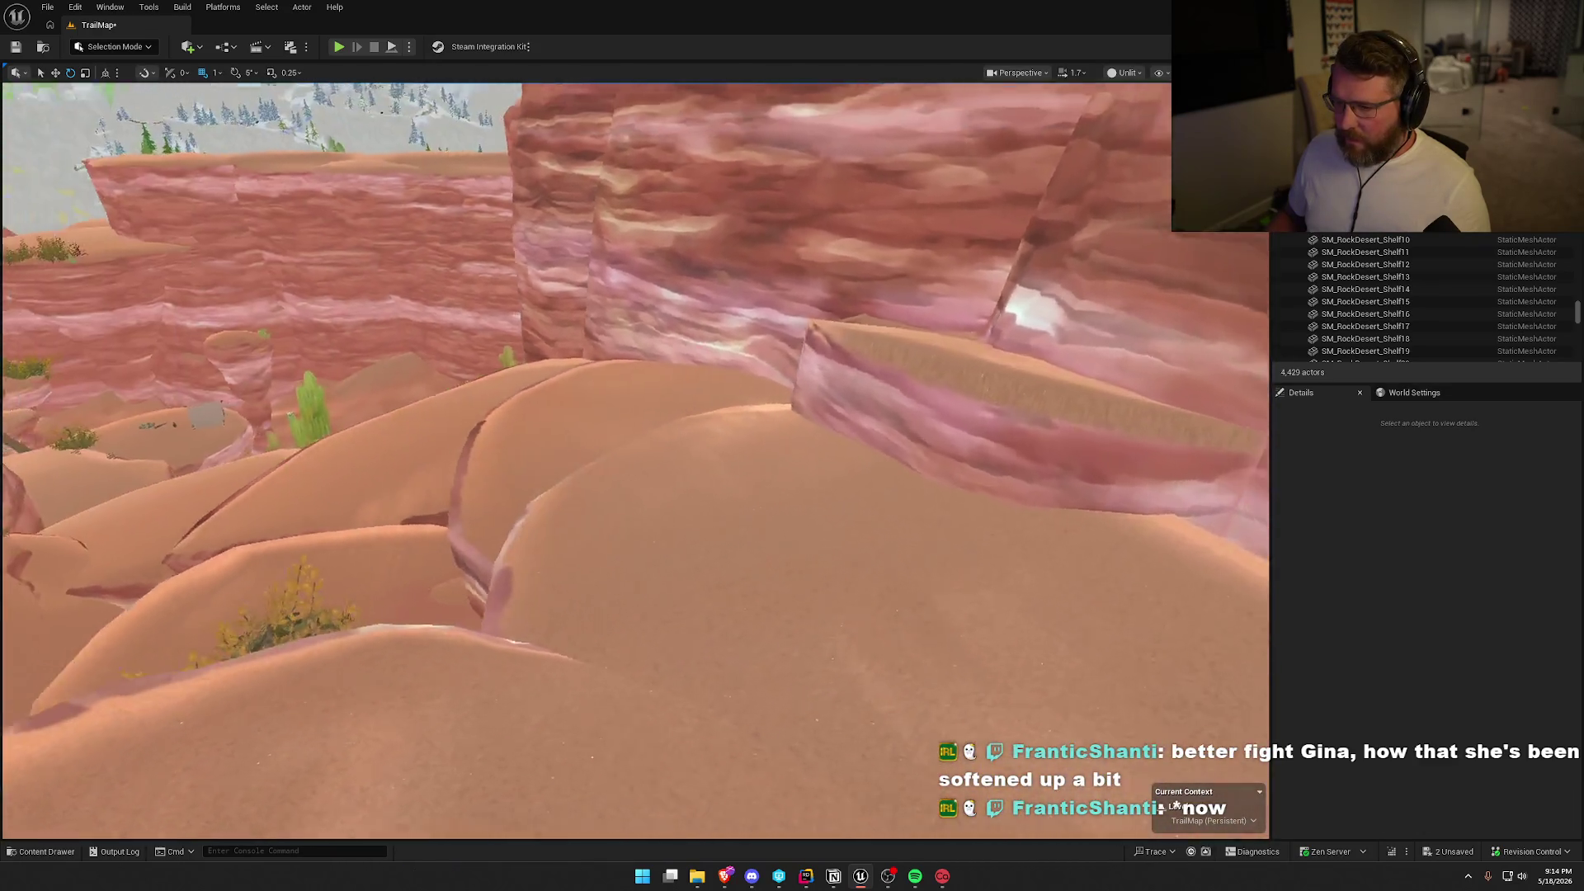
key("w")
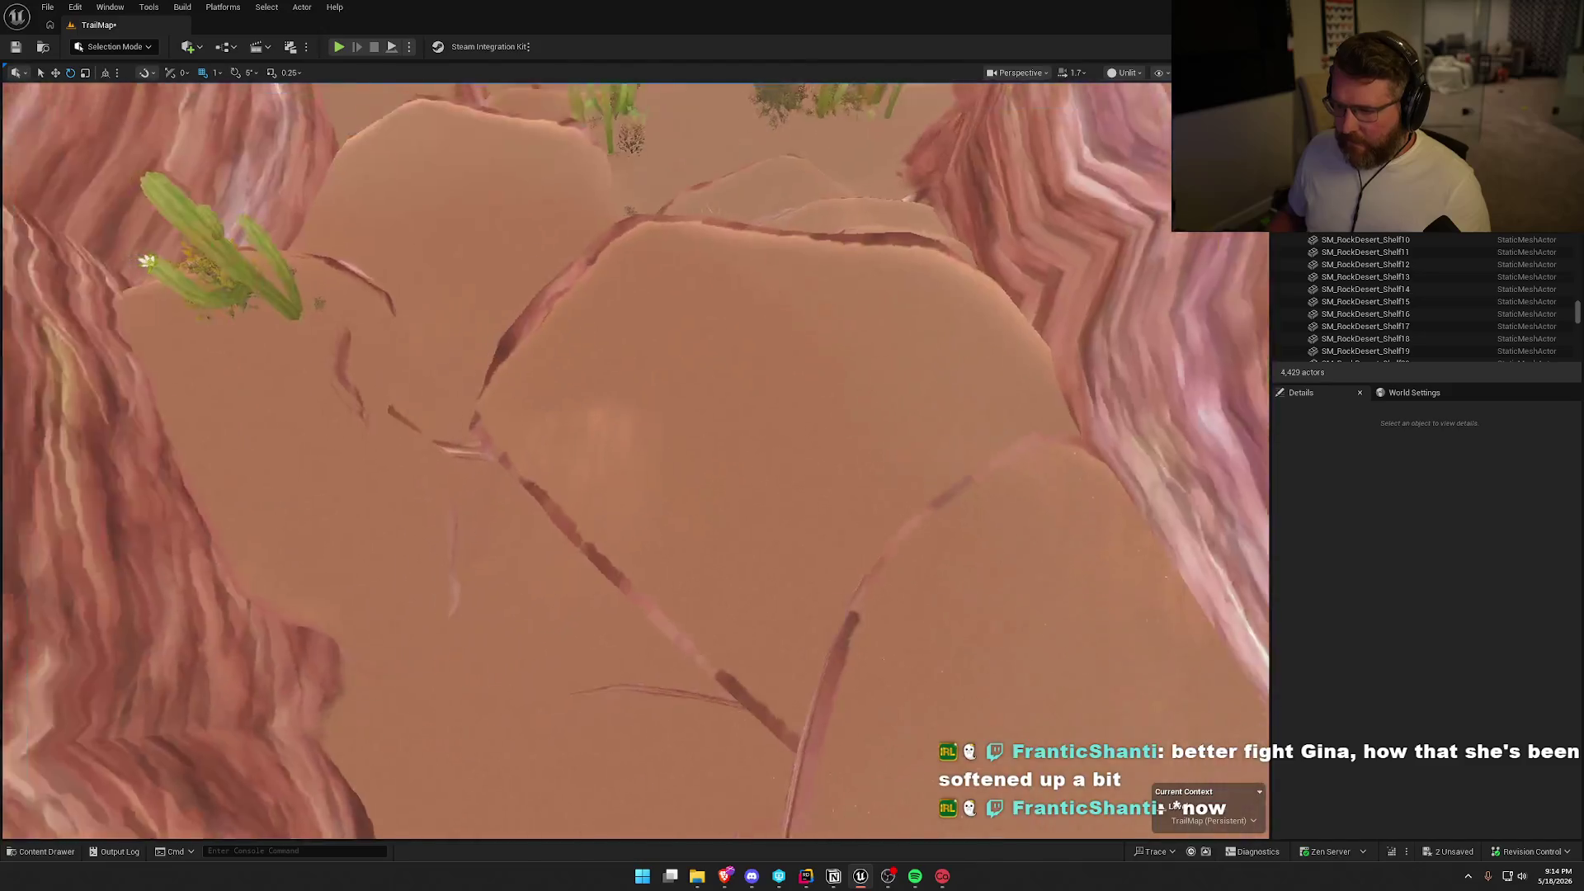
key("w")
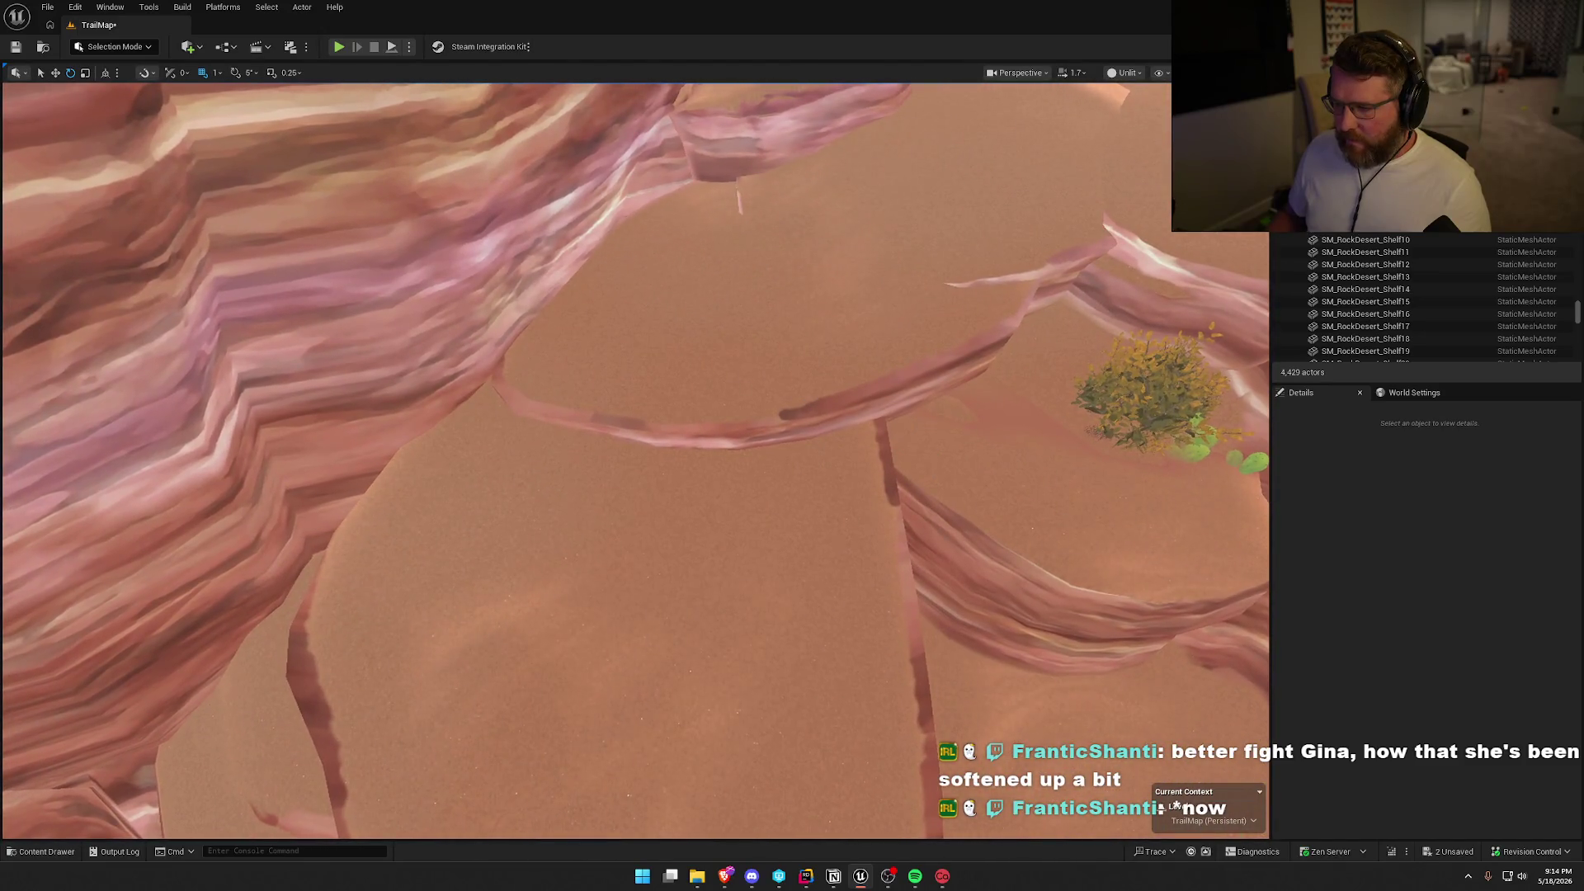
left_click(785, 417)
left_click_drag(778, 424, 776, 442)
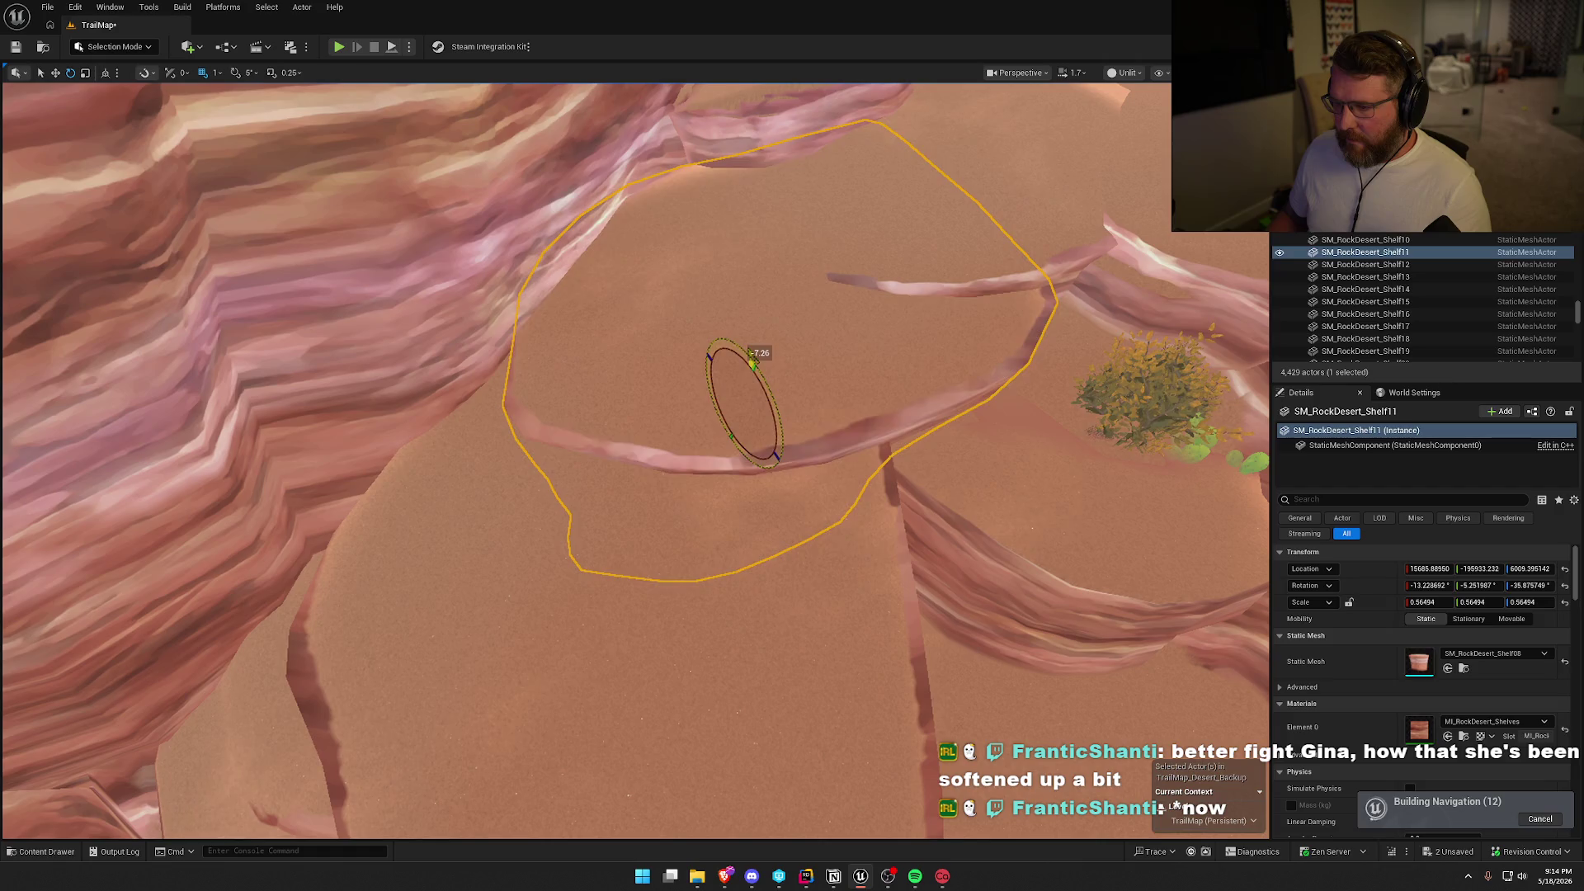
left_click_drag(716, 395, 716, 398)
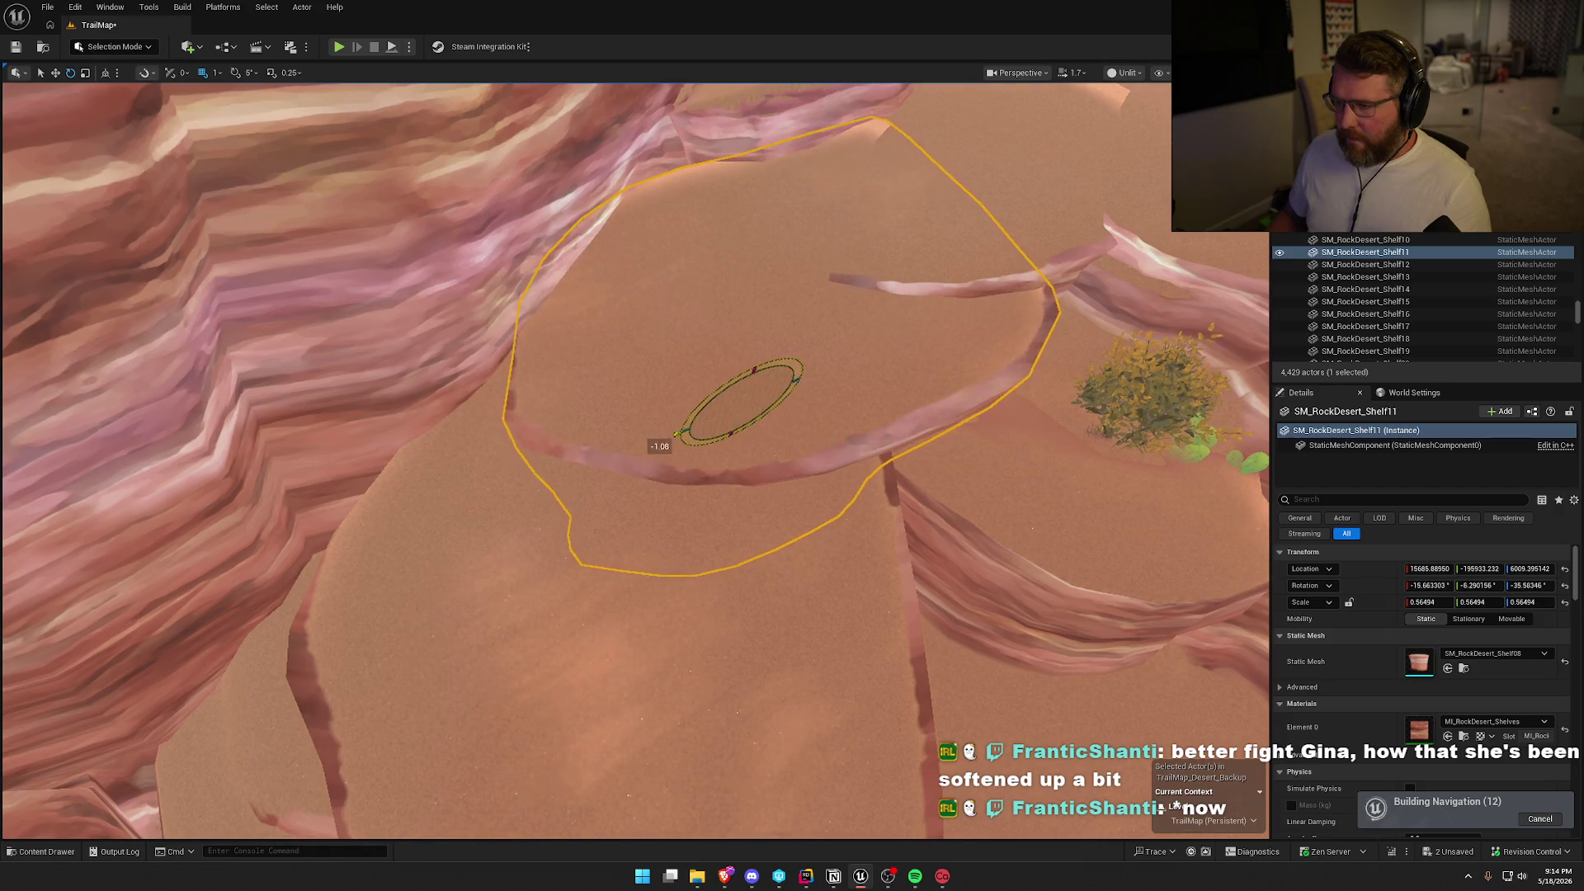
key("Escape")
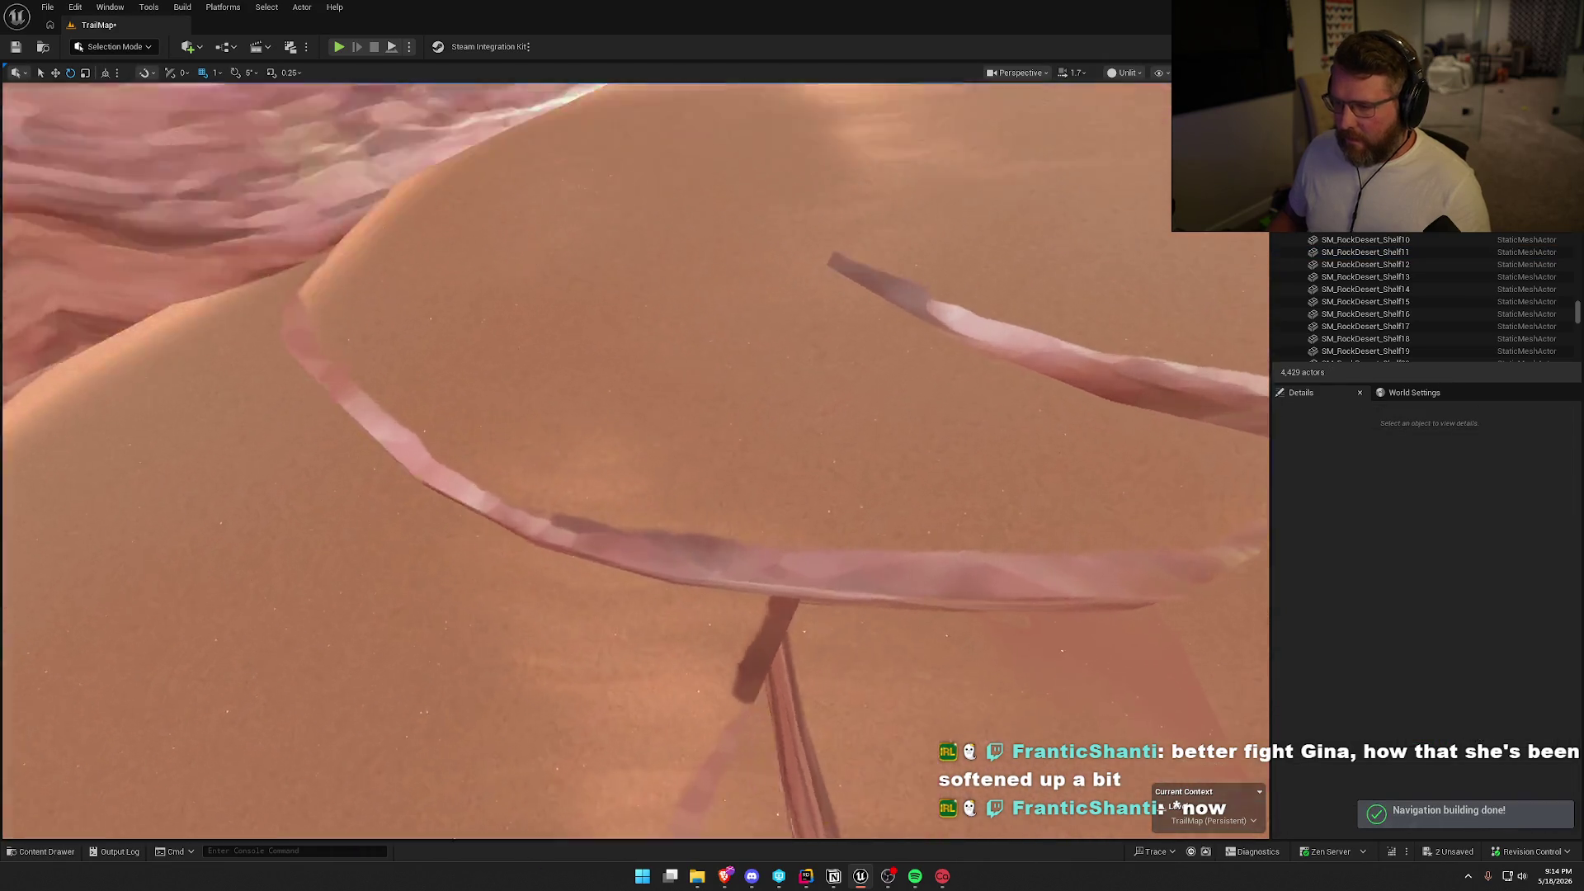
Tilt rock shelf SM_RockDesert_Shelf214 slightly to level it.
key("w")
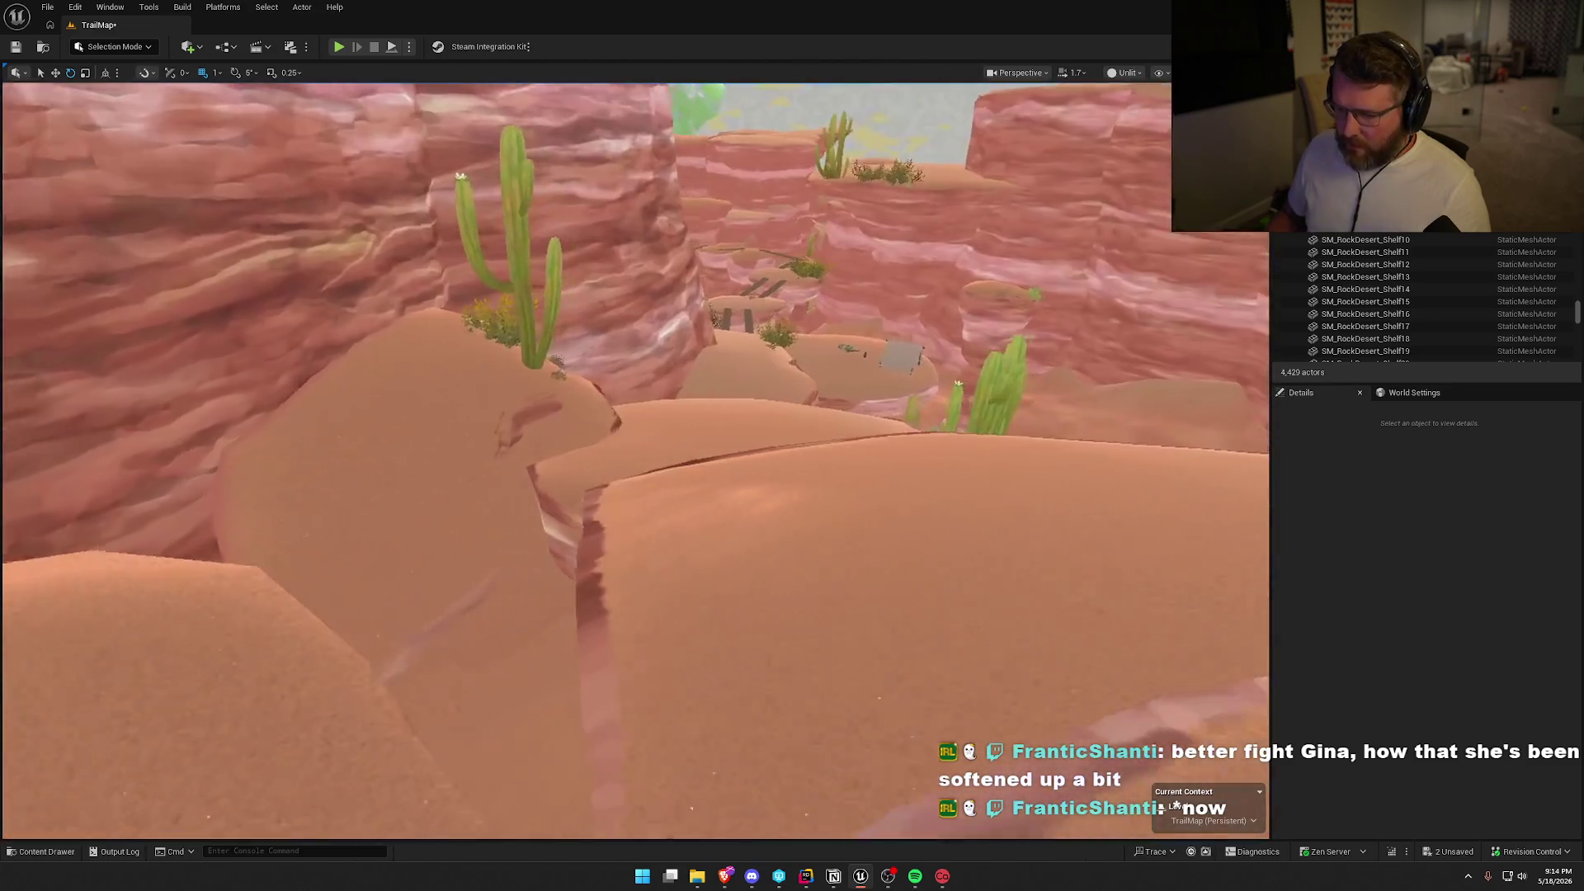
key("w")
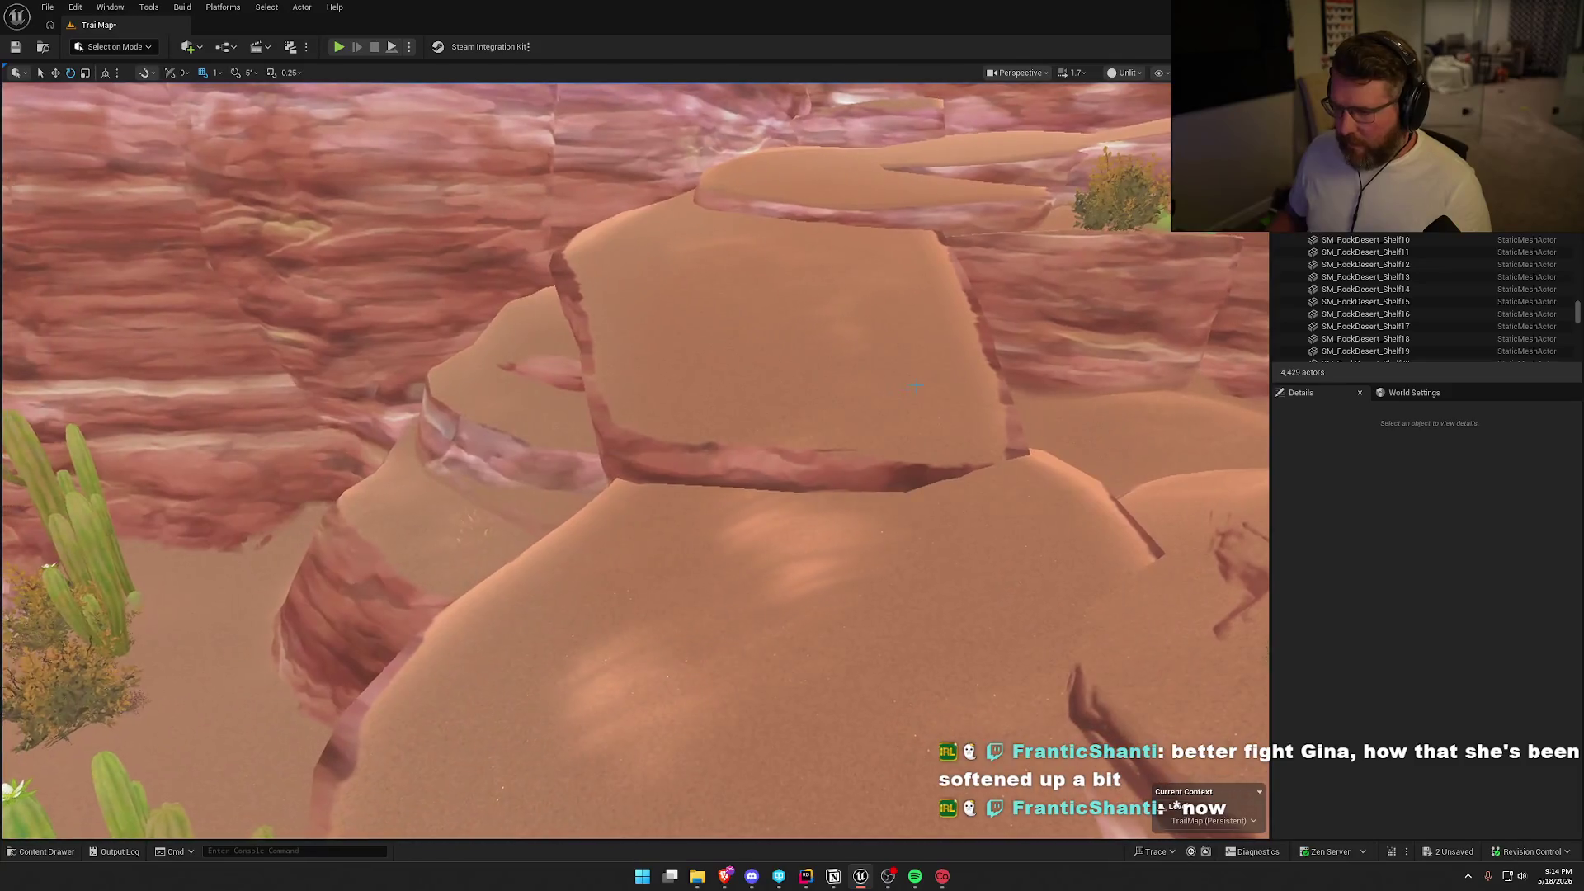
left_click(707, 439)
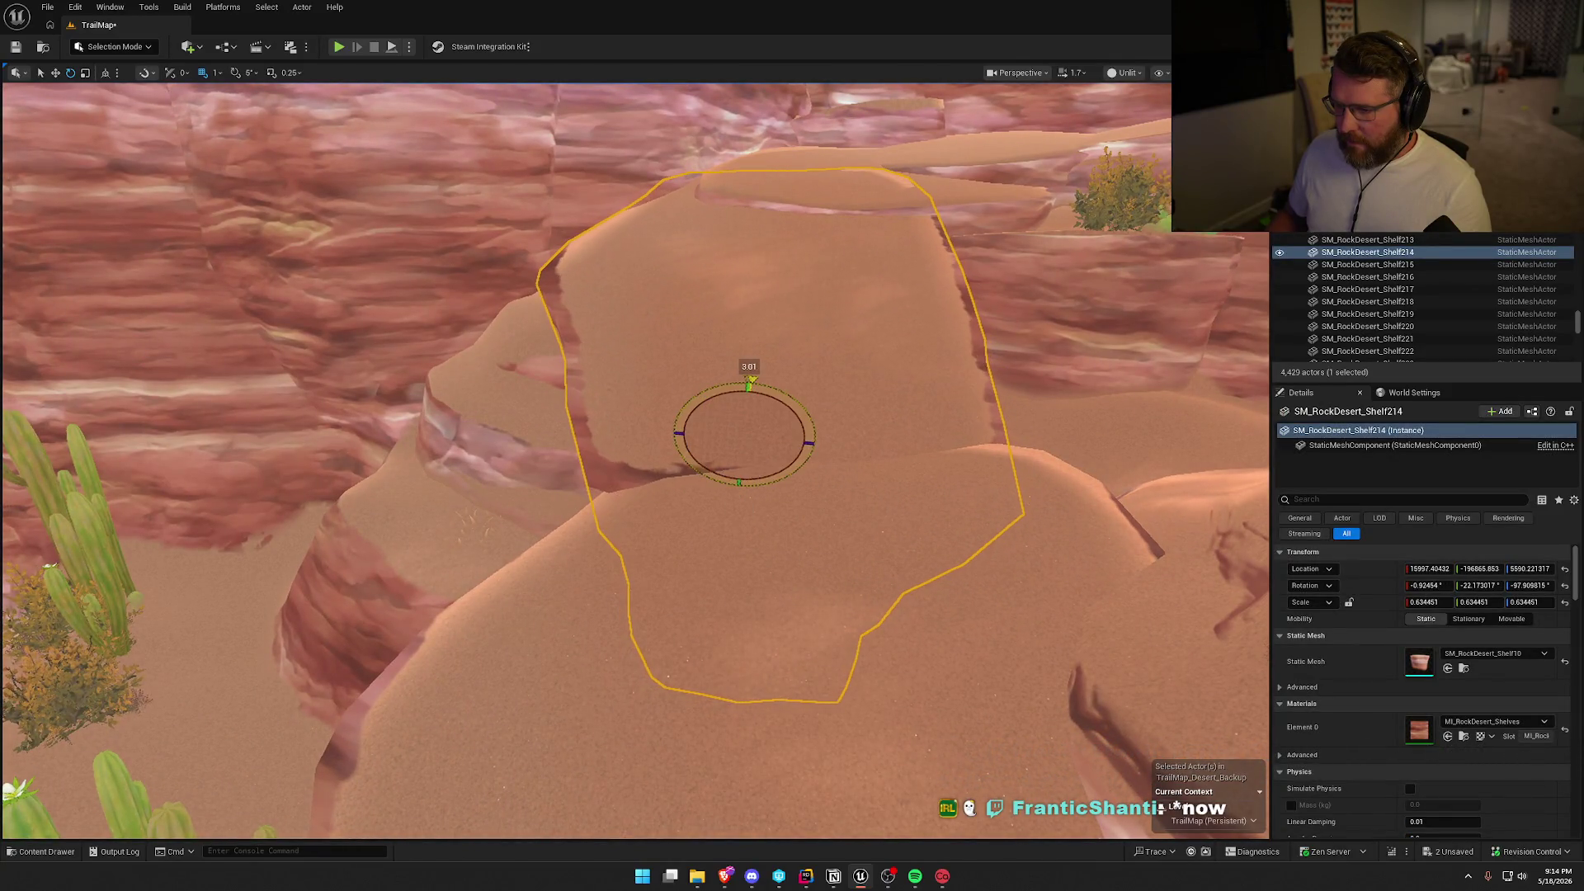
left_click_drag(749, 381, 752, 382)
key("Escape")
Fly along the trail past the dunes and cacti toward the plank bridges.
key("w")
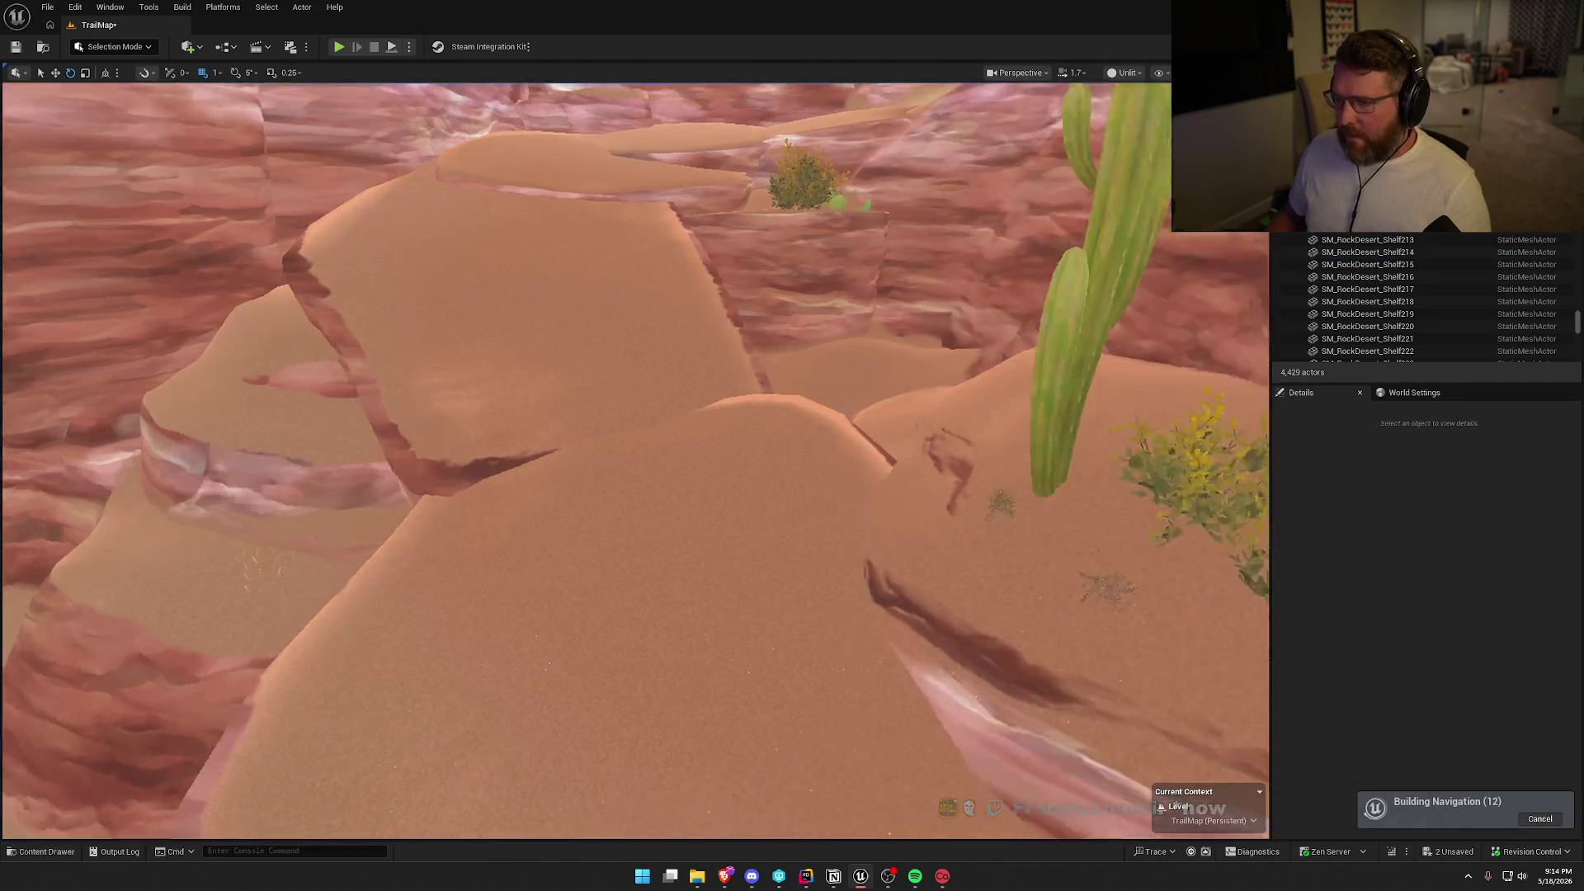
key("w")
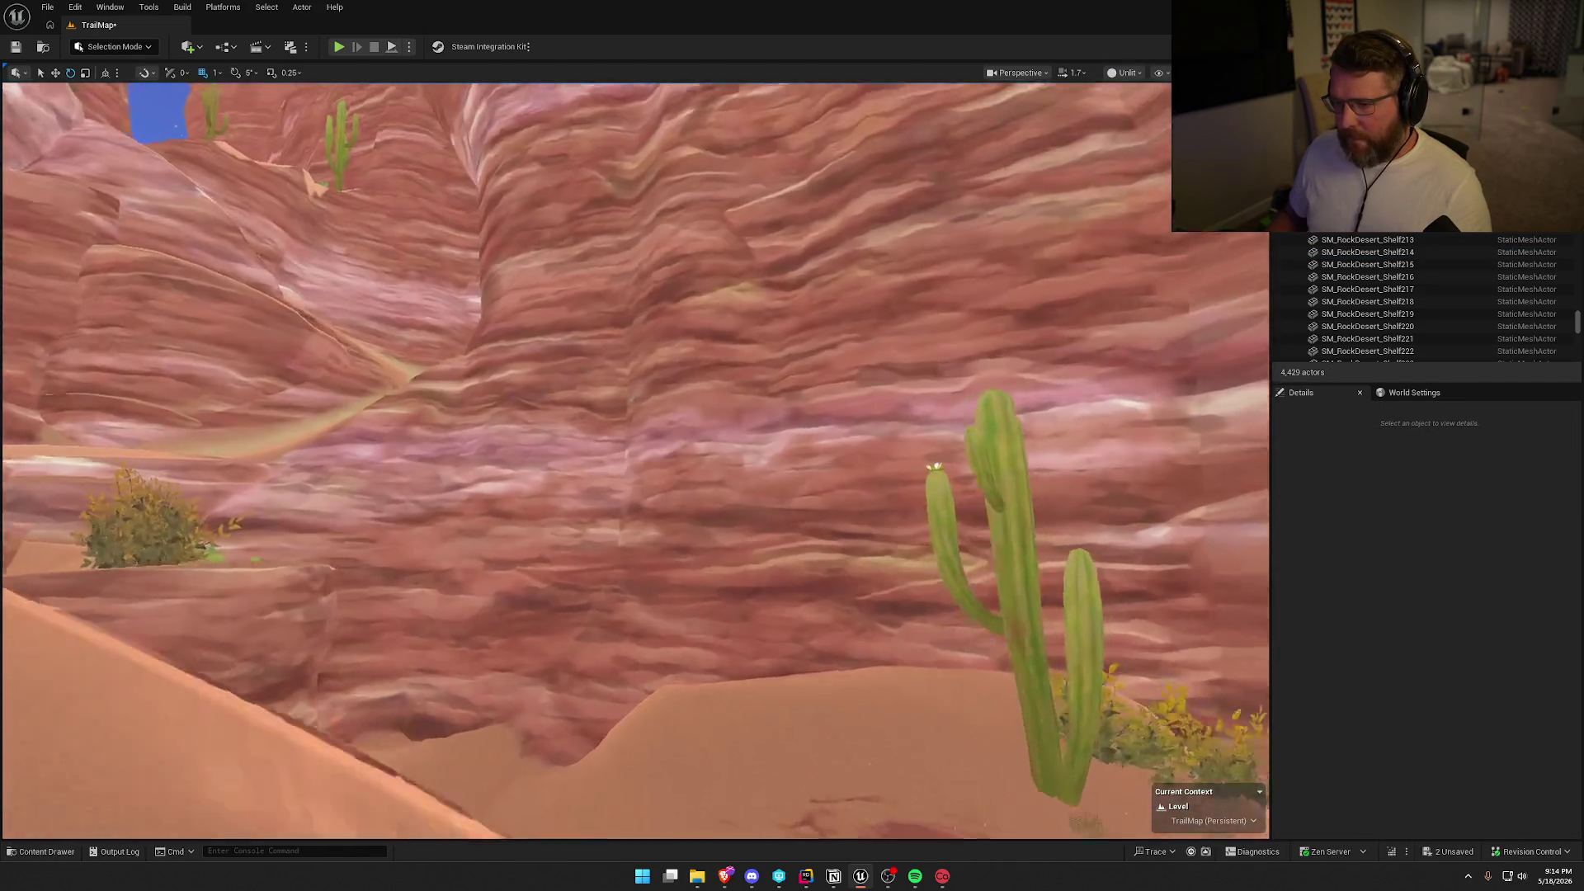
key("w")
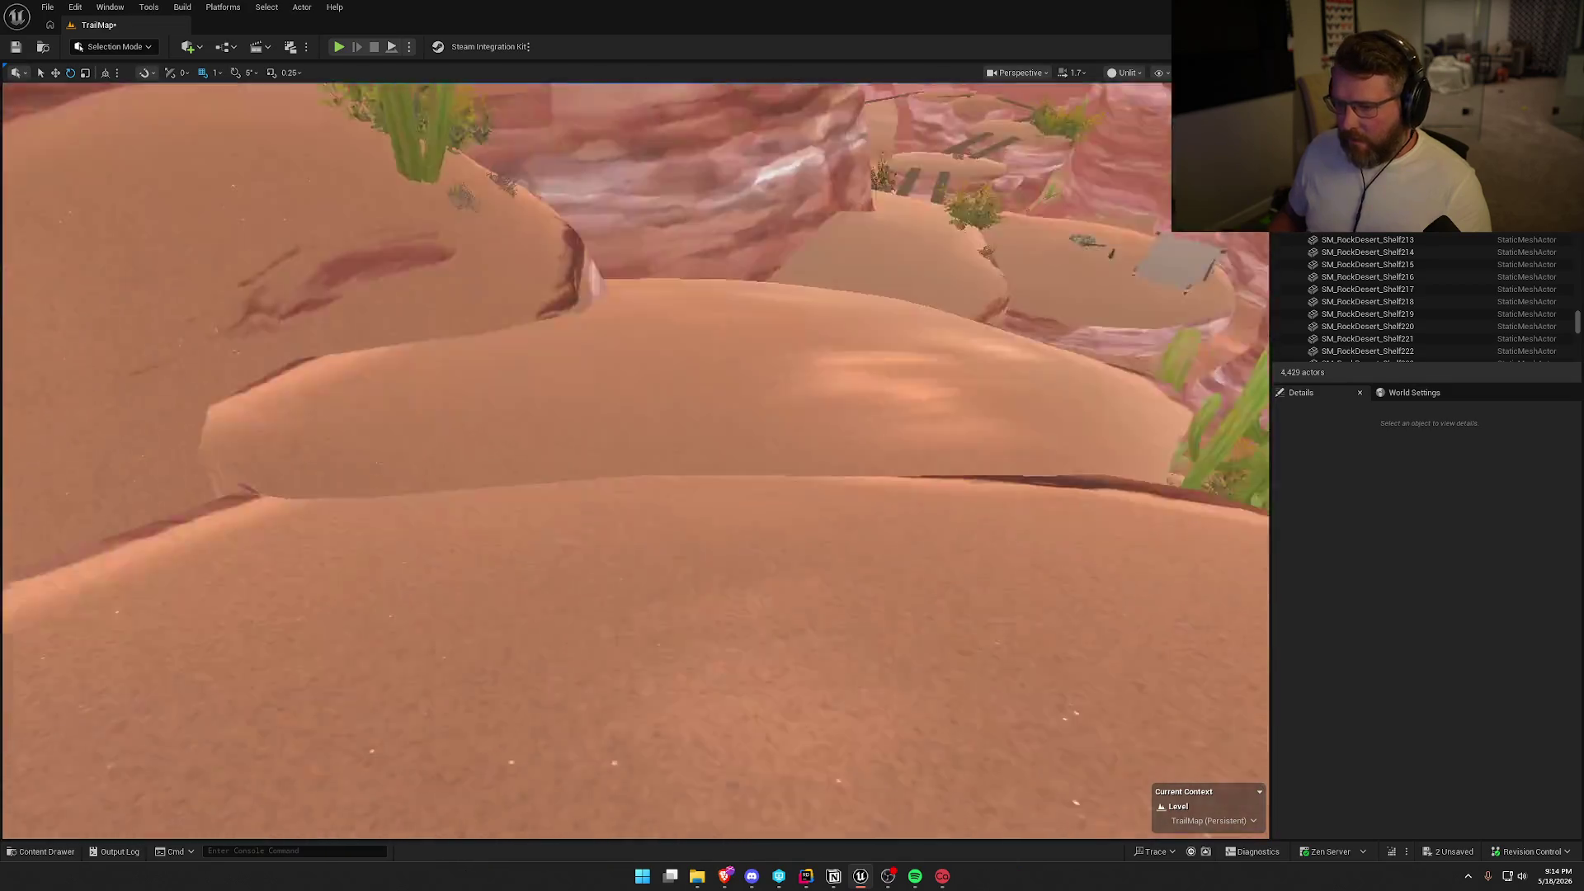
key("w")
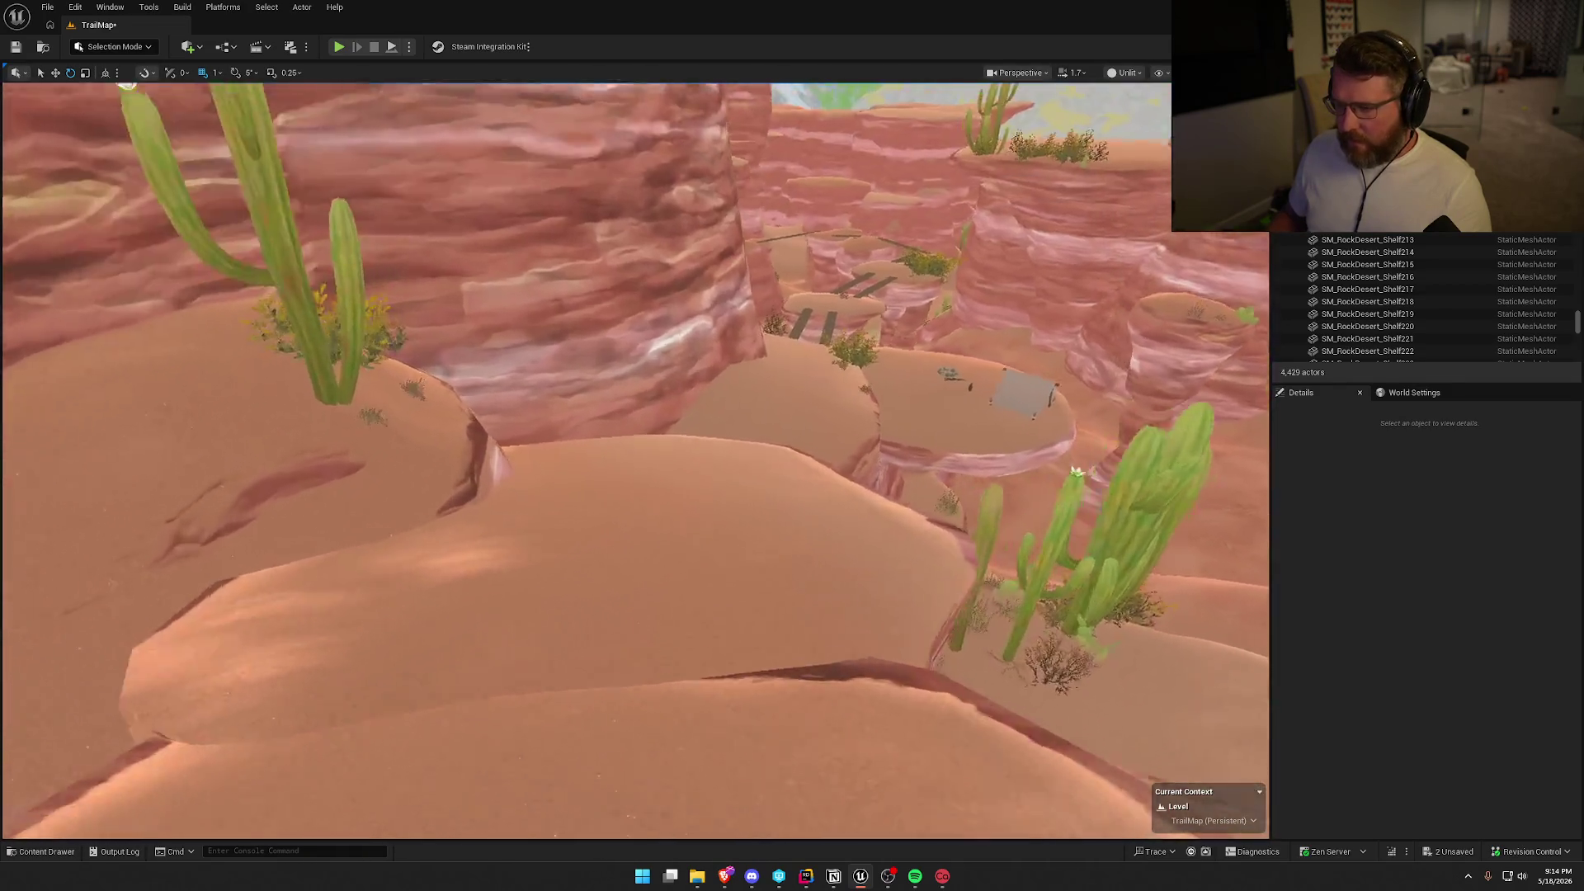
key("w")
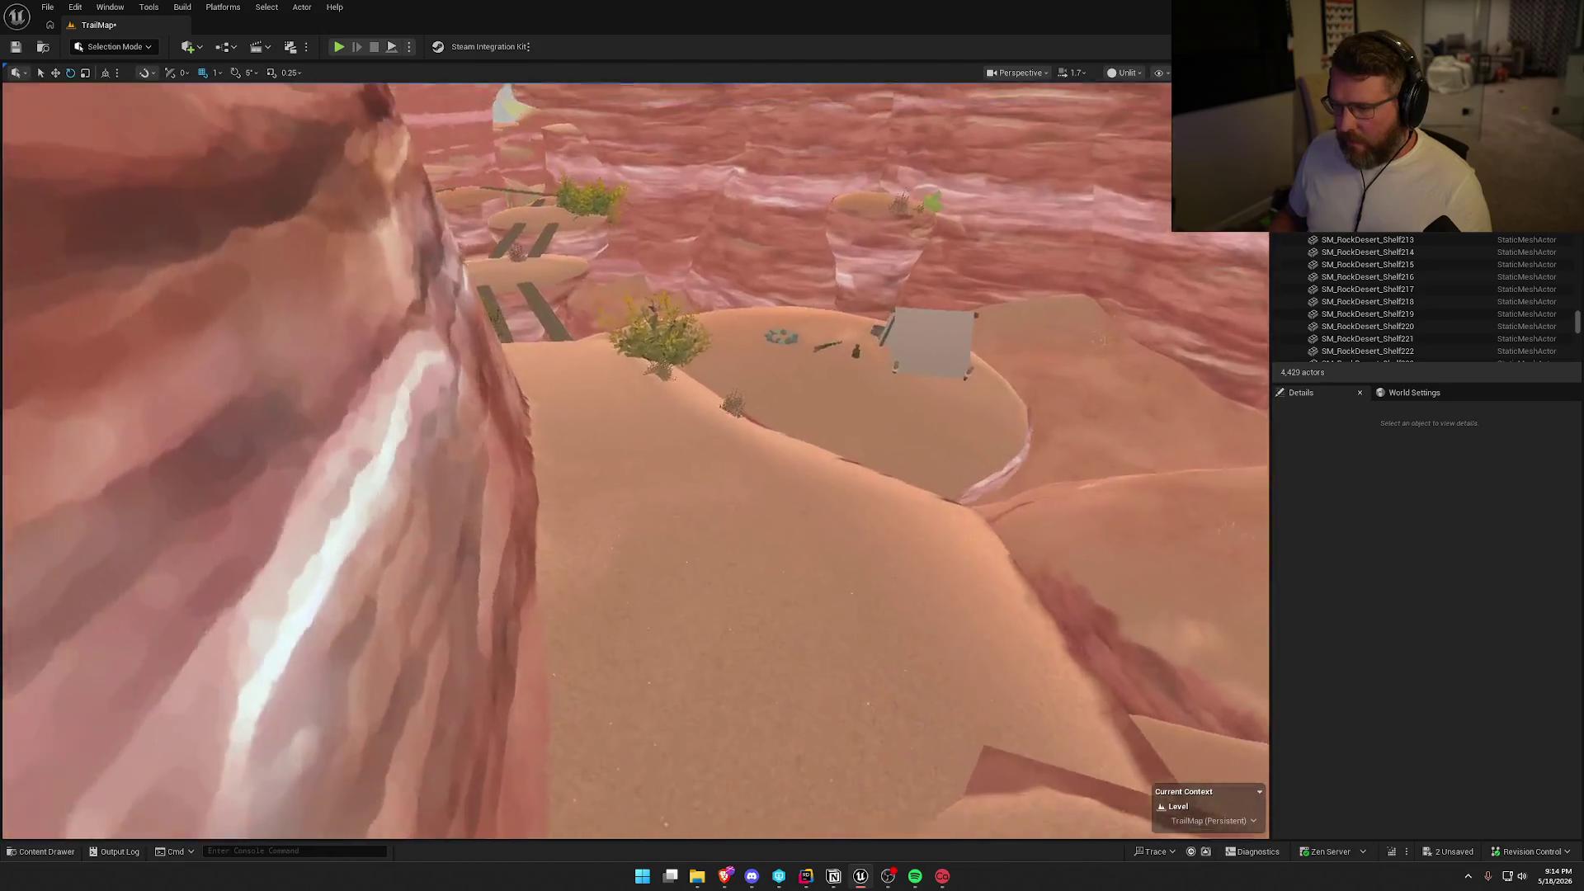
key("w")
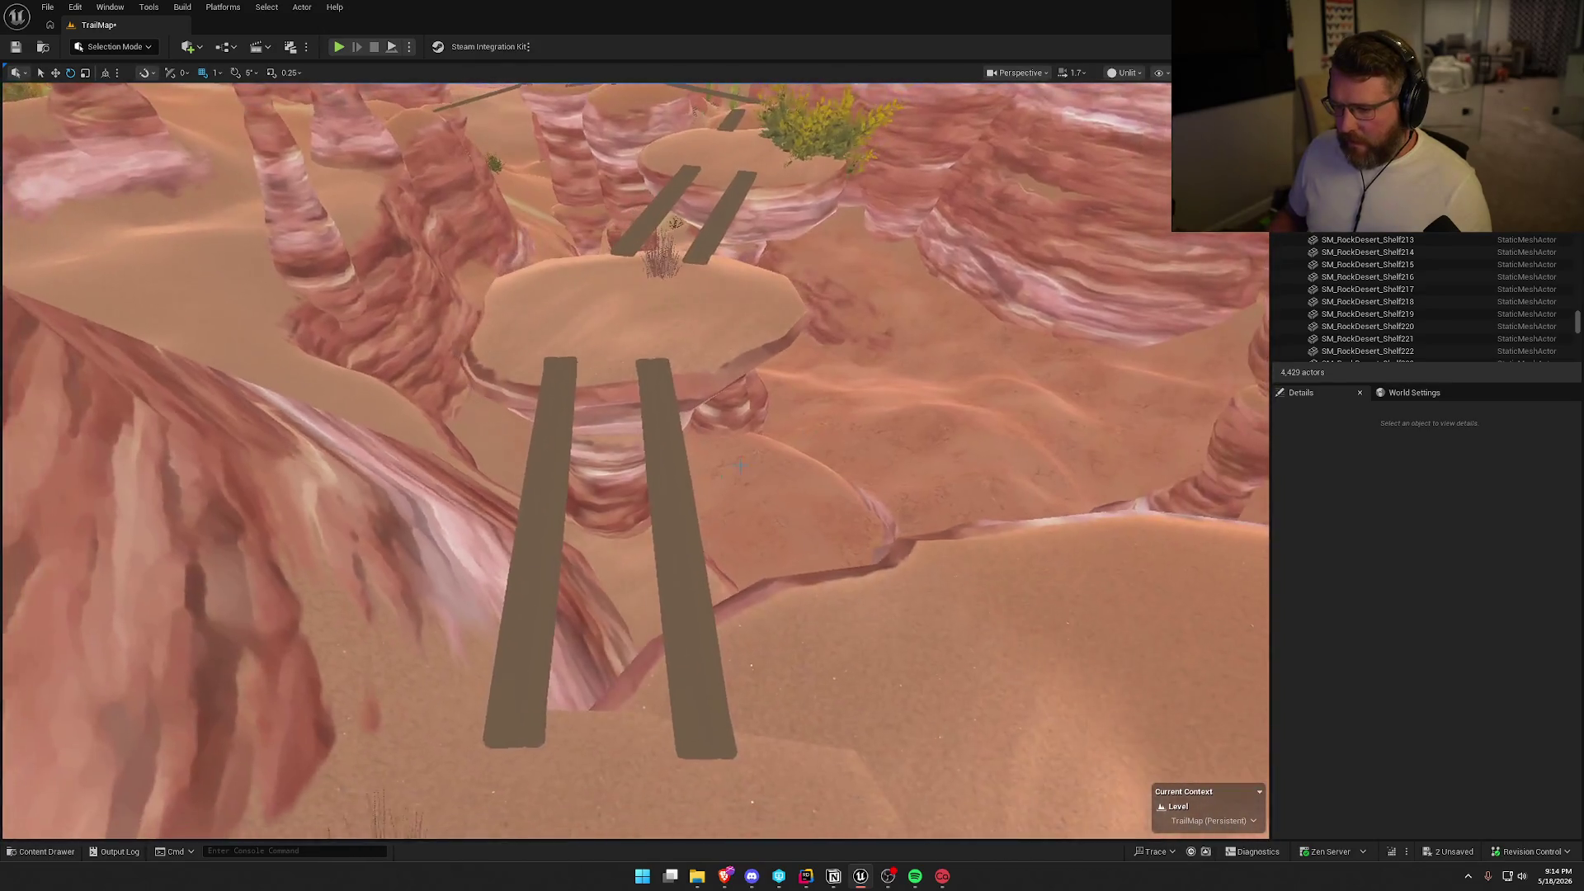
Inspect planks SM_Plank_Long40, the left plank and SM_Plank_Long42, then orbit the platform.
left_click(663, 491)
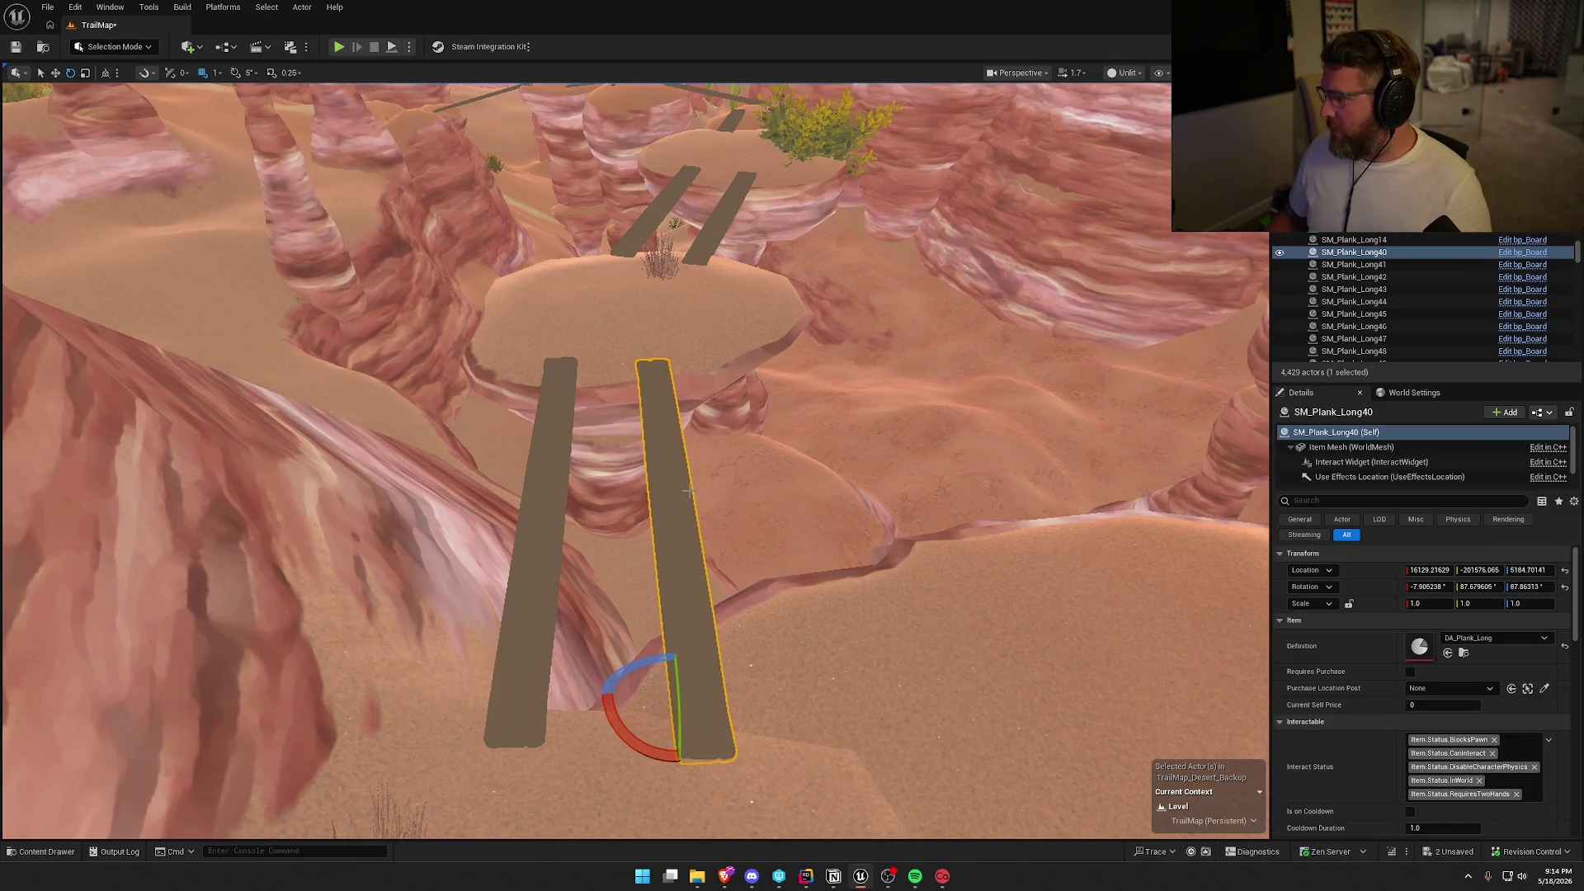
left_click(558, 491, "ctrl")
left_click(672, 202, "ctrl")
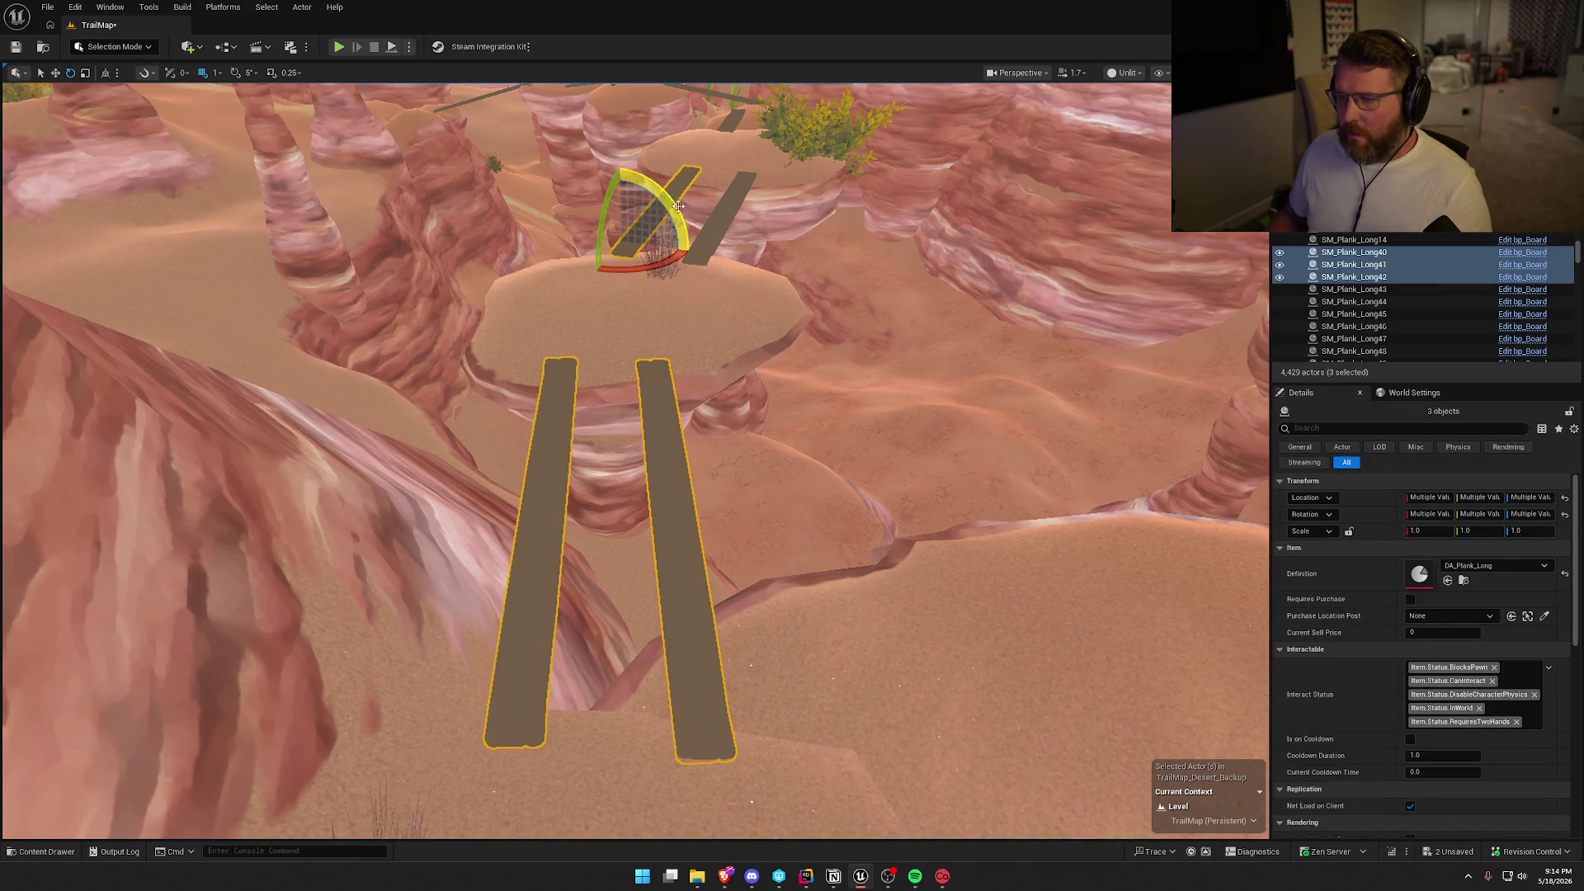
key("Escape")
mouse_move(691, 323)
left_mouse_down()
mouse_move(842, 338)
mouse_move(853, 523)
left_mouse_up()
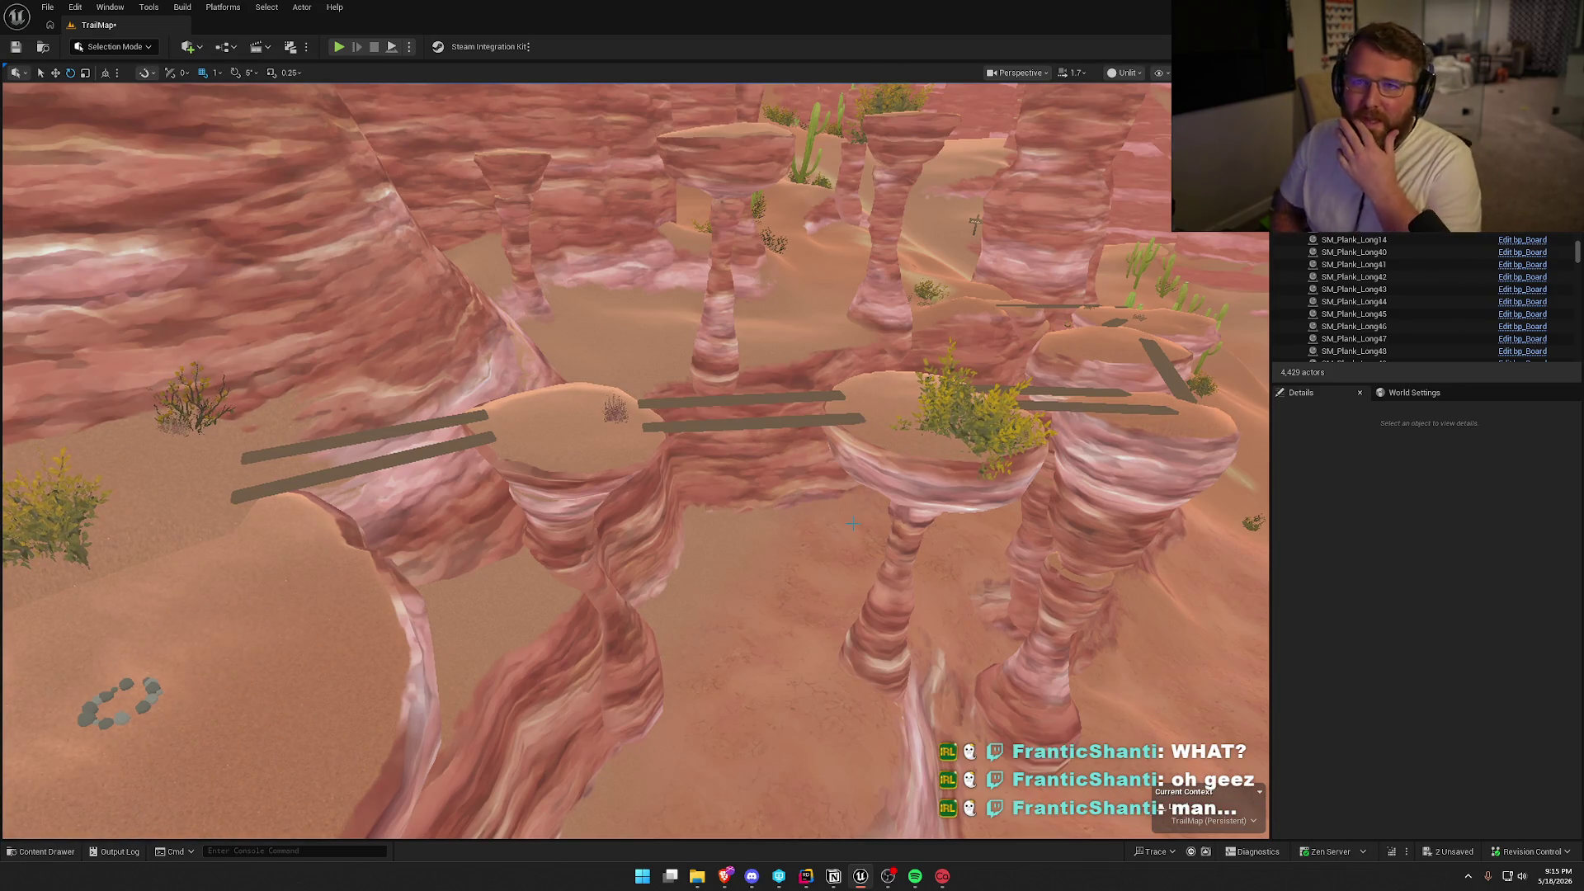
mouse_move(792, 518)
left_mouse_down()
mouse_move(792, 346)
mouse_move(792, 478)
mouse_move(742, 375)
mouse_move(742, 495)
mouse_move(742, 330)
mouse_move(742, 359)
left_mouse_up()
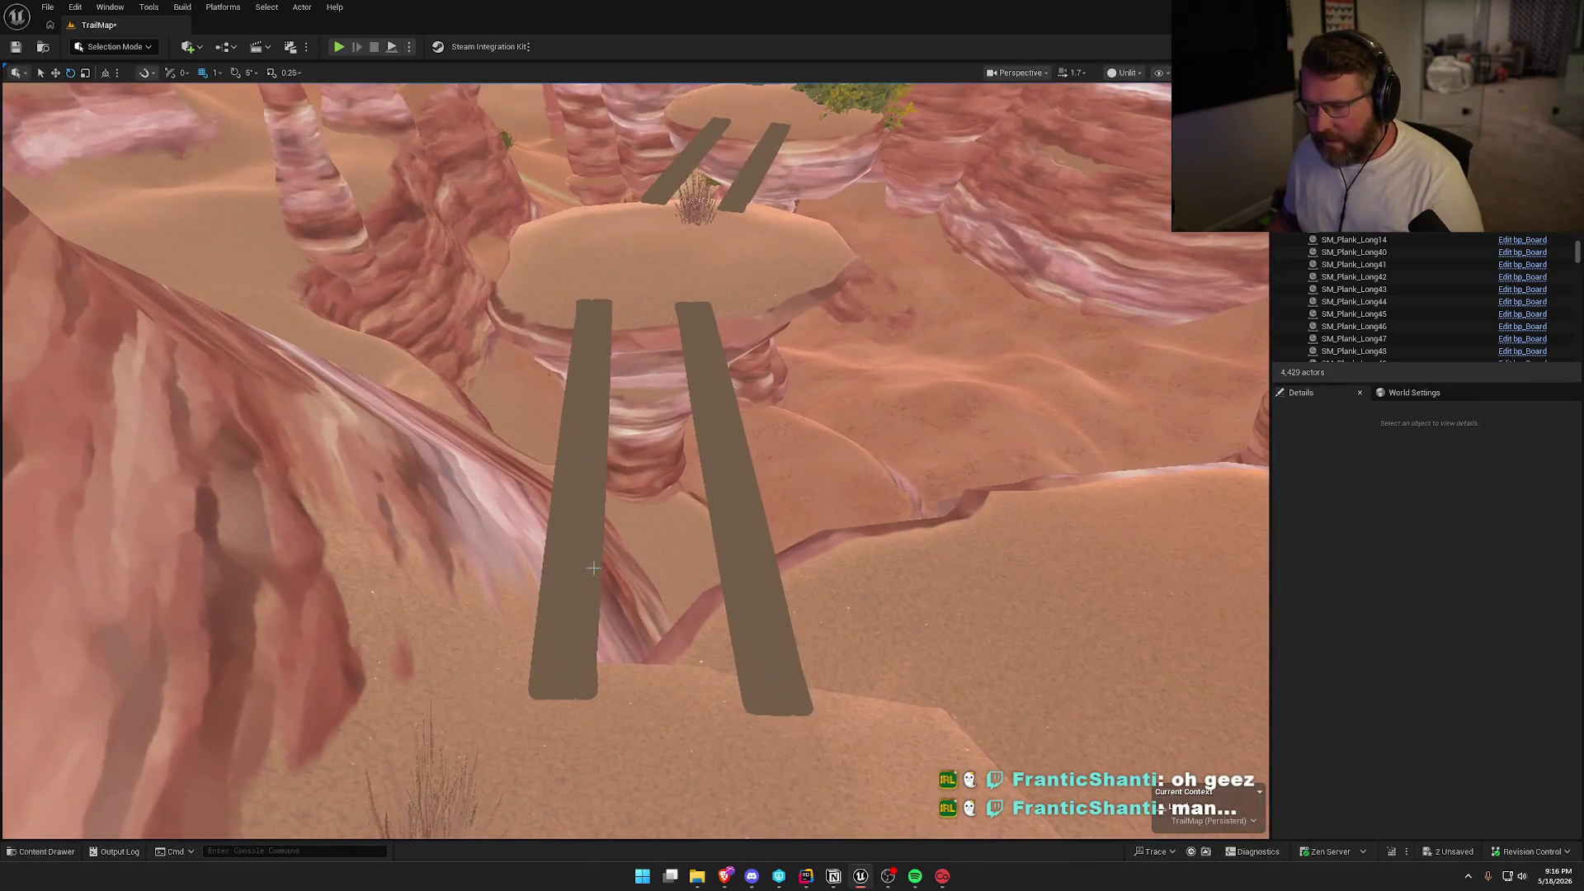
Replace the left bridge plank with the SM_Plank_Long_Wide_Carryable mesh.
left_click(581, 495)
key("ctrl+space")
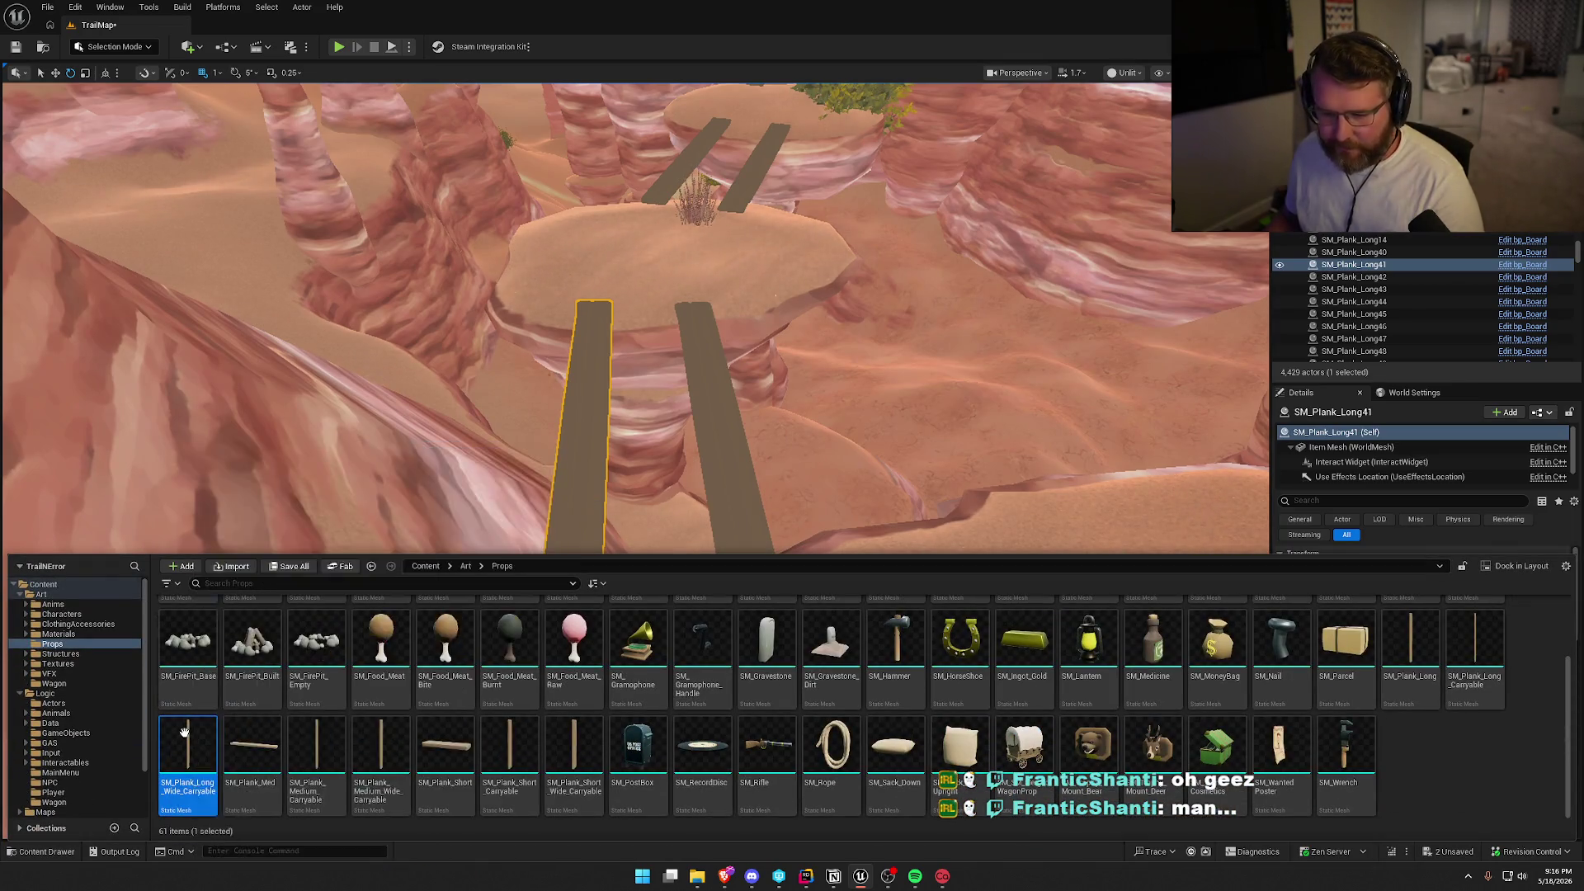
key("ctrl+space")
right_click(599, 410)
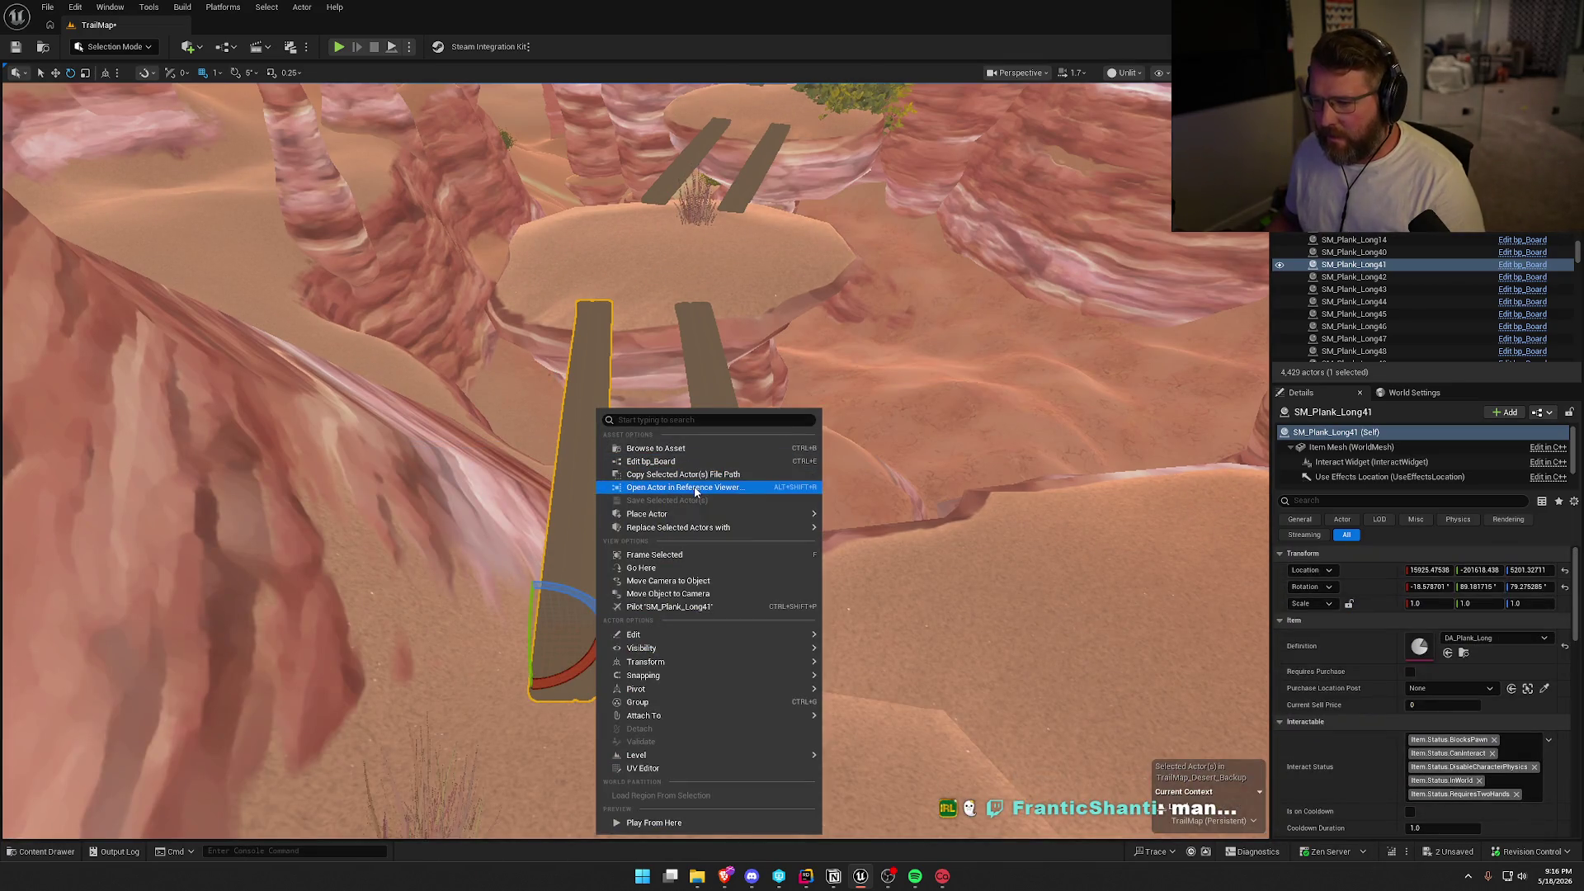
mouse_move(716, 531)
mouse_move(959, 564)
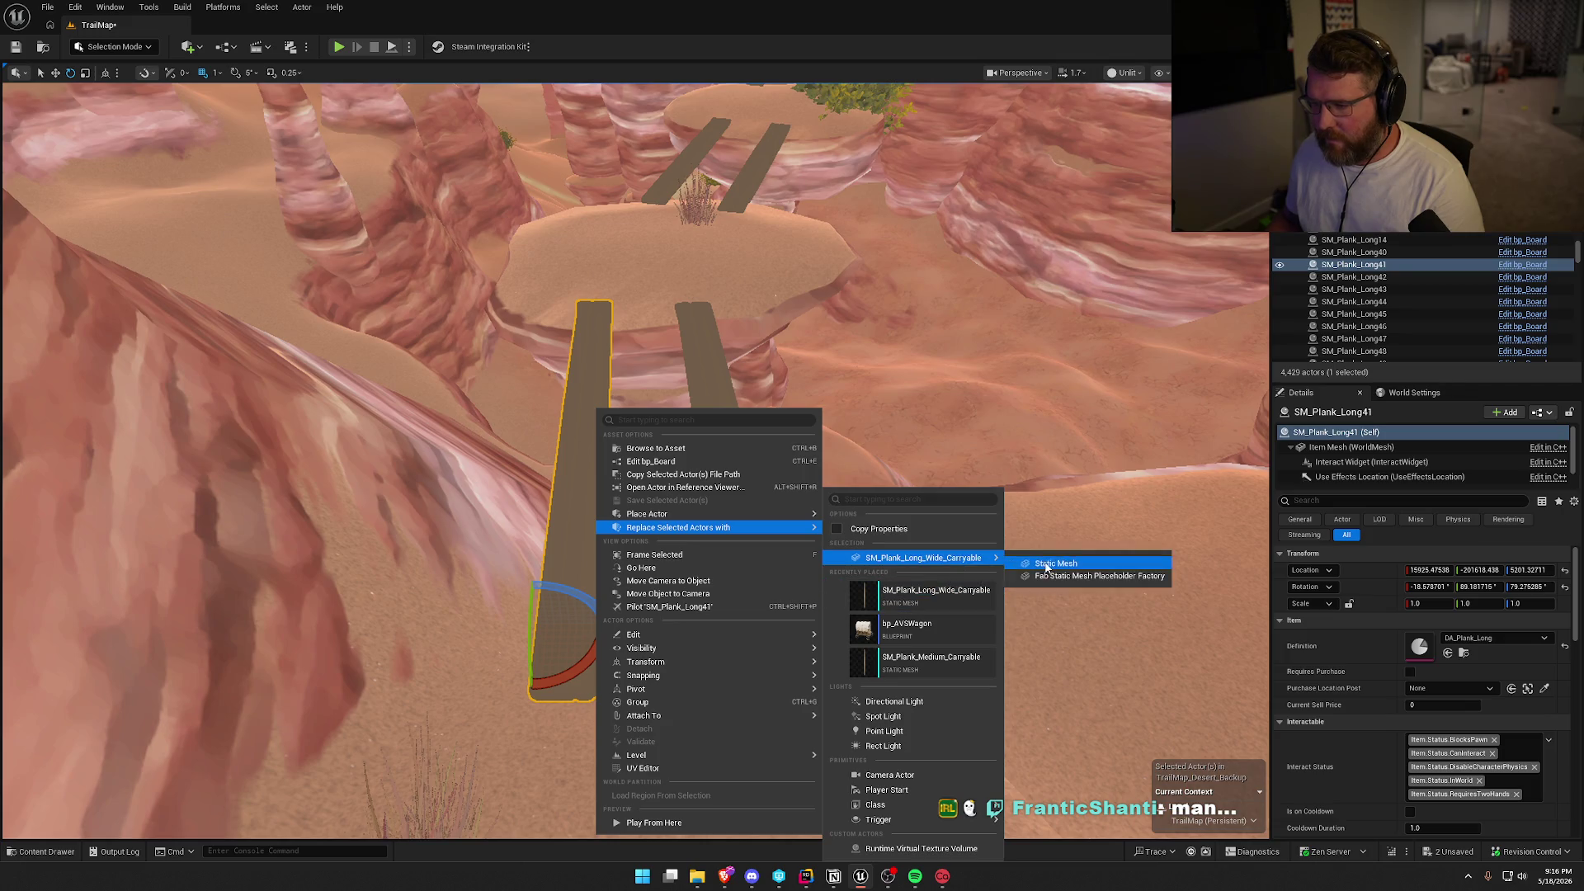
left_click(1046, 565)
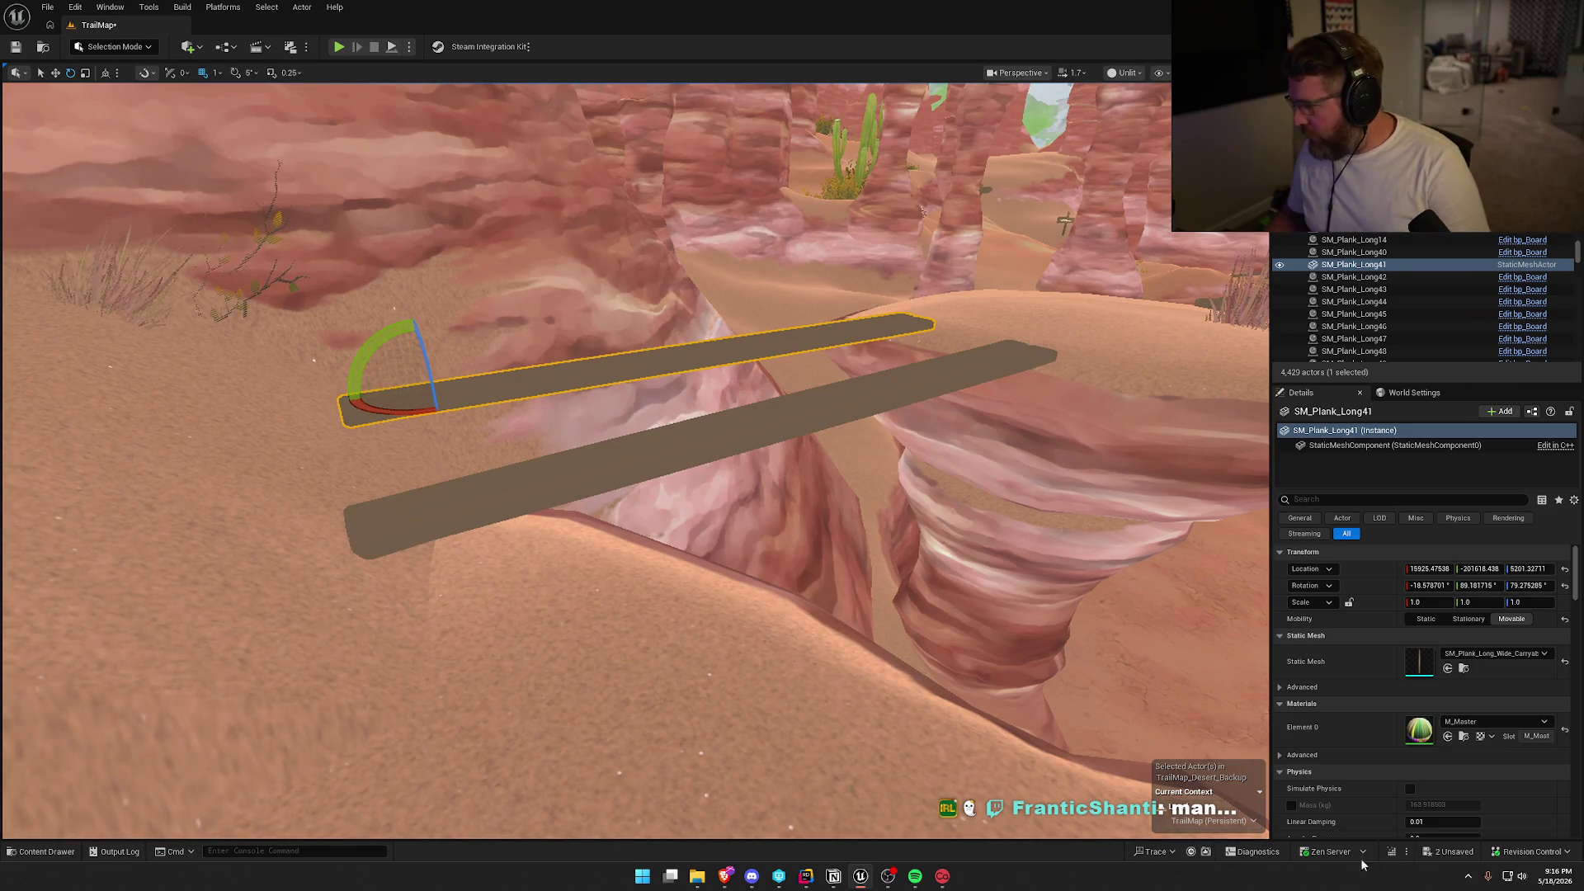
scroll(1378, 678, "down", 10)
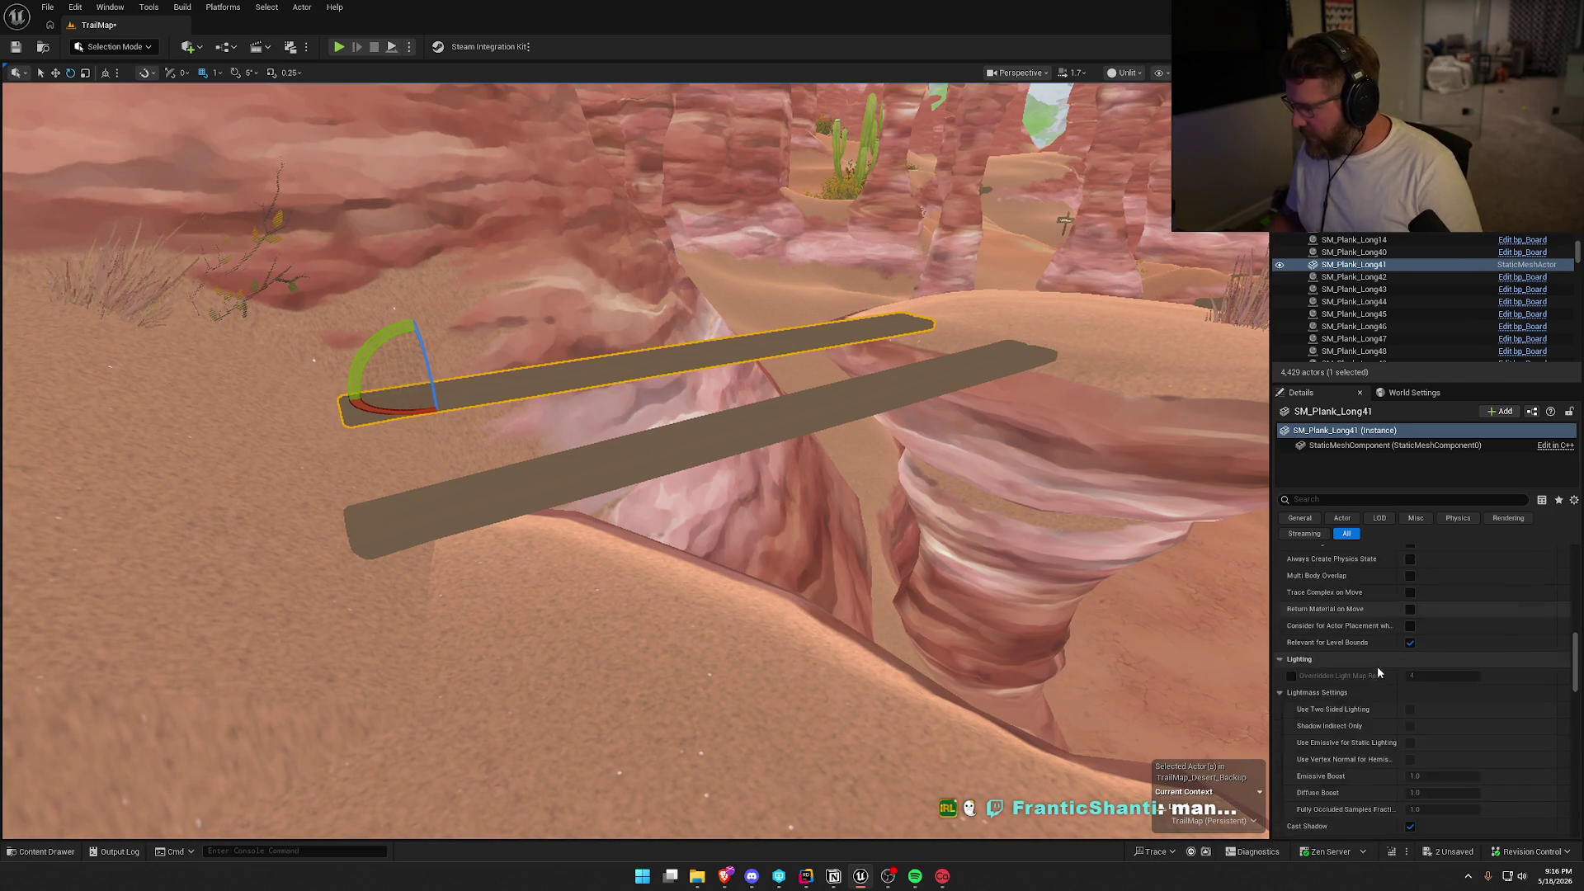
scroll(1378, 671, "down", 10)
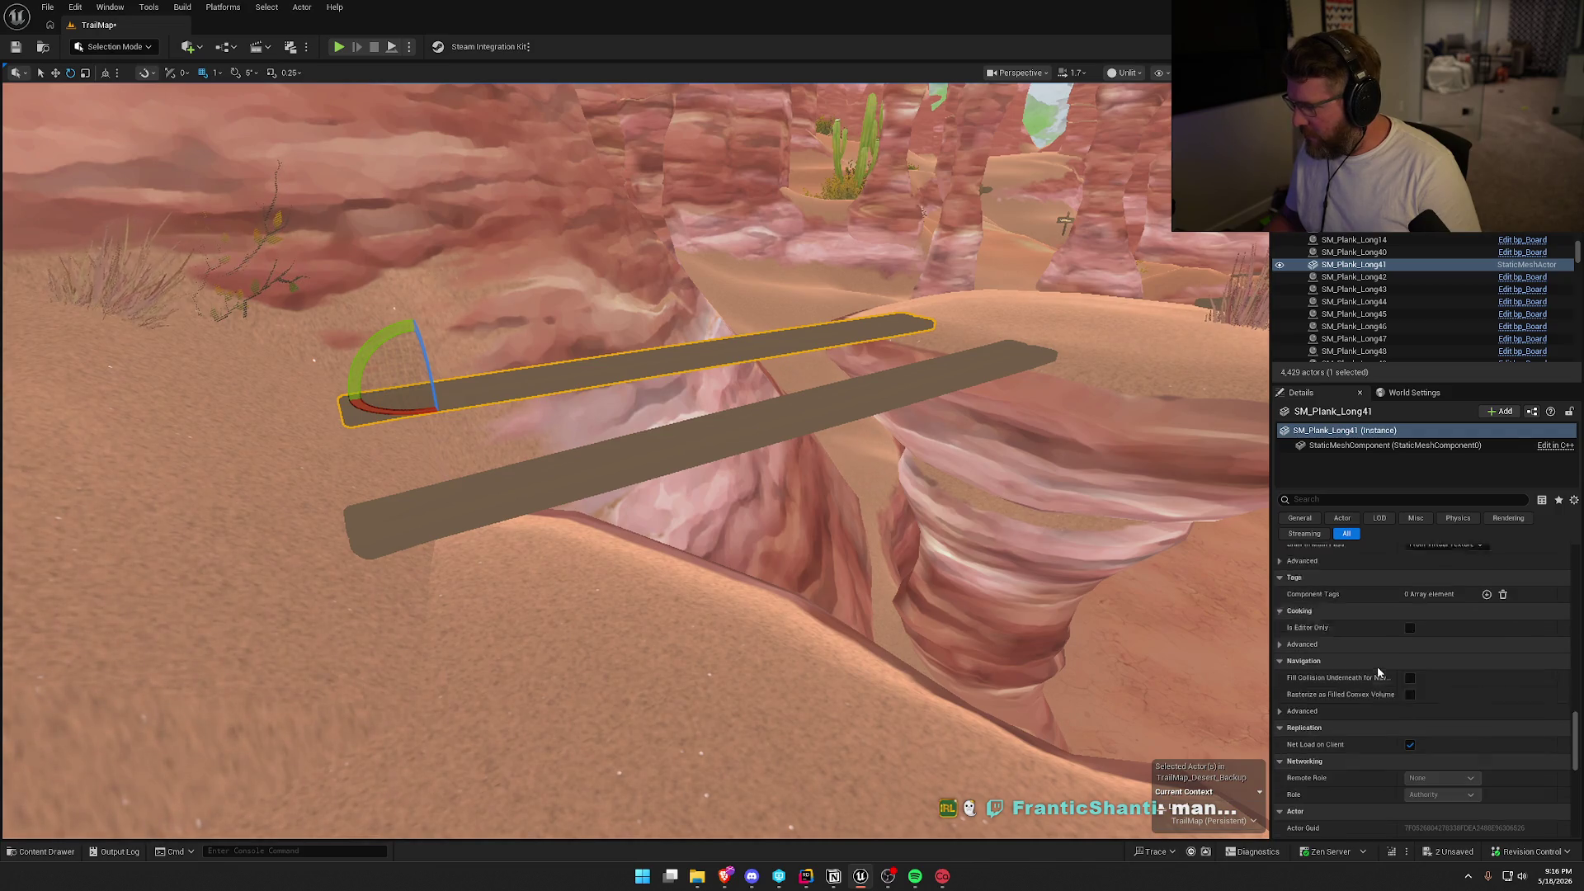
scroll(1377, 672, "down", 1)
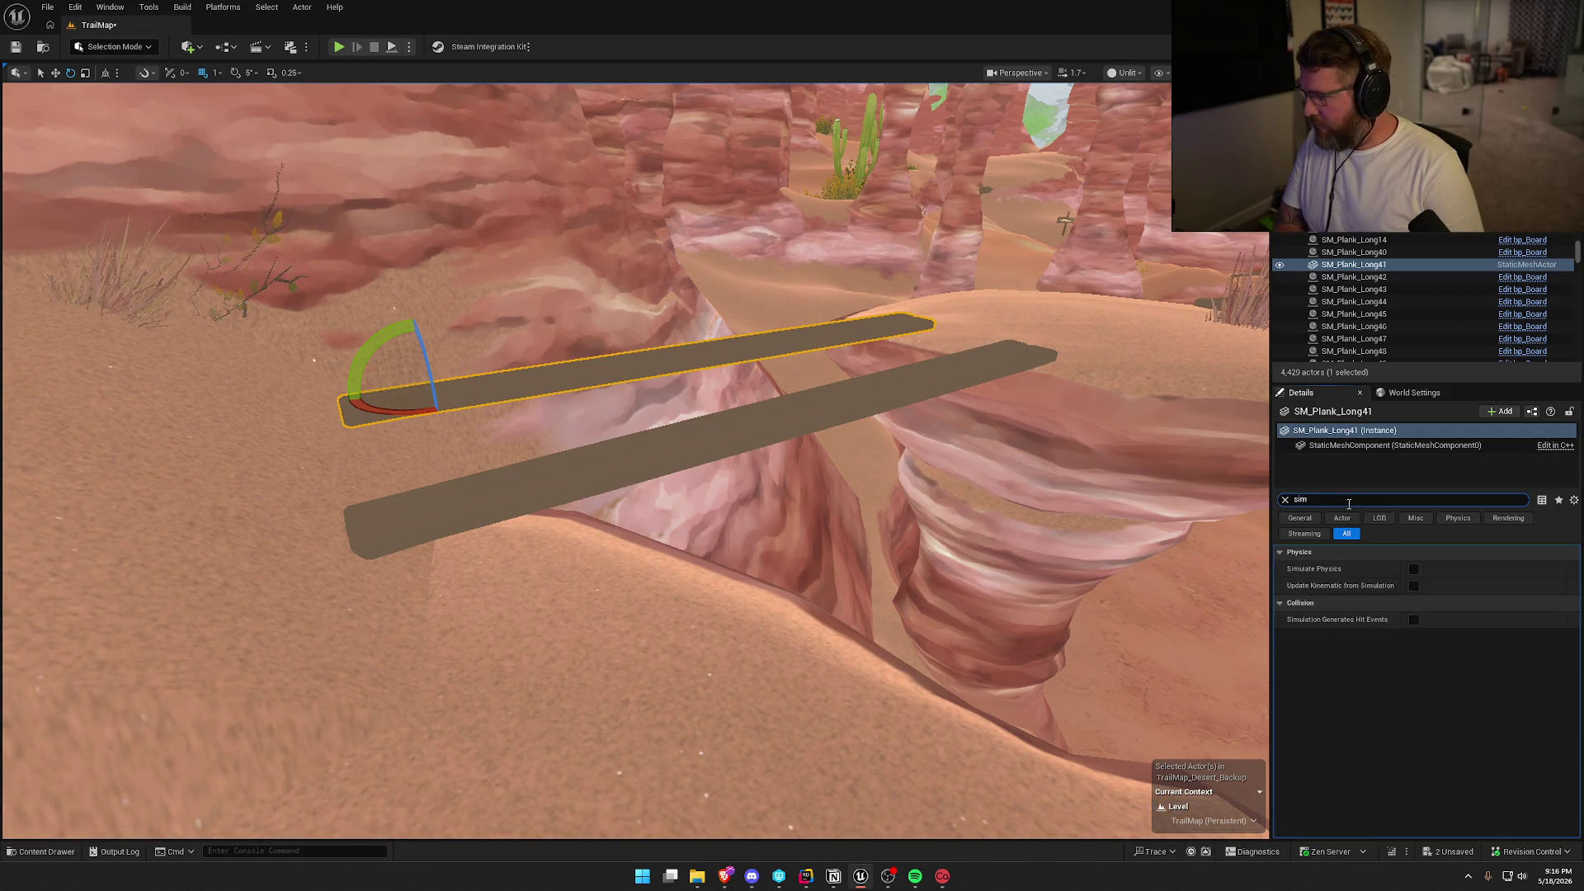
key("BackSpace")
key("BackSpace")
key("BackSpace")
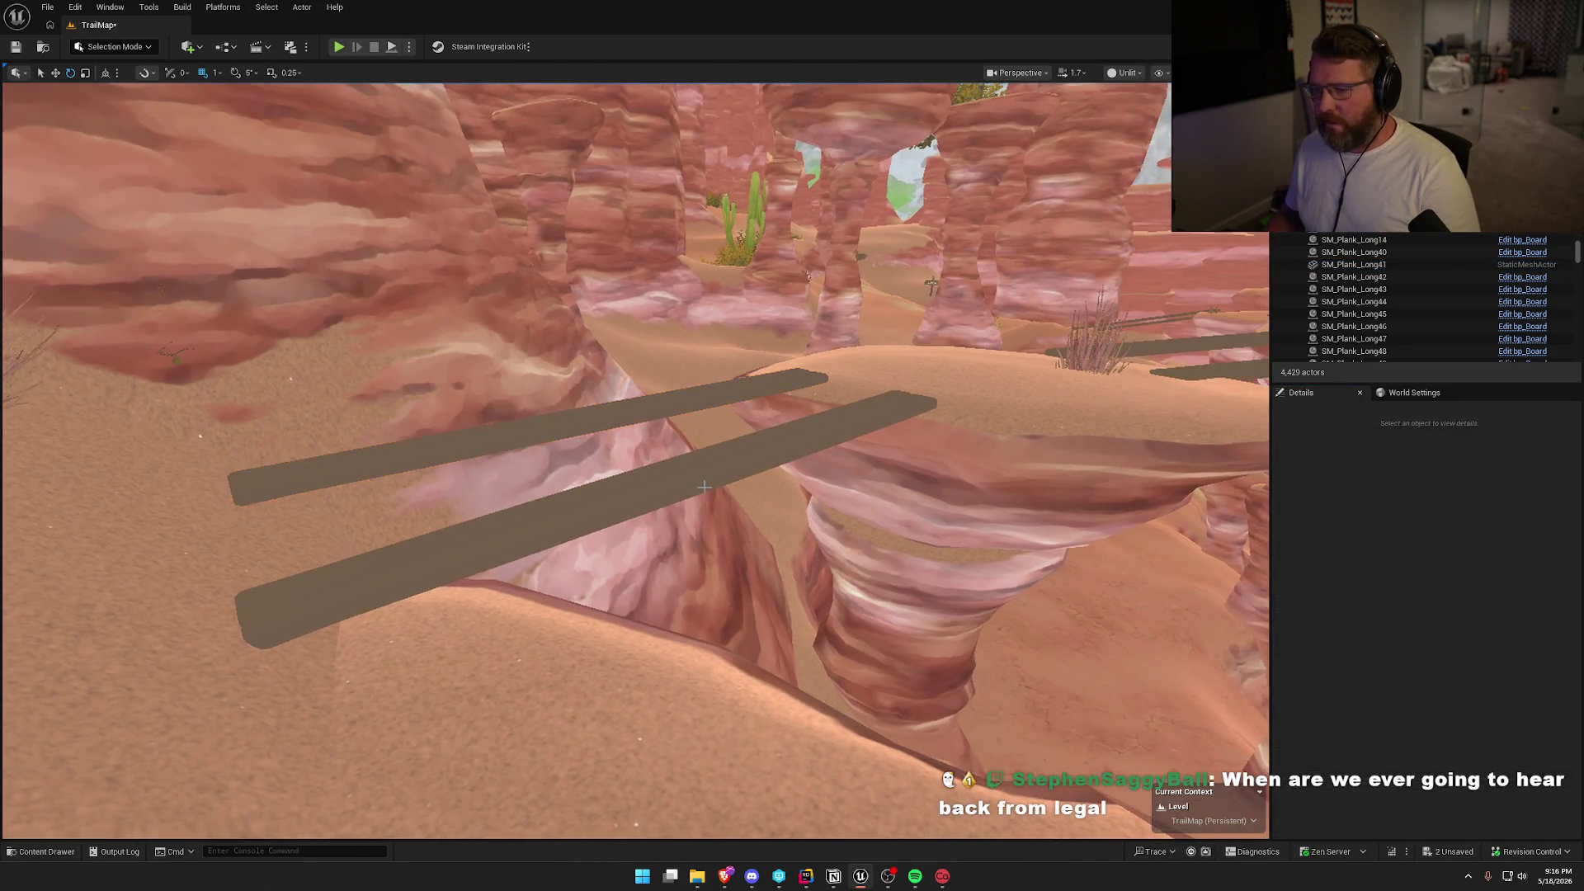
Convert plank SM_Plank_Long40 into a plain static mesh actor and frame it.
left_click(577, 528)
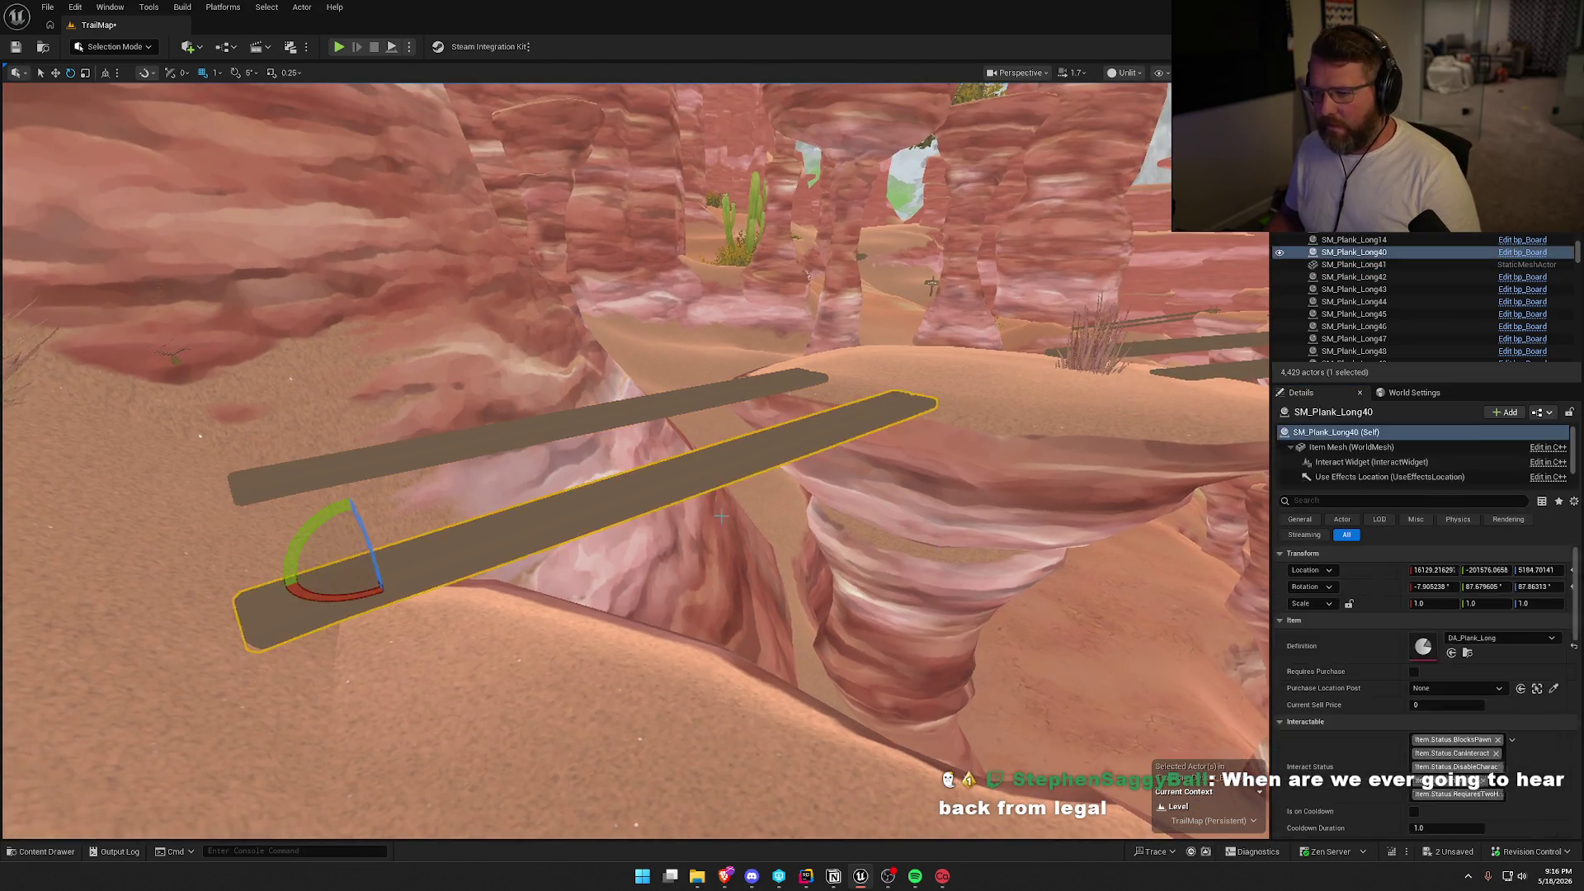
left_click_drag(881, 481, 784, 550)
left_click_drag(528, 495, 476, 477)
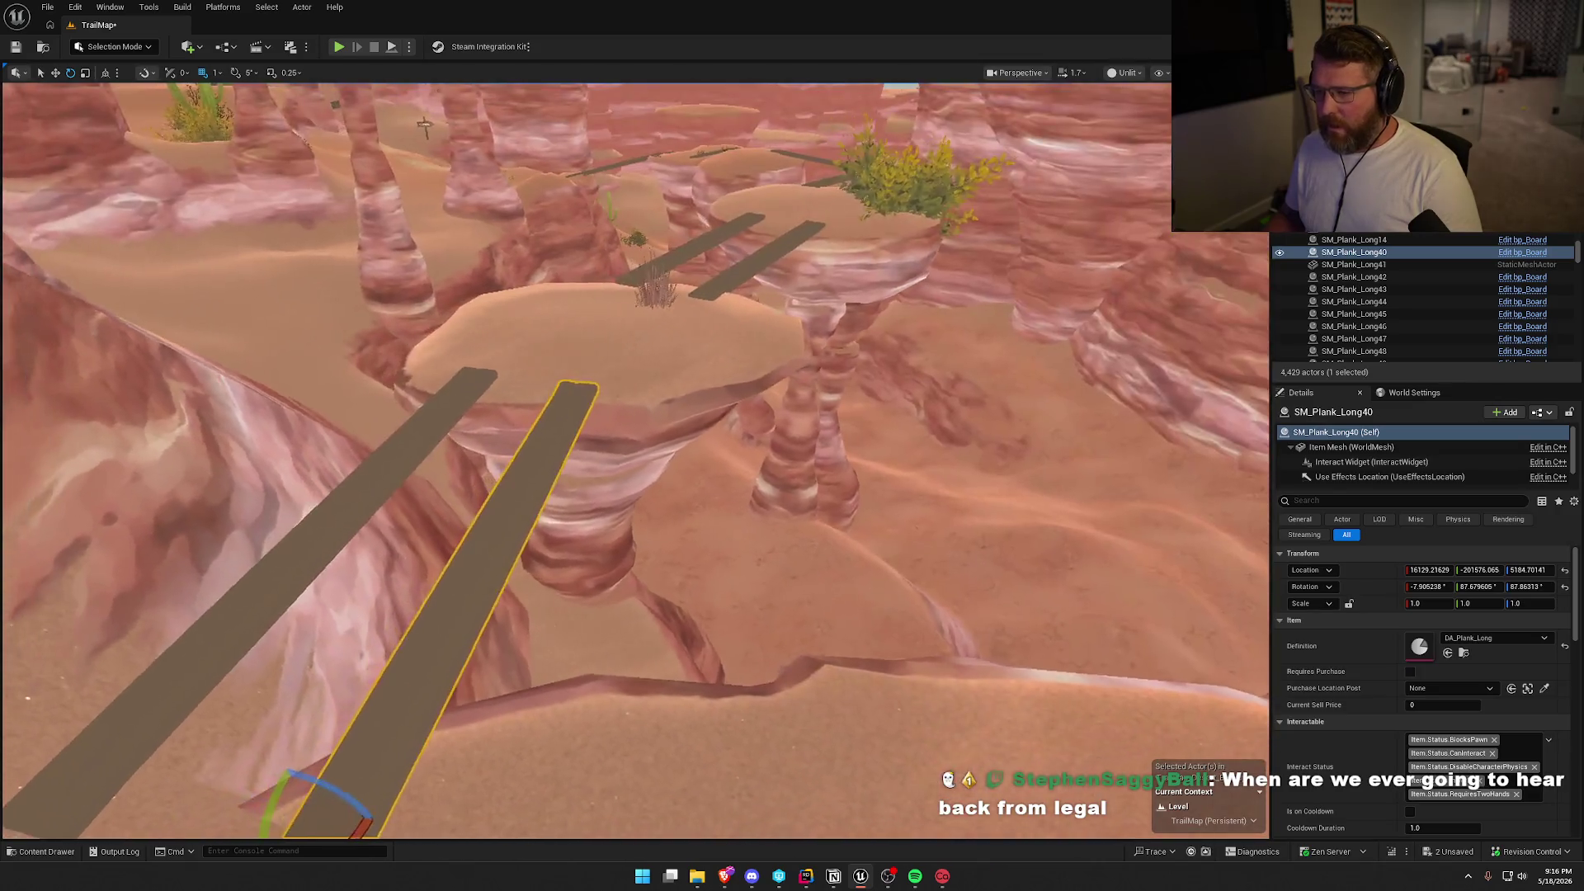
right_click(525, 84)
mouse_move(704, 204)
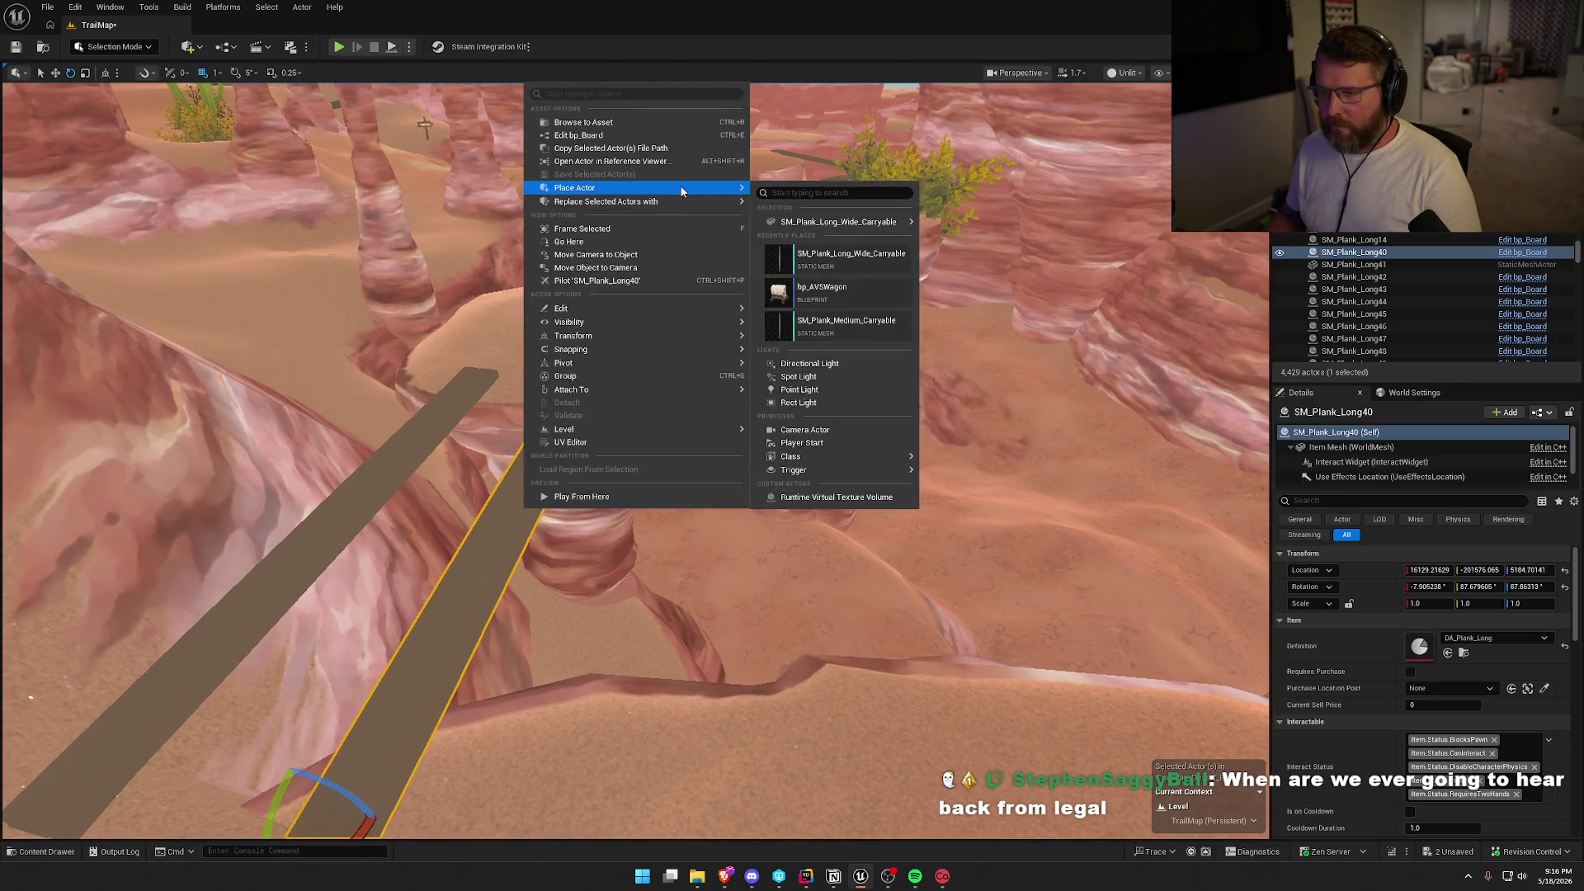
mouse_move(900, 264)
left_click(982, 274)
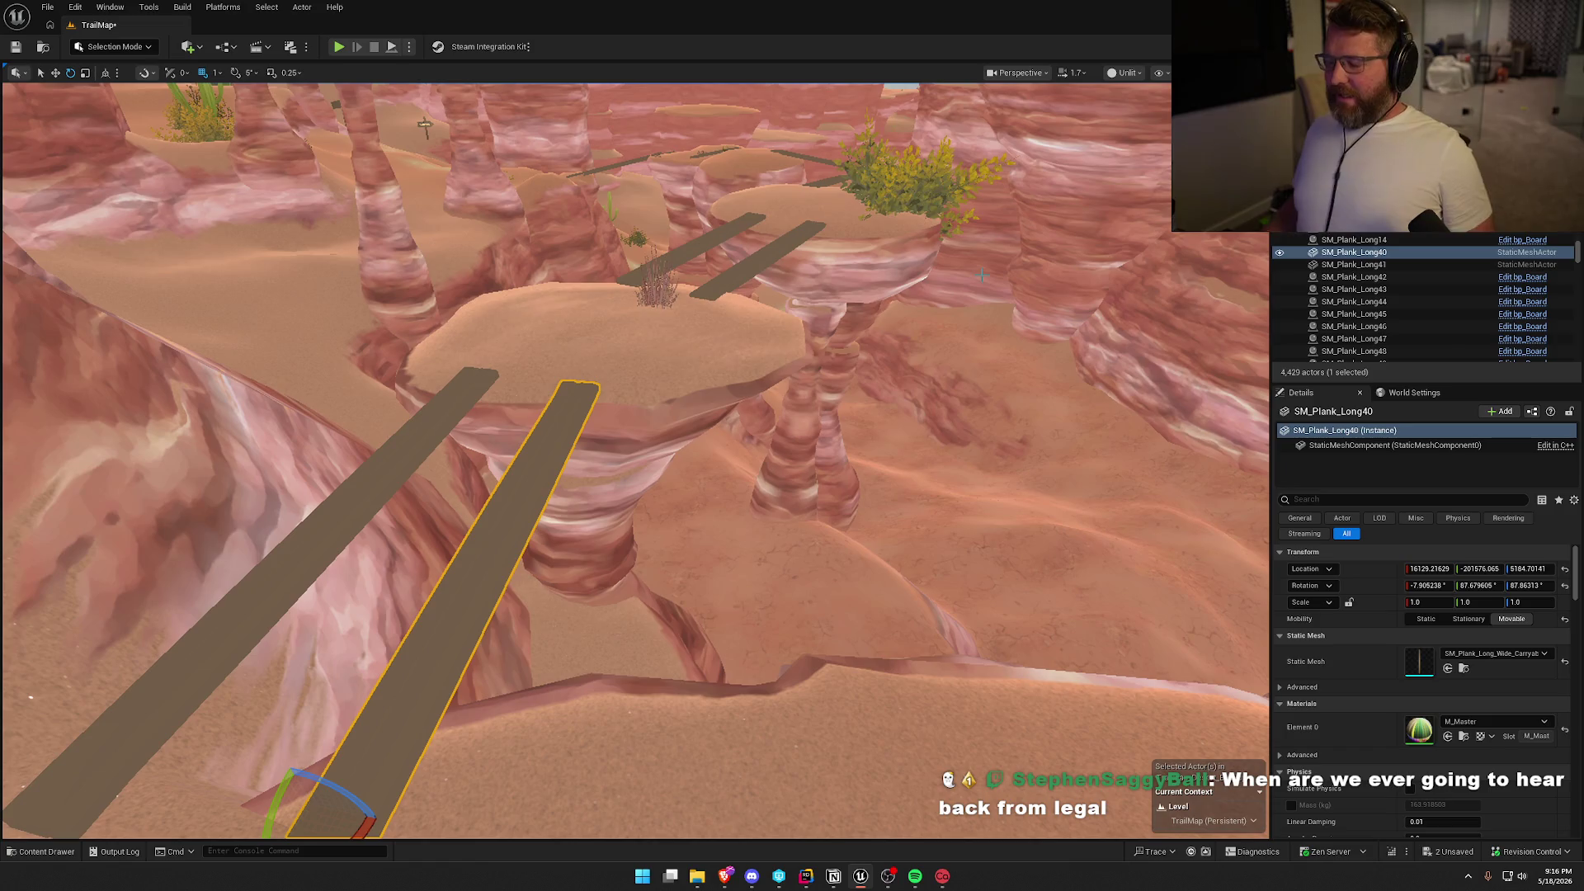
key("f")
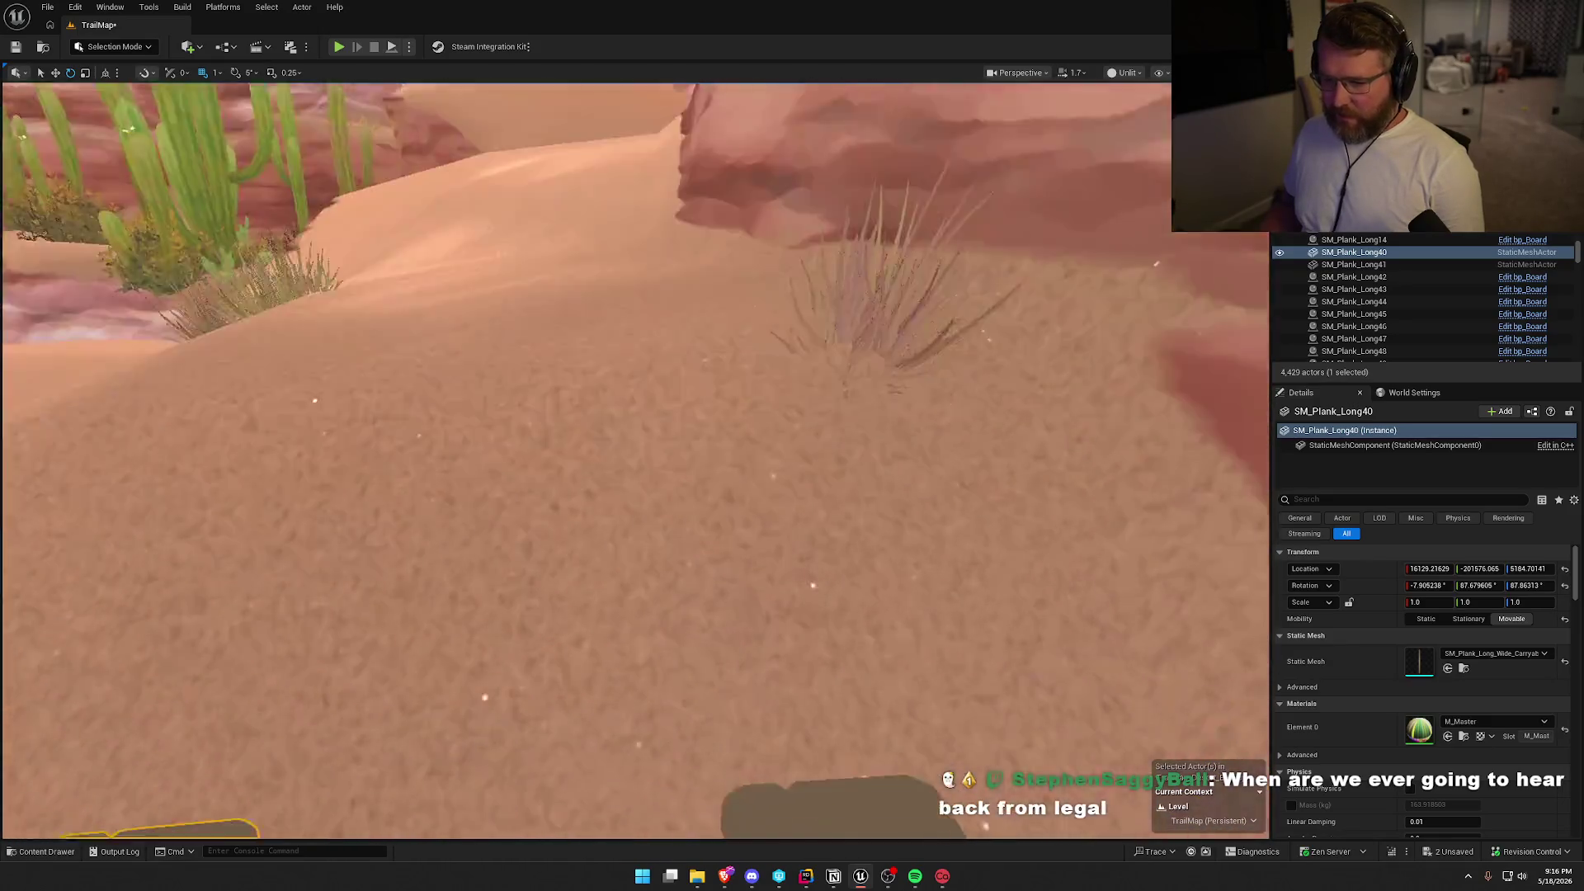
left_click(119, 47)
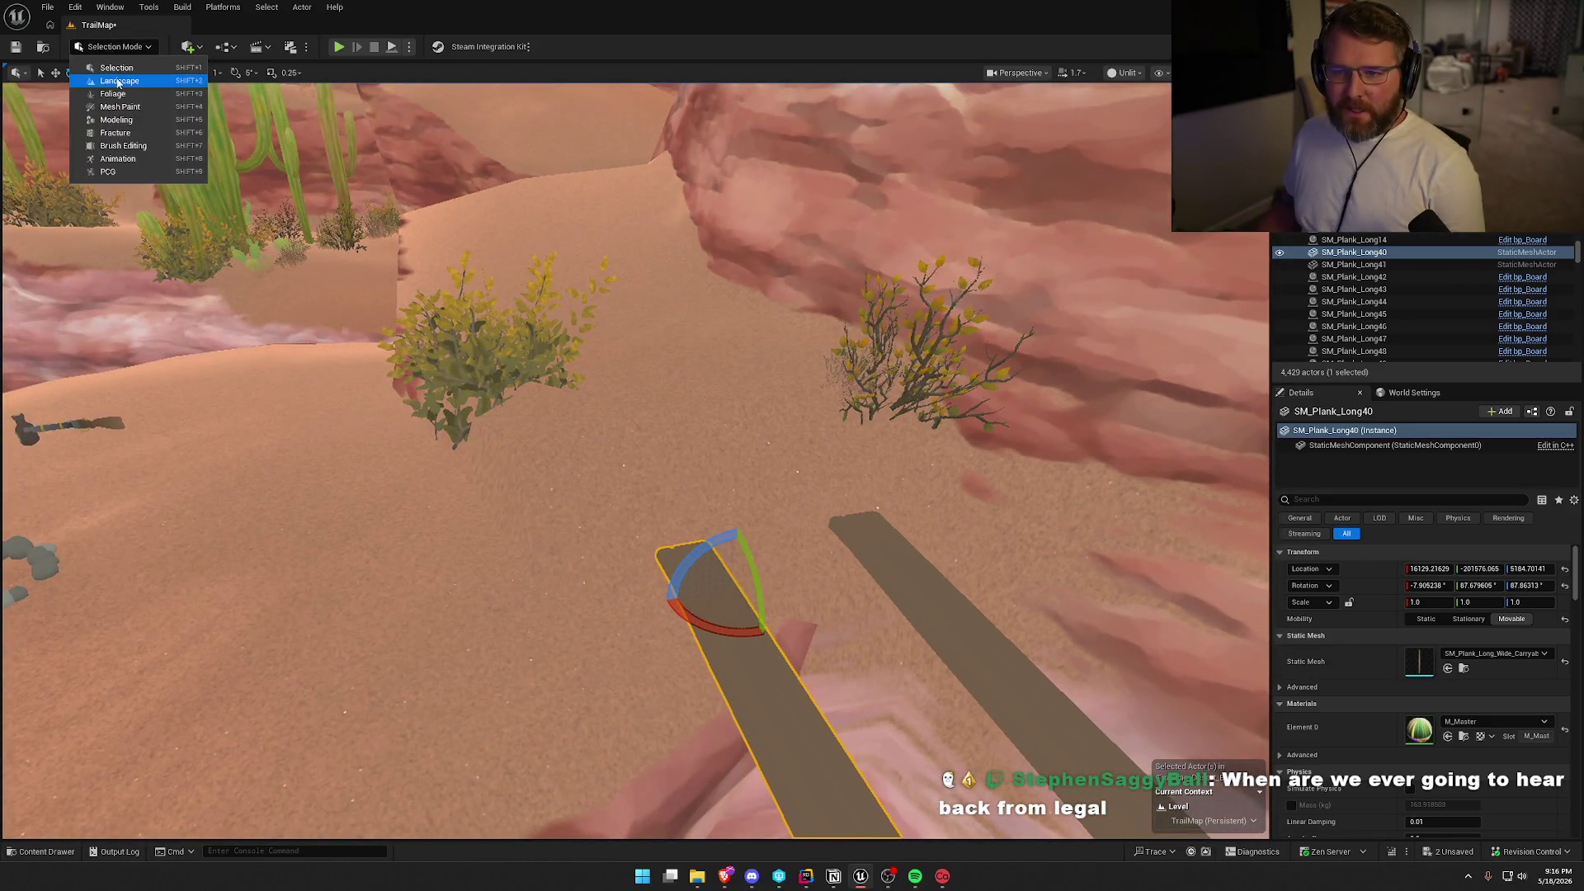
Pop into Landscape mode, return to Selection Mode, and frame cliff SM_RockDesert_CliffA12.
left_click(107, 81)
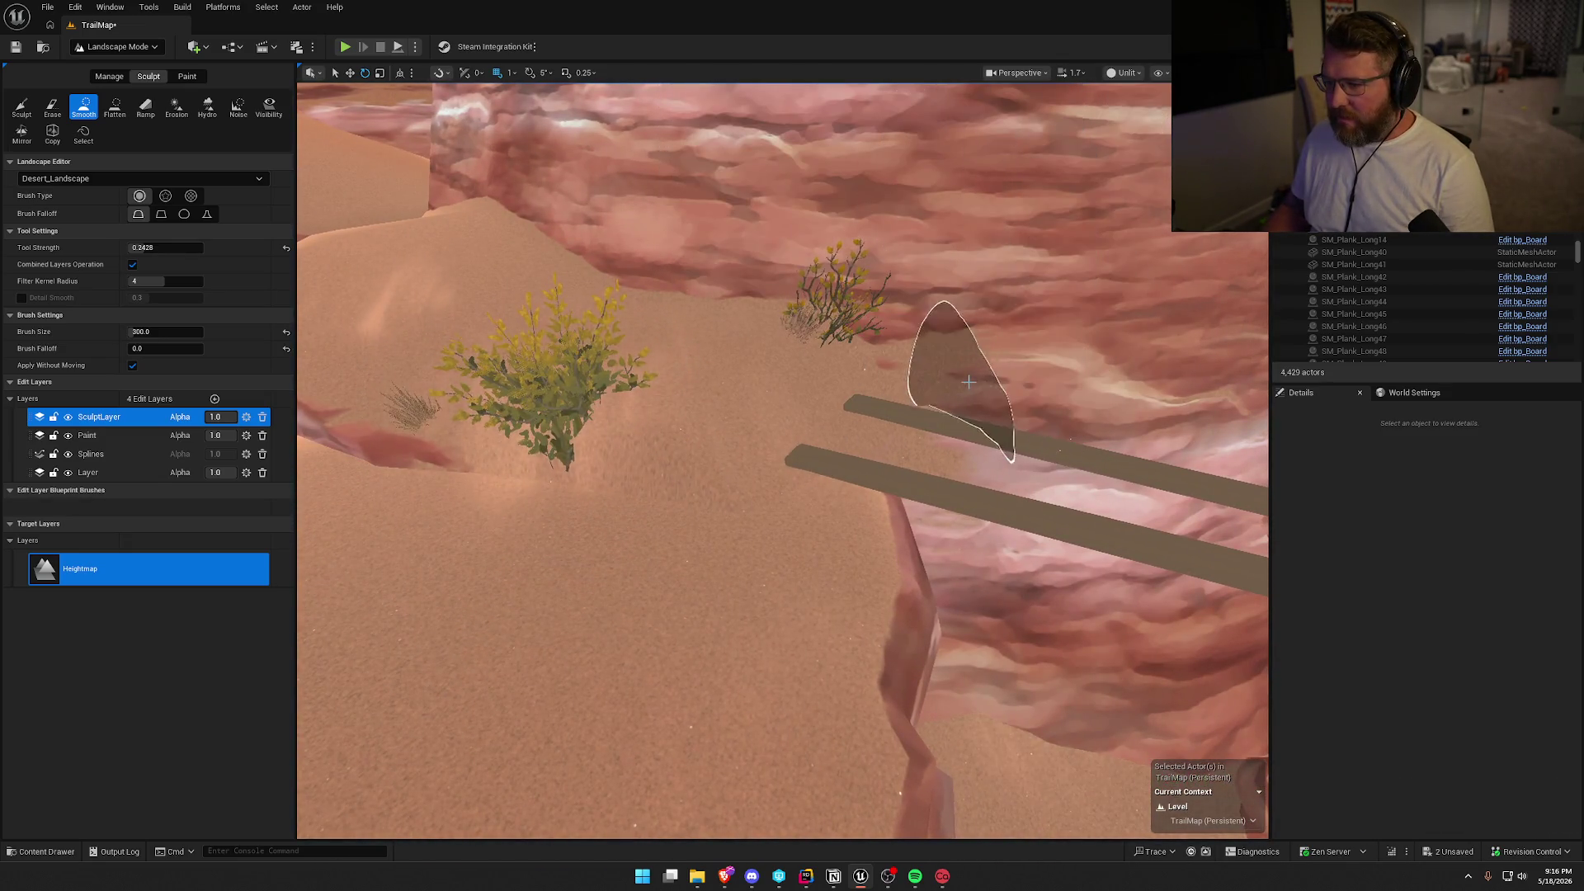
left_click(115, 46)
left_click(107, 65)
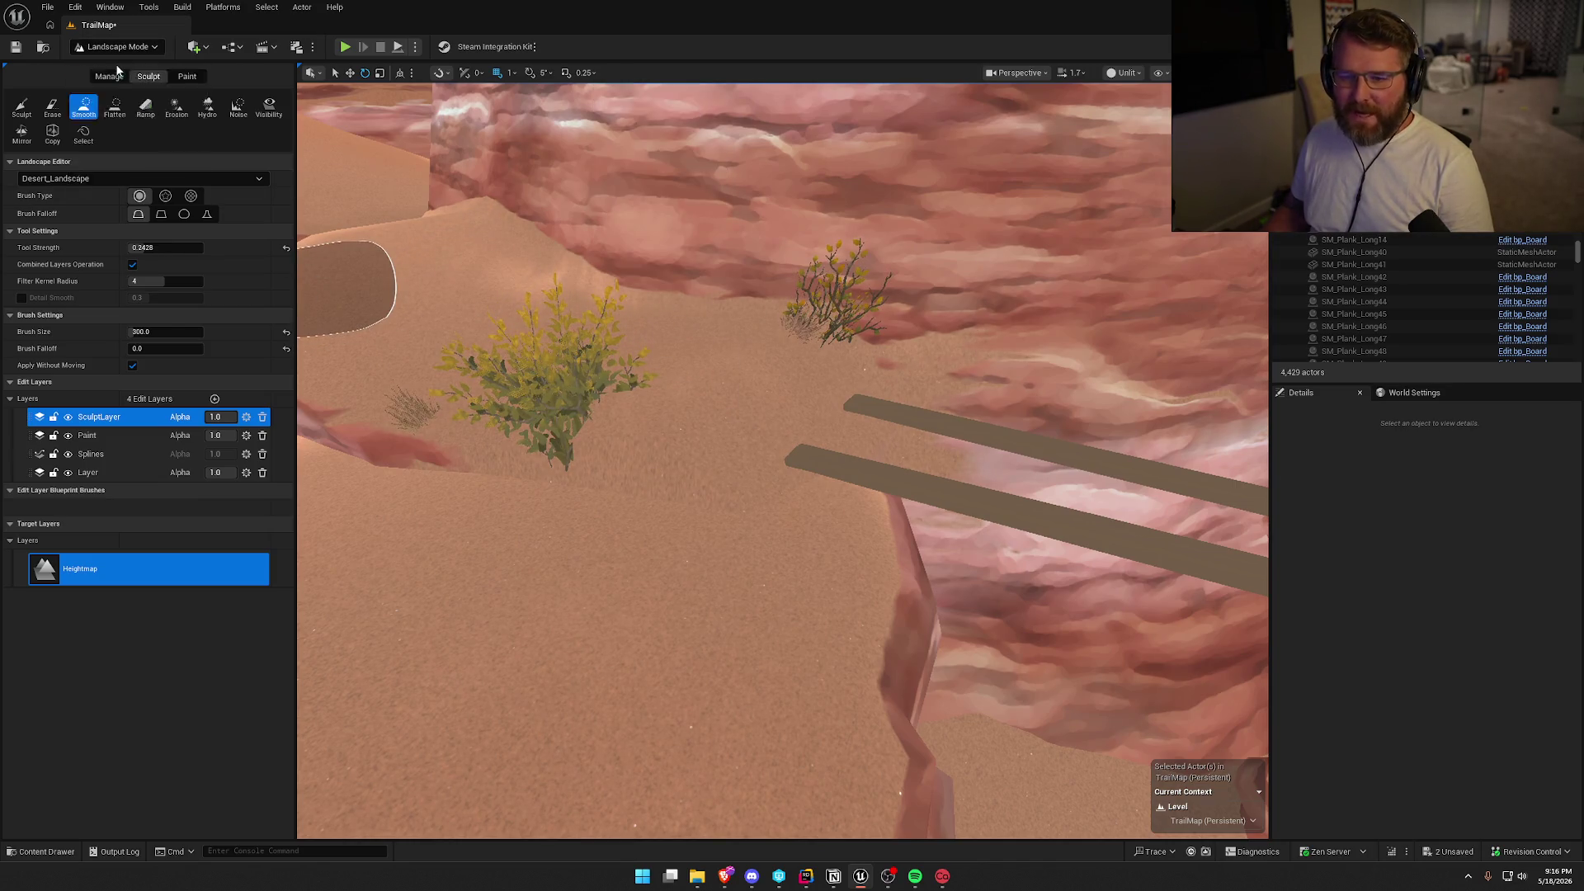
left_click(692, 480)
key("f")
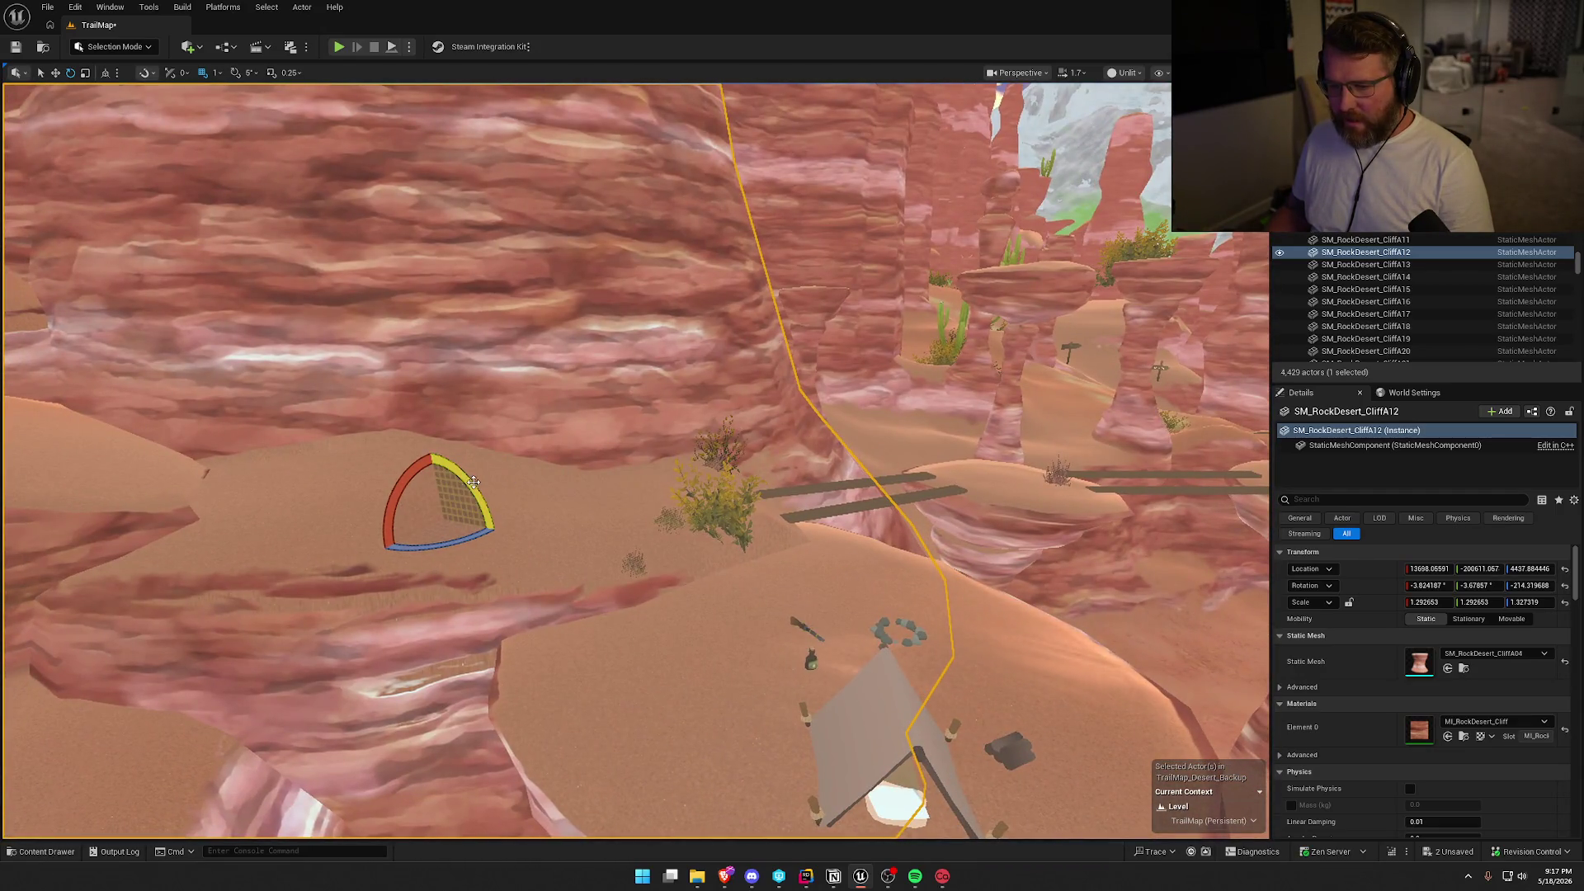
left_click_drag(474, 481, 396, 512)
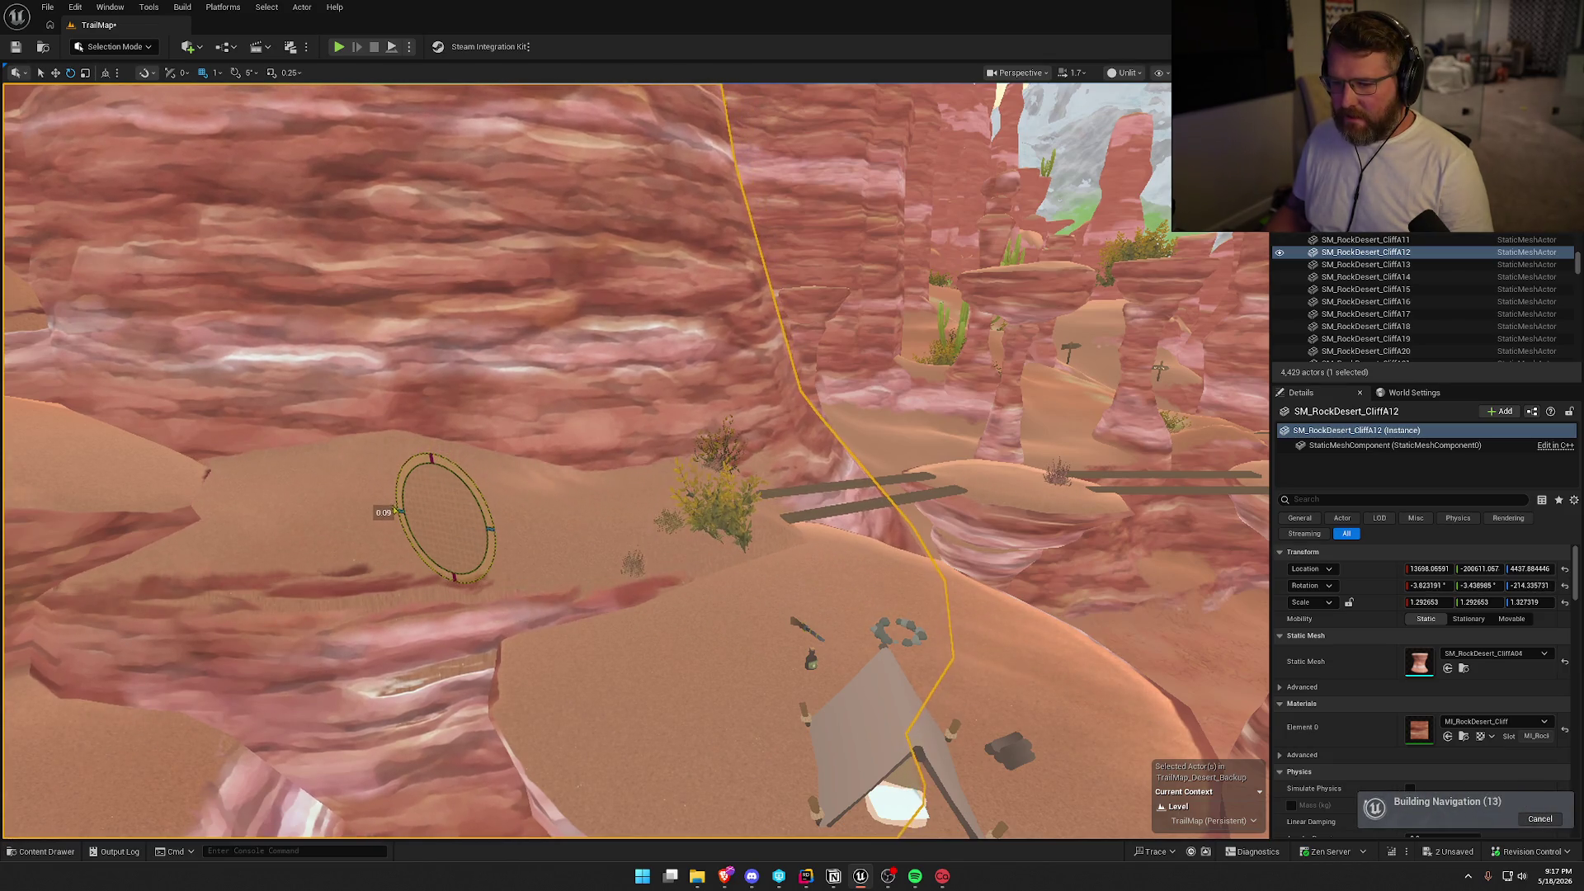
key("ctrl+z")
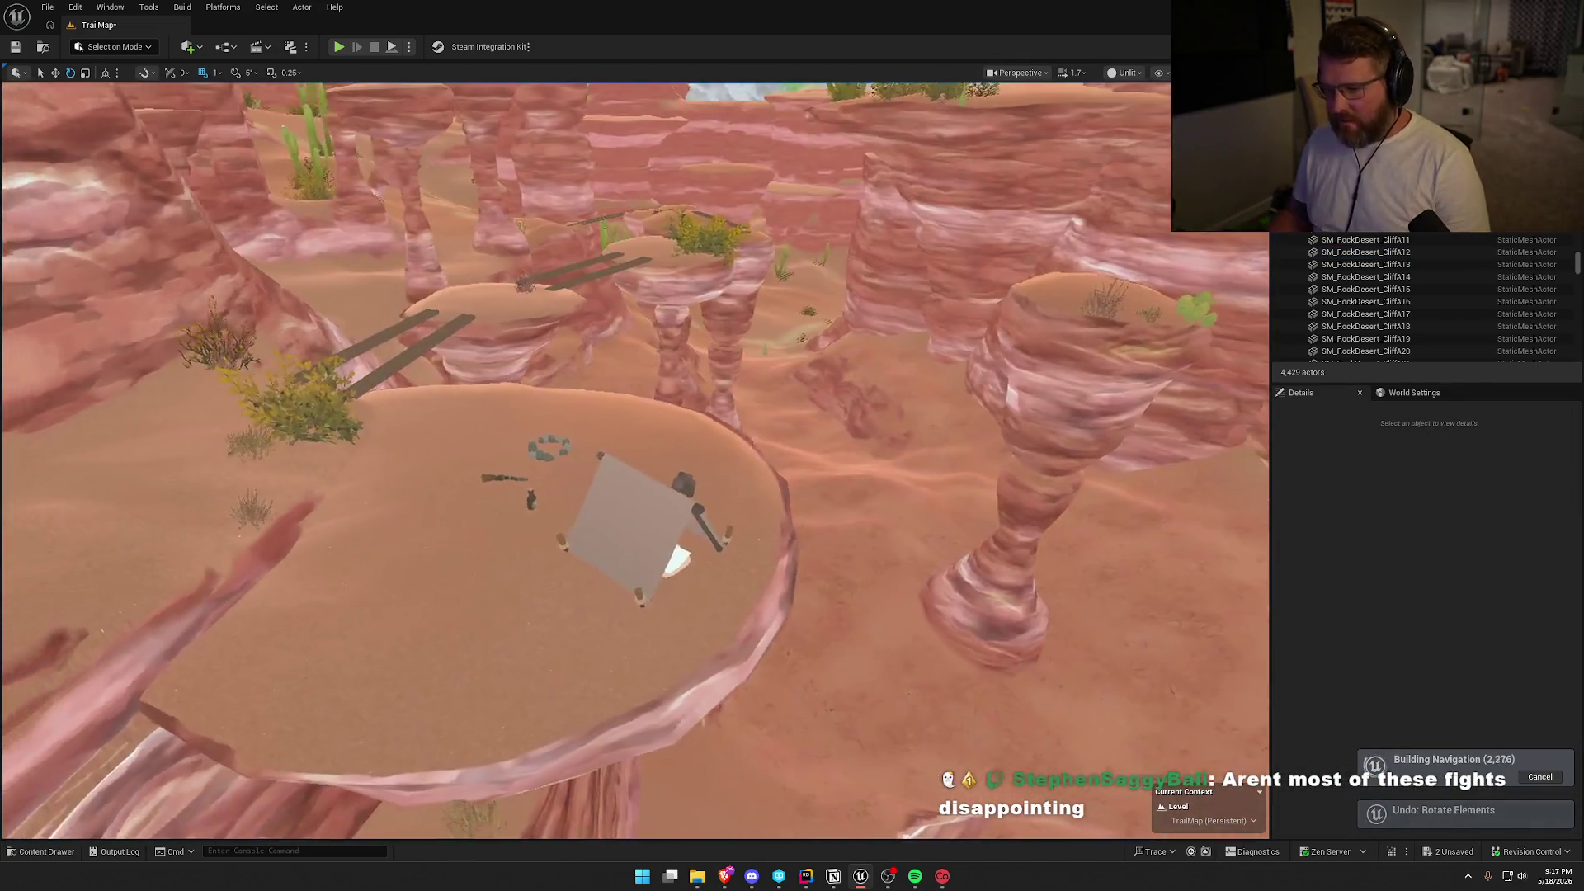
mouse_move(672, 666)
left_mouse_down()
mouse_move(627, 667)
mouse_move(672, 666)
left_mouse_up()
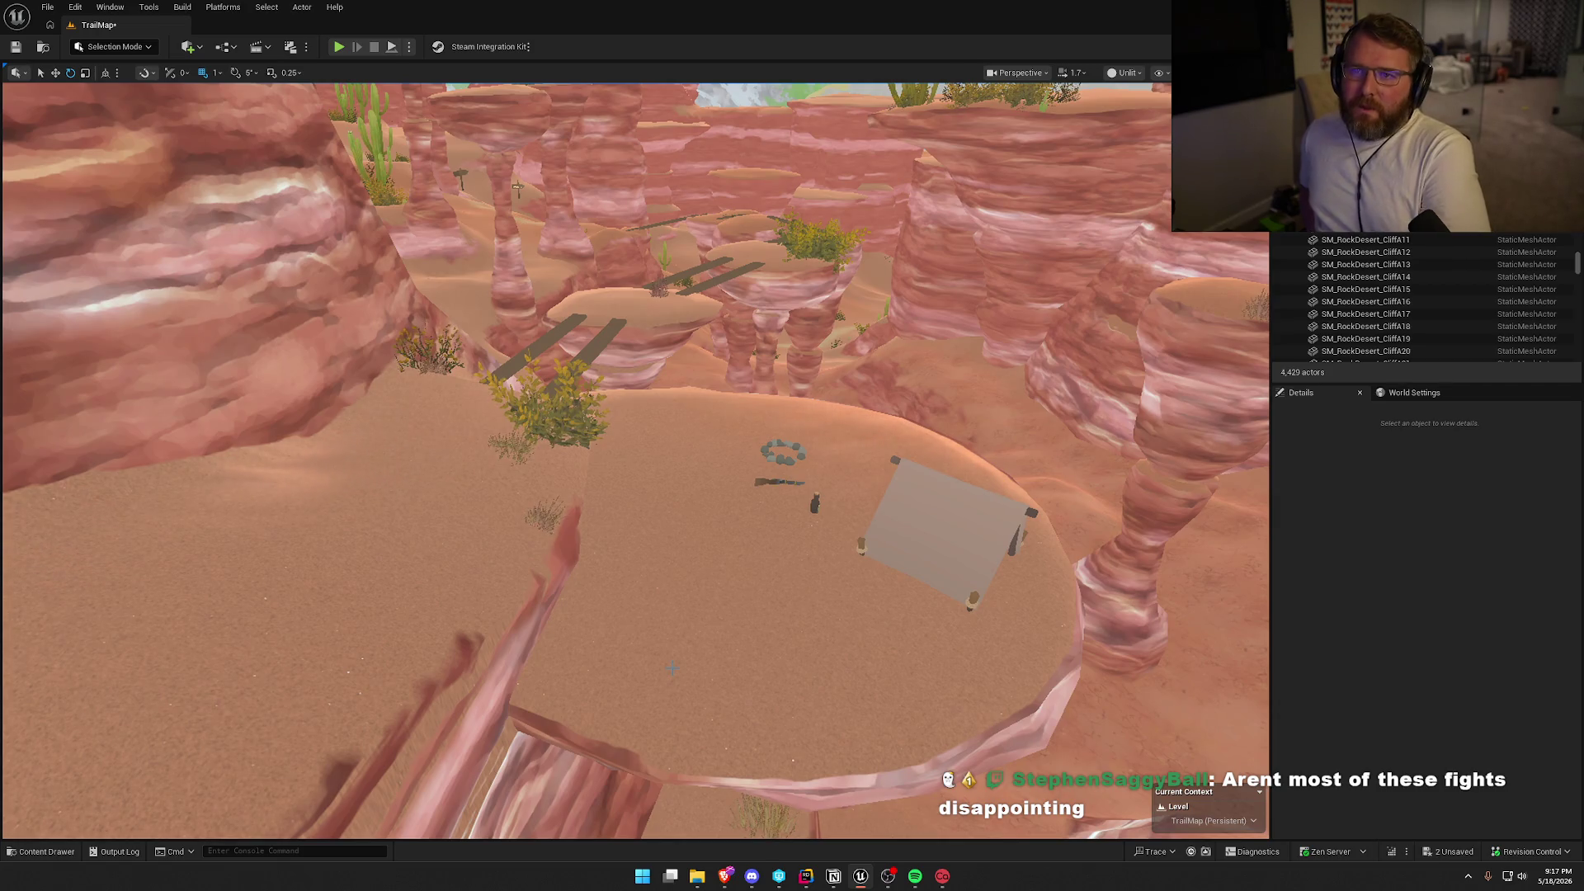
key("w")
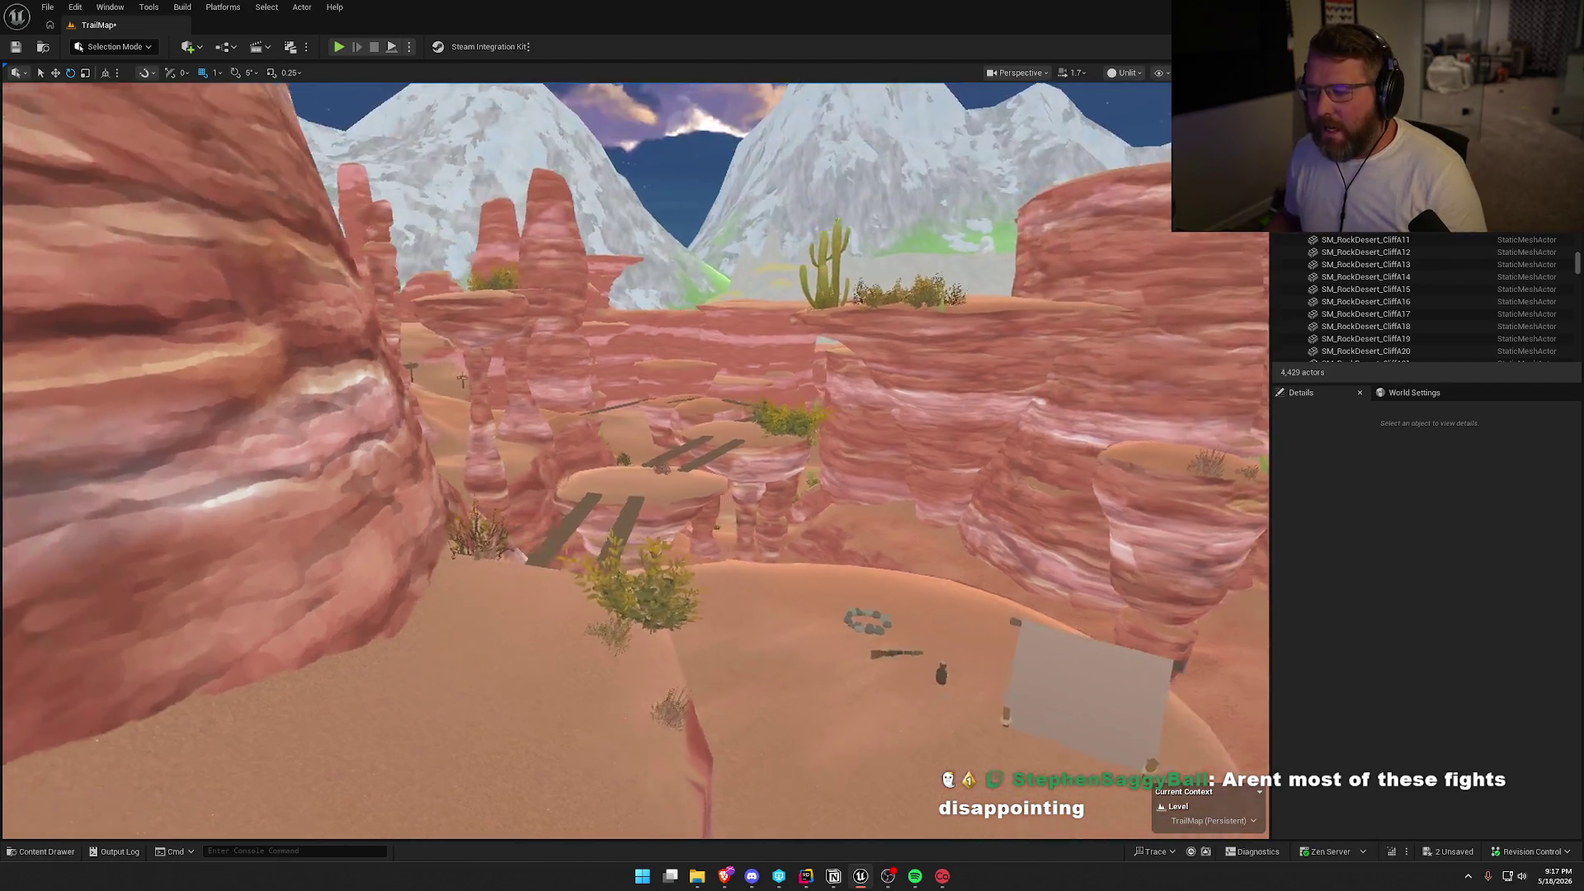
key("w")
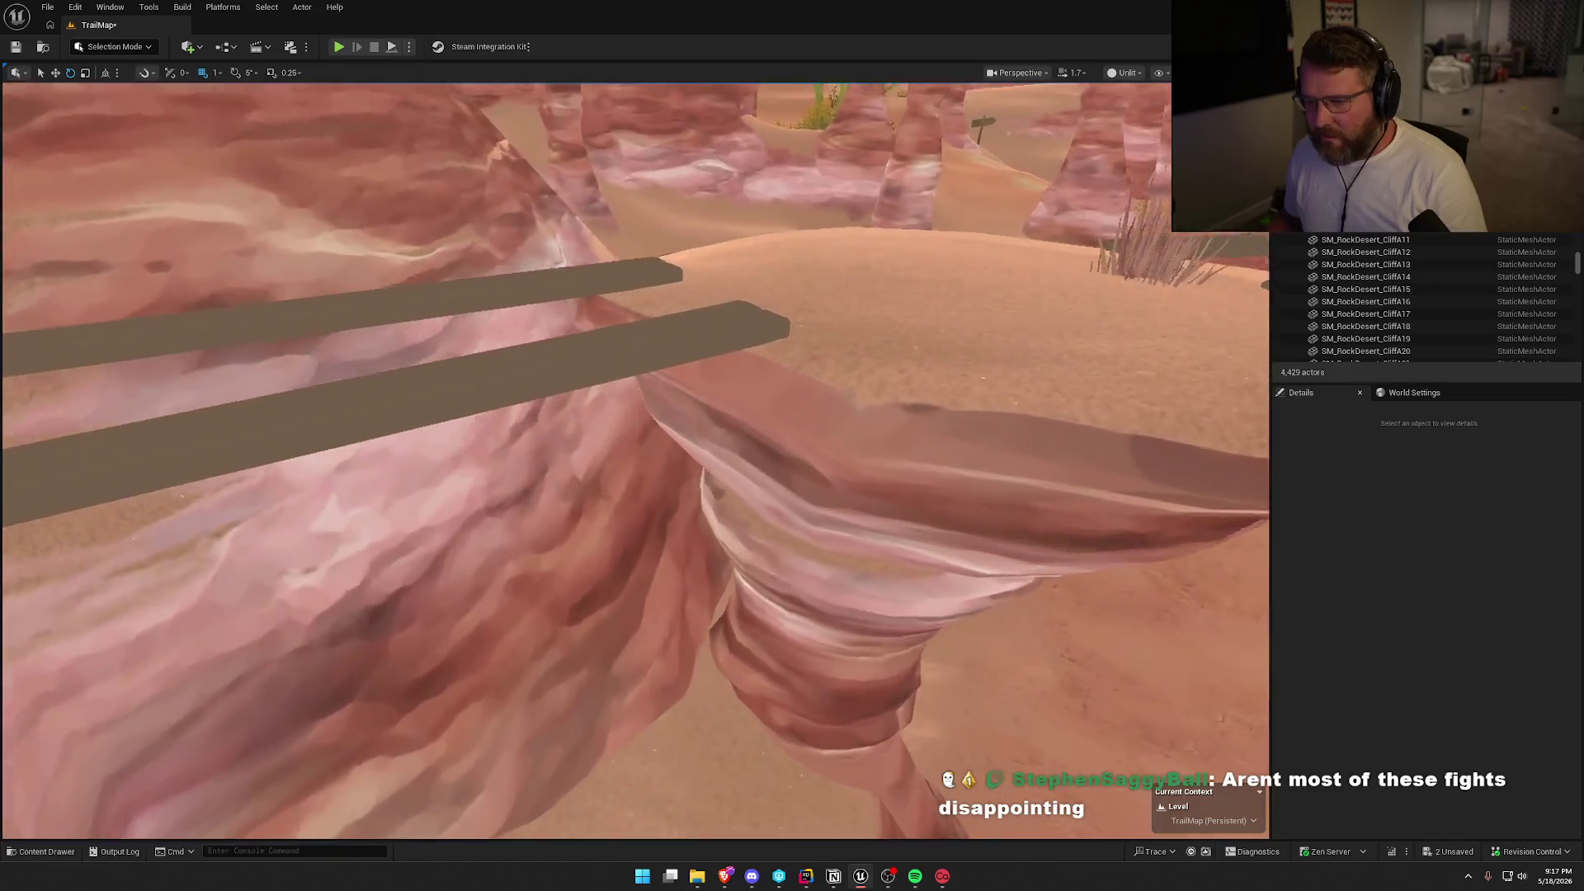
key("w")
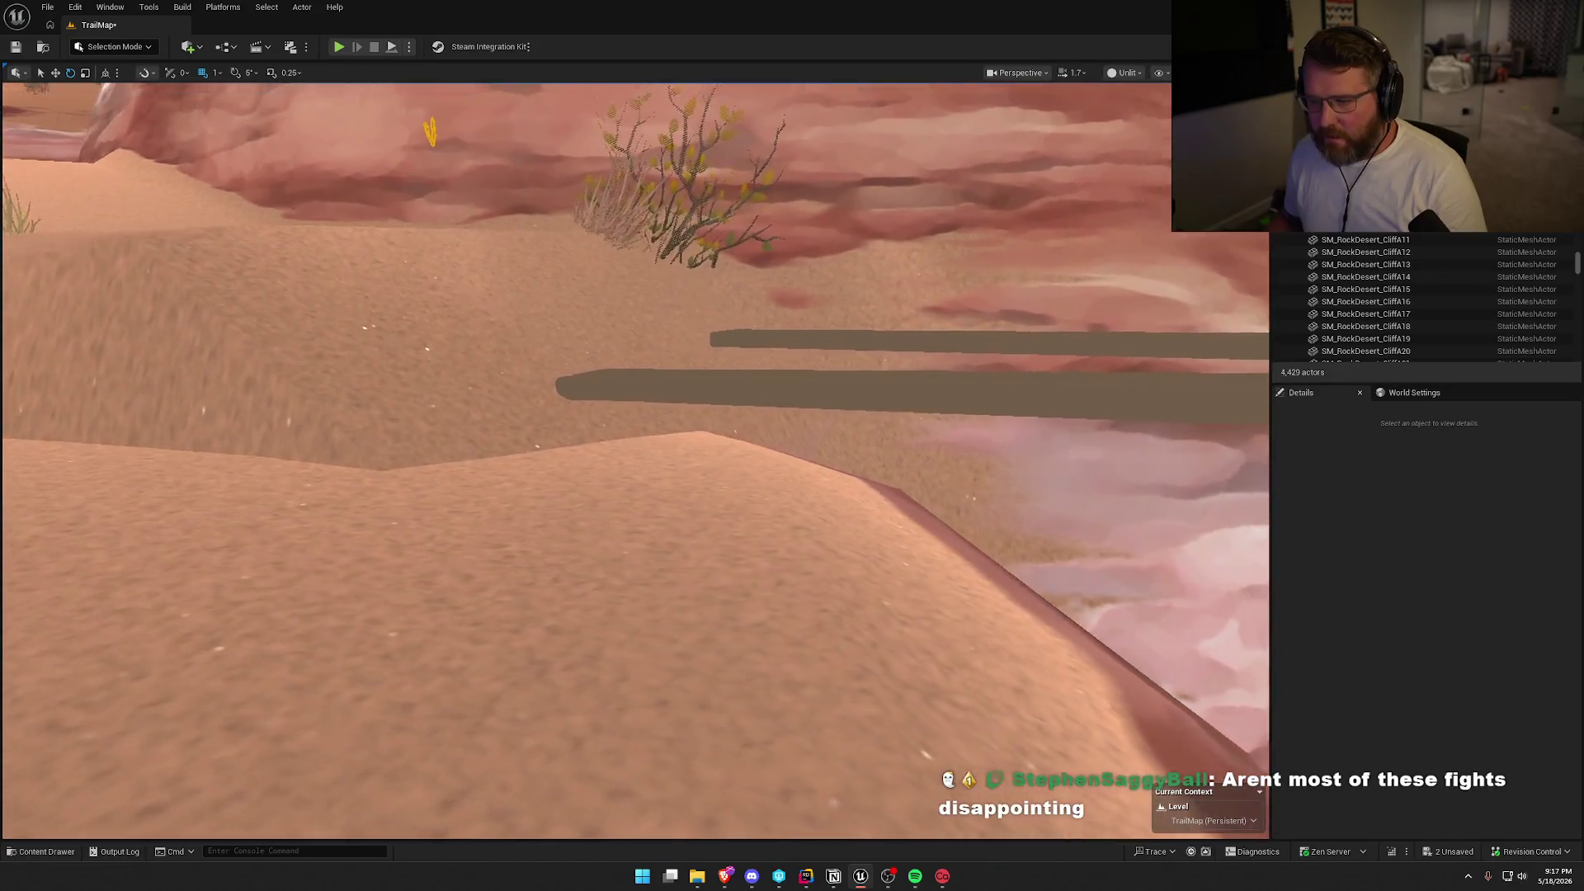
key("s")
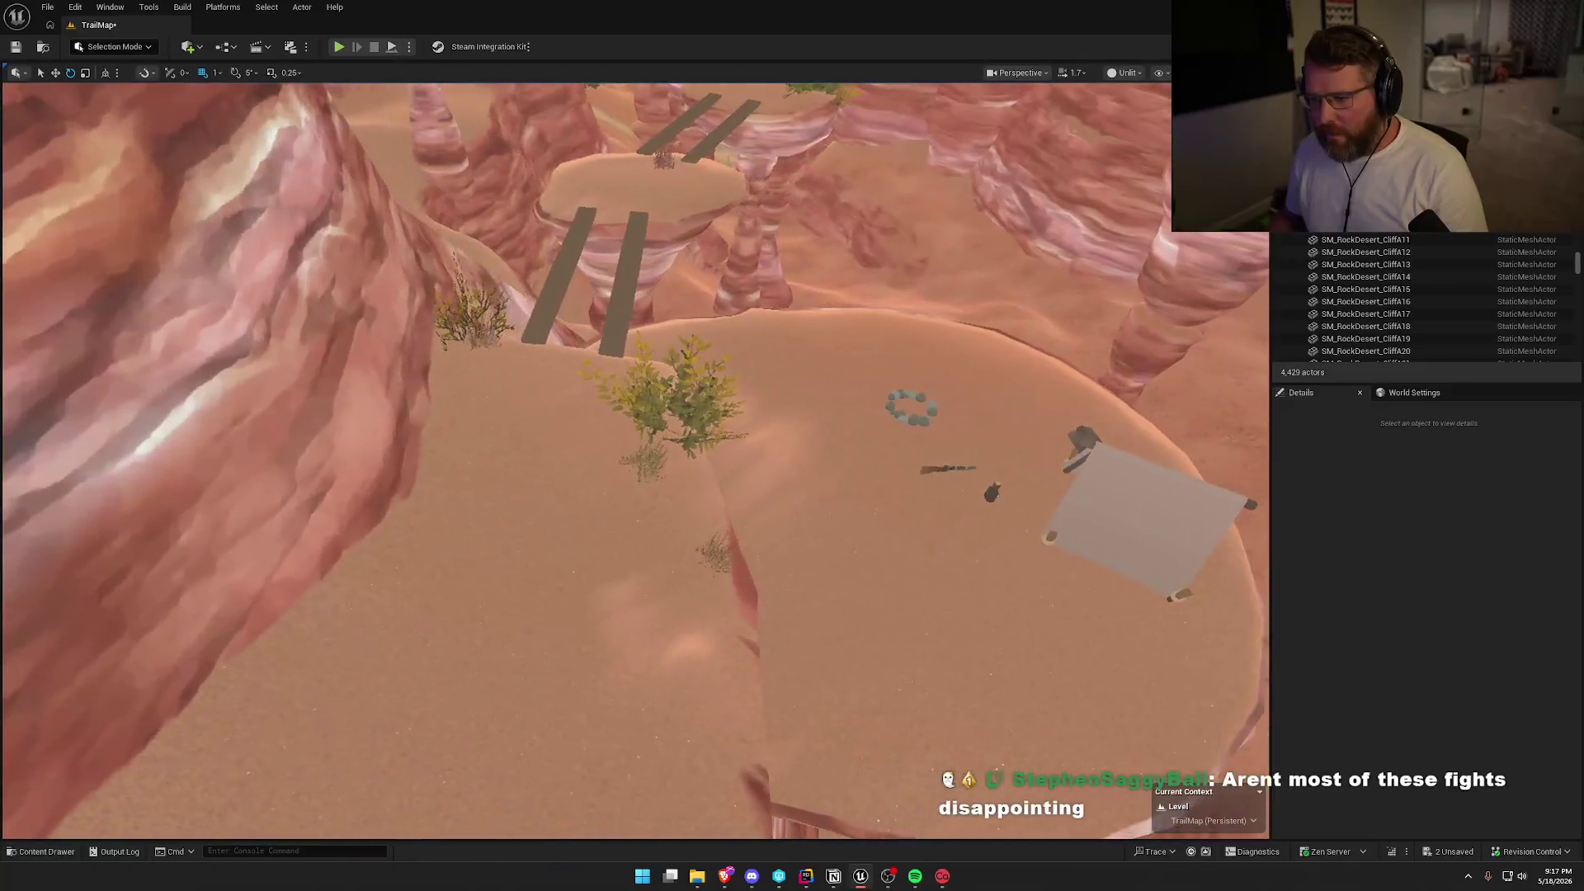
key("w")
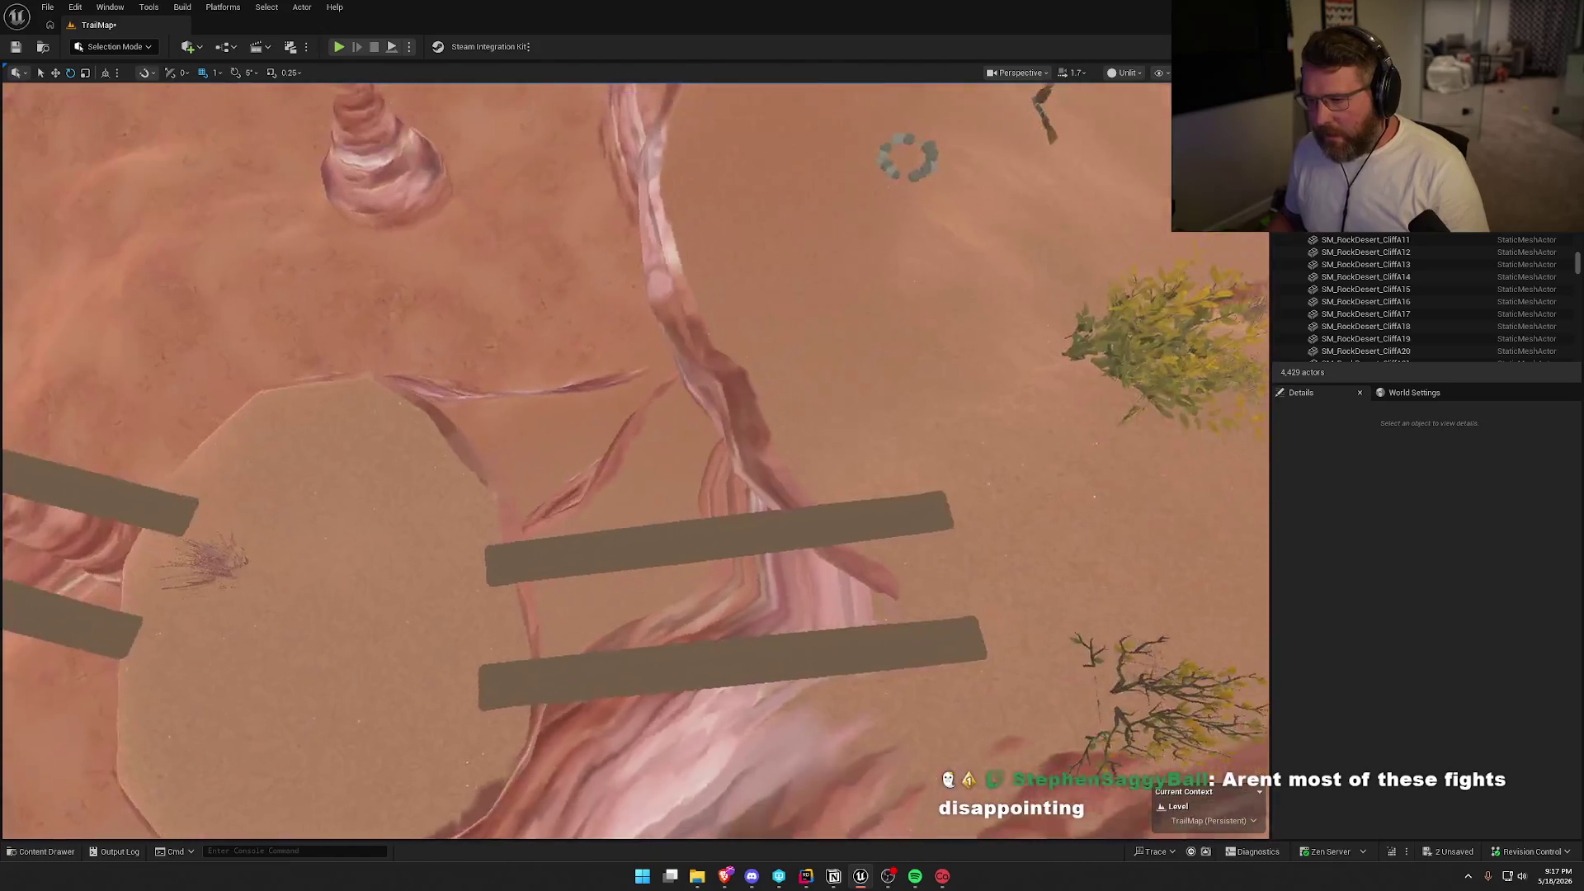
left_click(655, 551)
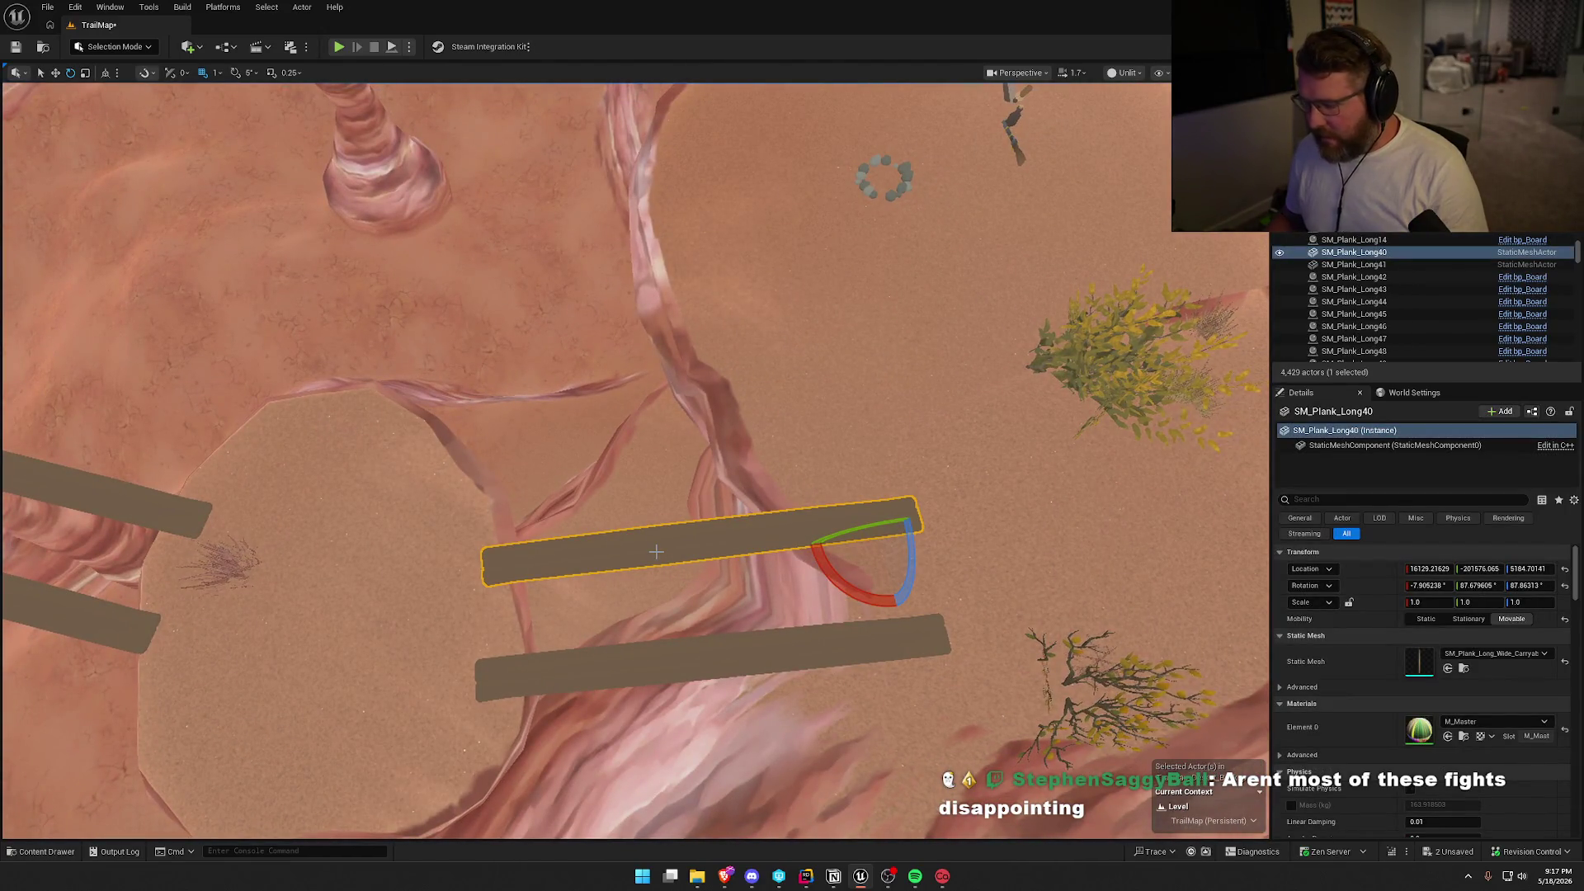
key("ctrl+space")
key("s")
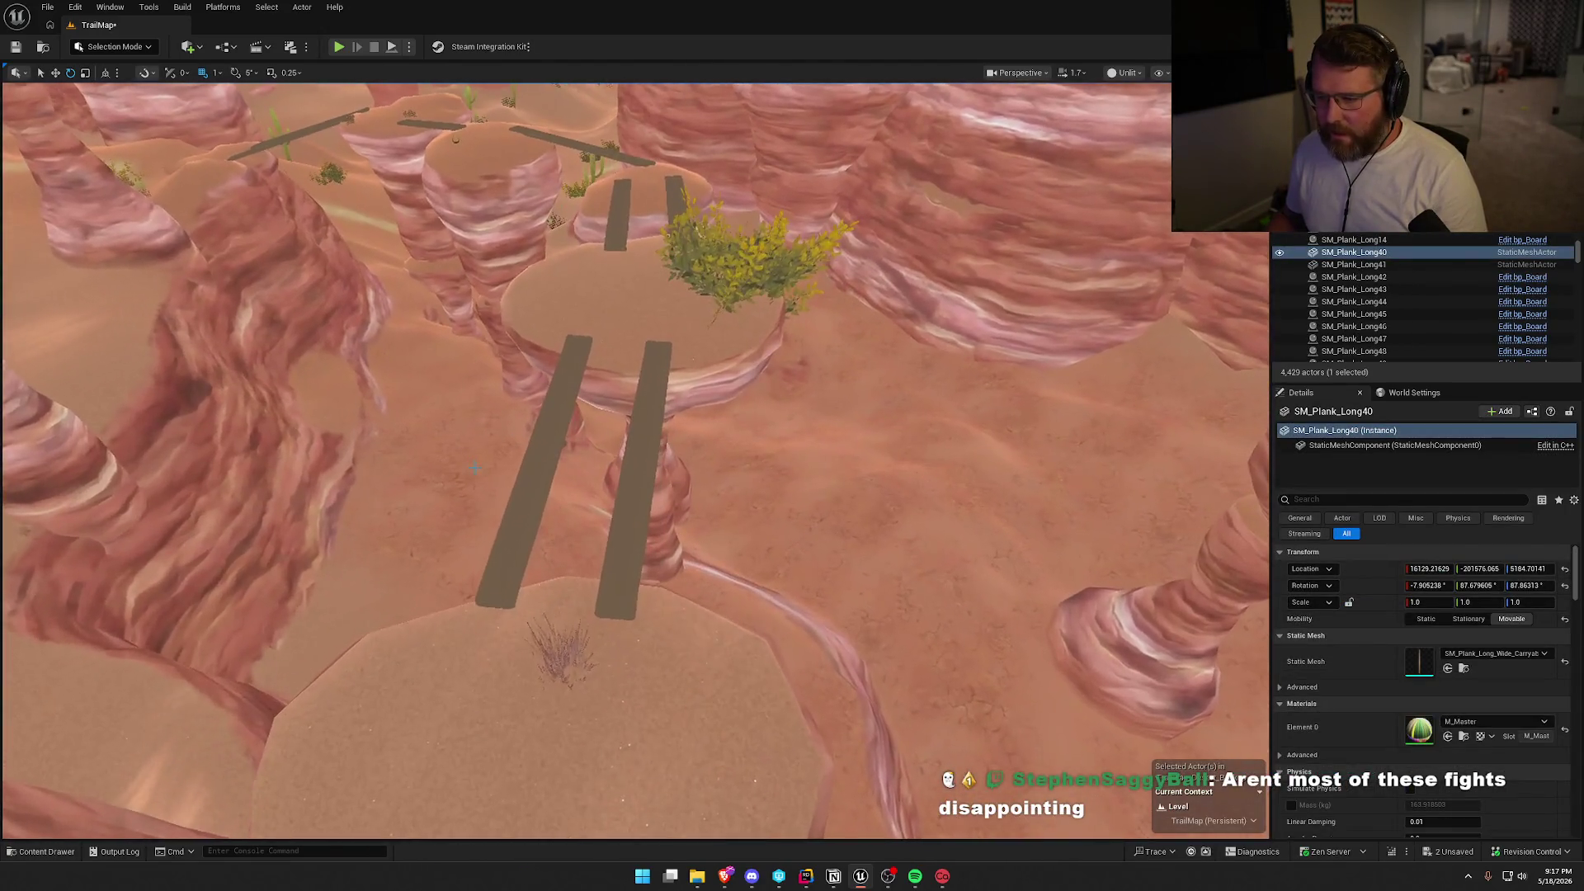
Replace the first pair of bridge planks with static mesh actors.
left_click(536, 470)
left_click(644, 481, "ctrl")
right_click(644, 481)
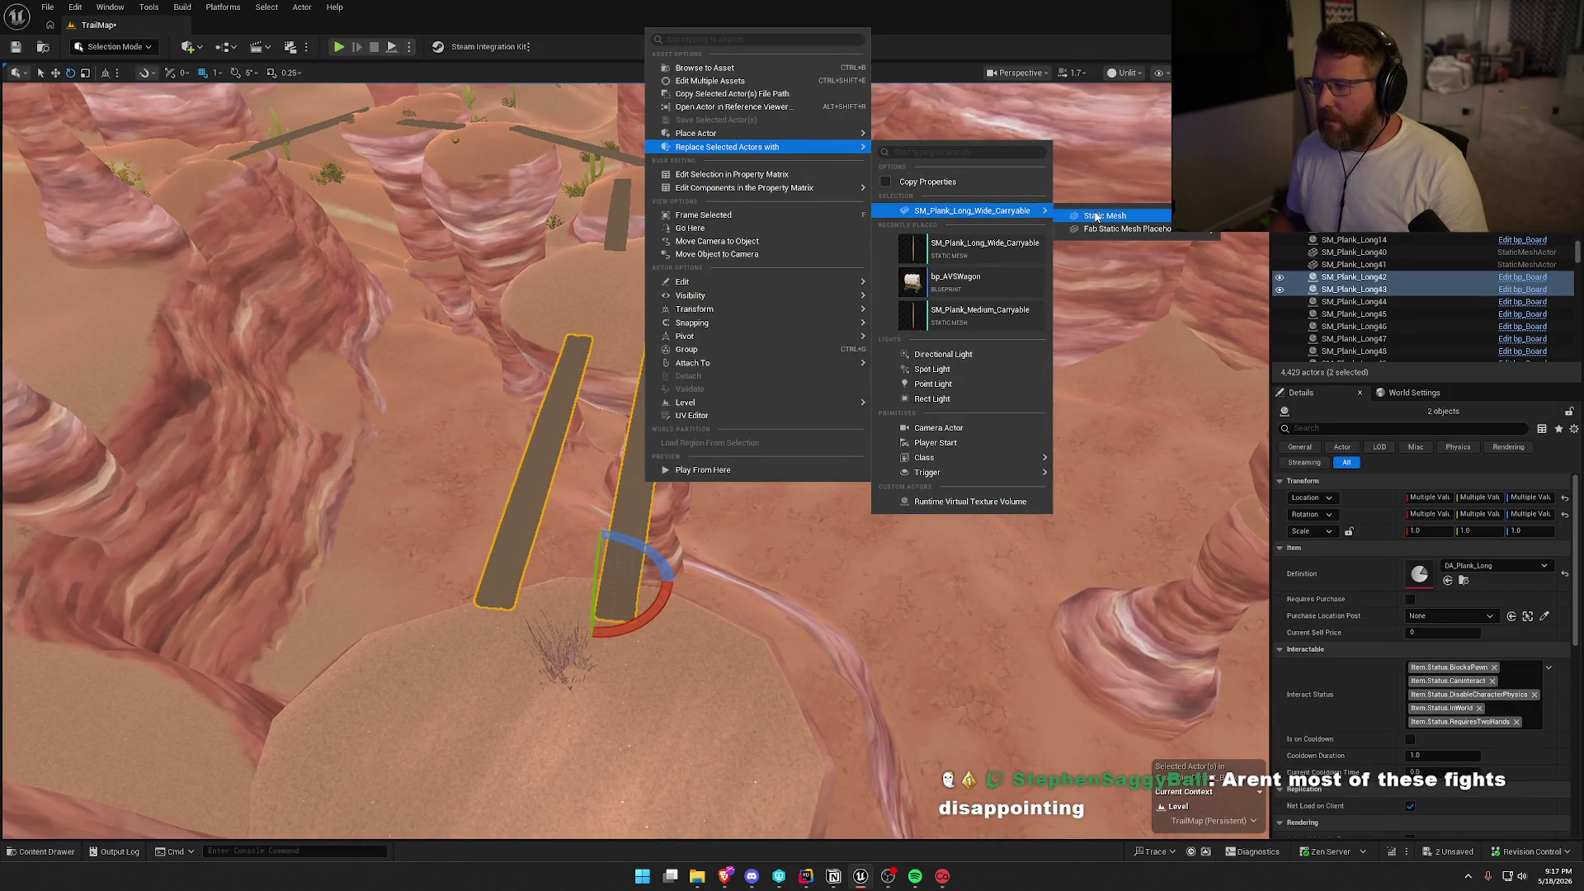
left_click(1096, 216)
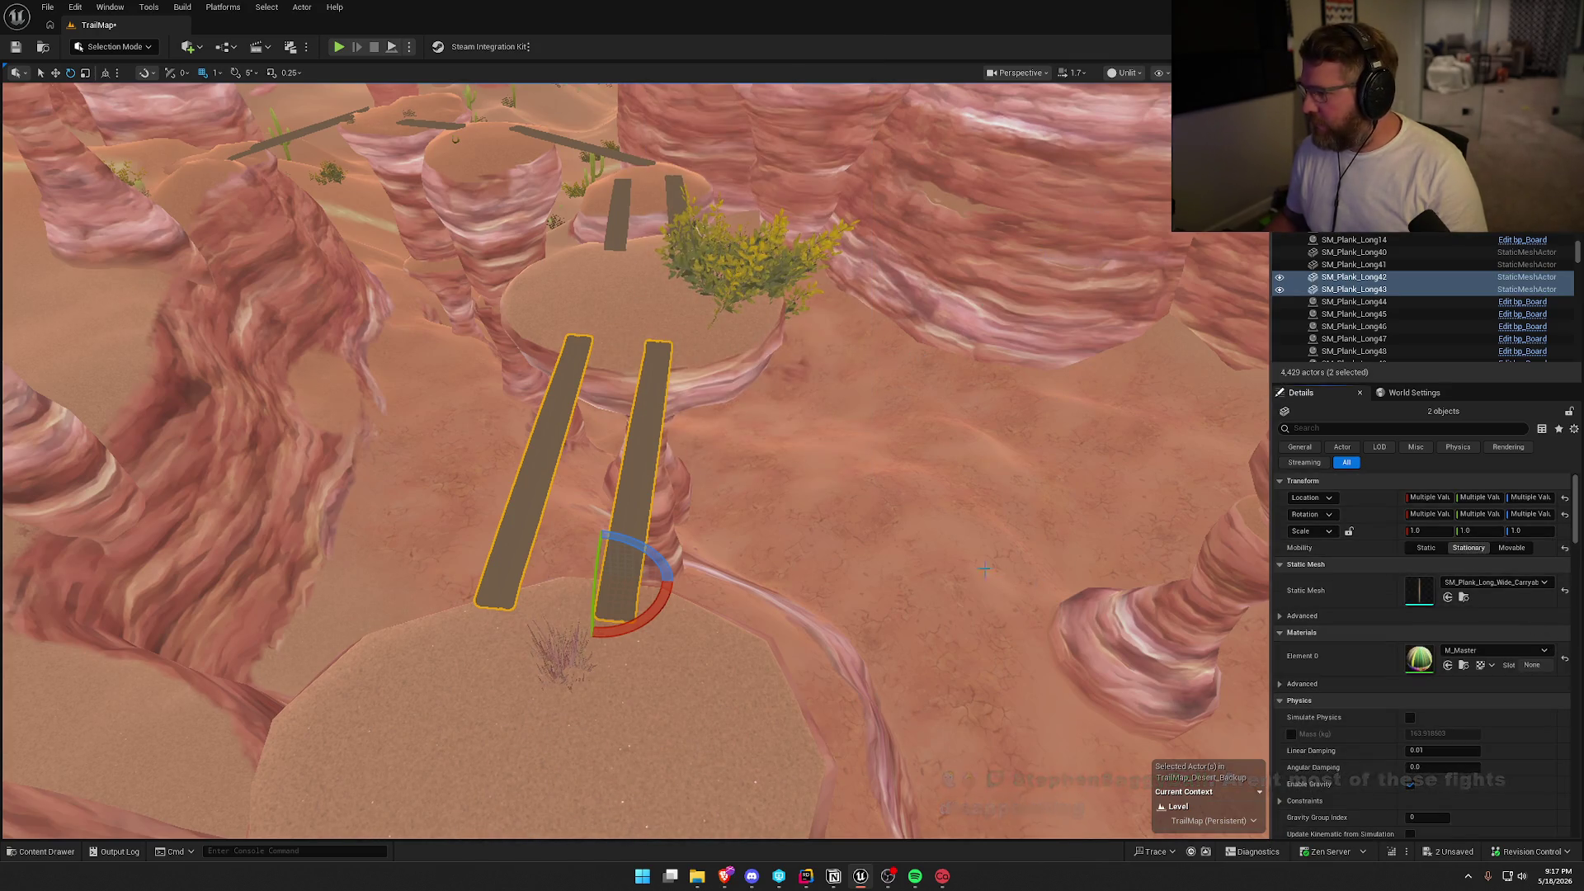
left_click_drag(984, 568, 825, 740)
key("Escape")
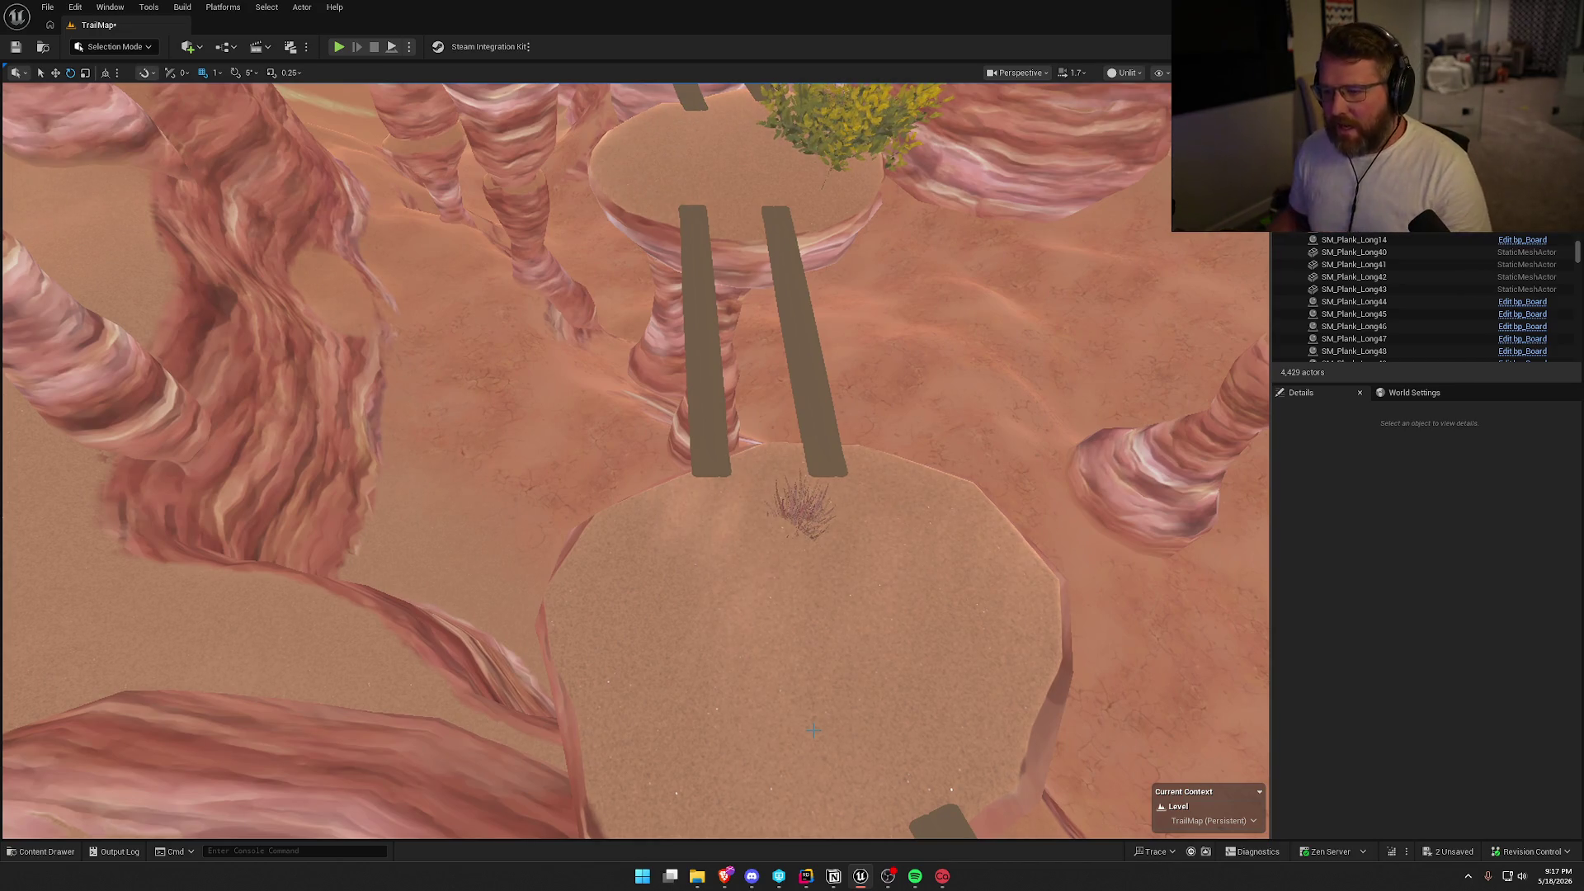
mouse_move(723, 534)
left_mouse_down()
mouse_move(723, 462)
mouse_move(702, 437)
mouse_move(693, 528)
left_mouse_up()
Replace the center plank pair with static mesh actors and tilt them about 4 degrees.
left_click(577, 462)
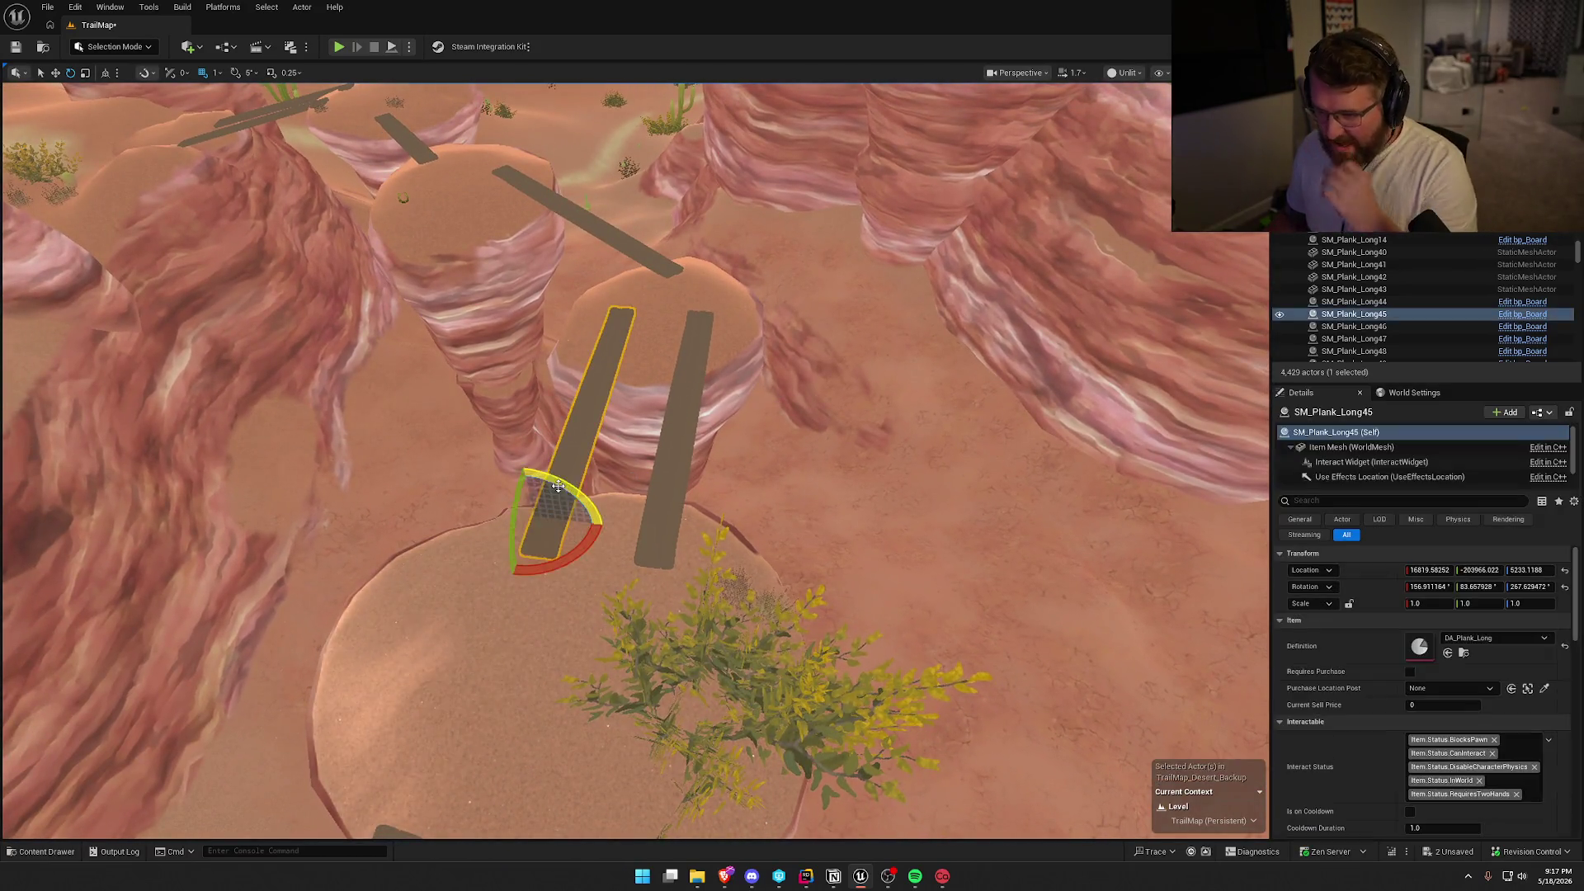
left_click(670, 473, "ctrl")
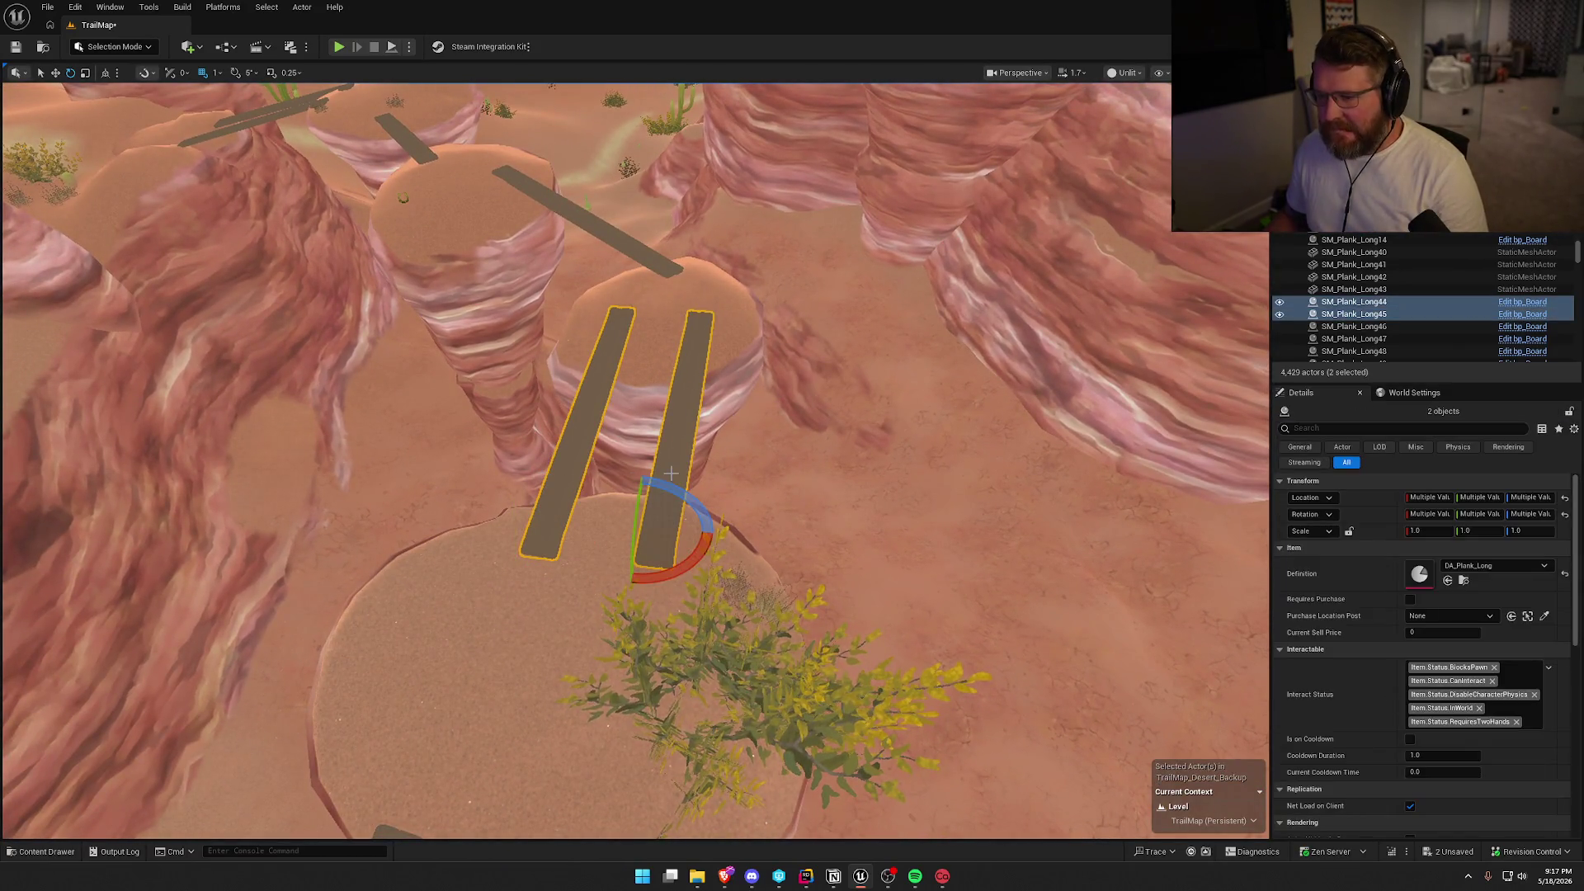
right_click(681, 410)
mouse_move(792, 526)
mouse_move(1048, 560)
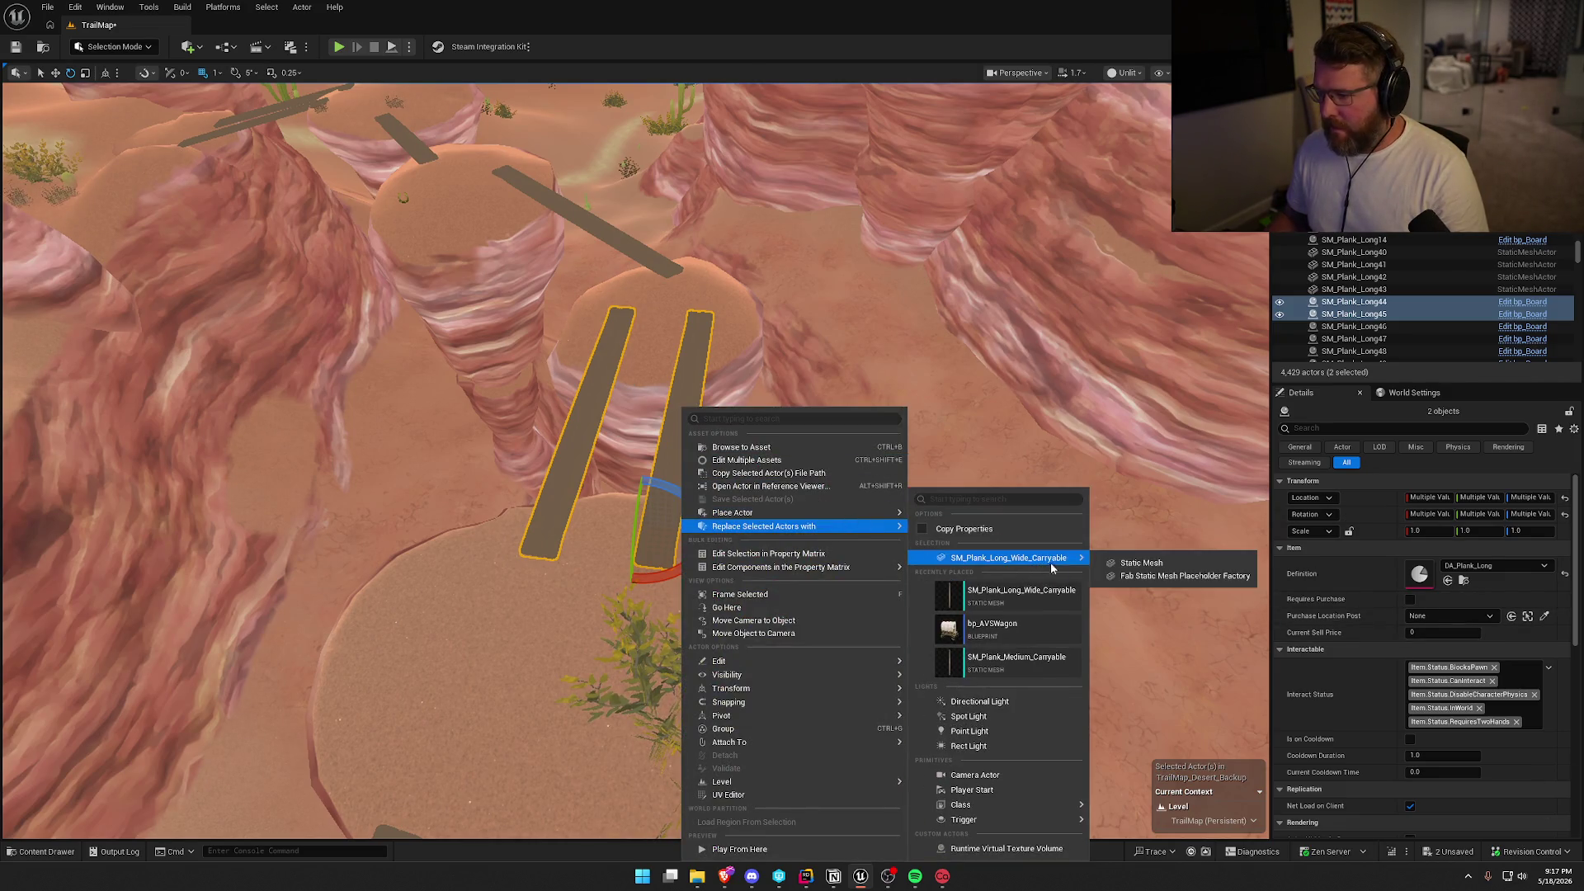
left_click(1141, 562)
right_click(689, 410)
mouse_move(879, 526)
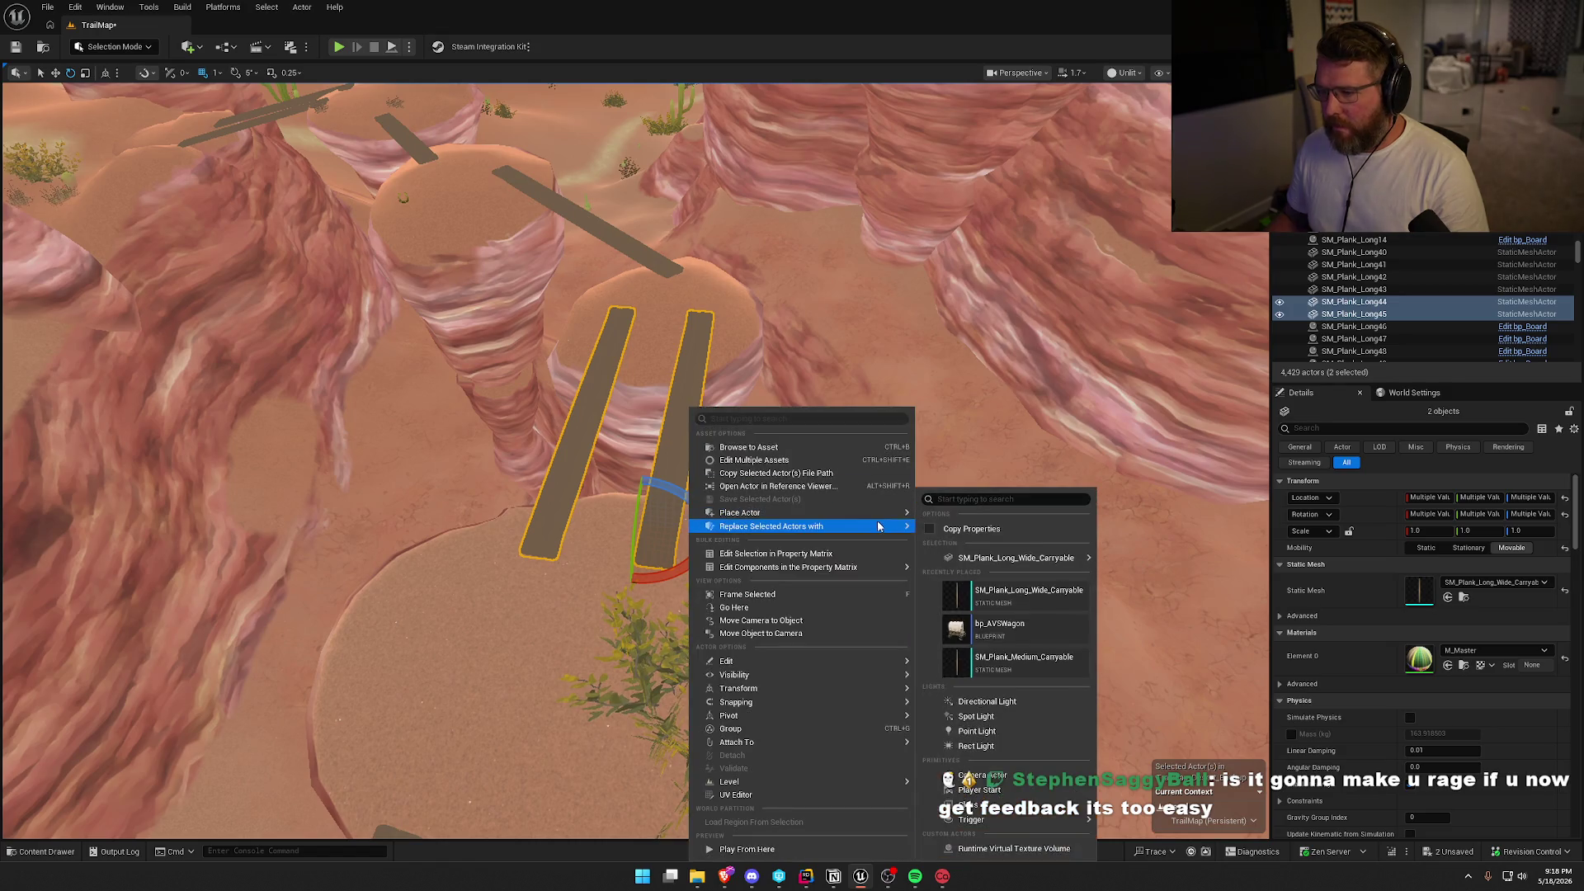
mouse_move(1048, 558)
left_click(1141, 559)
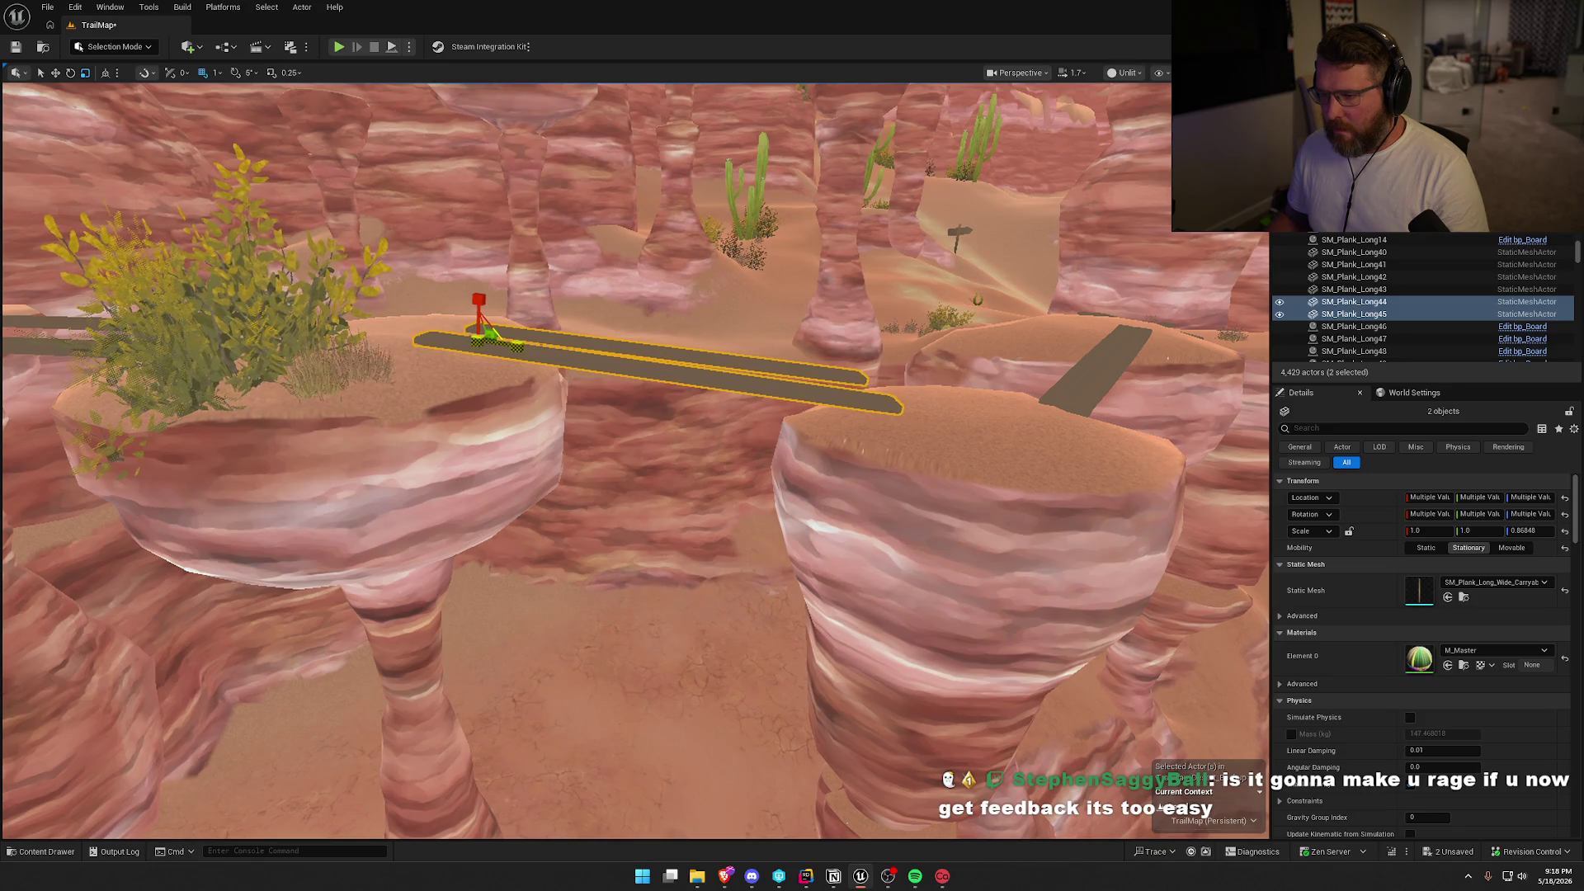
left_click_drag(523, 300, 533, 307)
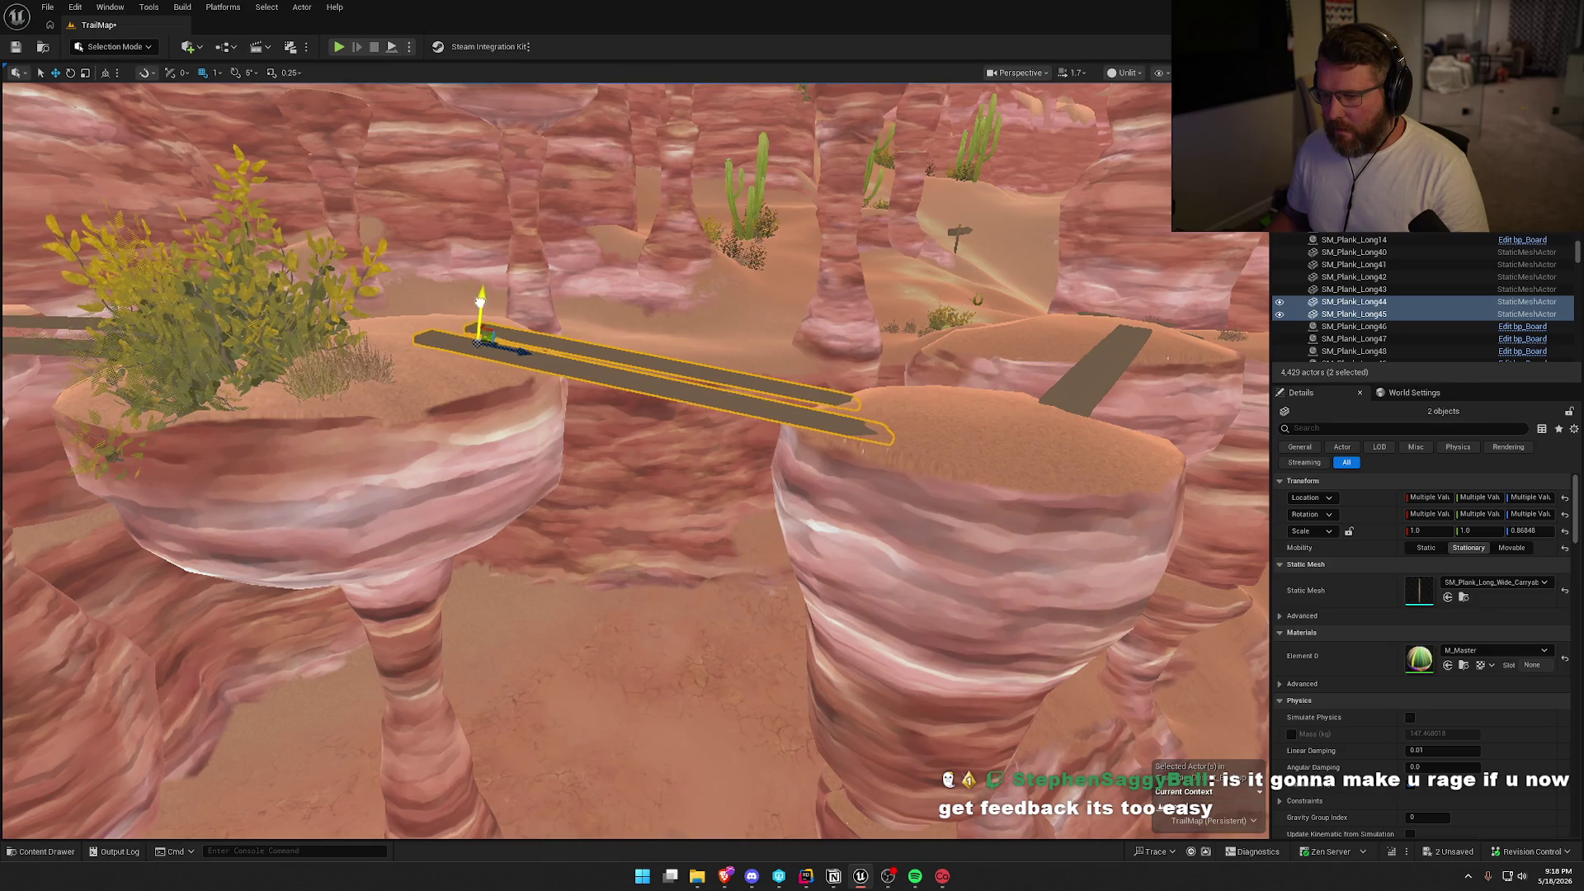
key("Escape")
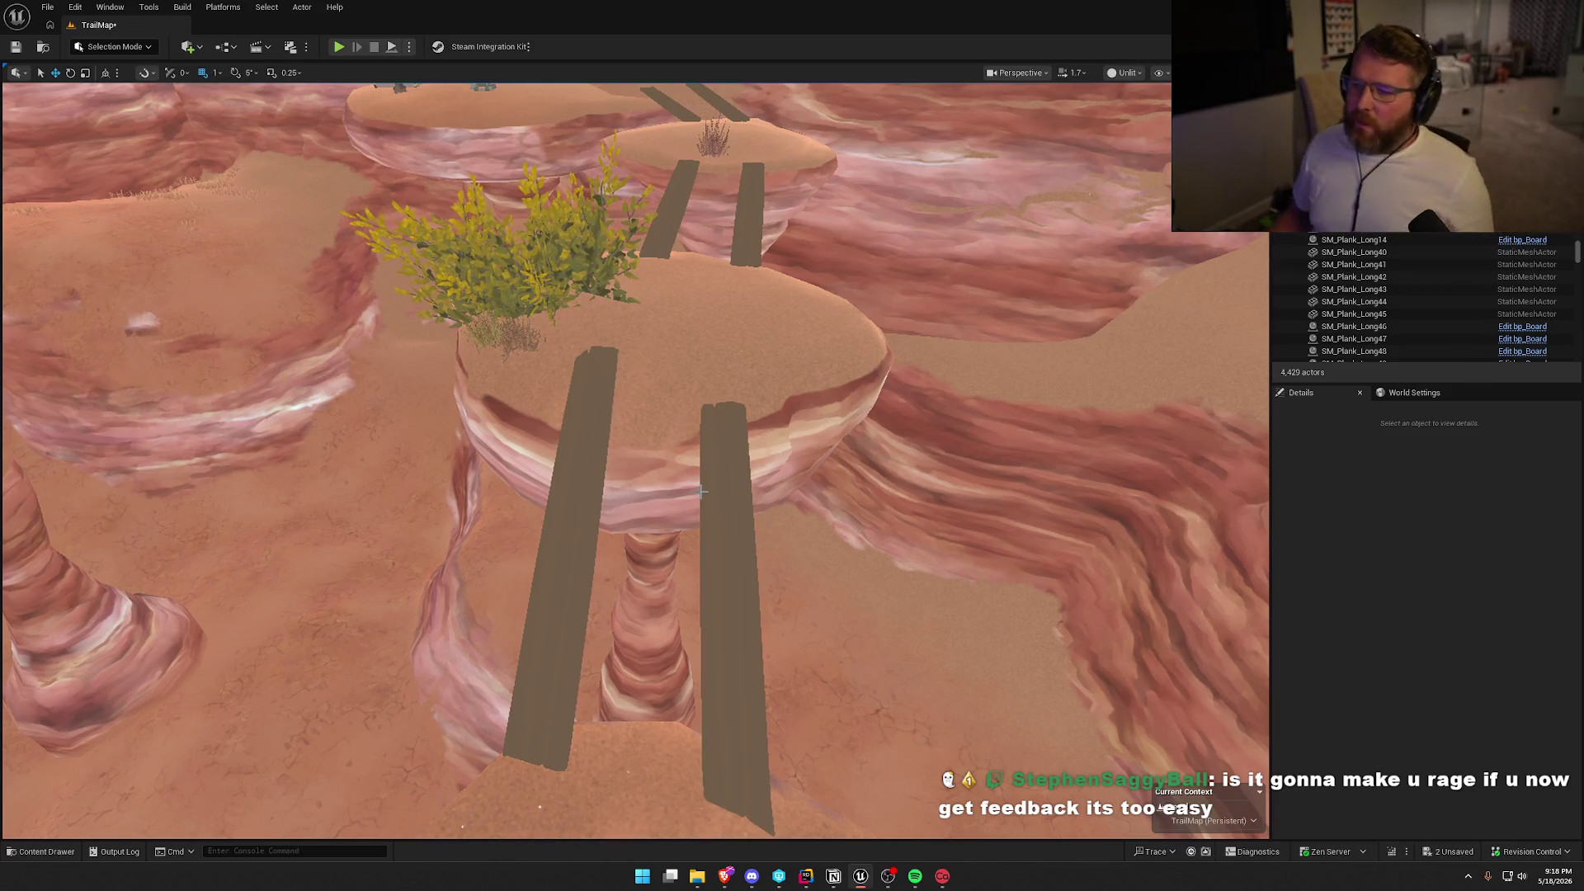
Replace plank SM_Plank_Long47 with a static mesh and snap it down onto the mesa with End.
mouse_move(736, 383)
left_mouse_down()
mouse_move(736, 363)
mouse_move(627, 363)
mouse_move(611, 346)
mouse_move(627, 363)
left_mouse_up()
right_click(694, 411)
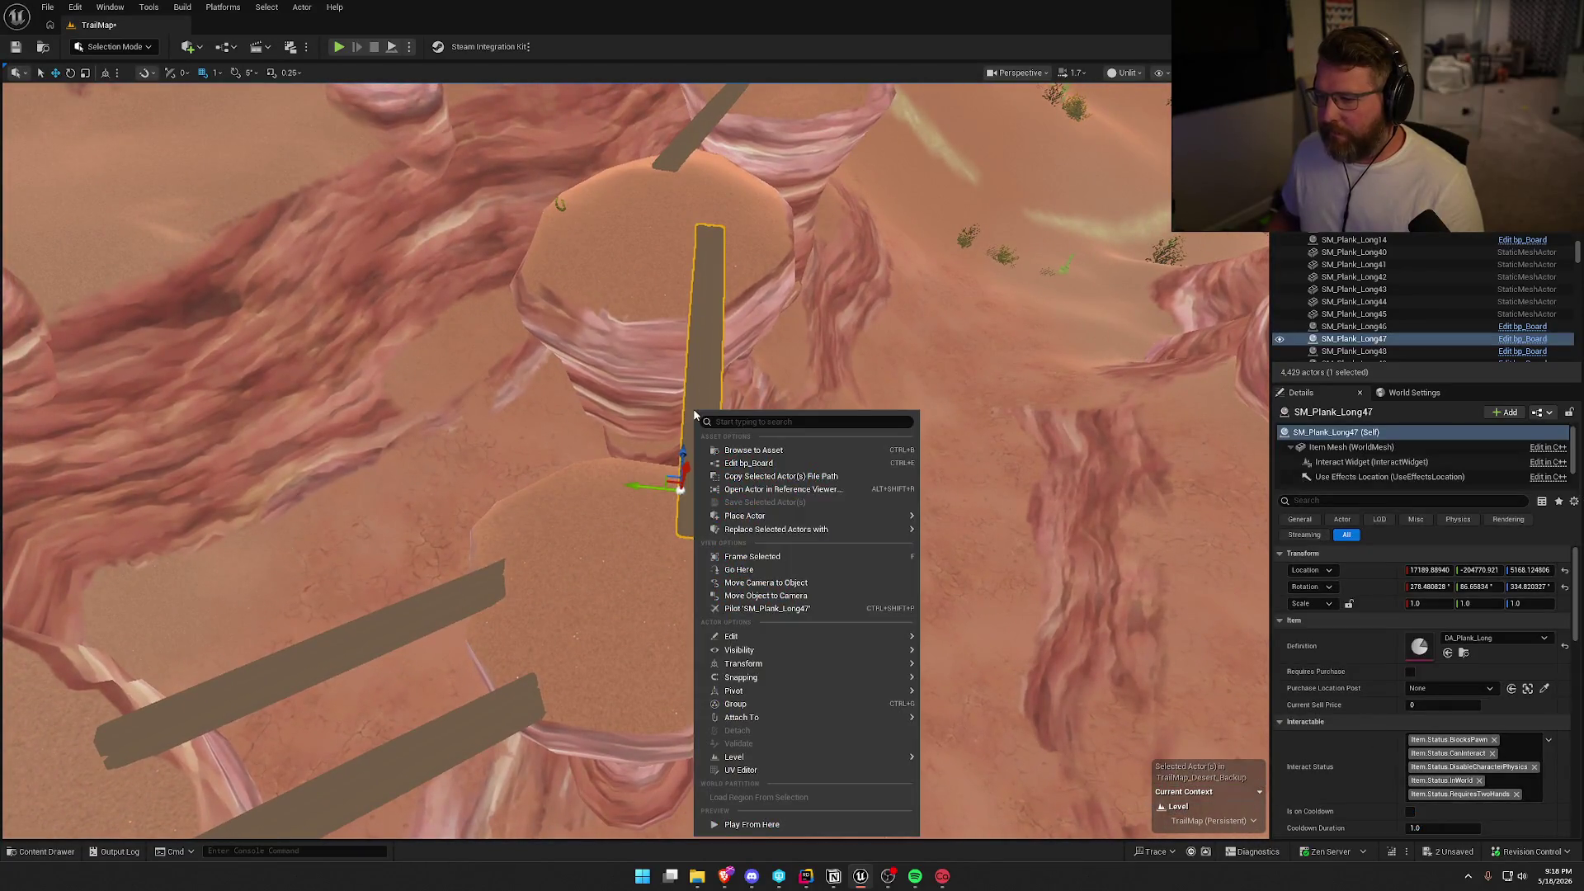
mouse_move(847, 535)
mouse_move(1008, 564)
left_click(1153, 563)
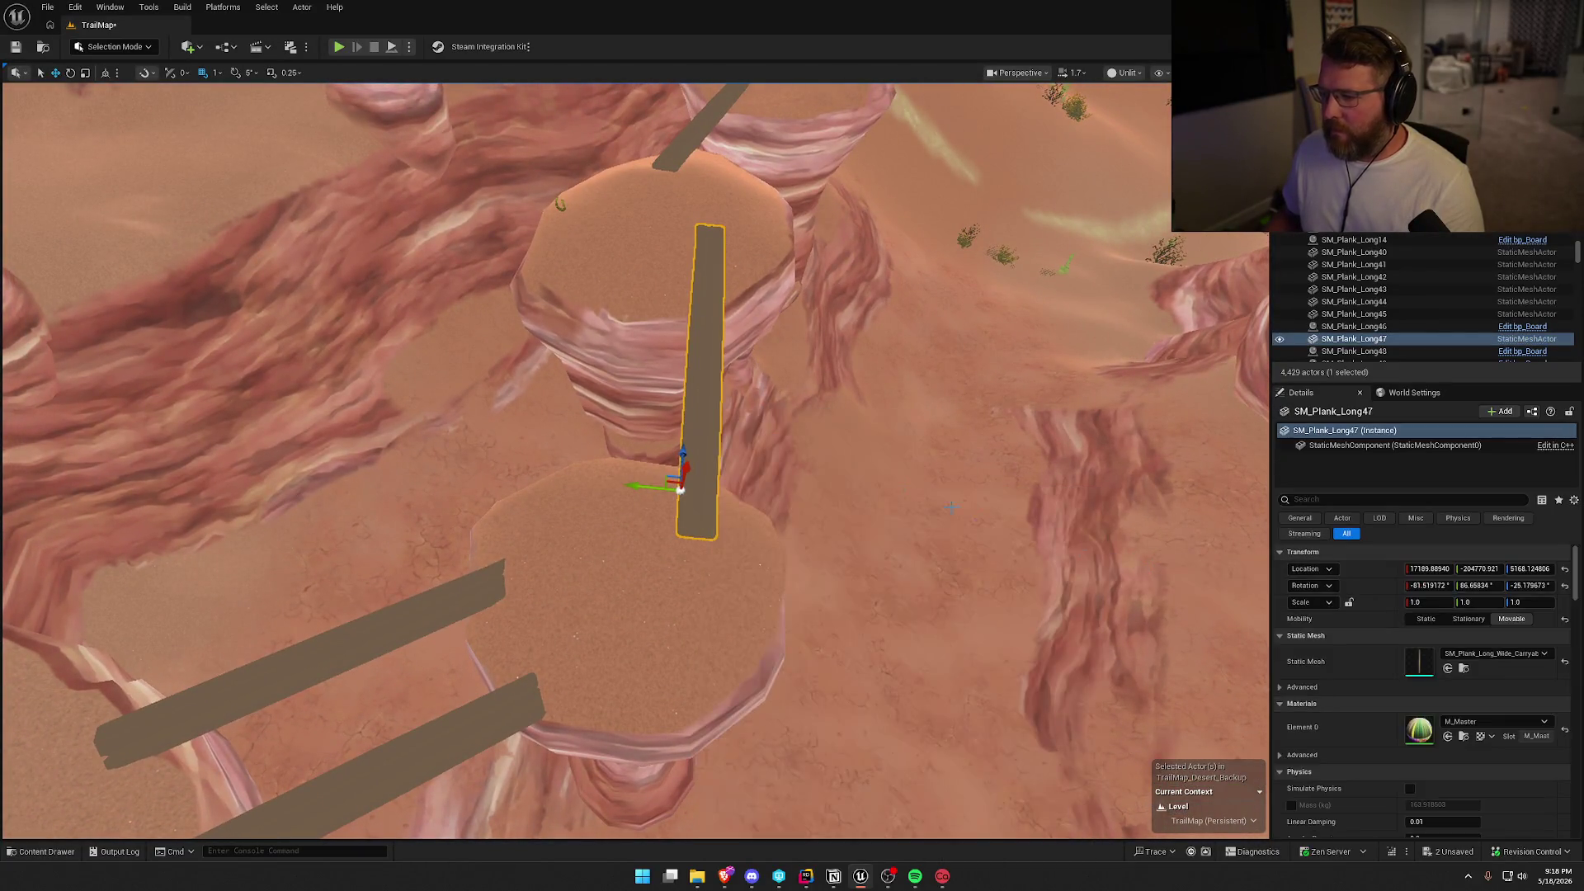
mouse_move(627, 462)
left_mouse_down()
mouse_move(636, 397)
mouse_move(627, 495)
mouse_move(505, 520)
left_mouse_up()
key("End")
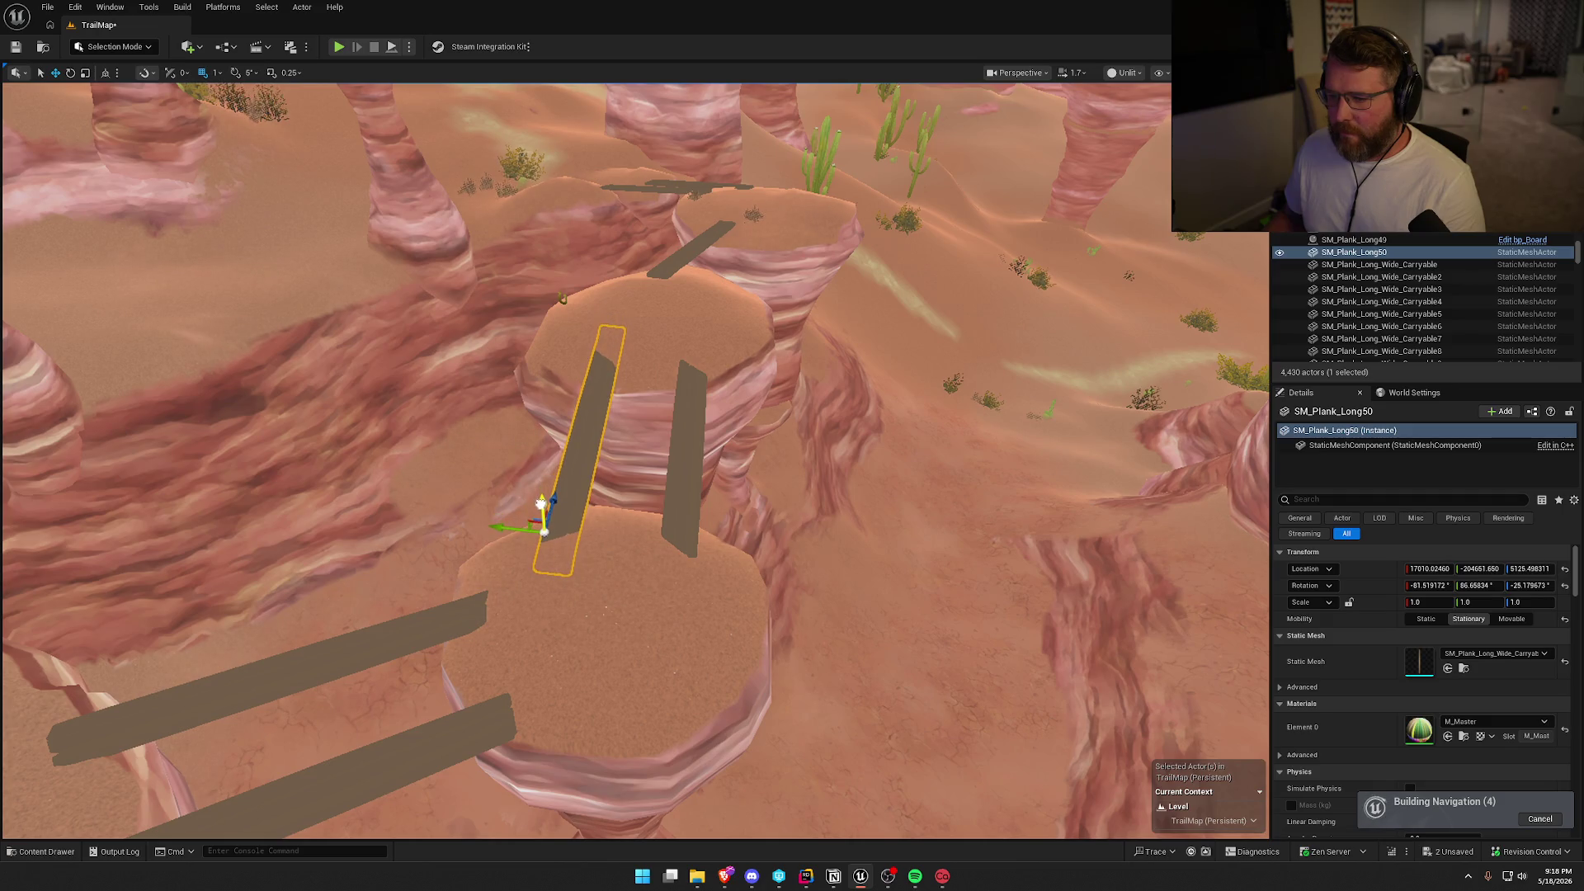
key("Escape")
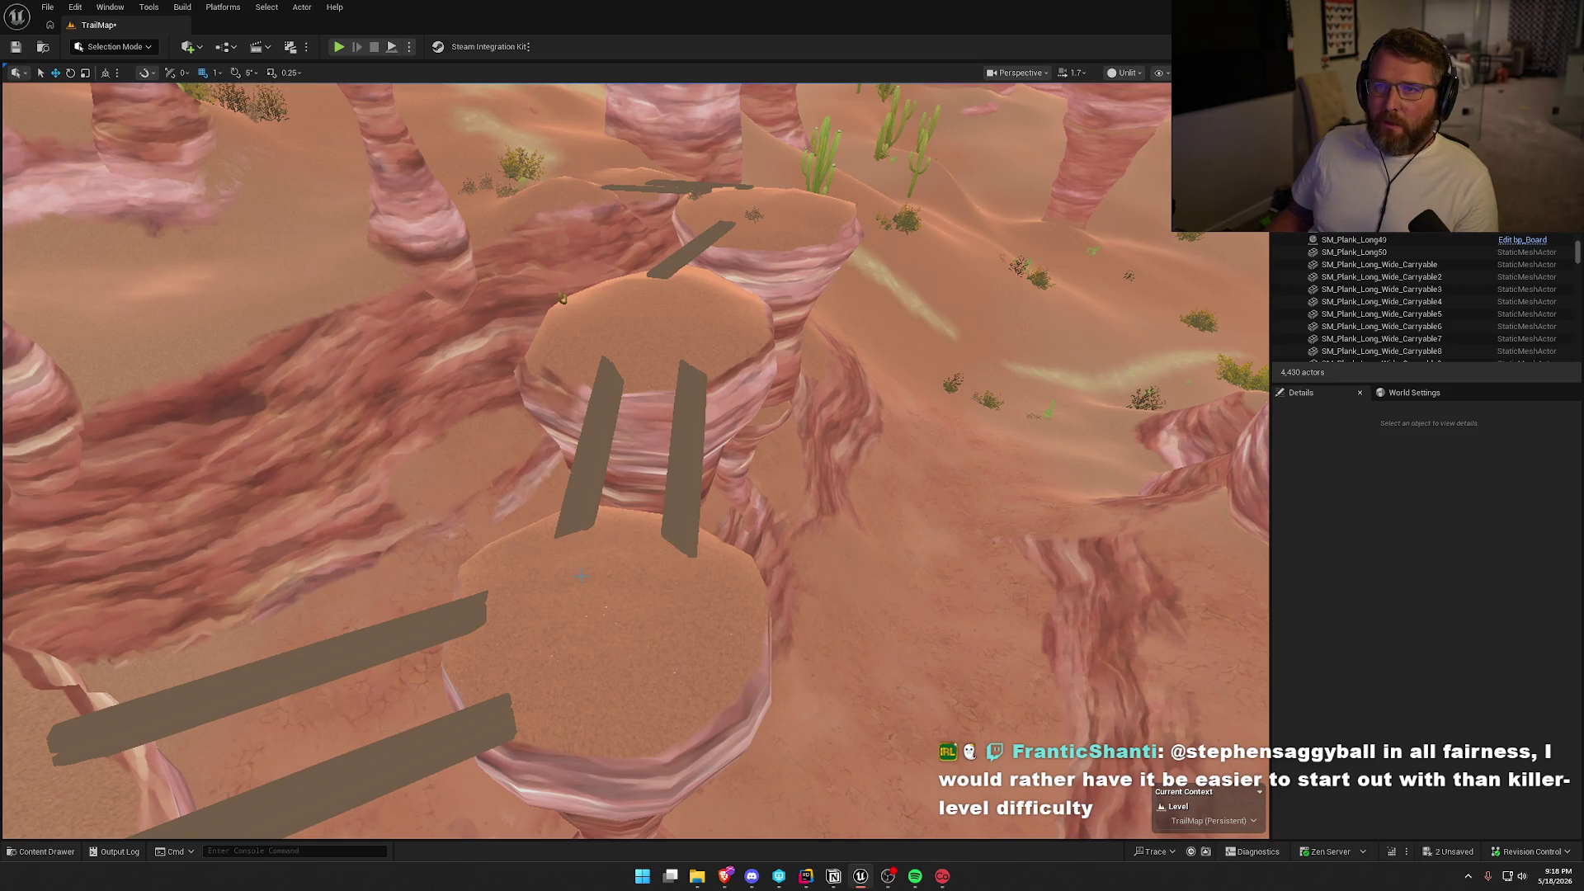
mouse_move(563, 491)
left_mouse_down()
mouse_move(569, 458)
mouse_move(569, 520)
mouse_move(586, 345)
left_mouse_up()
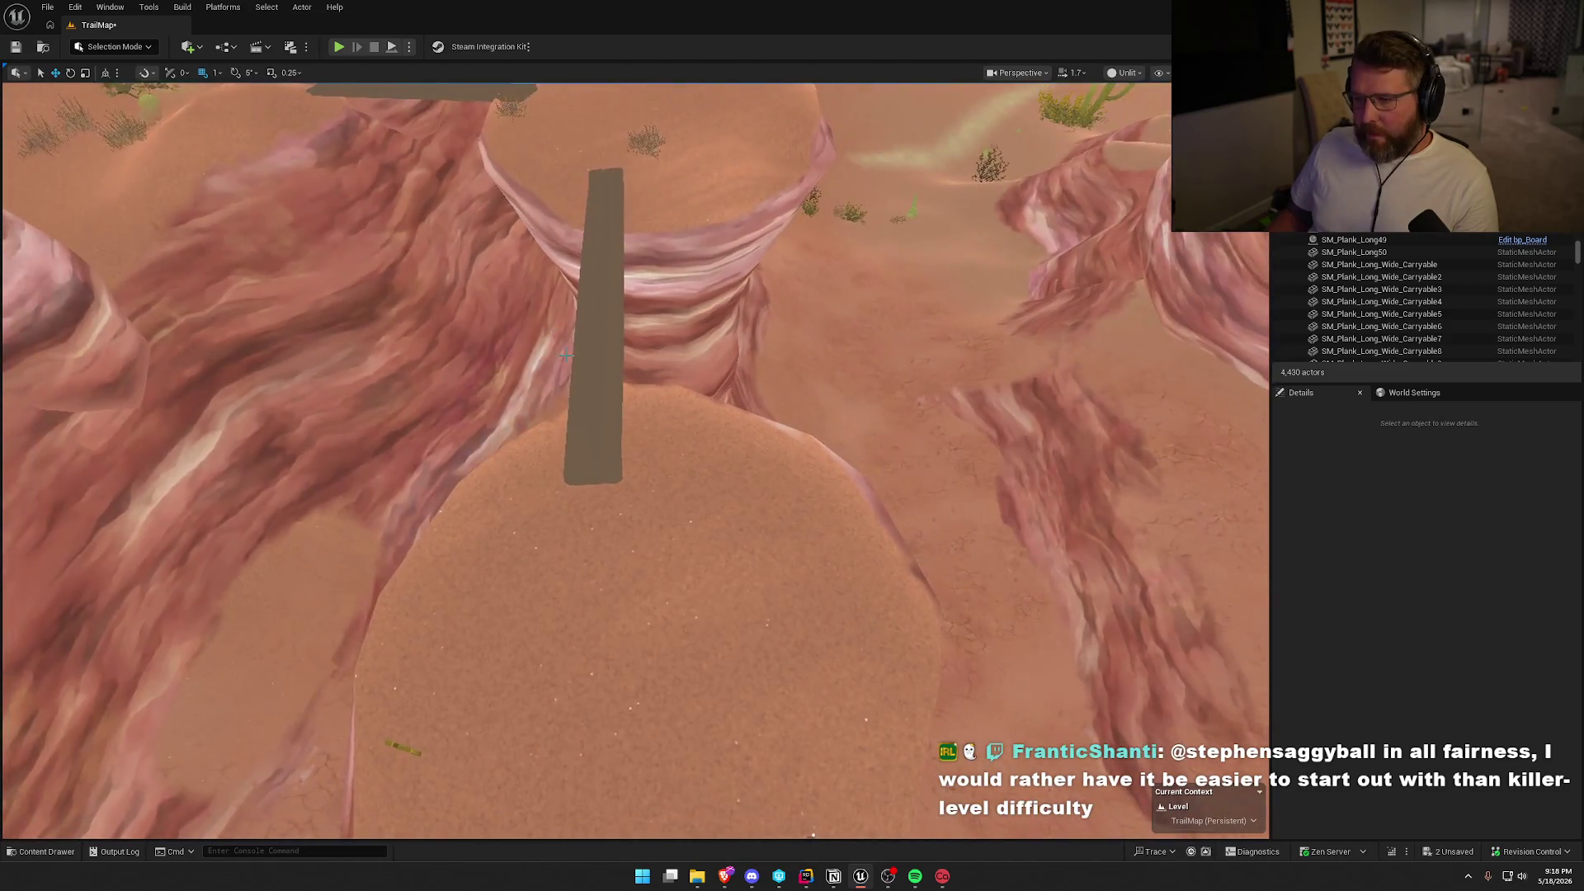
Swap the long plank for SM_Plank_Long_Wide_Carryable, shorten it, and set it on the pillar edge.
left_click(588, 346)
right_click(586, 344)
mouse_move(740, 458)
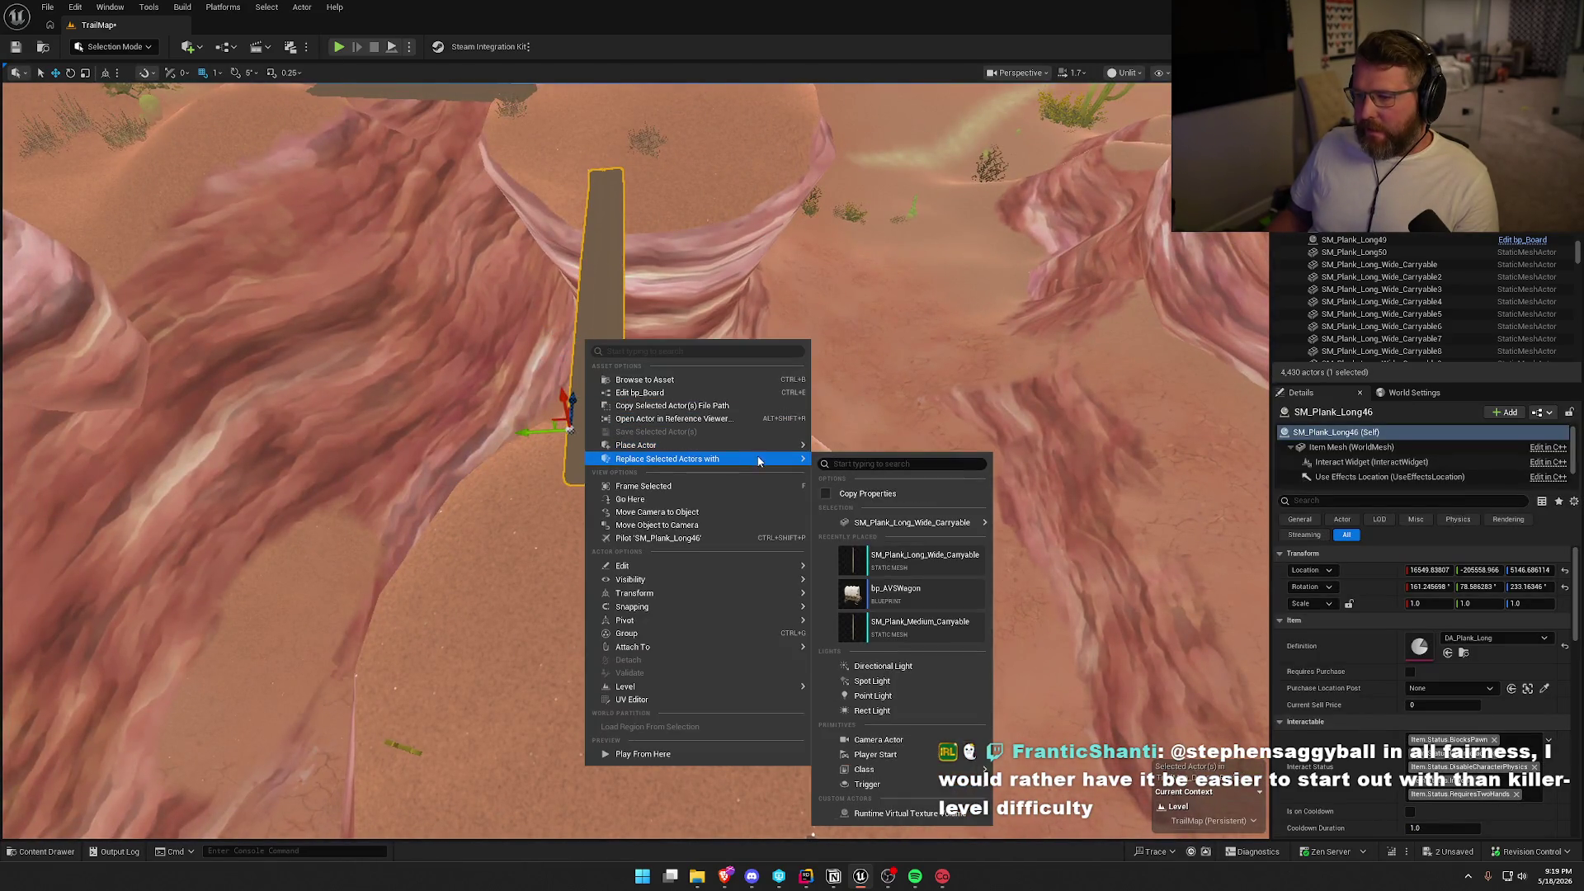
left_click(1031, 510)
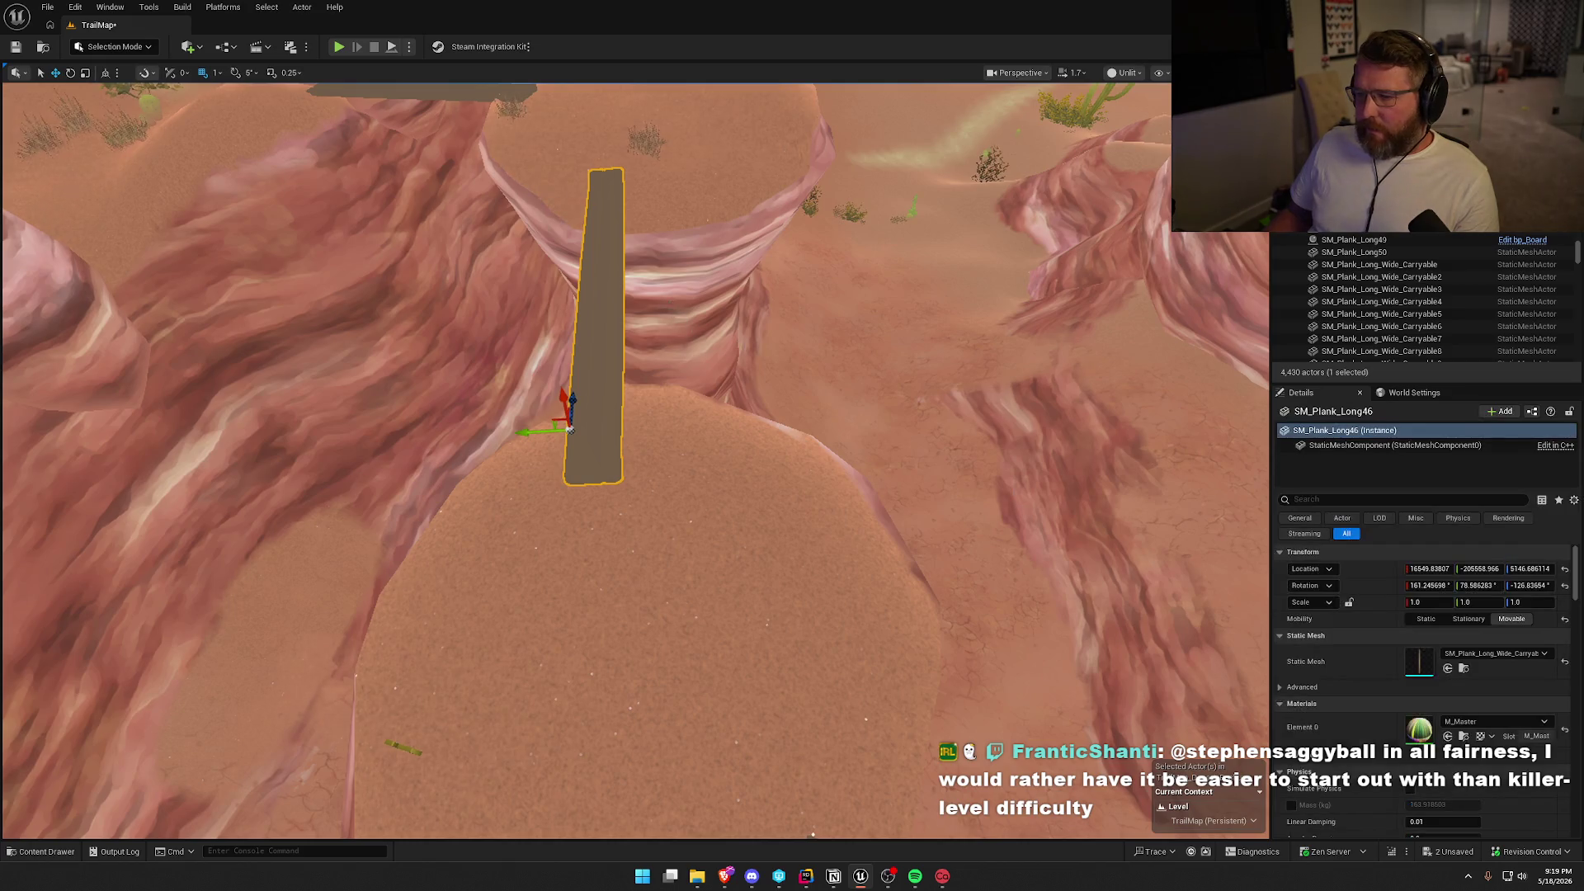
mouse_move(1031, 508)
left_mouse_down()
mouse_move(907, 507)
mouse_move(337, 328)
mouse_move(280, 381)
left_mouse_up()
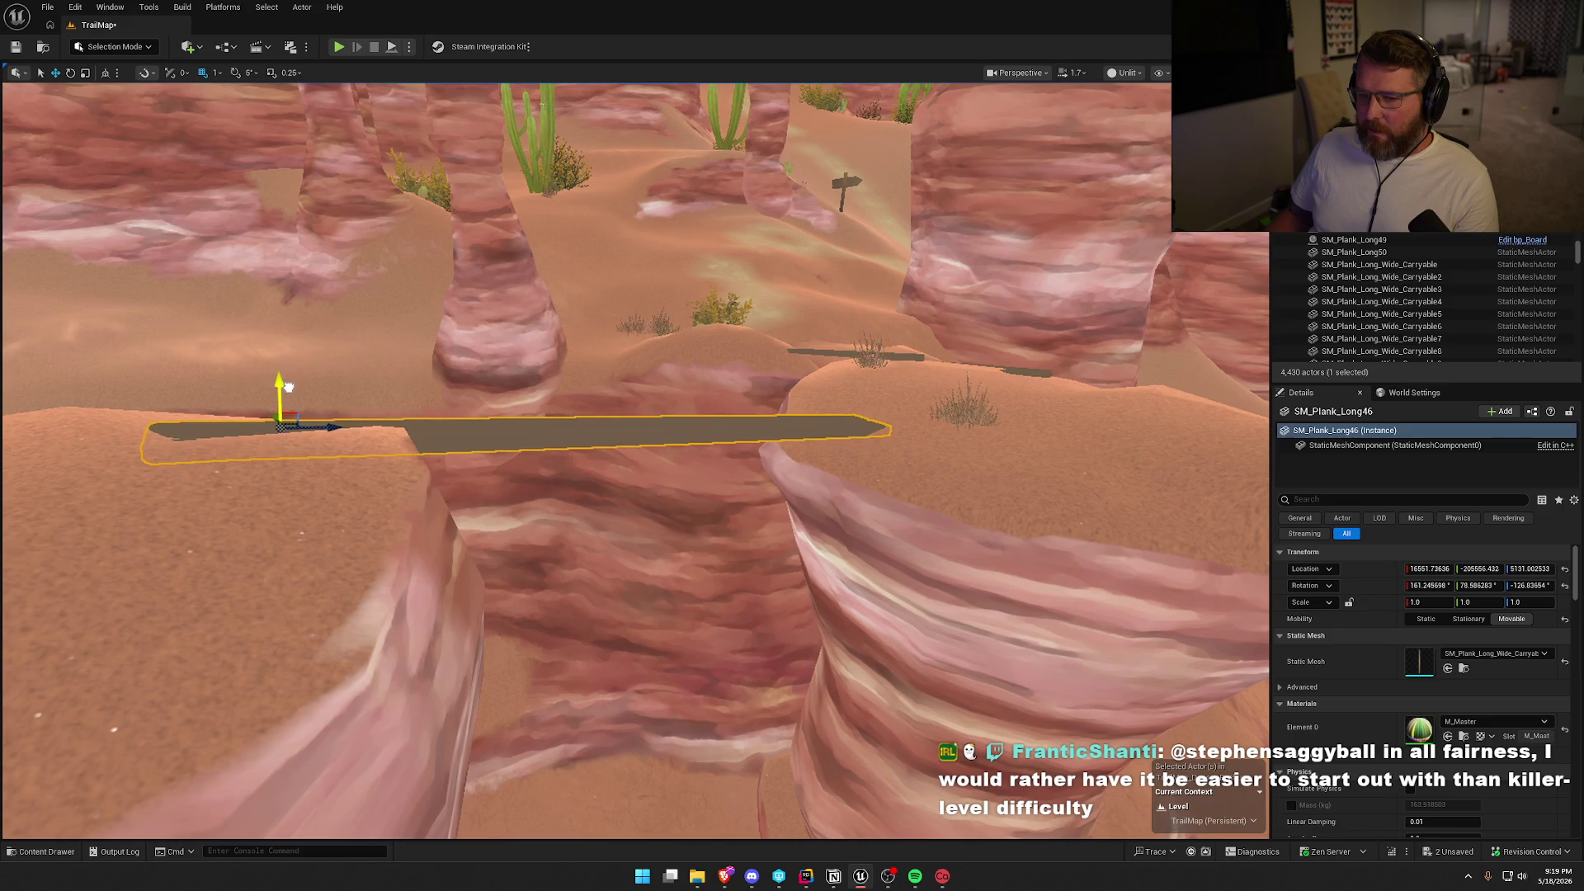
left_click_drag(335, 478, 336, 478)
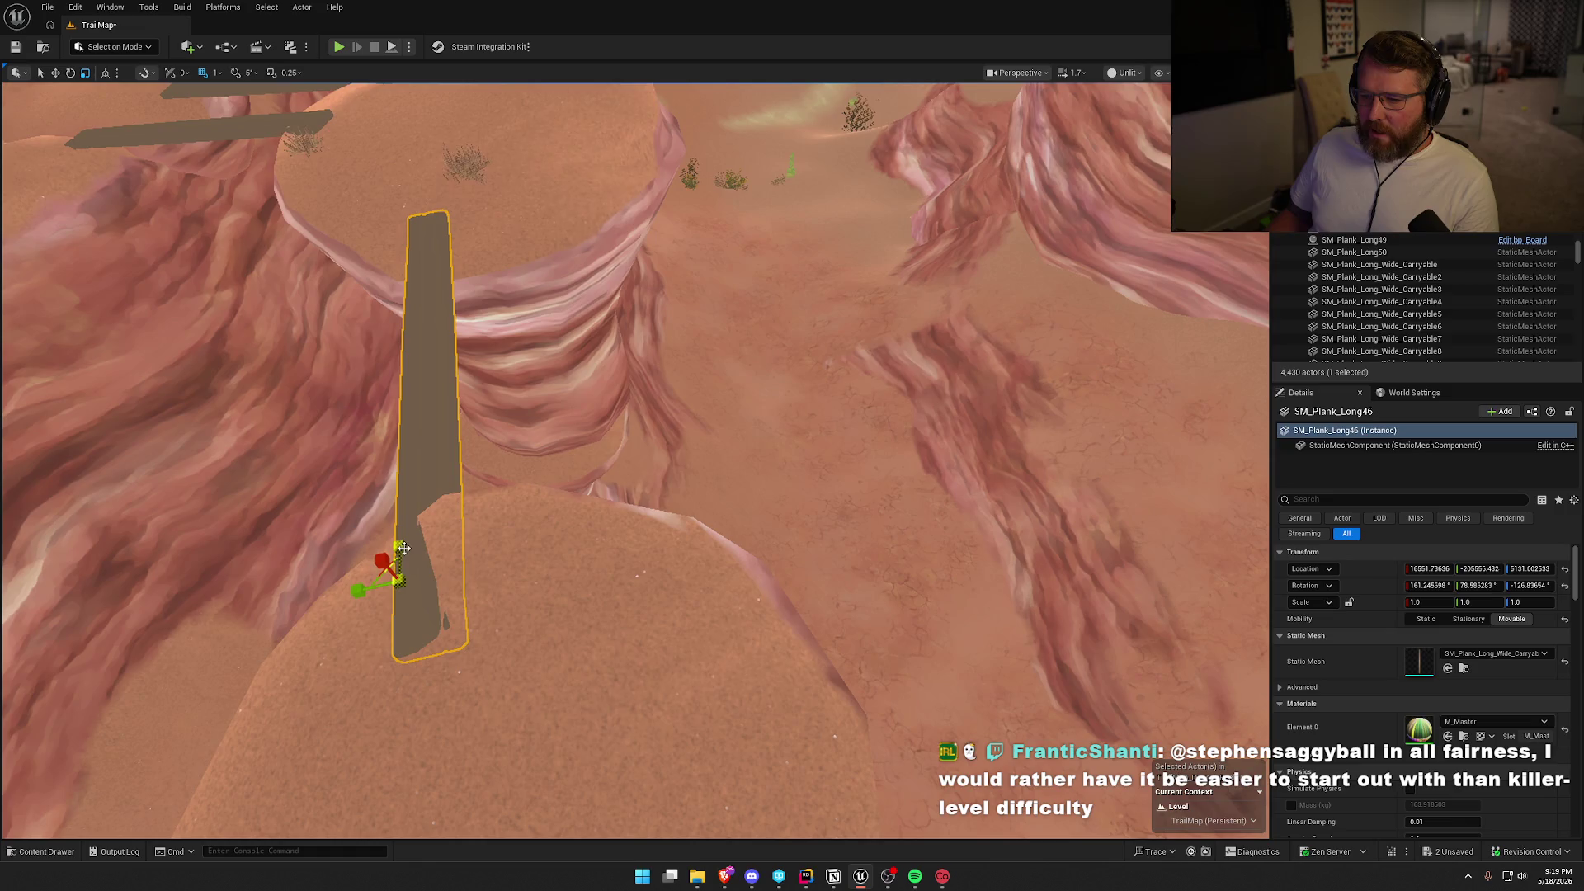
left_click_drag(403, 546, 400, 551)
left_click_drag(542, 510, 542, 510)
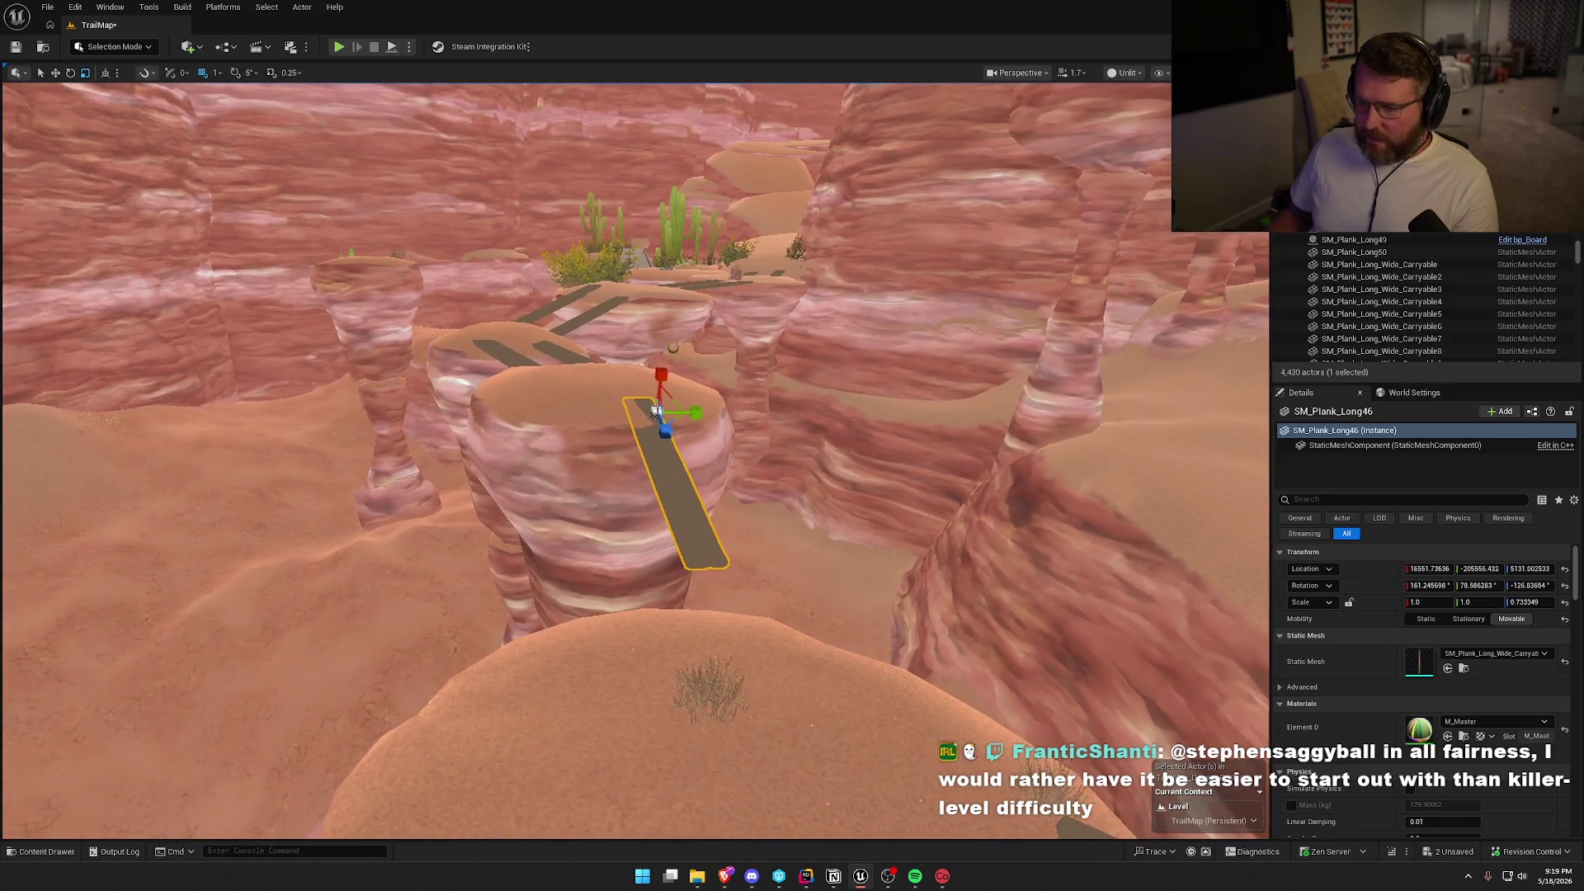
mouse_move(681, 422)
left_mouse_down()
mouse_move(707, 446)
mouse_move(425, 153)
mouse_move(647, 255)
mouse_move(697, 379)
mouse_move(689, 403)
mouse_move(781, 452)
left_mouse_up()
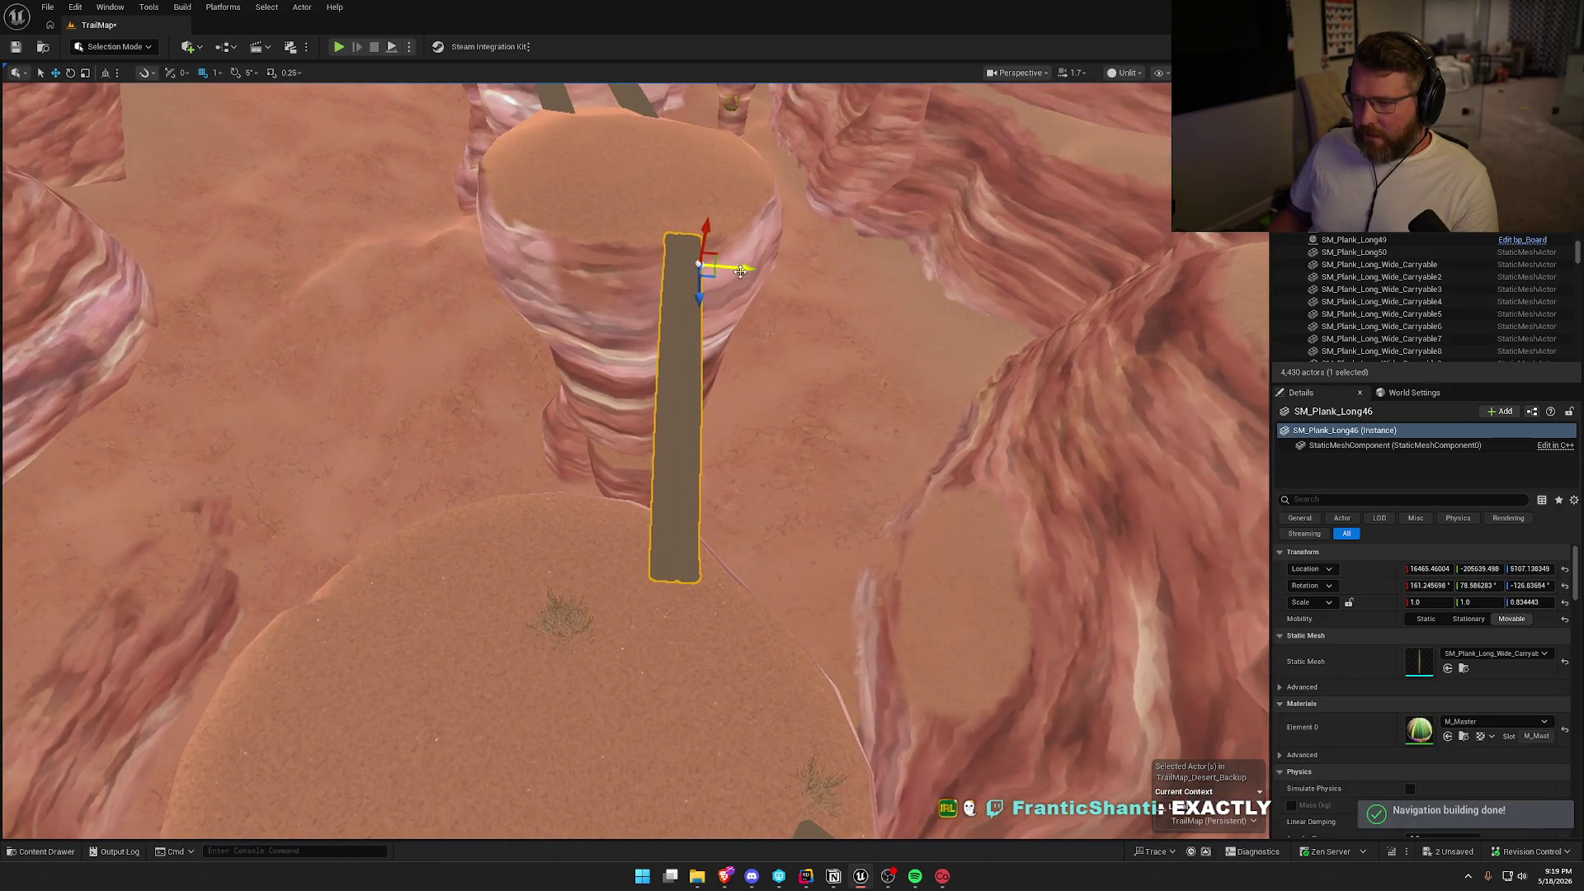
Alt-drag a duplicate, SM_Plank_Long51, beside it to form a pair across the gap.
left_click_drag(740, 270, 636, 272)
key("Escape")
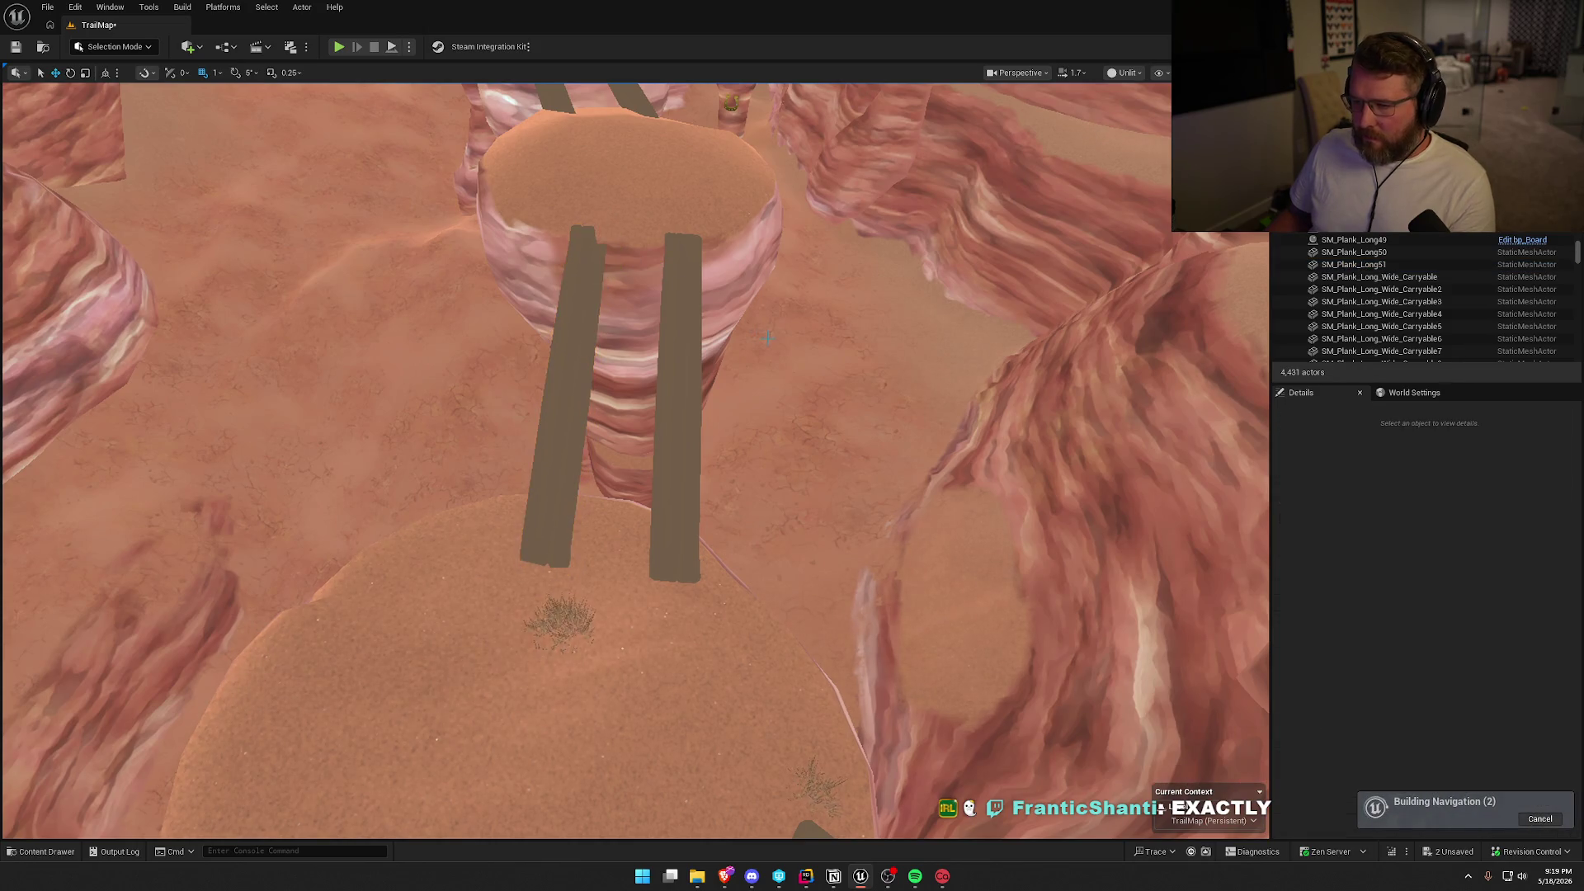
mouse_move(767, 337)
left_mouse_down()
mouse_move(763, 376)
mouse_move(610, 404)
left_mouse_up()
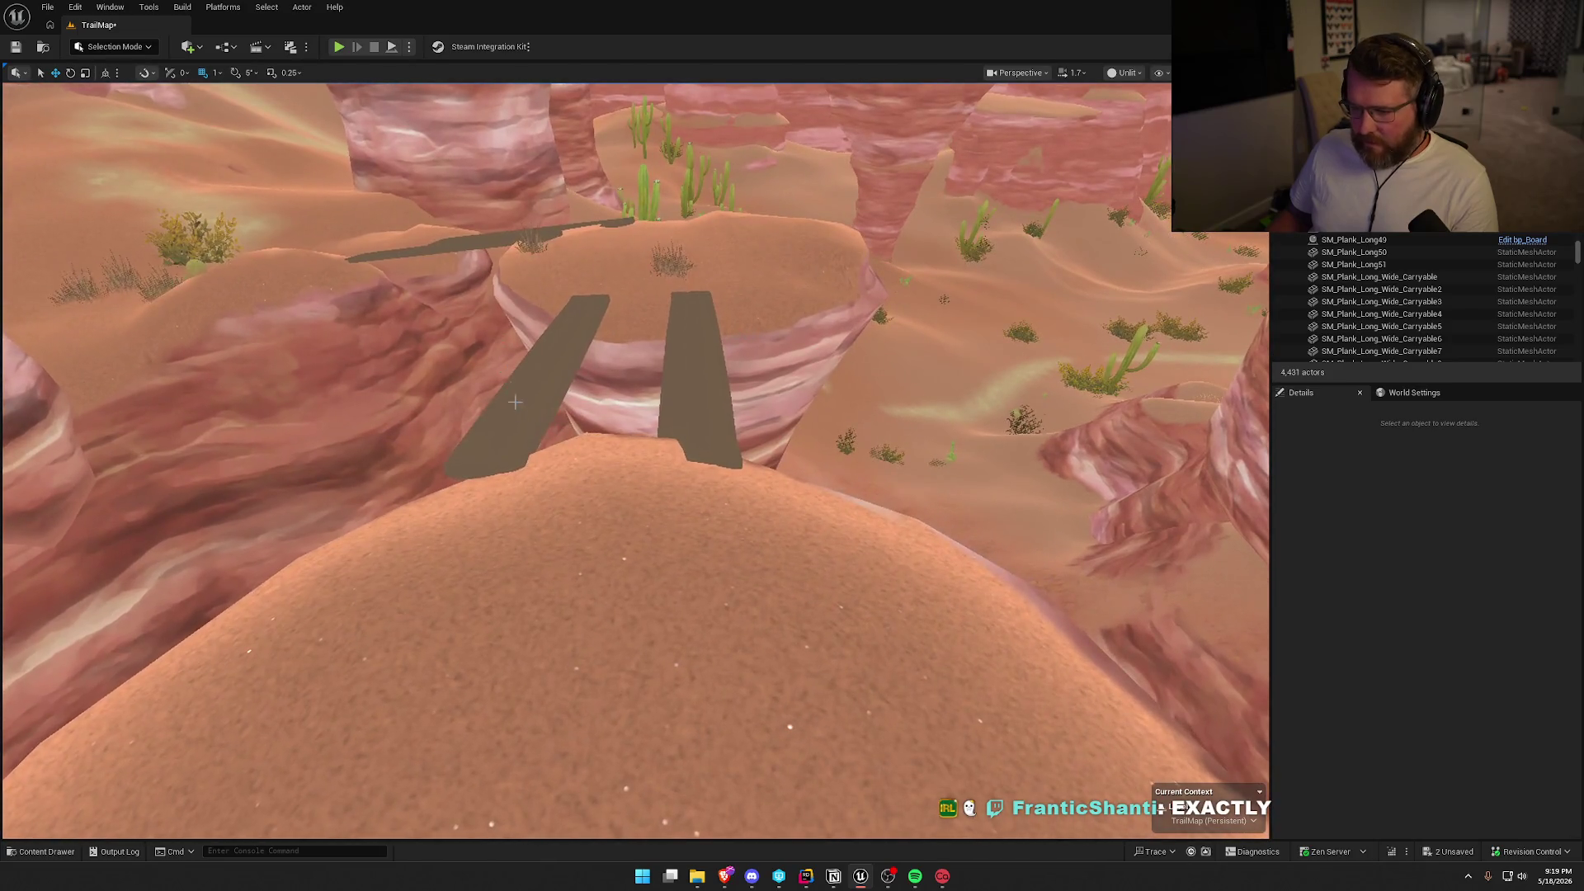
left_click(520, 435)
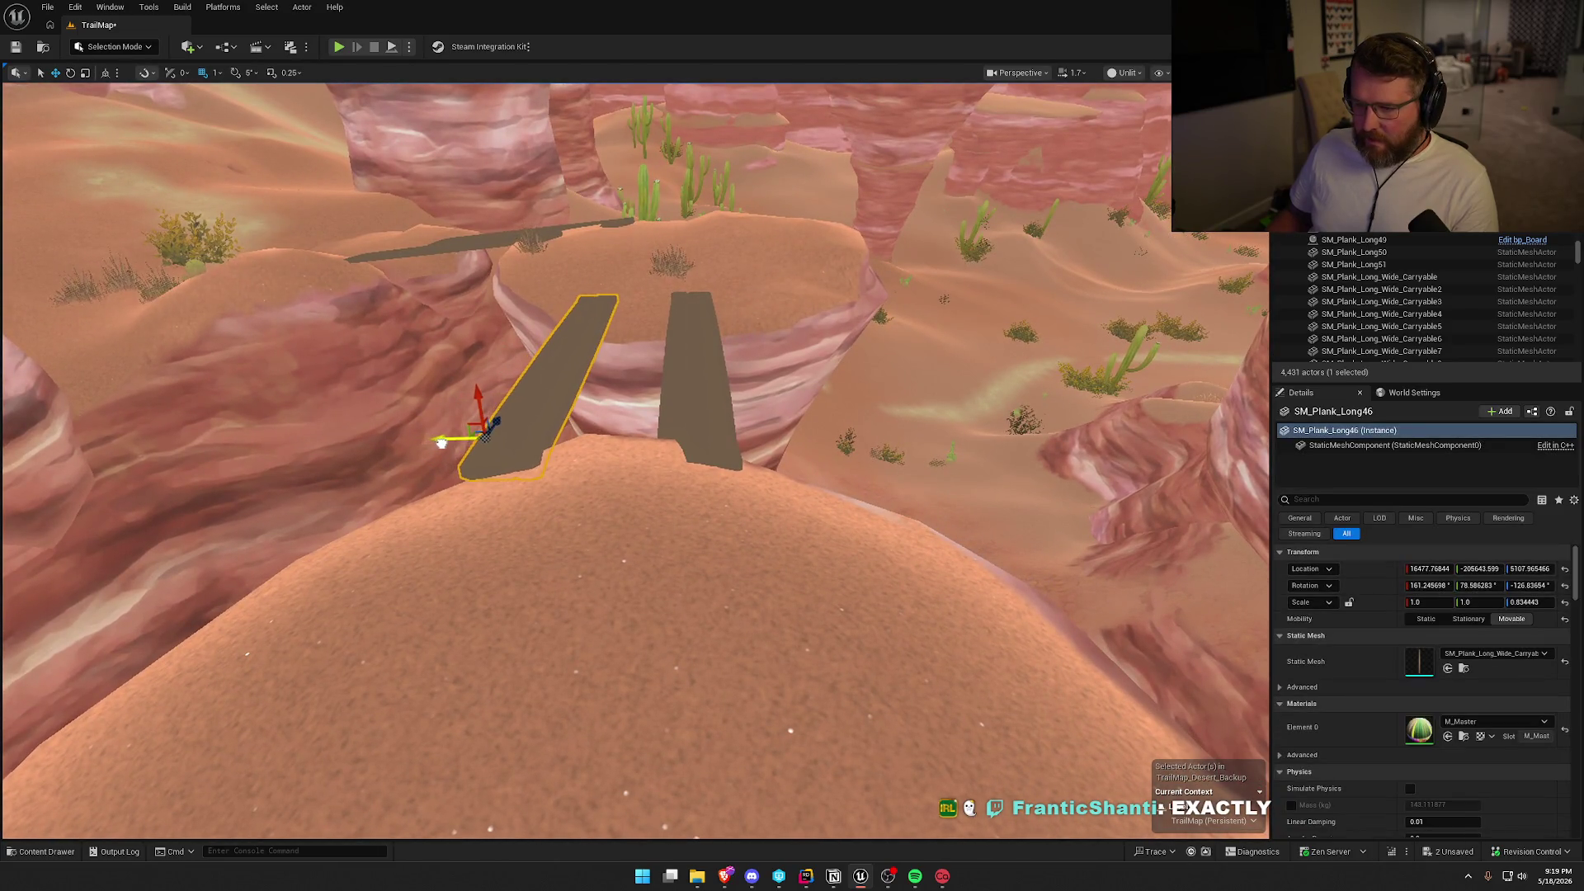
left_click(700, 428)
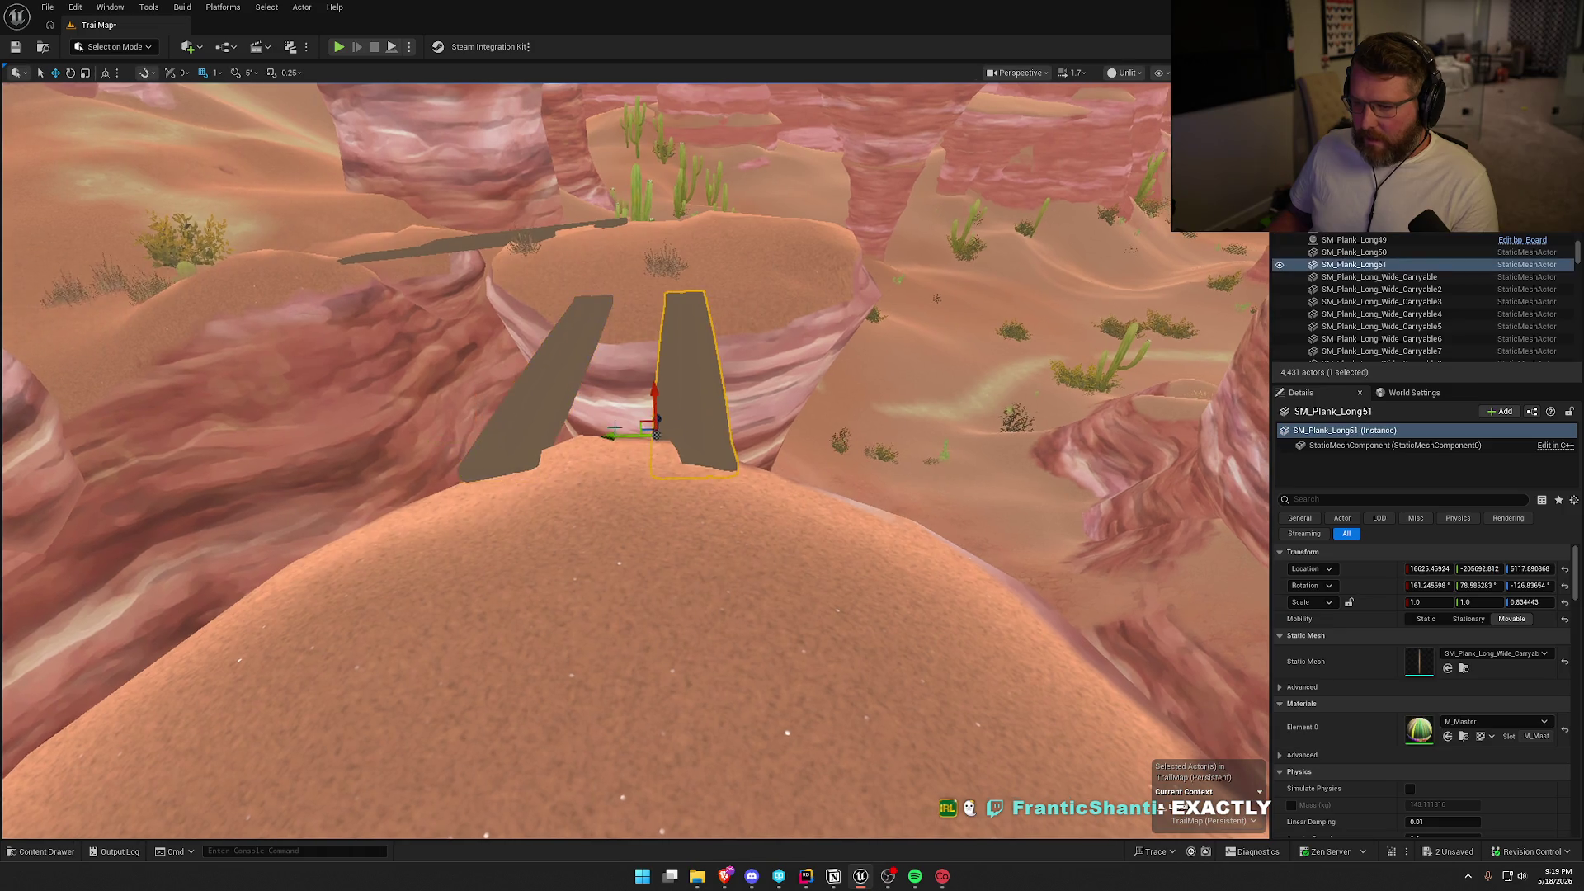
key("Escape")
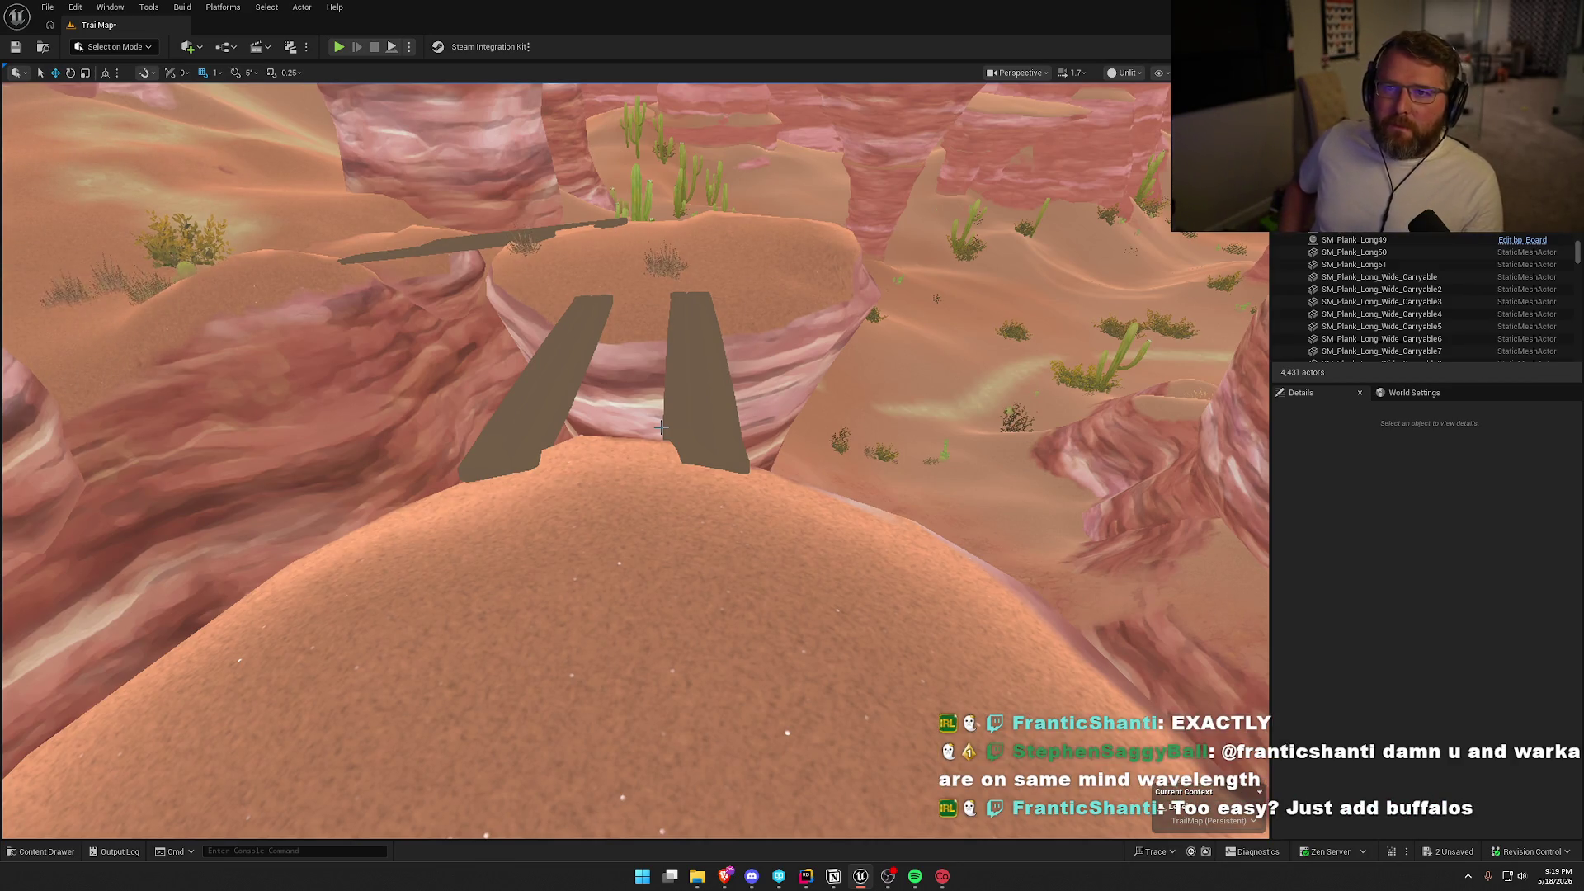
mouse_move(636, 462)
left_mouse_down()
mouse_move(635, 396)
mouse_move(635, 561)
left_mouse_up()
Replace both planks of the next pair with SM_Plank_Long_Wide_Carryable.
left_click(515, 325)
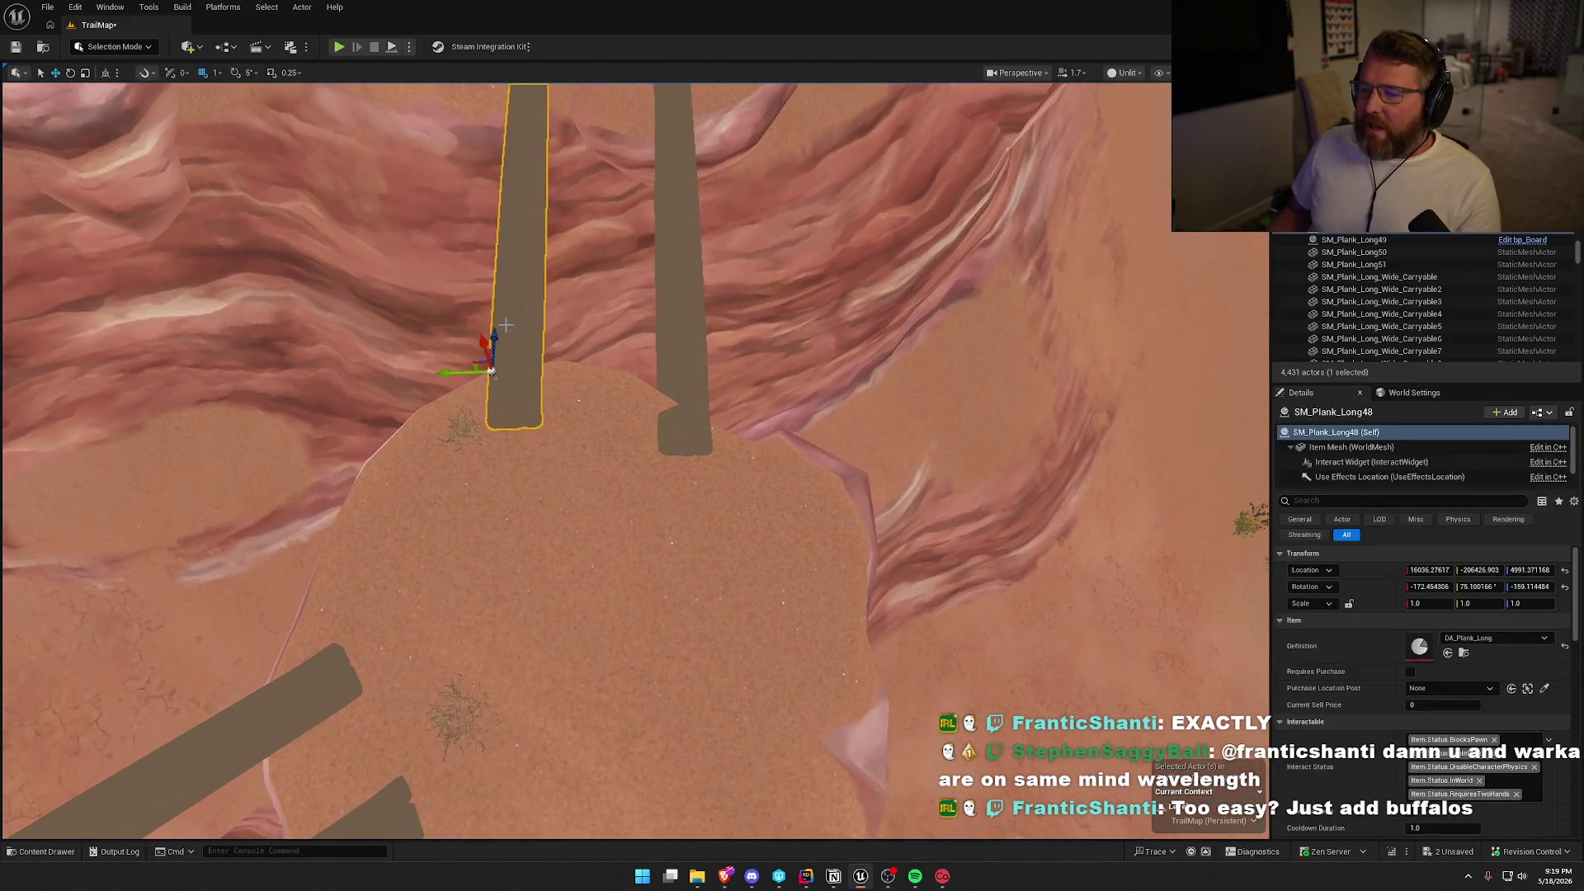
left_click(687, 325, "ctrl")
right_click(689, 326)
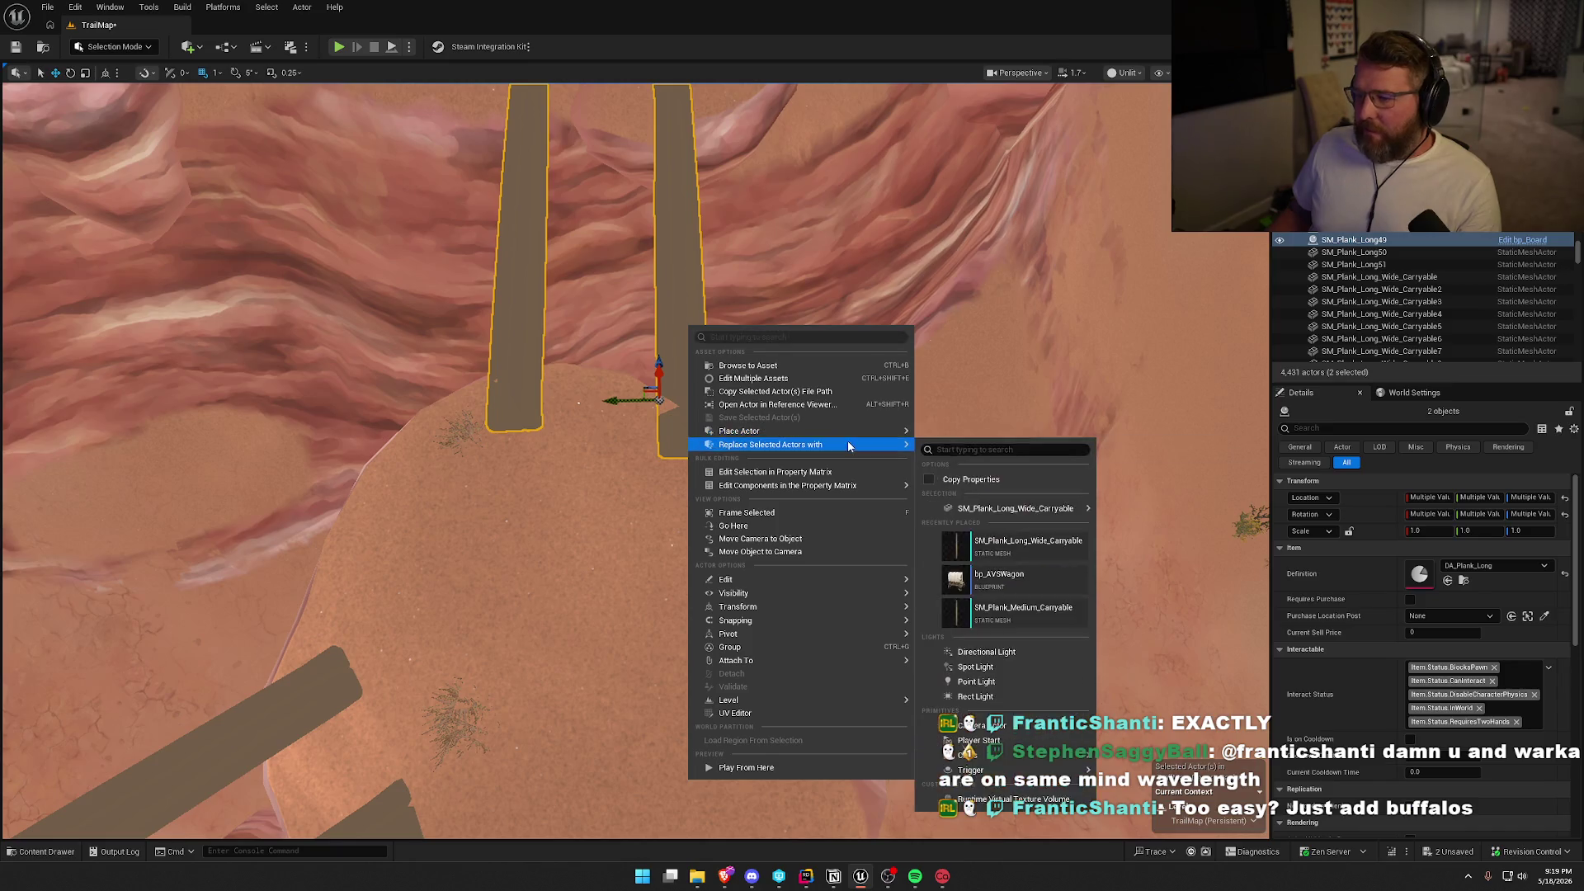
left_click(1153, 514)
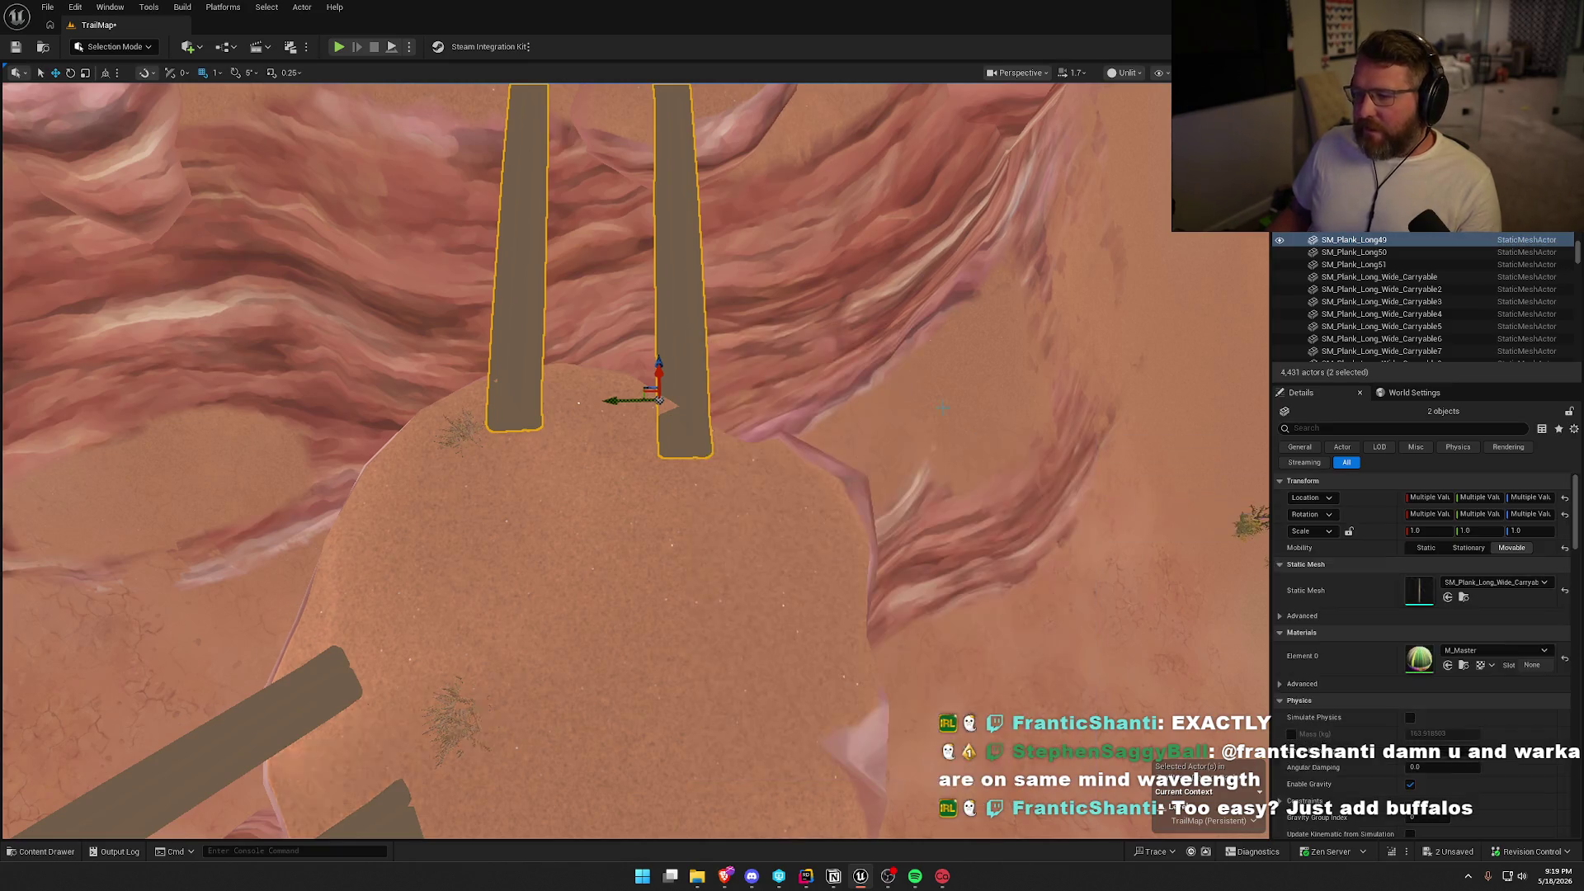
scroll(635, 462, "down", 10)
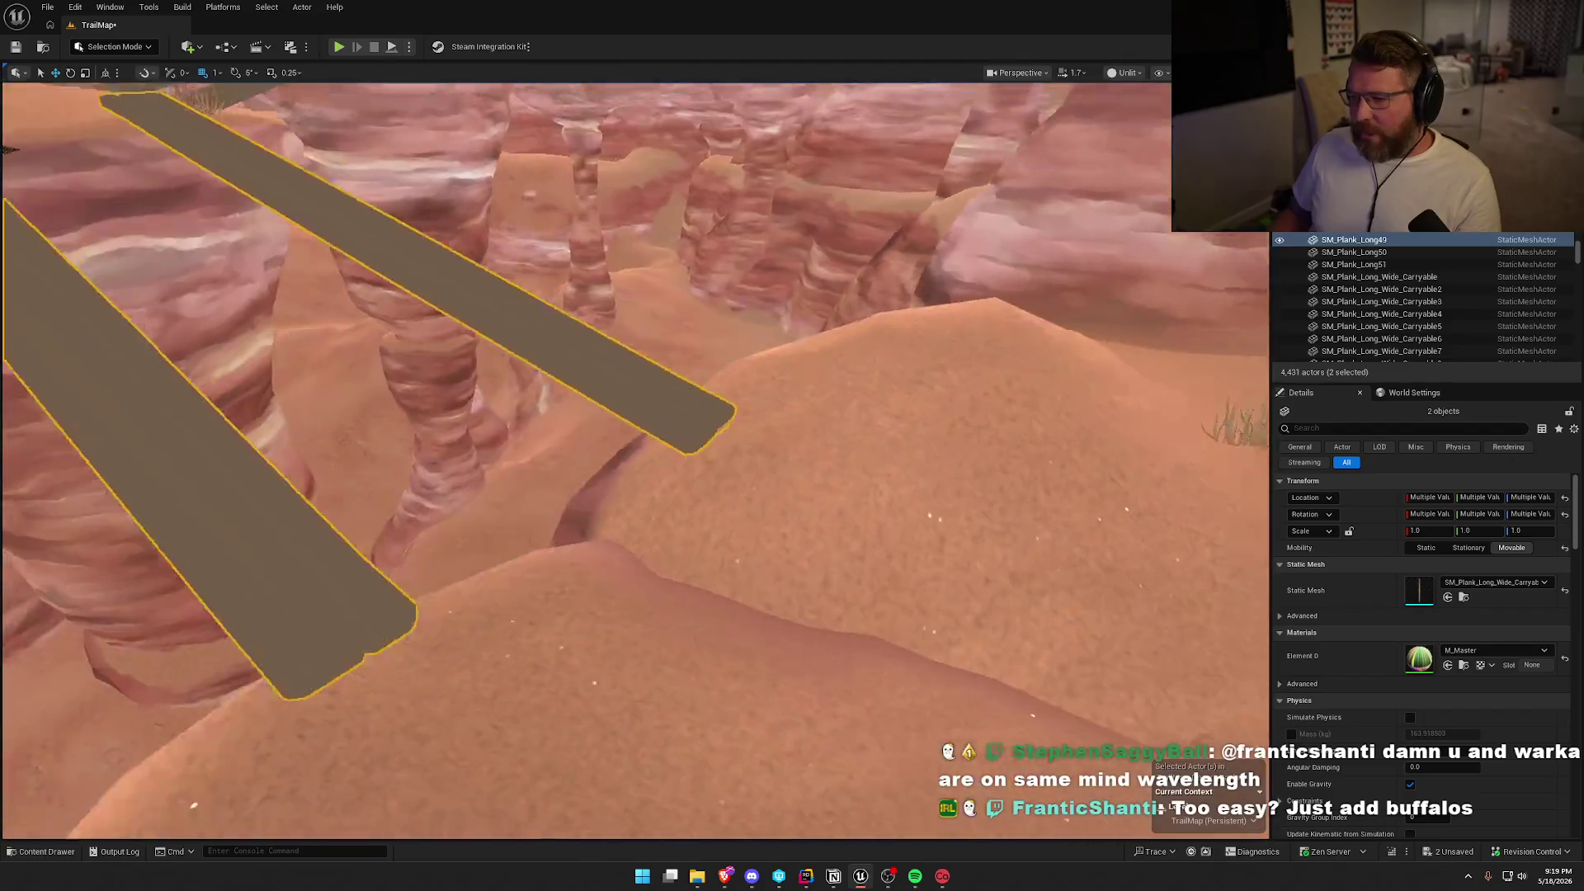
scroll(635, 462, "up", 10)
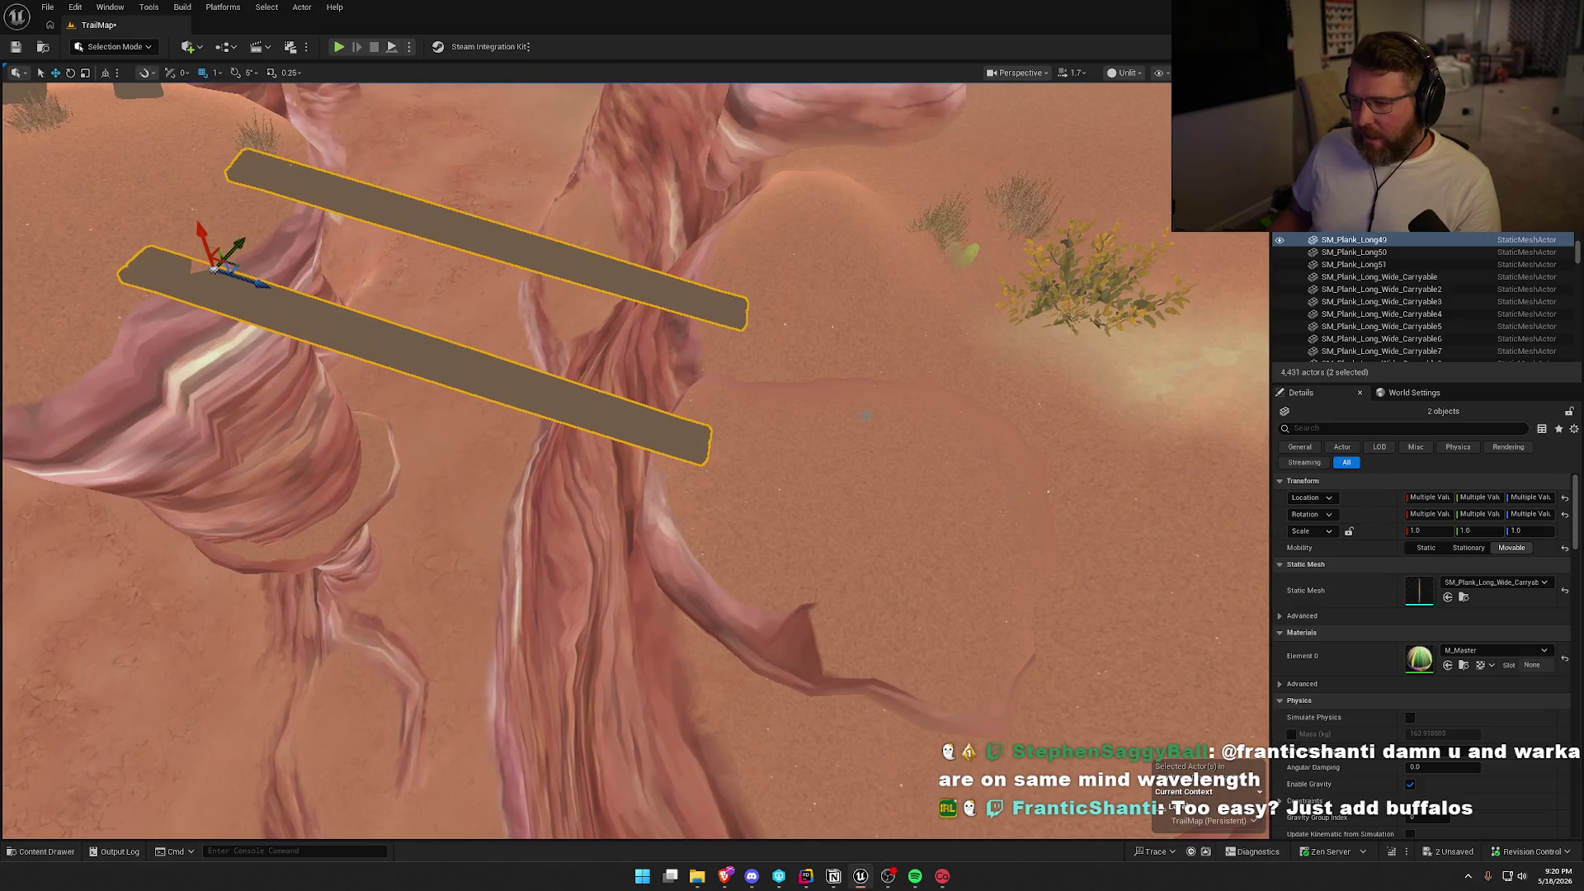
Select the sandy hoodoo rock beneath the planks and frame it from a low side angle.
left_click(780, 458)
left_click_drag(815, 569, 831, 564)
mouse_move(797, 718)
left_mouse_down()
mouse_move(739, 744)
mouse_move(705, 691)
mouse_move(780, 778)
left_mouse_up()
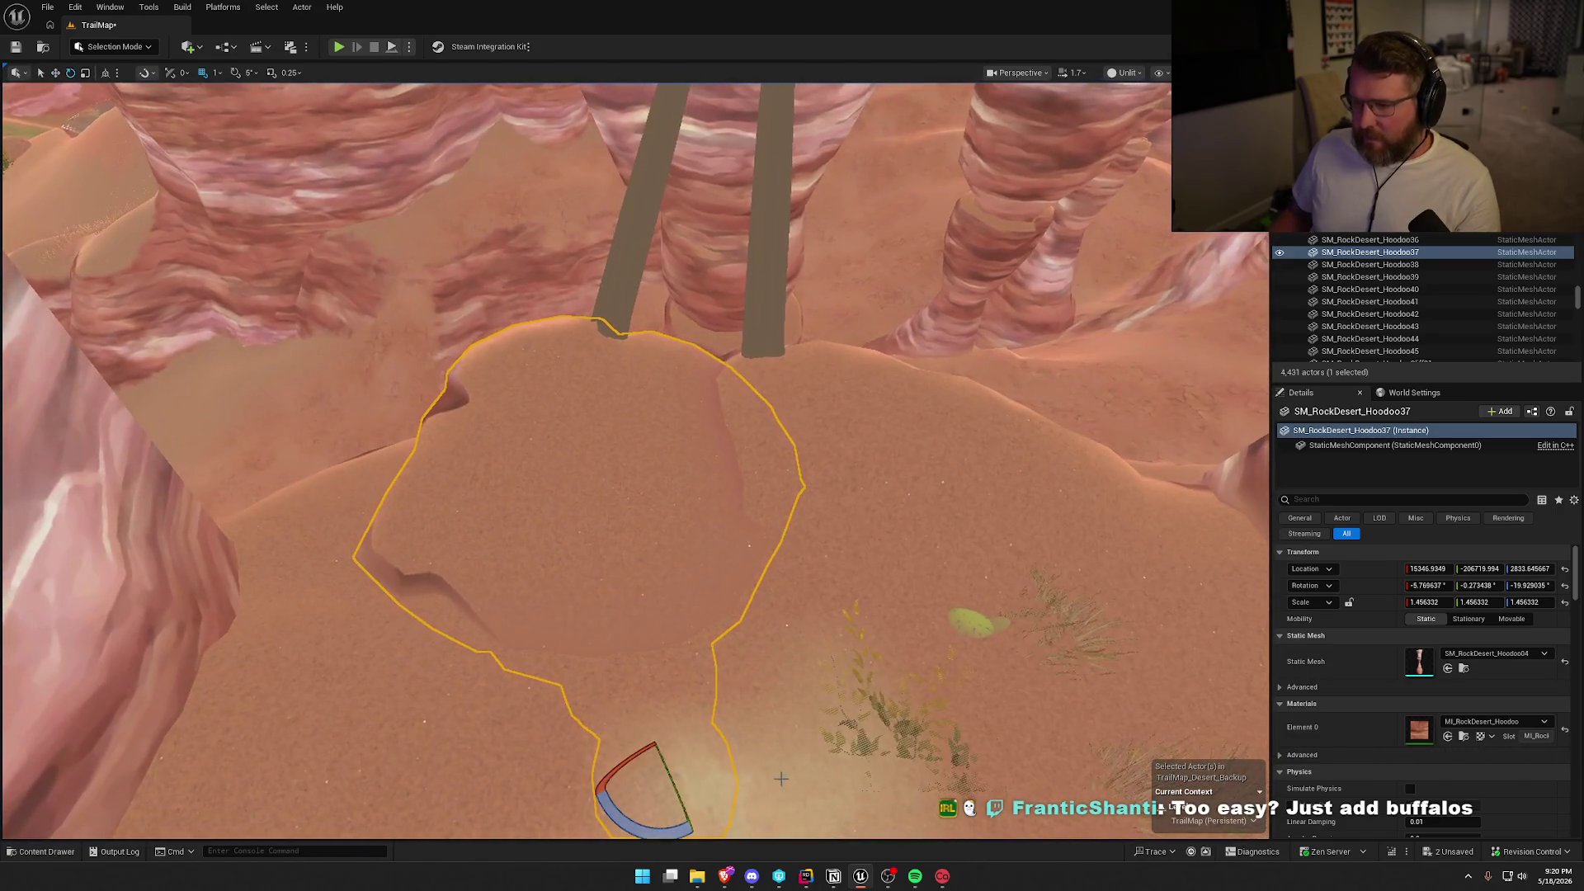
Rotate the hoodoo rock a few degrees.
mouse_move(626, 696)
left_mouse_down()
mouse_move(596, 765)
mouse_move(829, 364)
mouse_move(843, 391)
left_mouse_up()
left_click(829, 364)
key("Escape")
Smooth the desert ground in front of the rock in Landscape Mode, then return to Selection Mode.
left_click(113, 47)
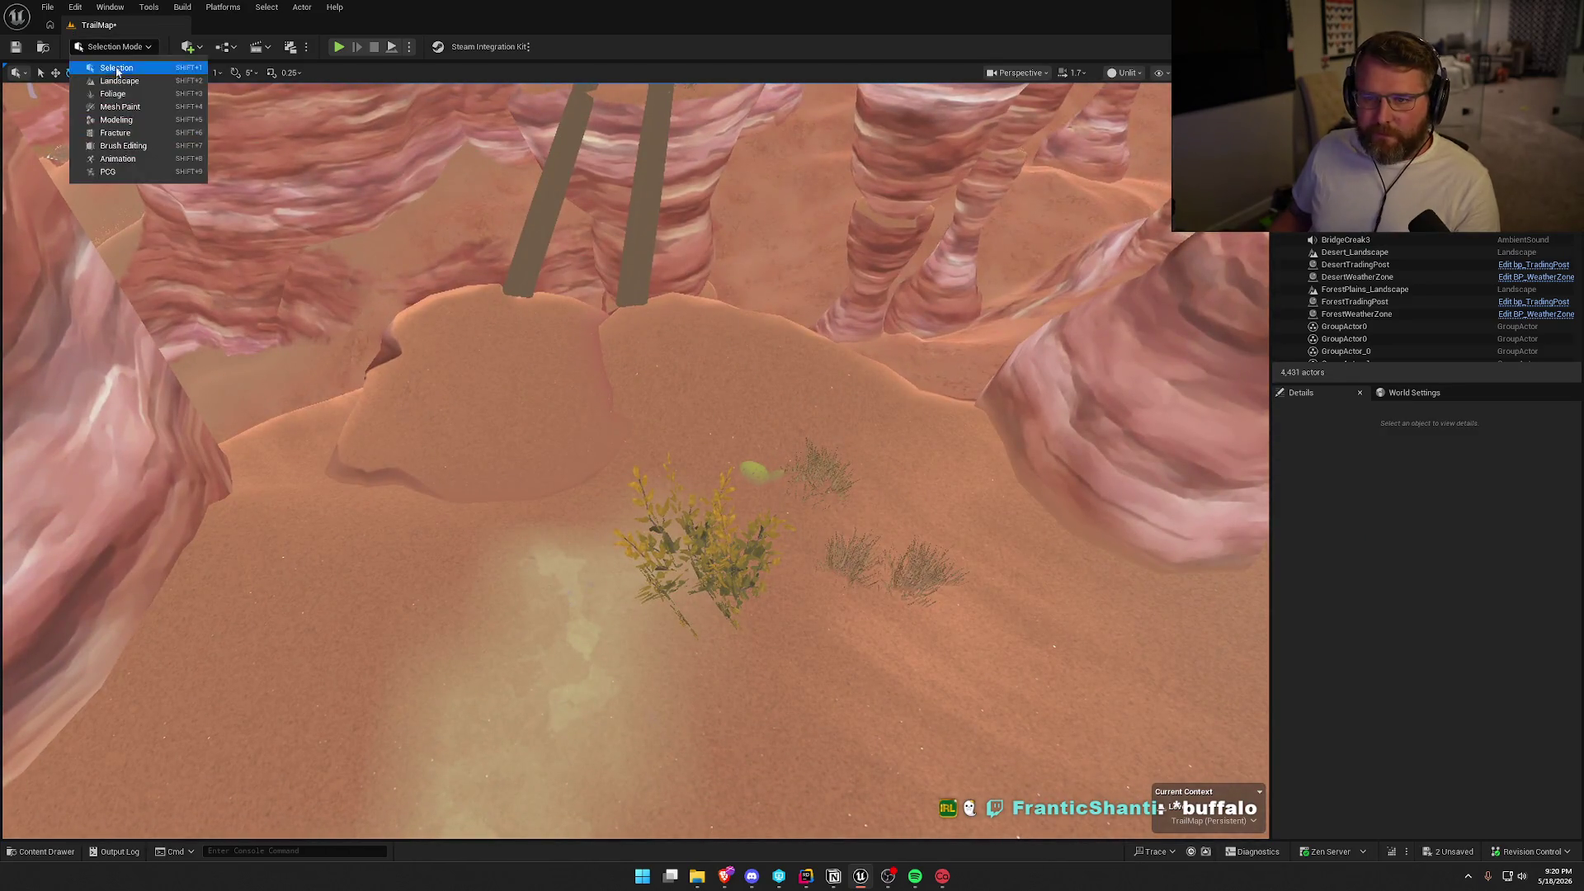
left_click(107, 80)
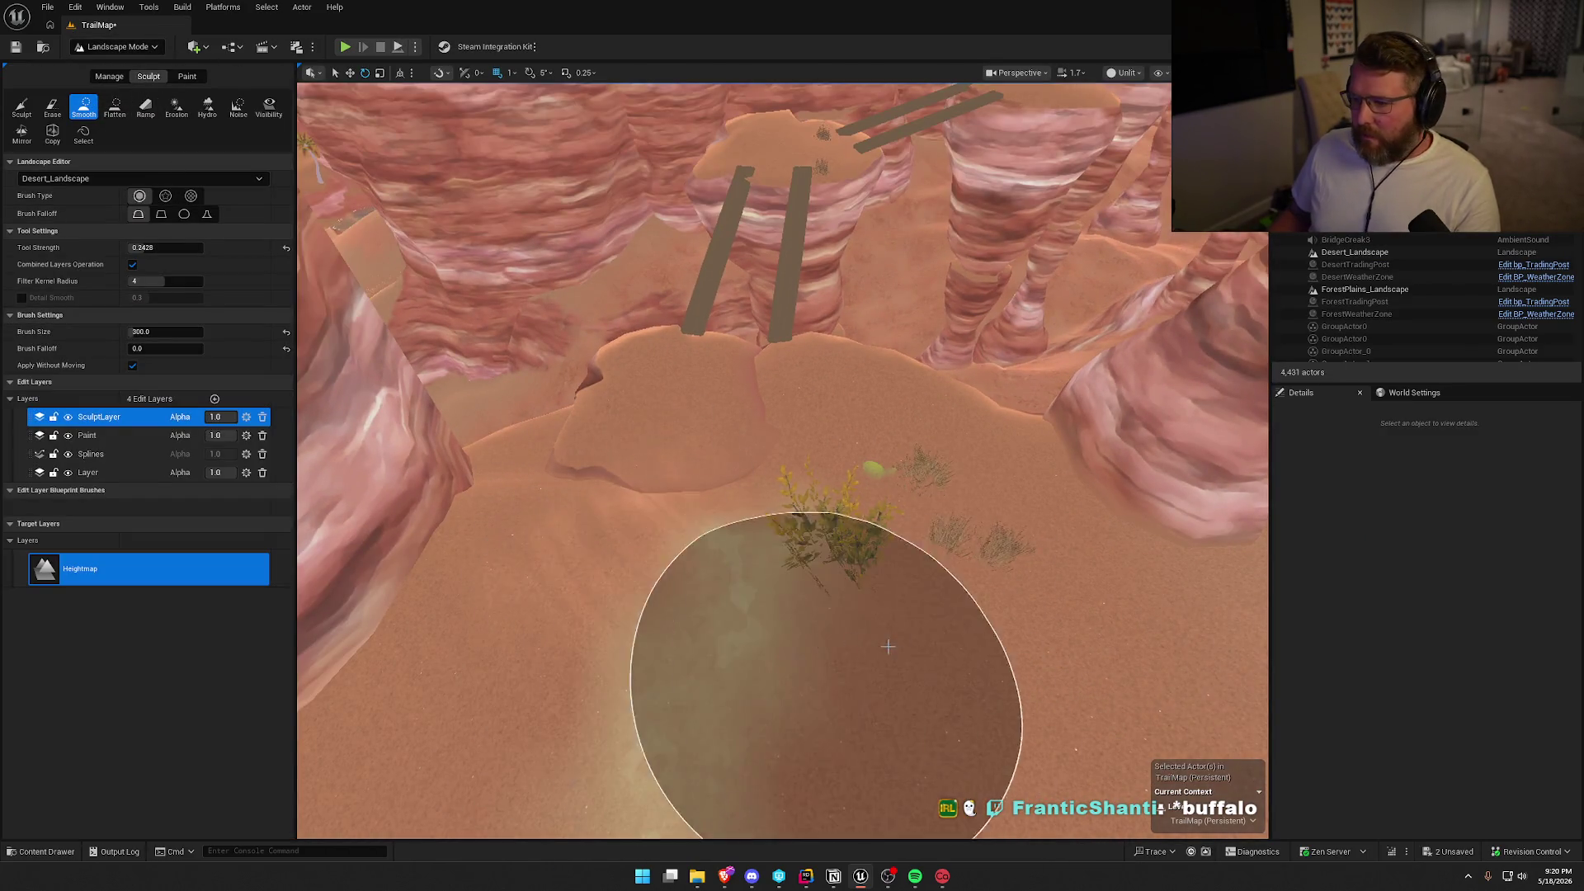
mouse_move(828, 362)
left_mouse_down()
mouse_move(902, 495)
mouse_move(566, 520)
left_mouse_up()
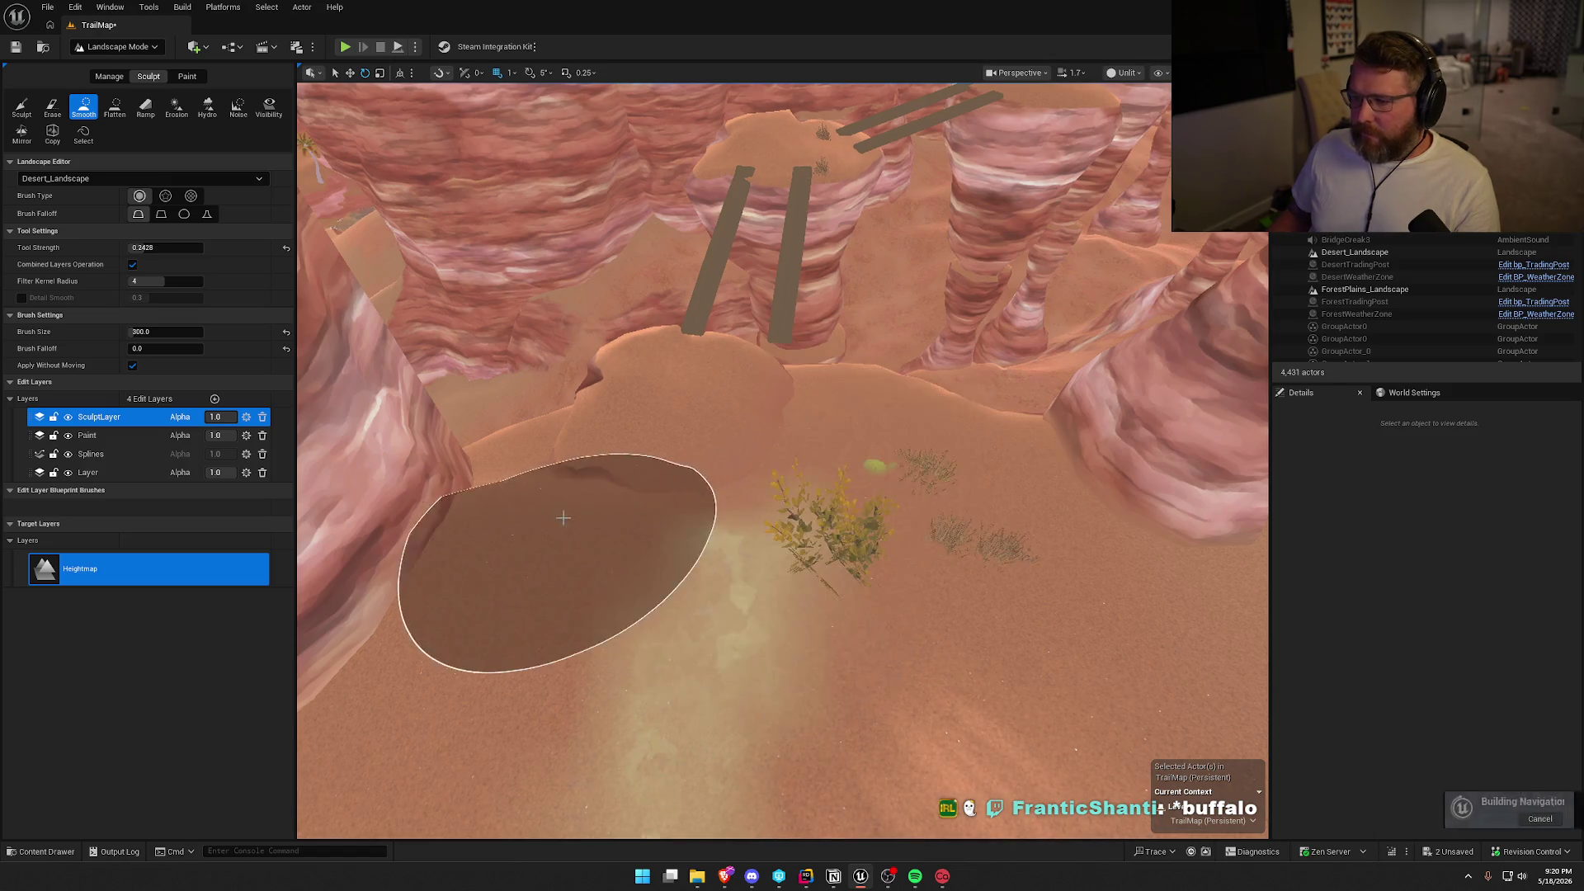
left_click(117, 46)
left_click(107, 64)
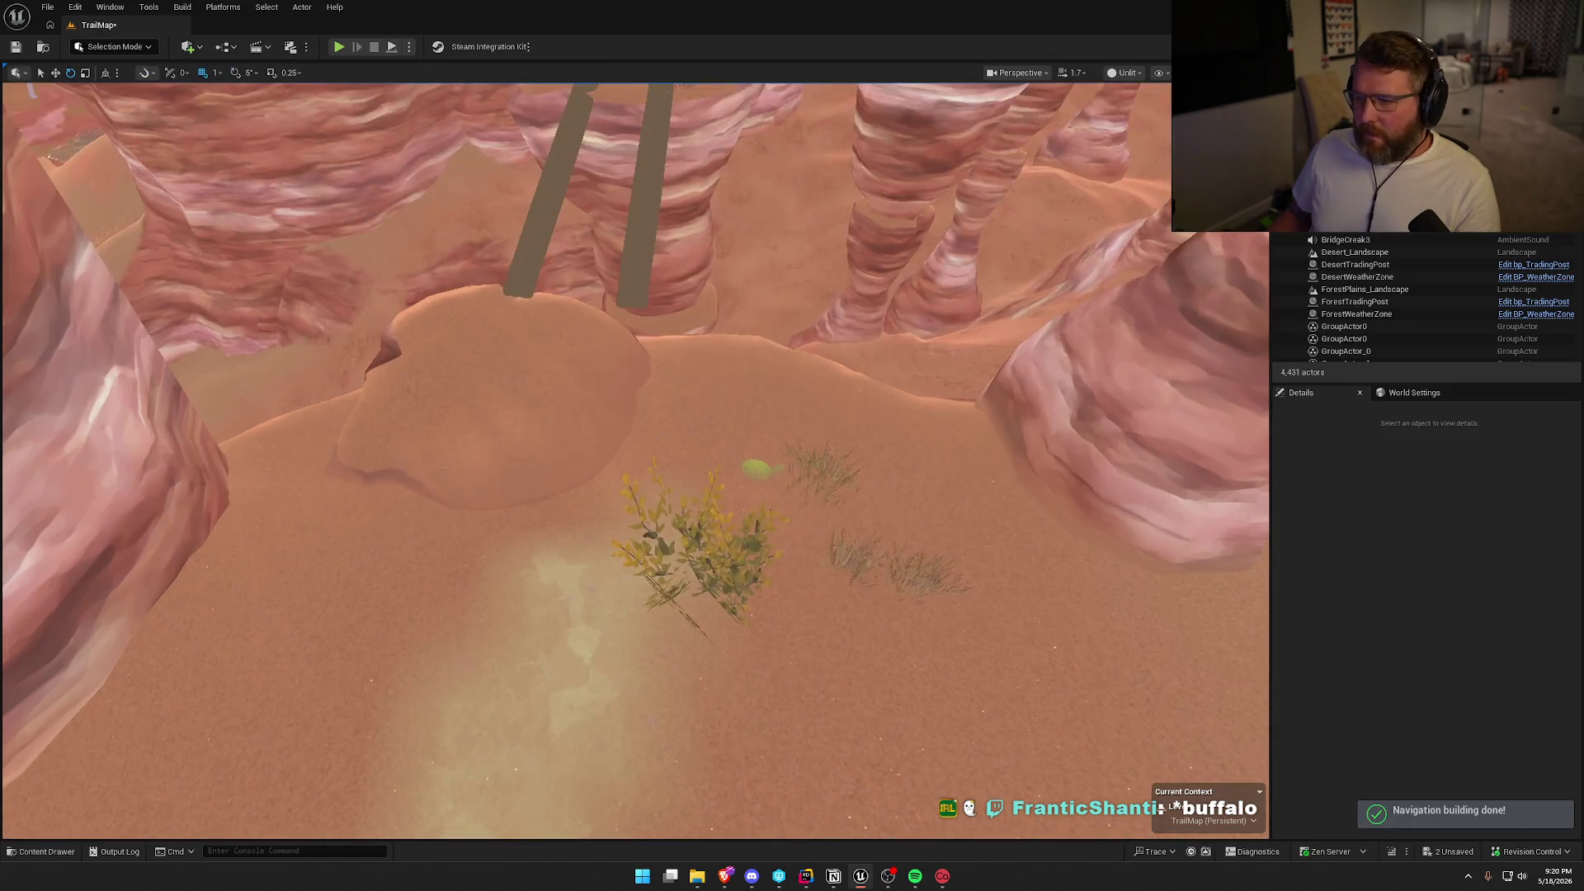
Move the hoodoo rock slightly to the right.
left_click(495, 429)
key("w")
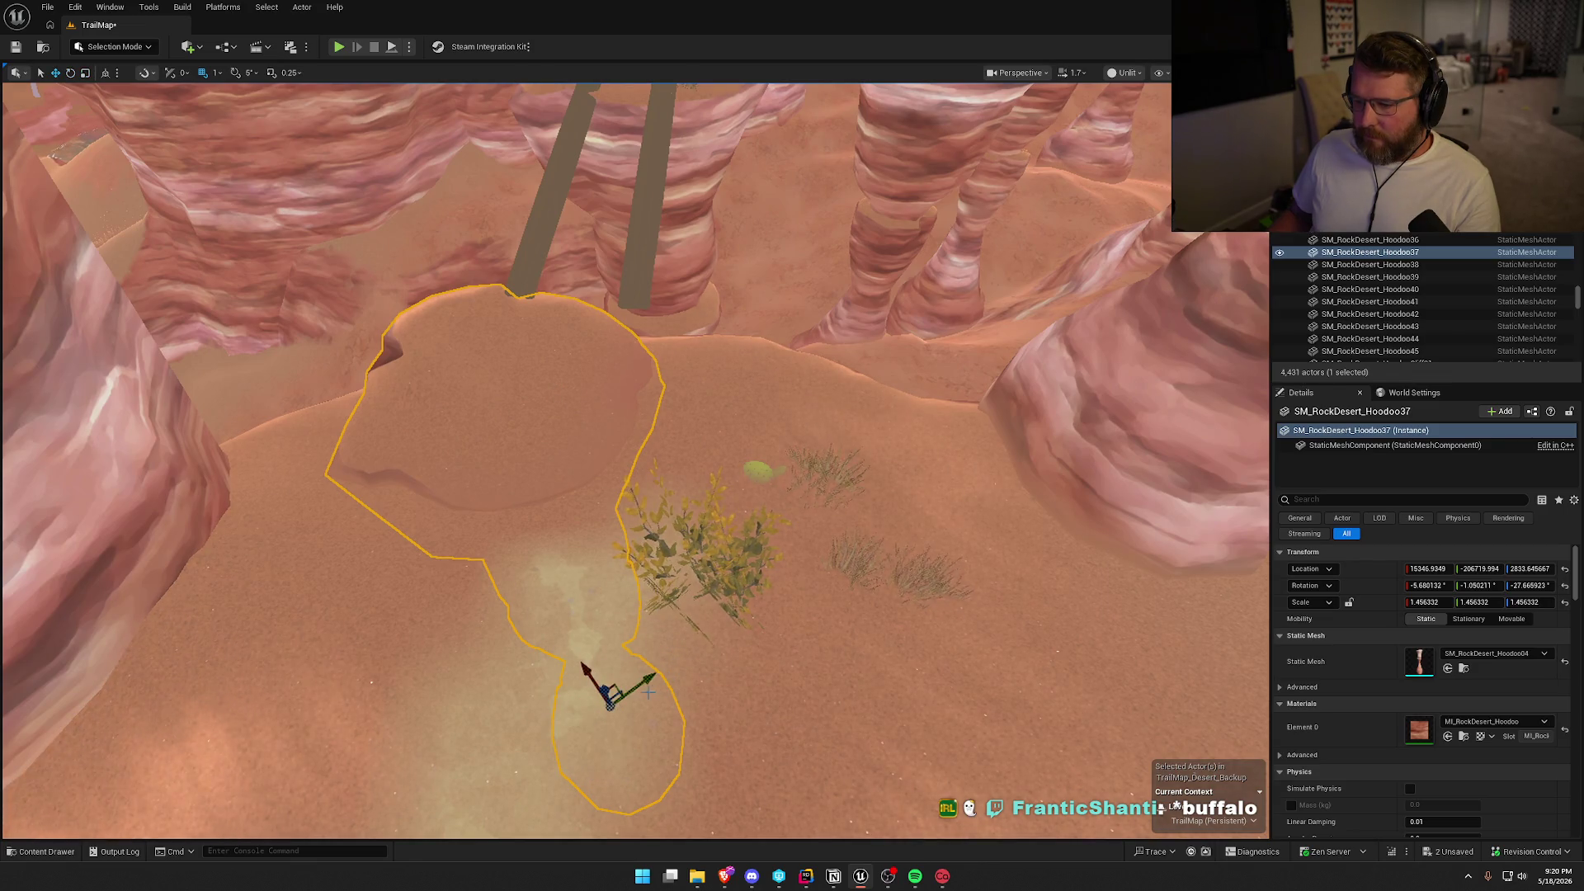
left_click_drag(649, 689, 691, 689)
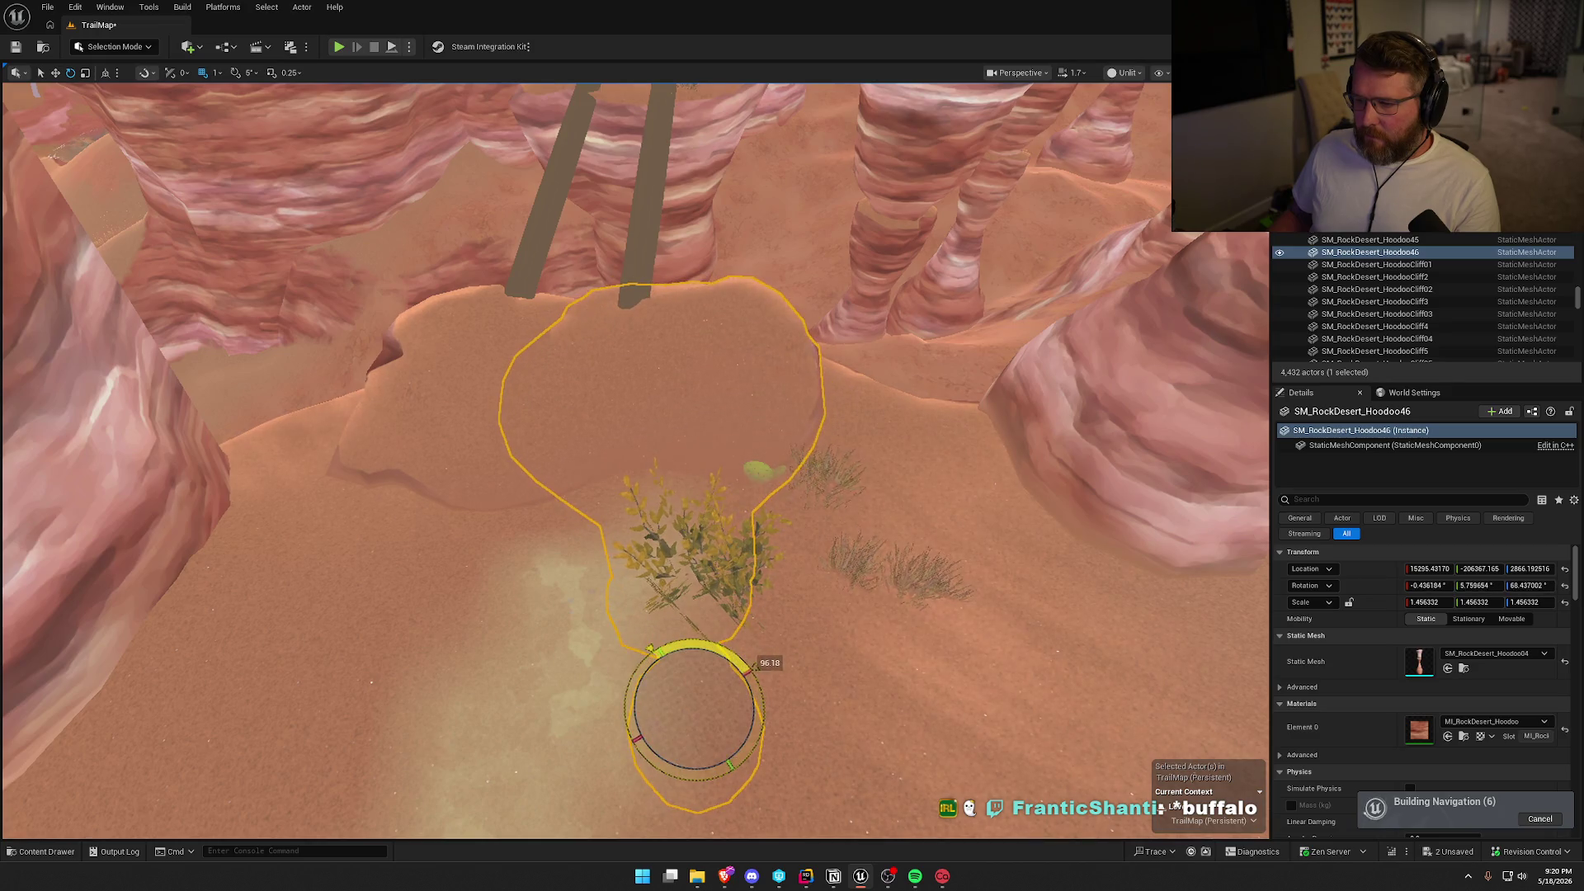
key("Escape")
scroll(635, 462, "up", 3)
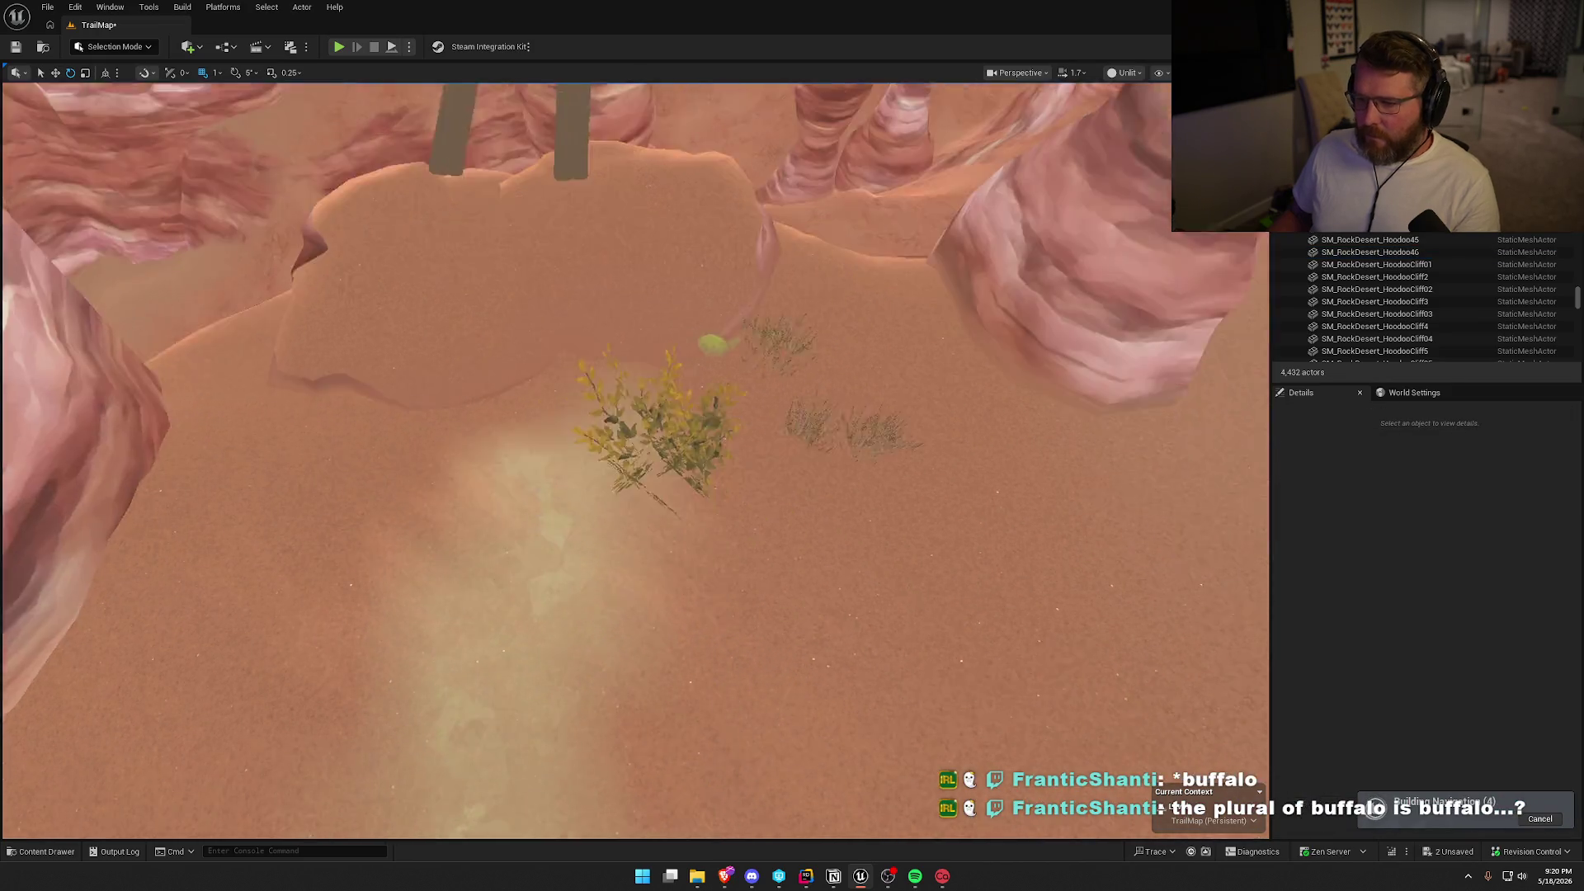
mouse_move(635, 462)
left_mouse_down()
mouse_move(544, 309)
mouse_move(507, 347)
left_mouse_up()
left_click(687, 330)
left_click(535, 317)
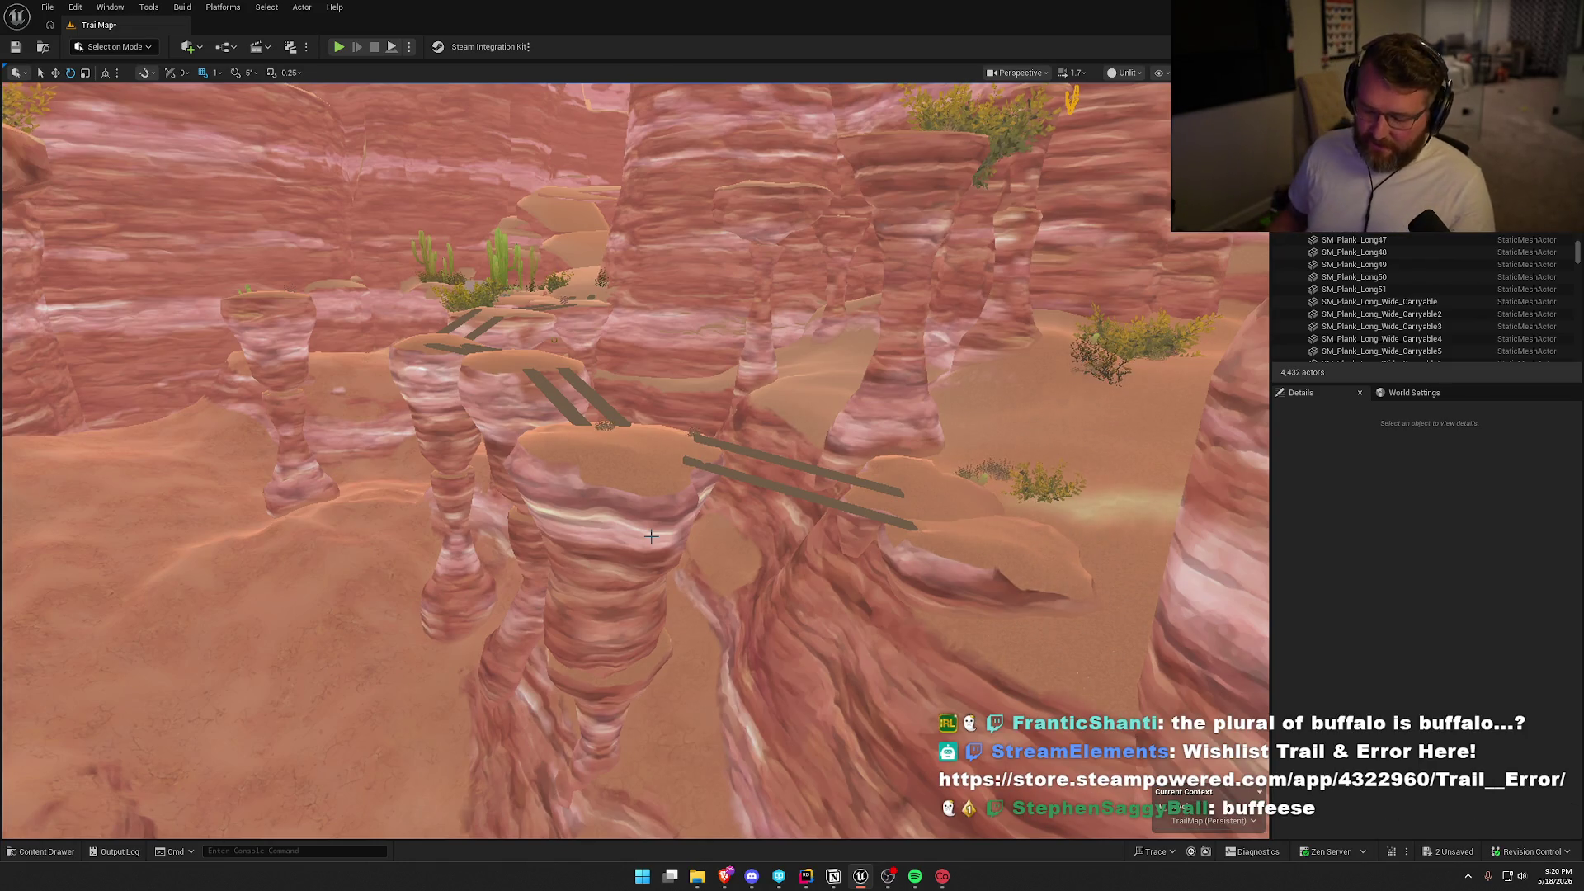
mouse_move(1025, 481)
left_mouse_down()
mouse_move(999, 627)
mouse_move(1002, 544)
mouse_move(941, 528)
left_mouse_up()
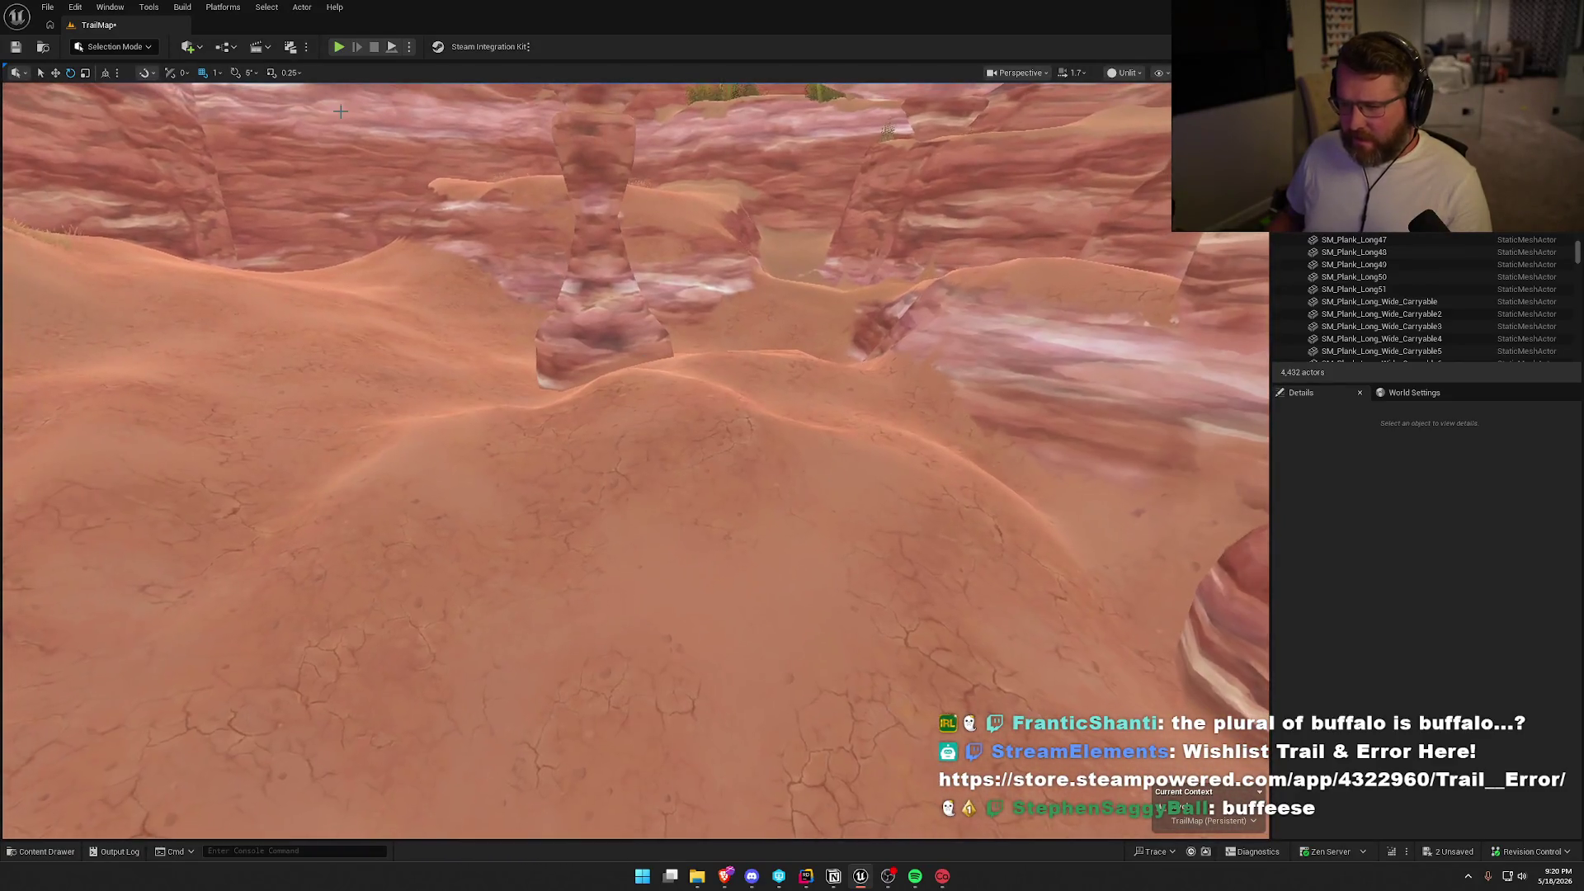
left_click(119, 46)
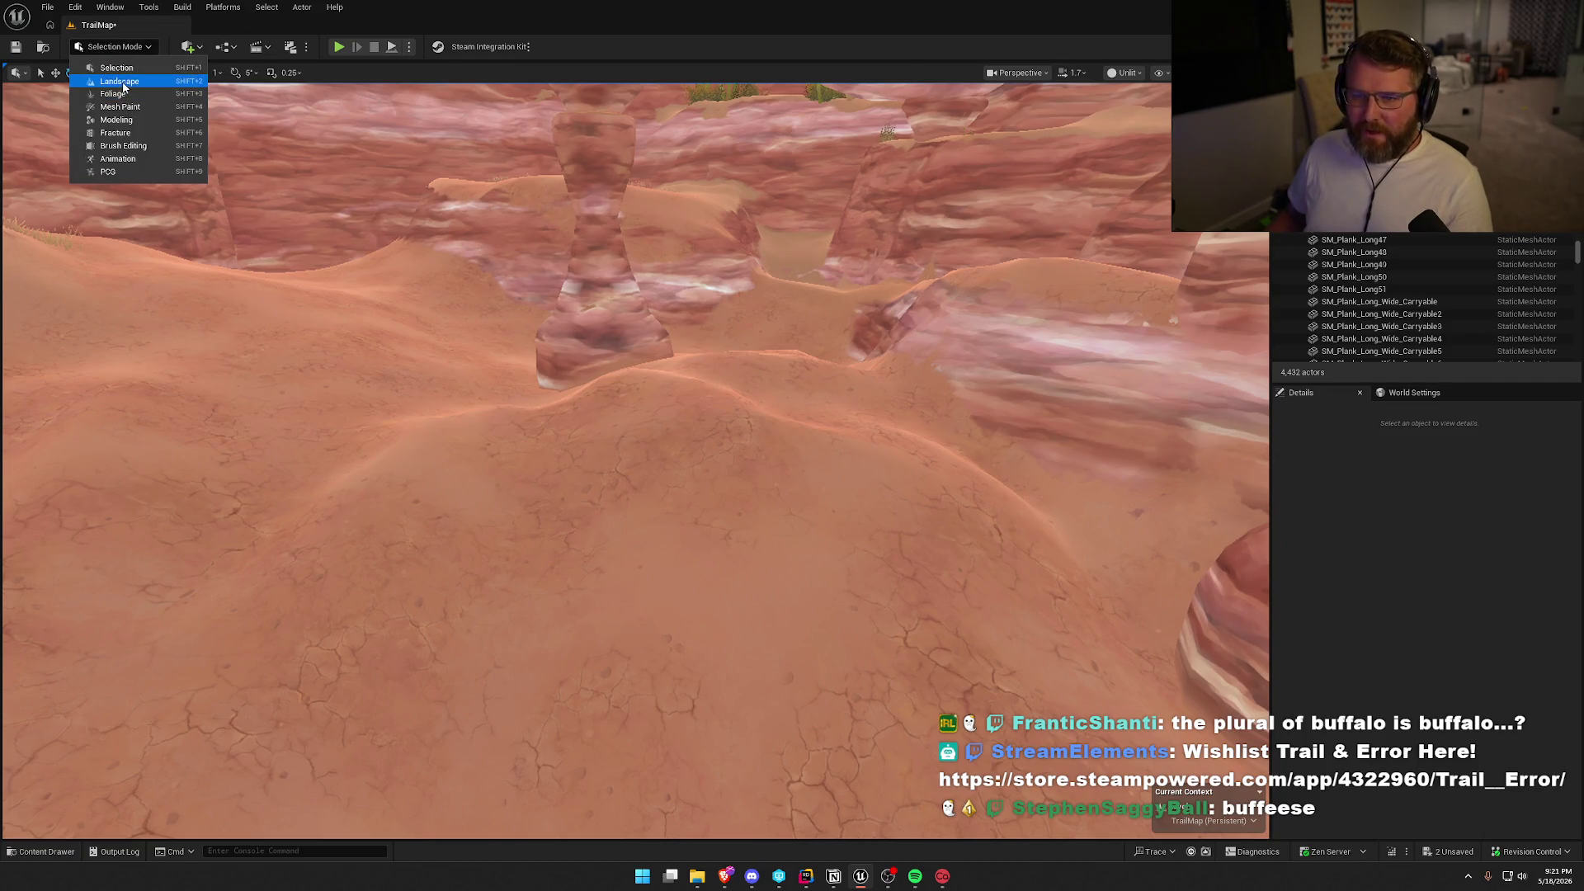
Switch to landscape Smooth sculpting and enlarge the brush (size 300, strength 0.5).
left_click(120, 81)
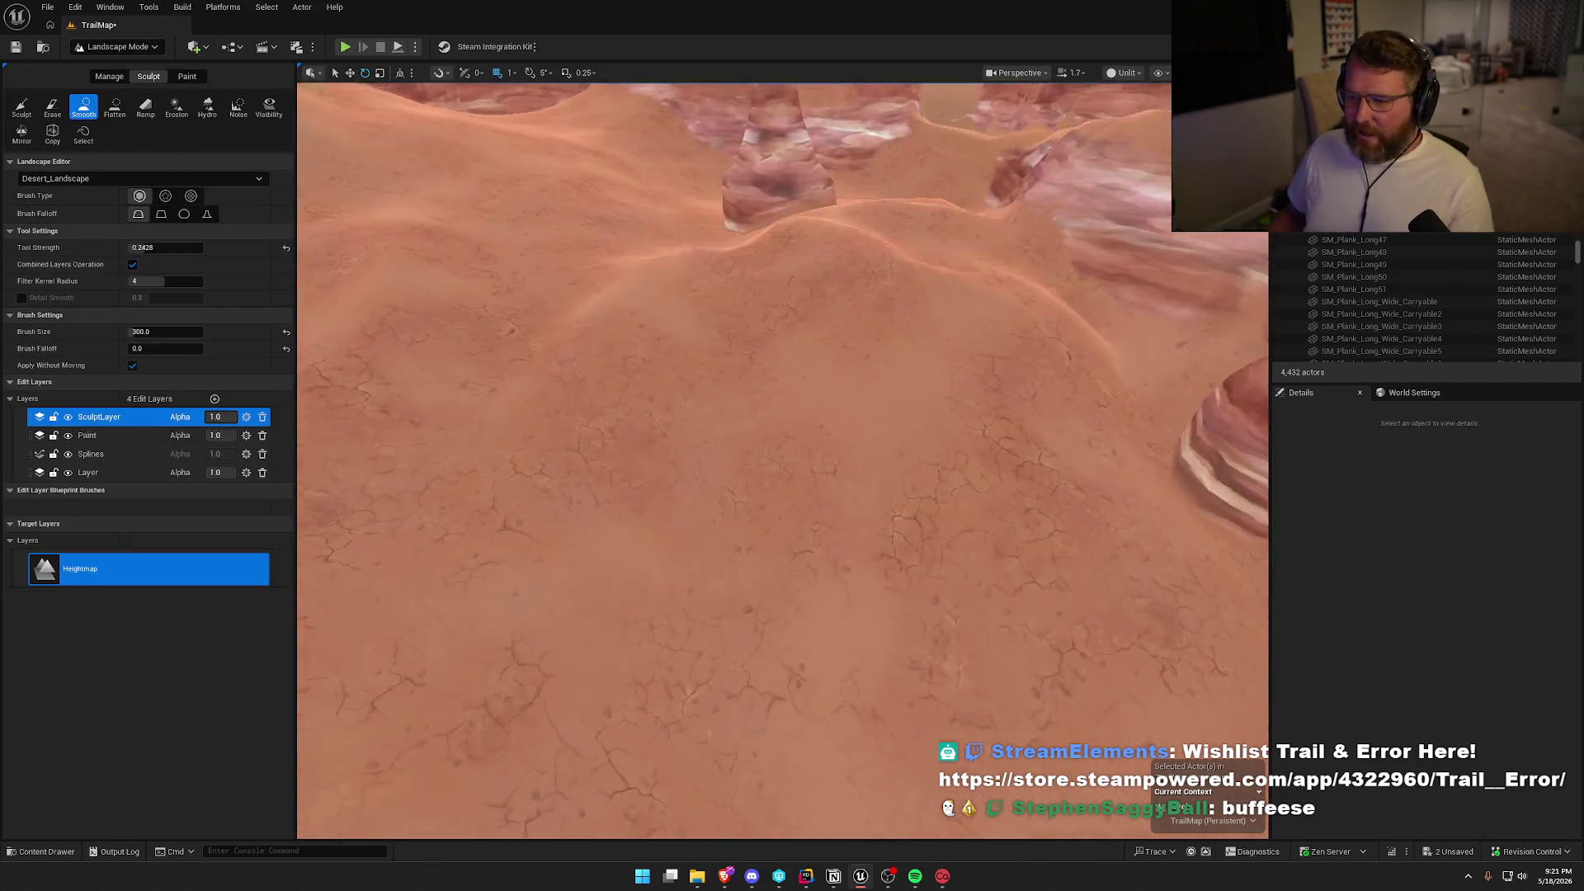
scroll(637, 396, "down", 5)
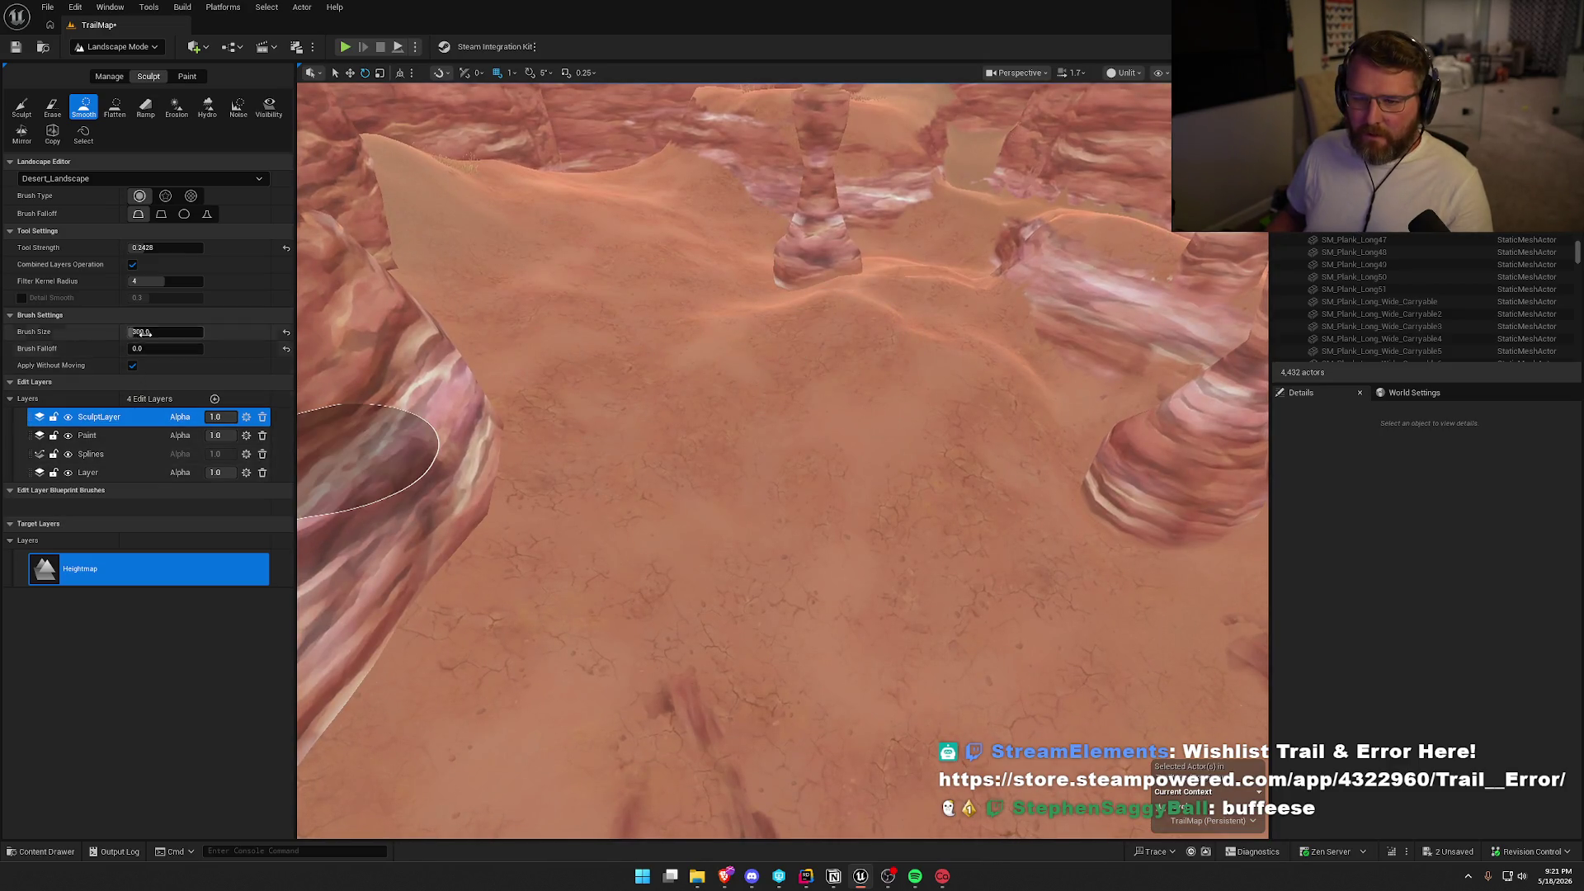
left_click_drag(141, 332, 198, 332)
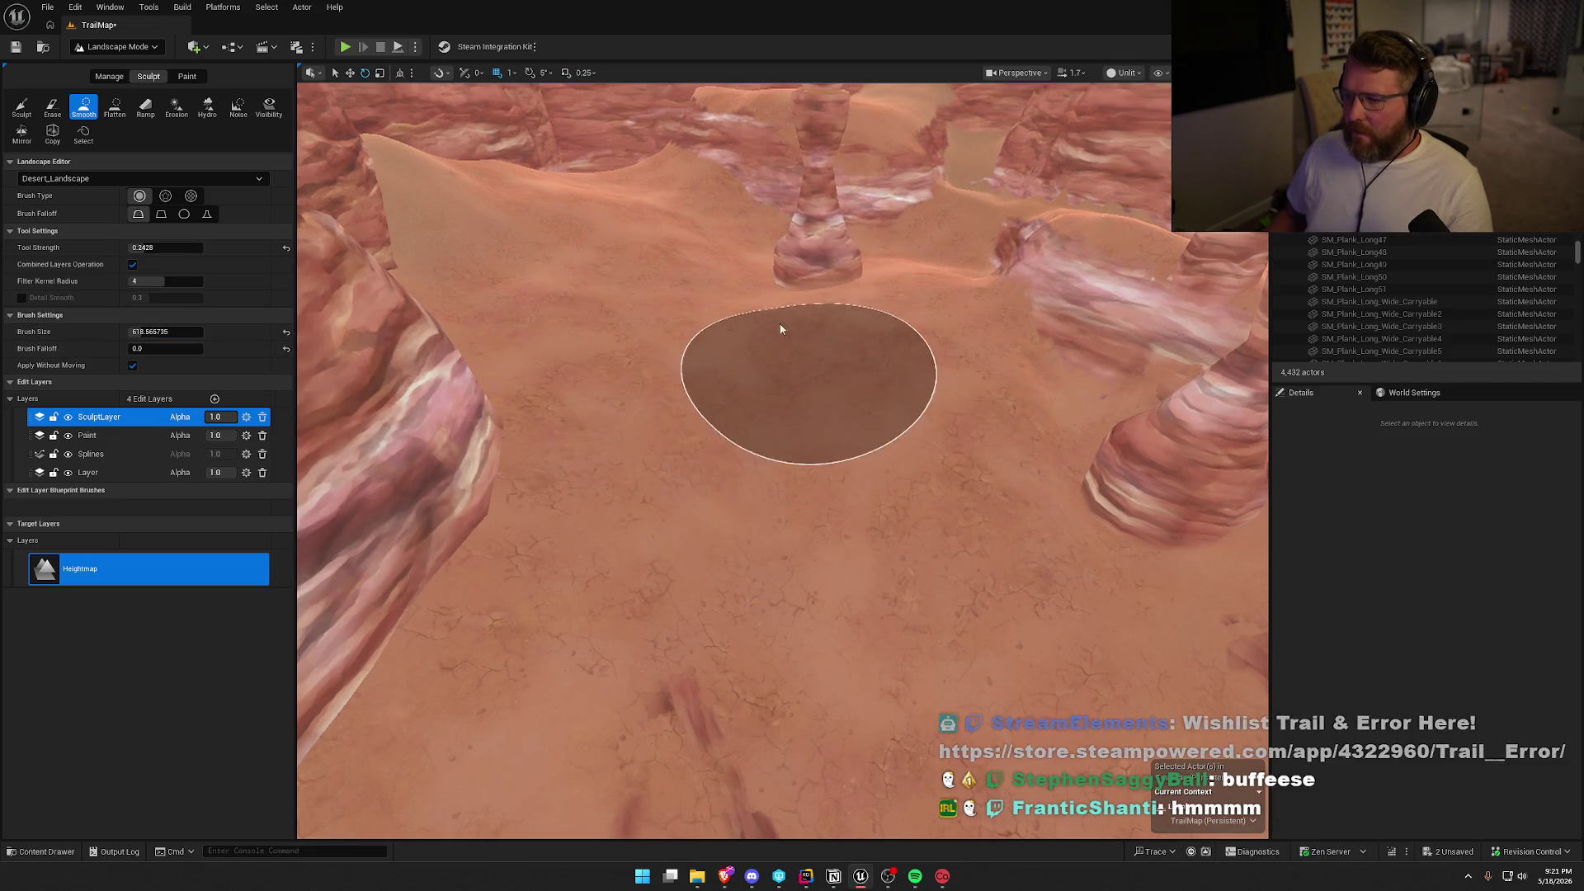
Brush the sandy trail between the red canyon pillars and dunes toward the arch.
left_click_drag(952, 547, 859, 555)
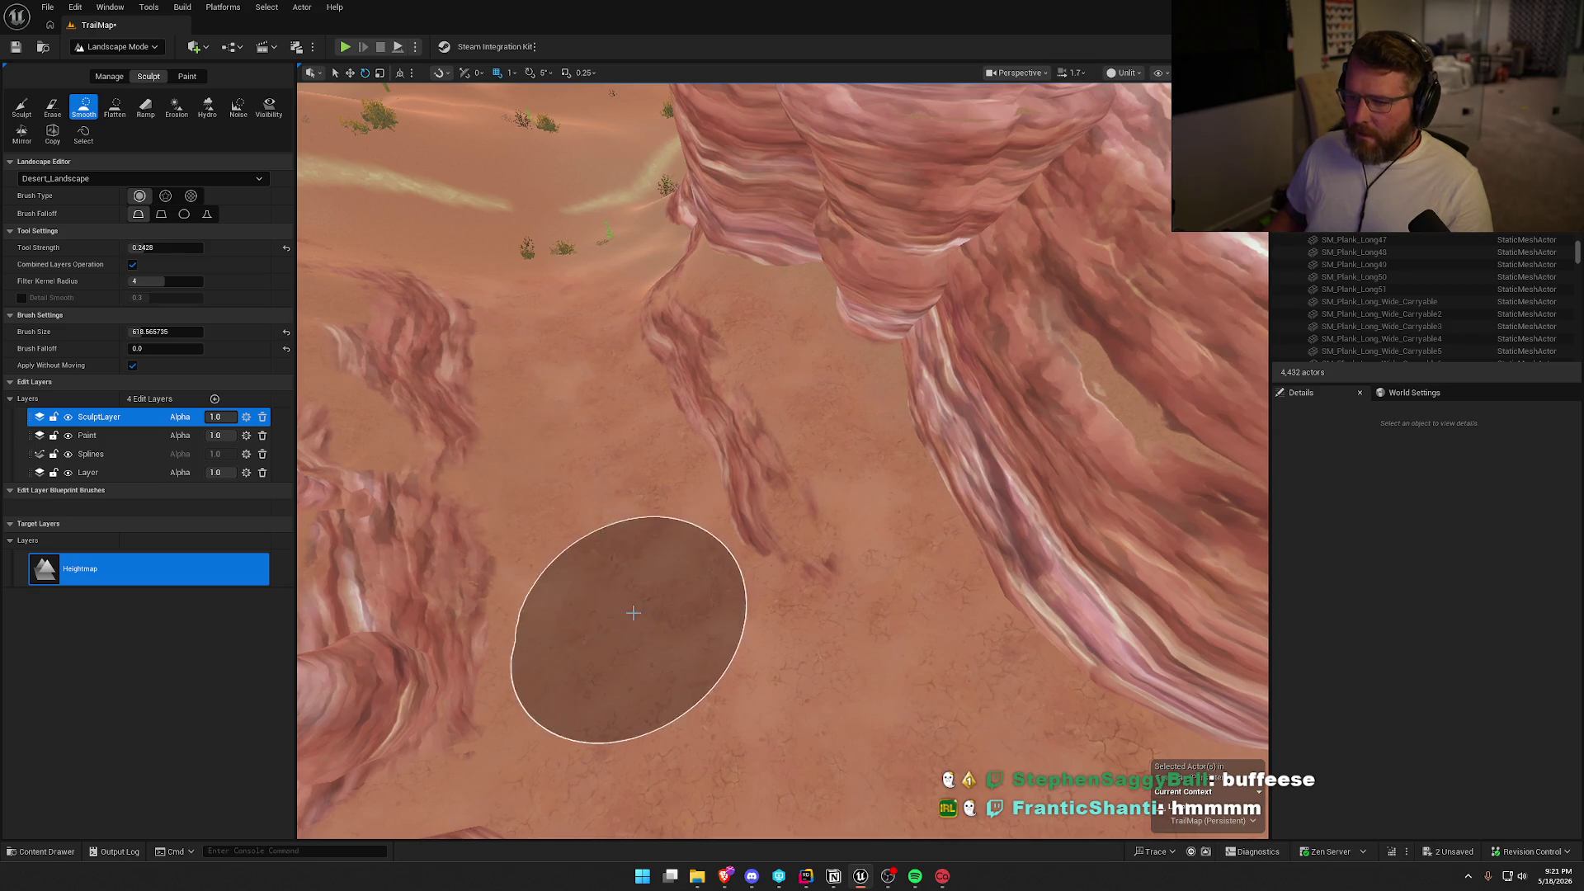
left_click_drag(629, 611, 625, 603)
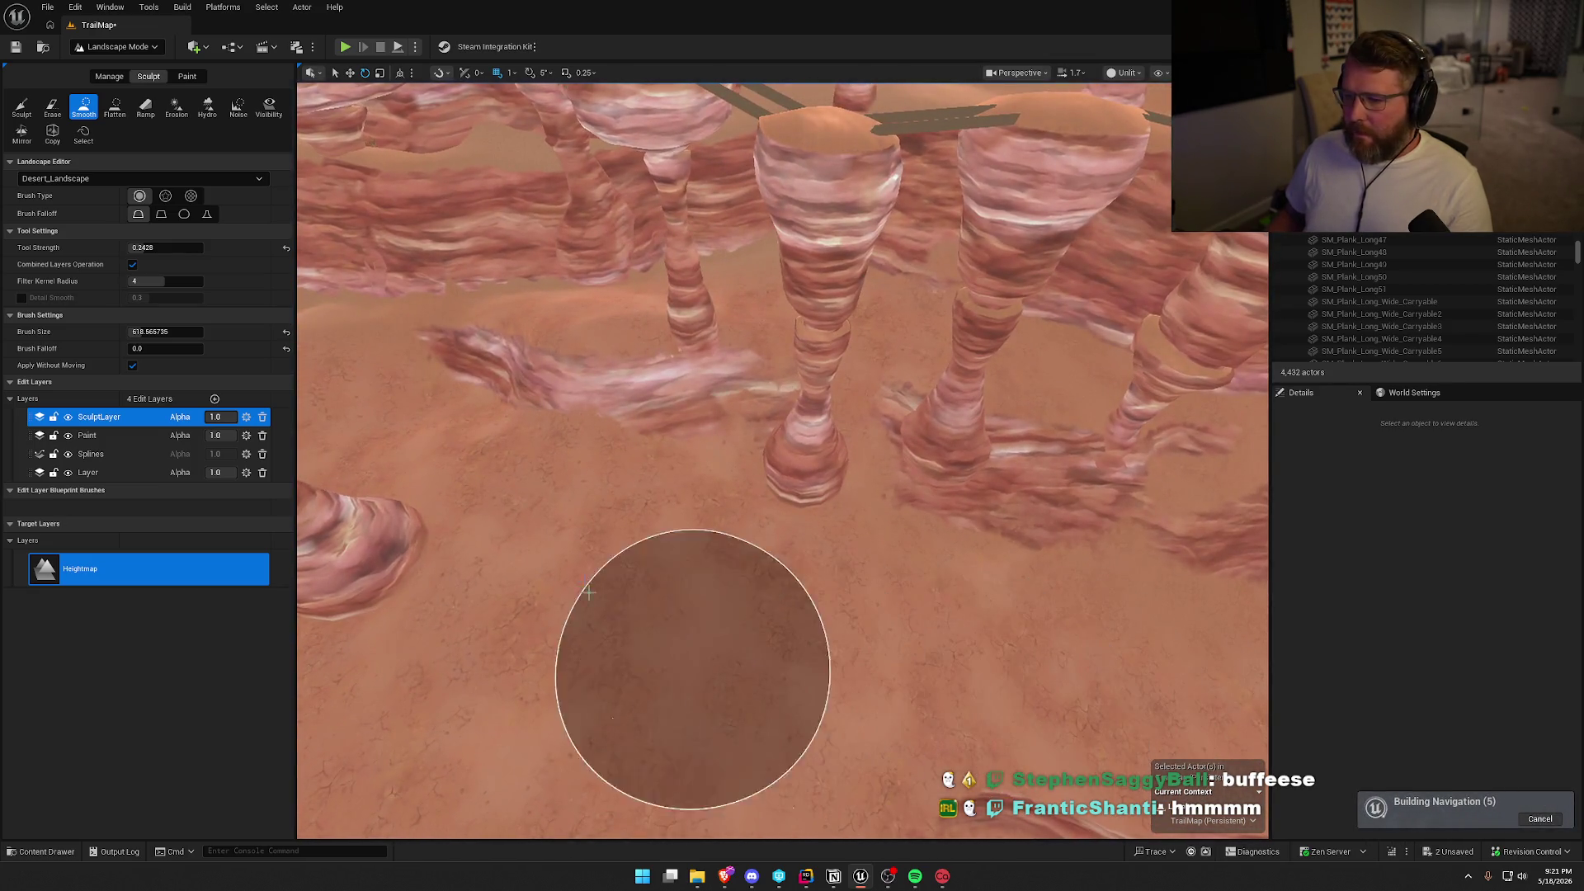
left_click_drag(453, 453, 450, 429)
left_click_drag(577, 572, 556, 572)
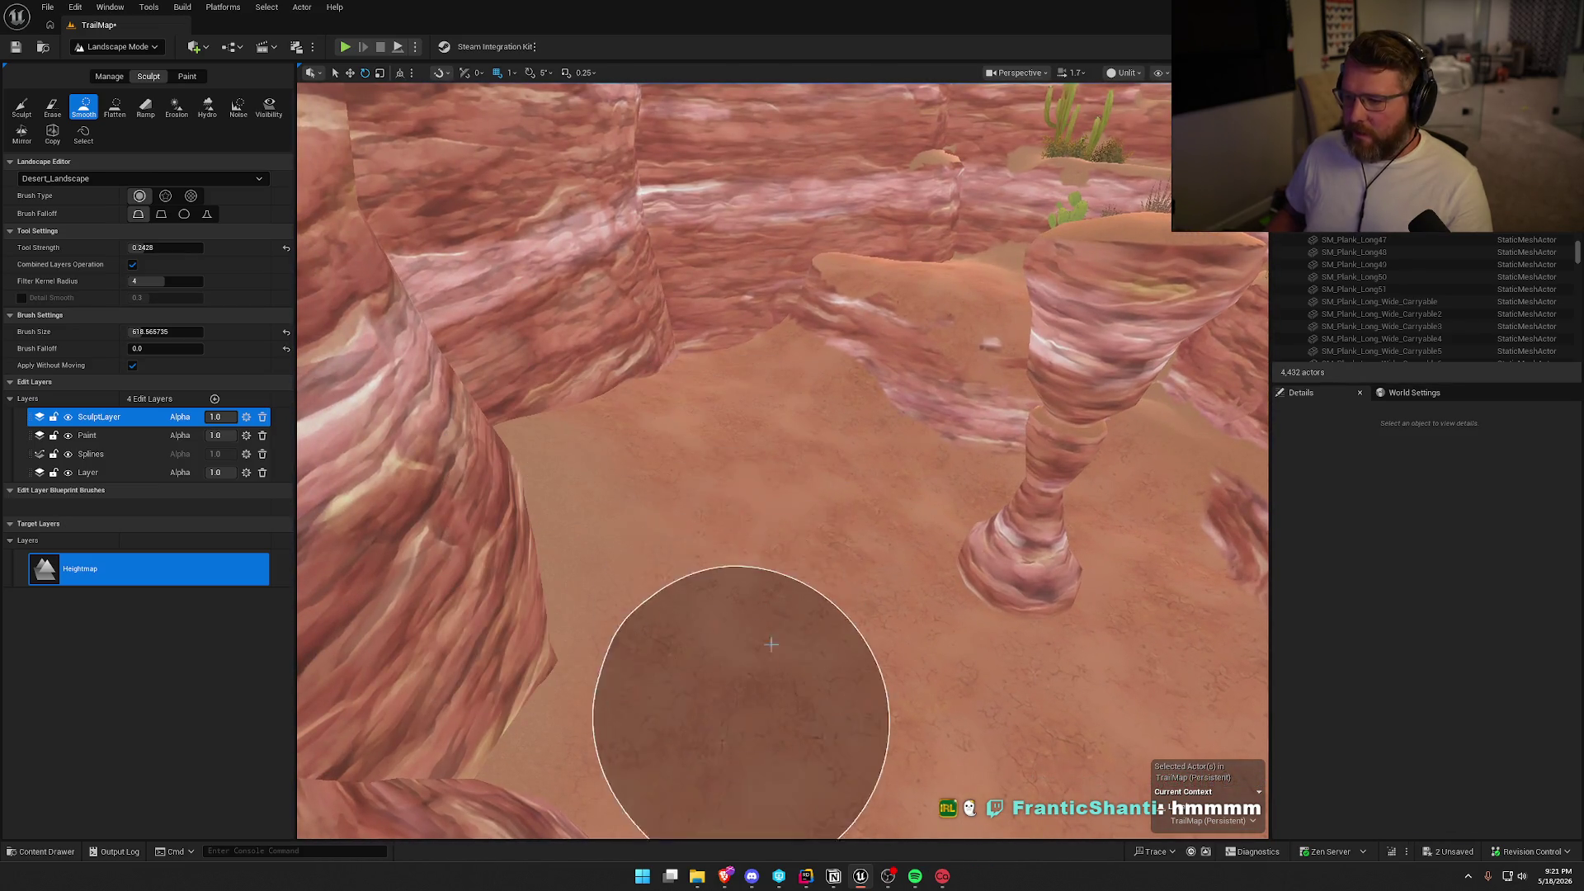
mouse_move(868, 437)
left_mouse_down()
mouse_move(833, 471)
mouse_move(825, 454)
mouse_move(891, 442)
left_mouse_up()
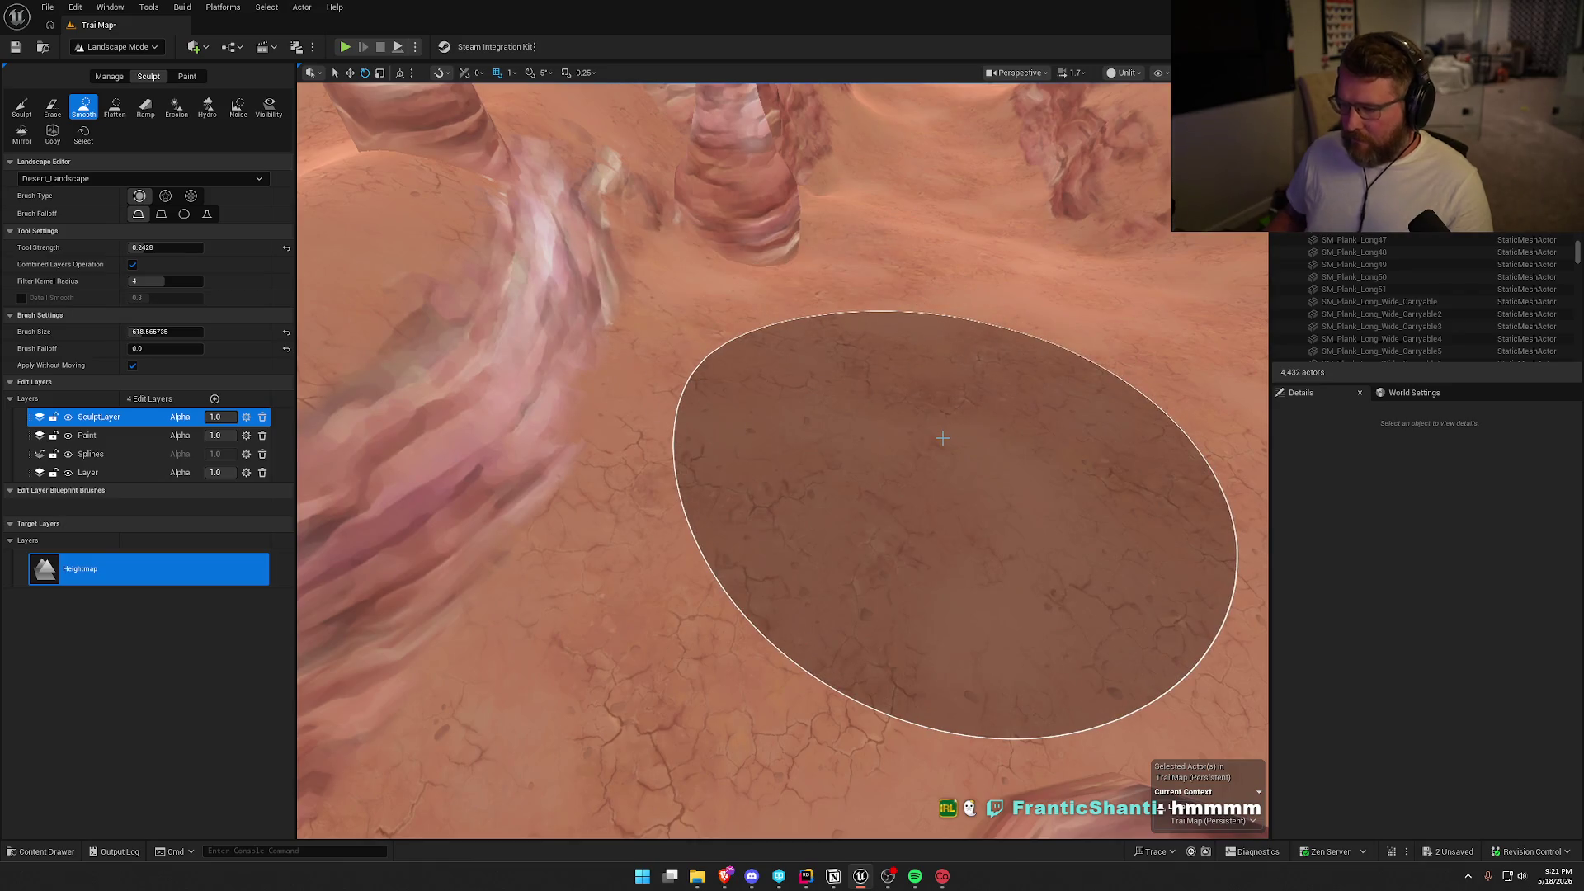
left_click_drag(942, 438, 939, 388)
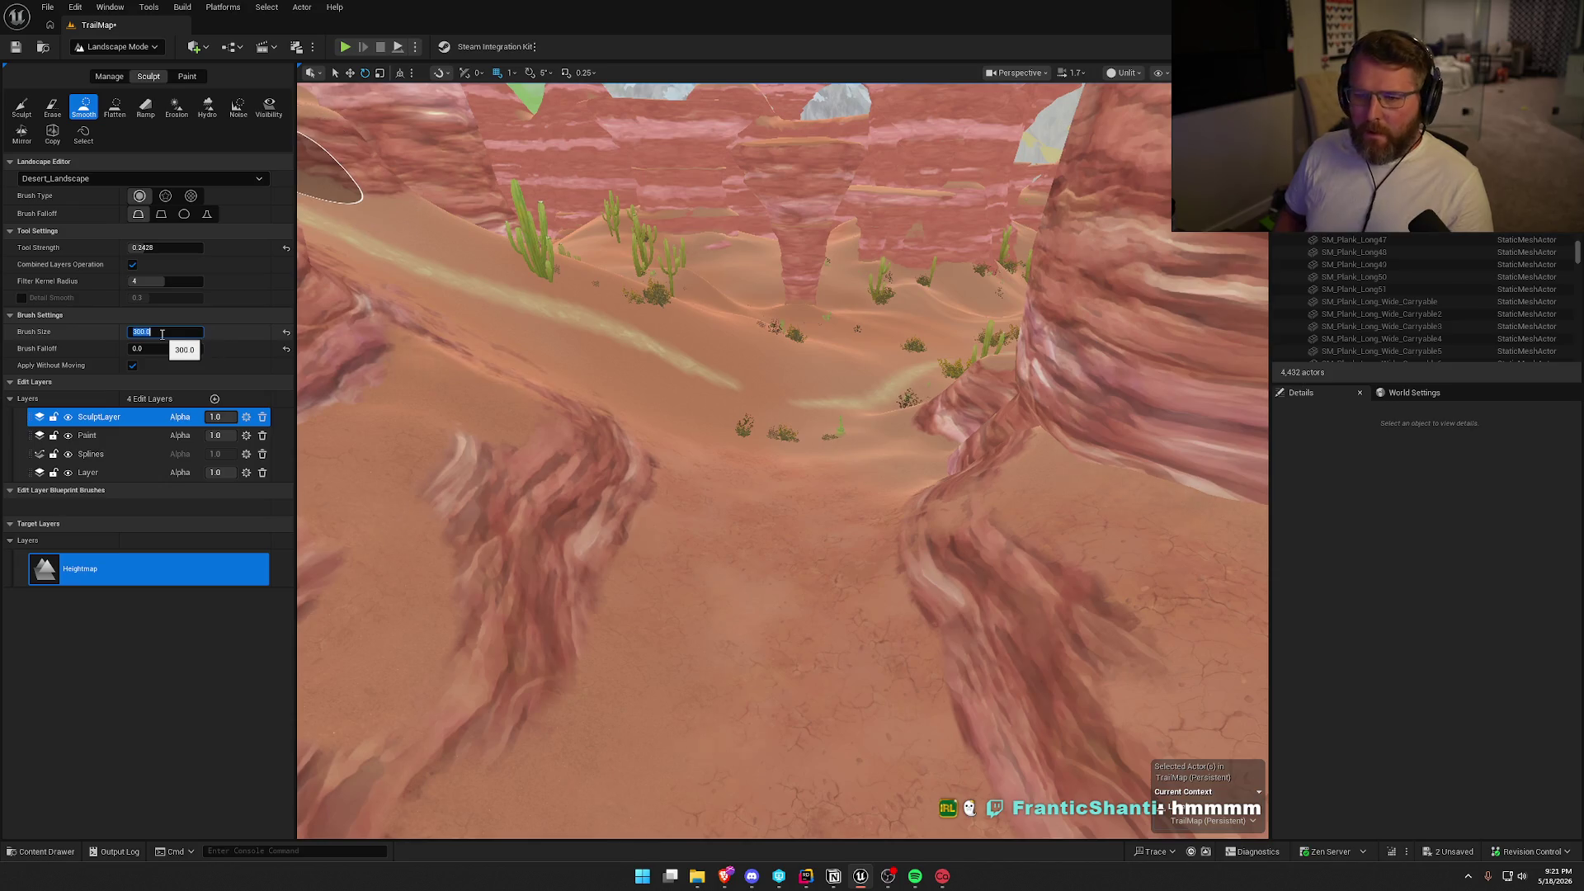
mouse_move(941, 412)
left_mouse_down()
mouse_move(936, 363)
mouse_move(957, 429)
left_mouse_up()
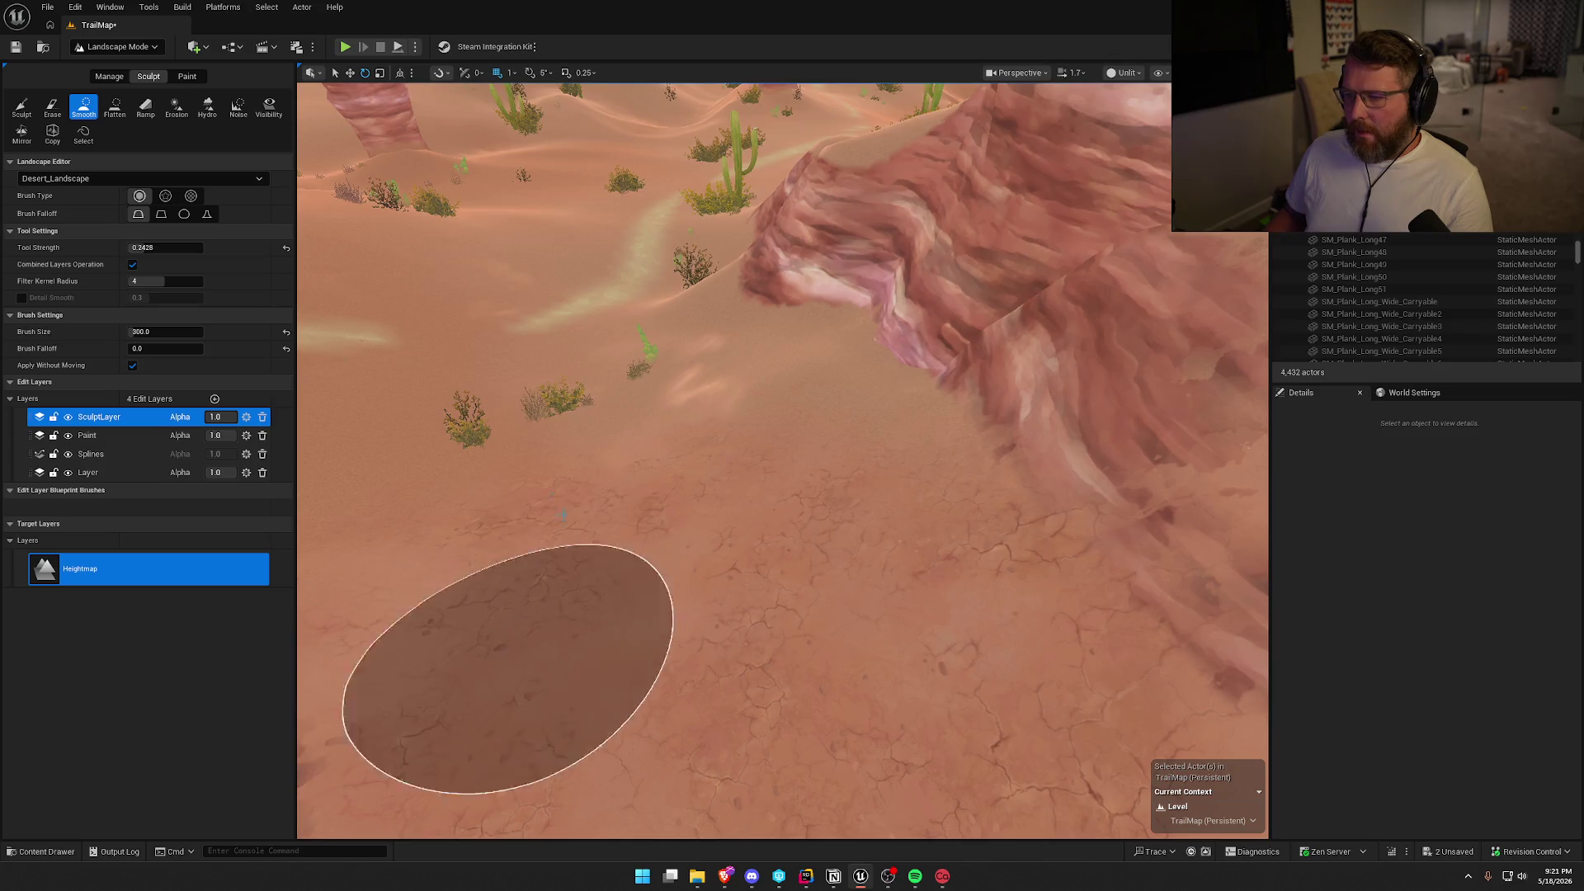
mouse_move(508, 668)
left_mouse_down()
mouse_move(507, 578)
mouse_move(507, 717)
mouse_move(495, 652)
left_mouse_up()
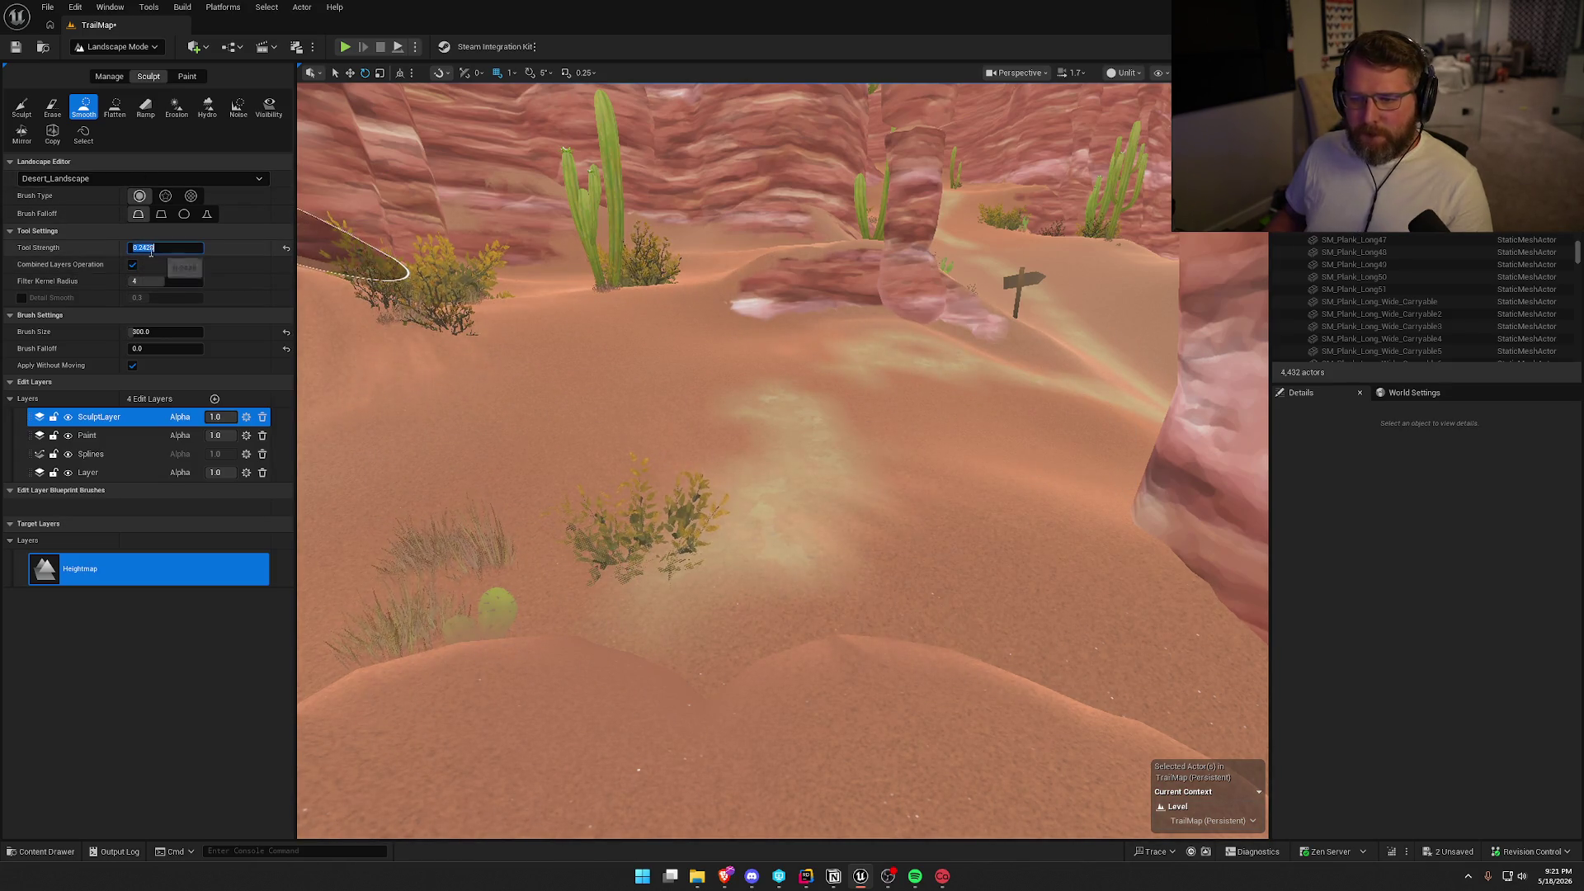
left_click_drag(704, 430, 802, 371)
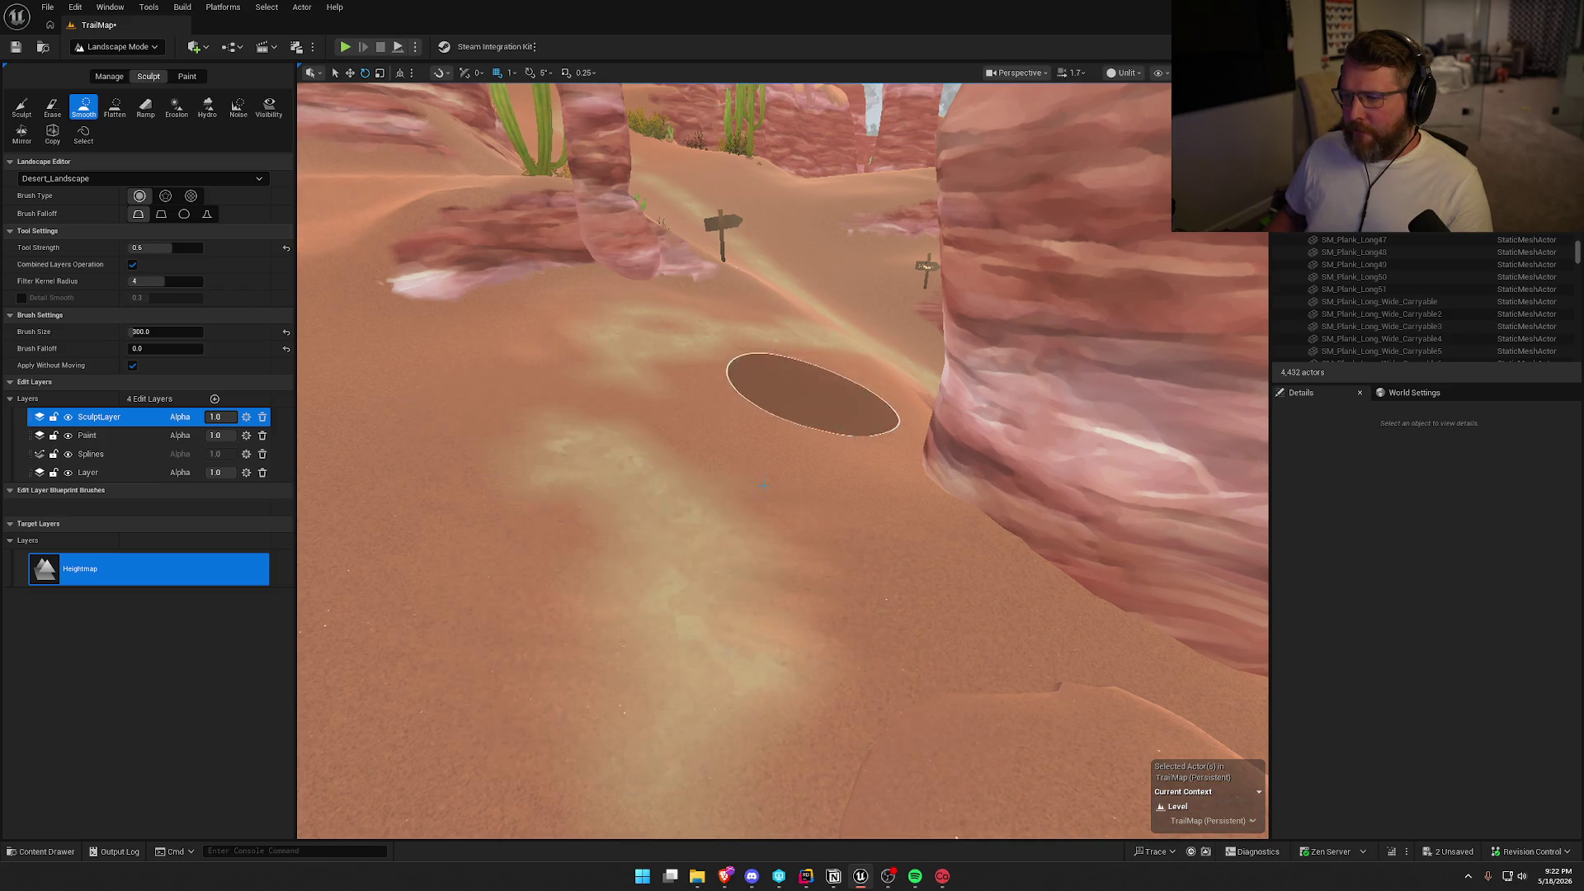
mouse_move(814, 393)
left_mouse_down()
mouse_move(743, 347)
mouse_move(709, 363)
mouse_move(676, 351)
left_mouse_up()
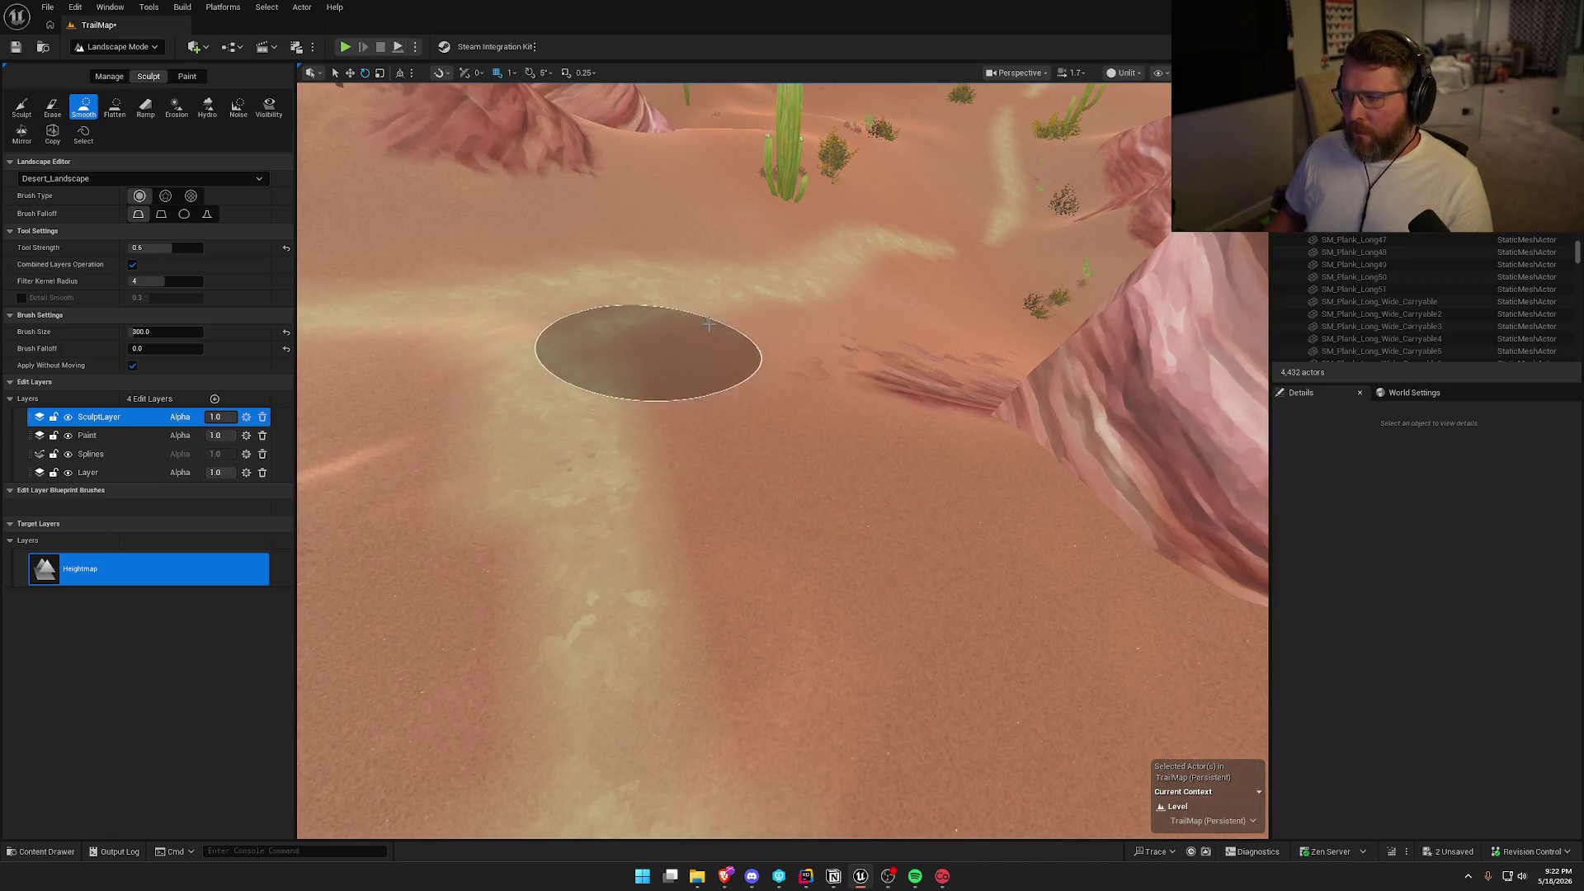
mouse_move(708, 324)
left_mouse_down()
mouse_move(707, 231)
mouse_move(747, 231)
mouse_move(769, 386)
left_mouse_up()
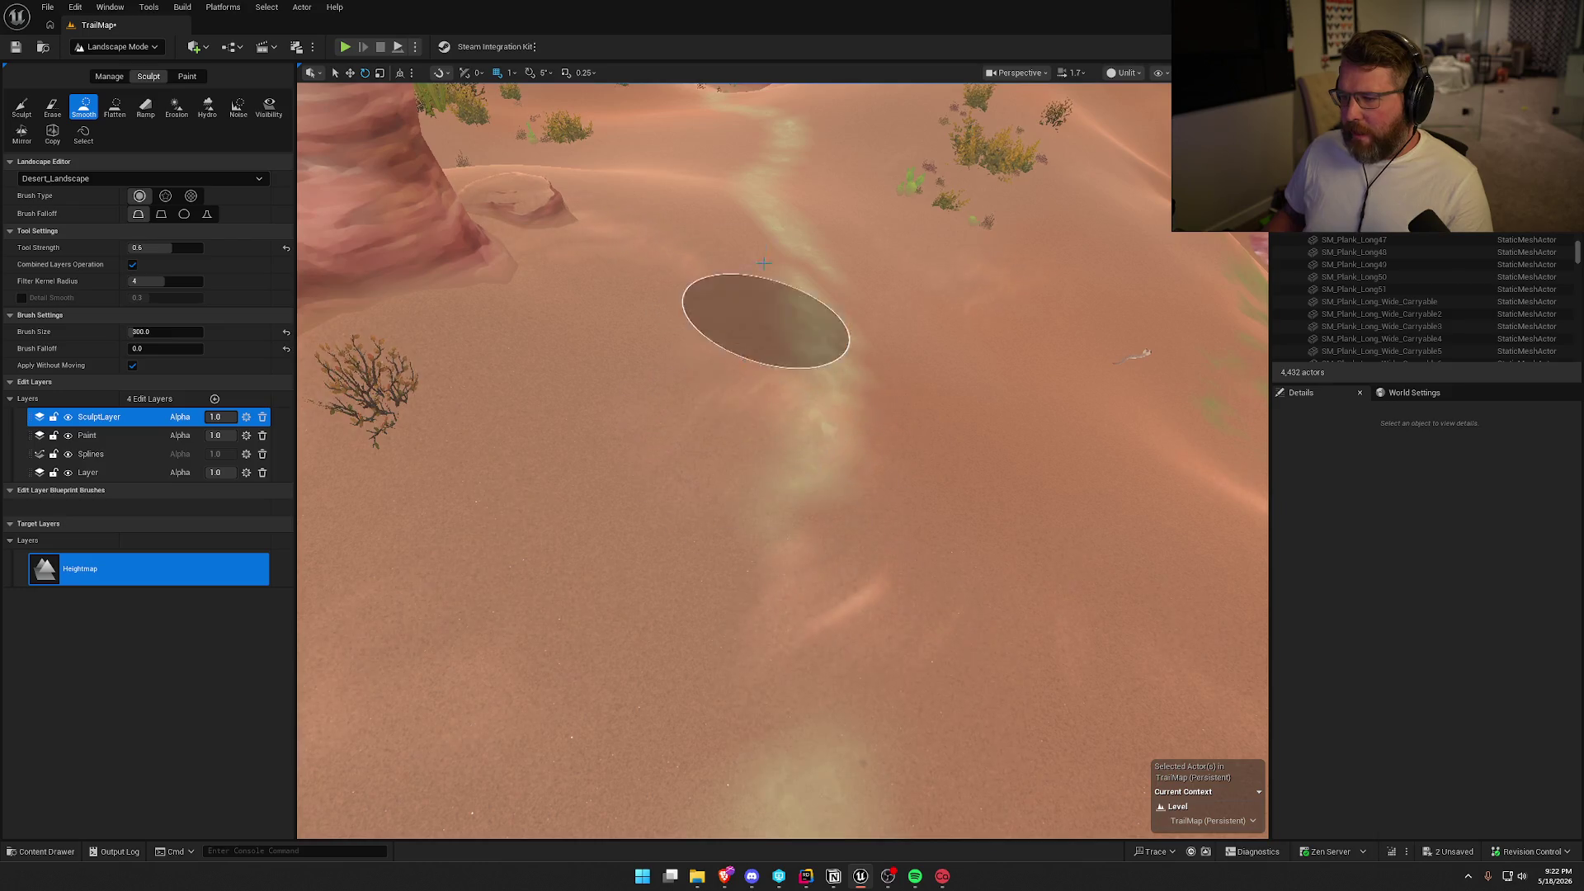
left_click_drag(822, 423, 822, 371)
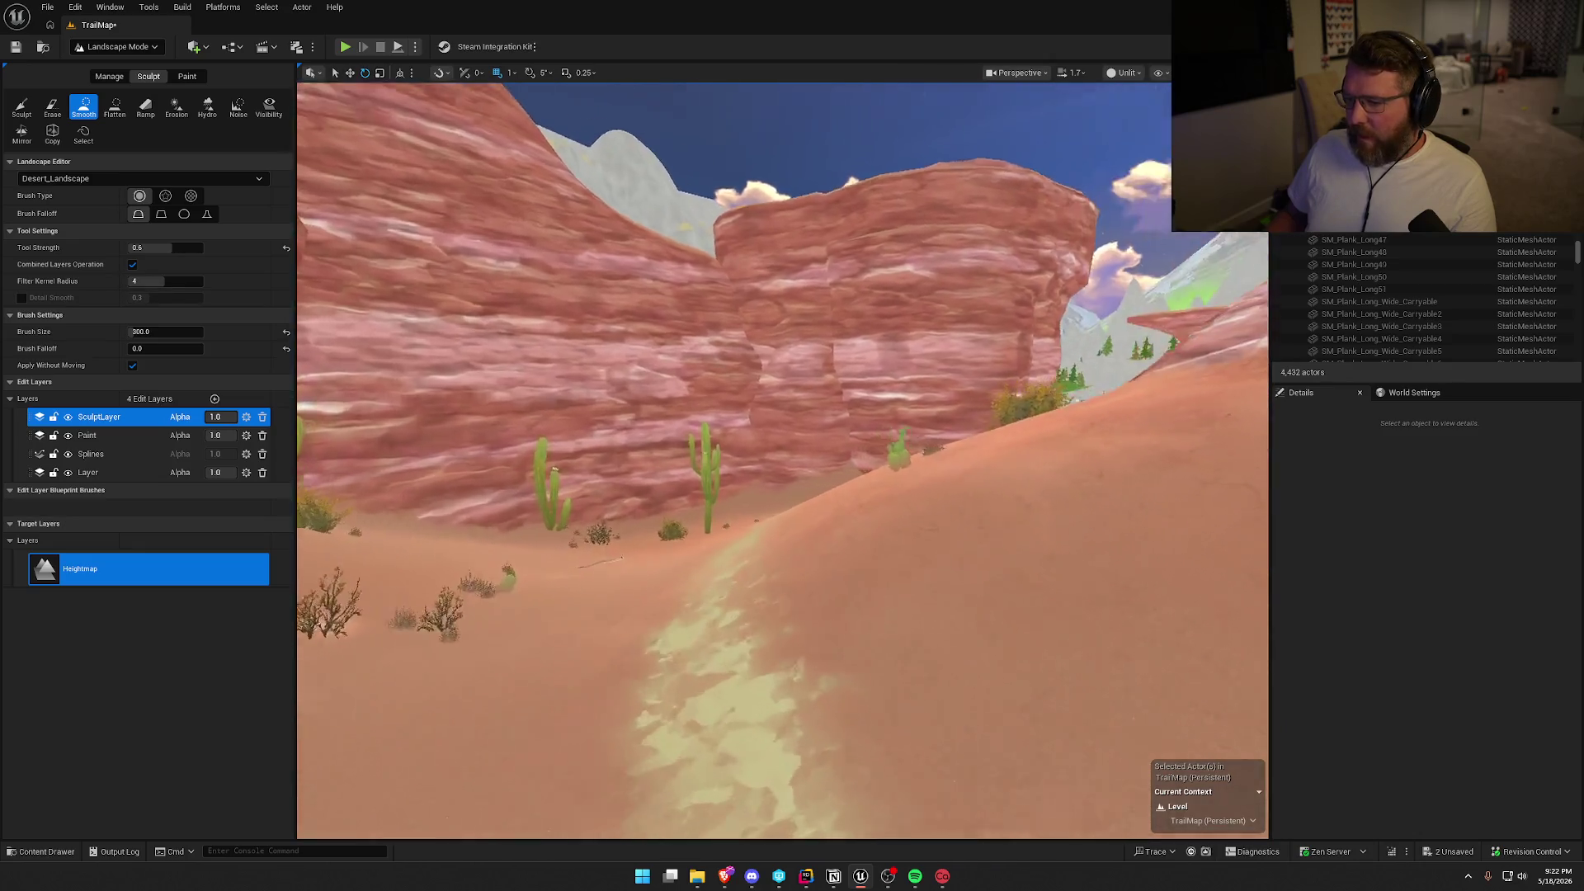
mouse_move(823, 372)
left_mouse_down()
mouse_move(822, 272)
mouse_move(791, 247)
mouse_move(792, 149)
mouse_move(792, 239)
mouse_move(791, 198)
mouse_move(701, 198)
left_mouse_up()
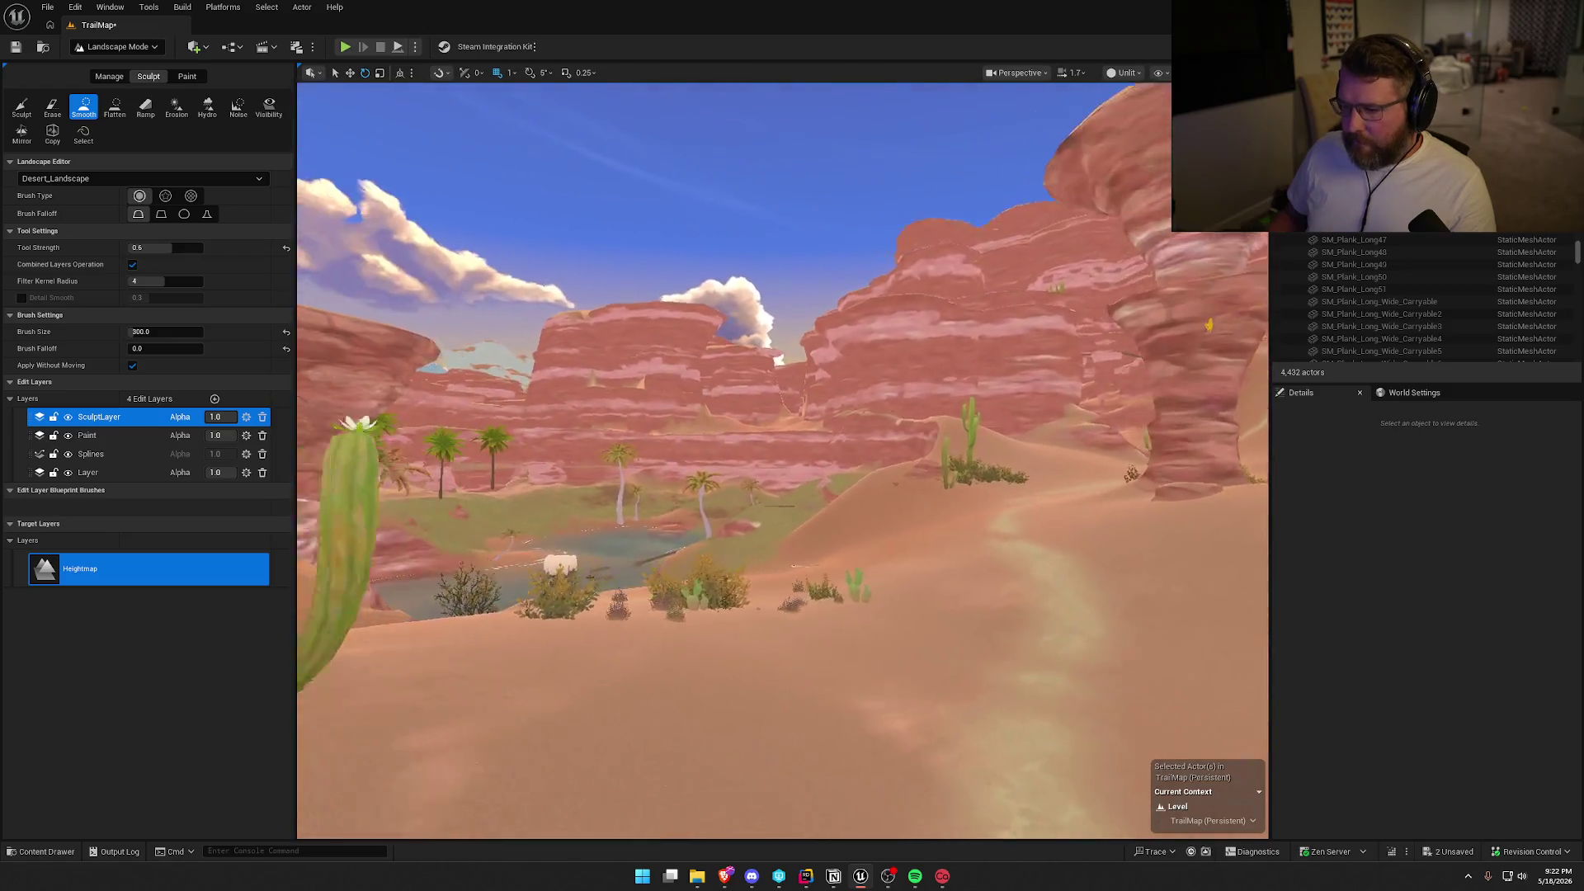
key("alt+4")
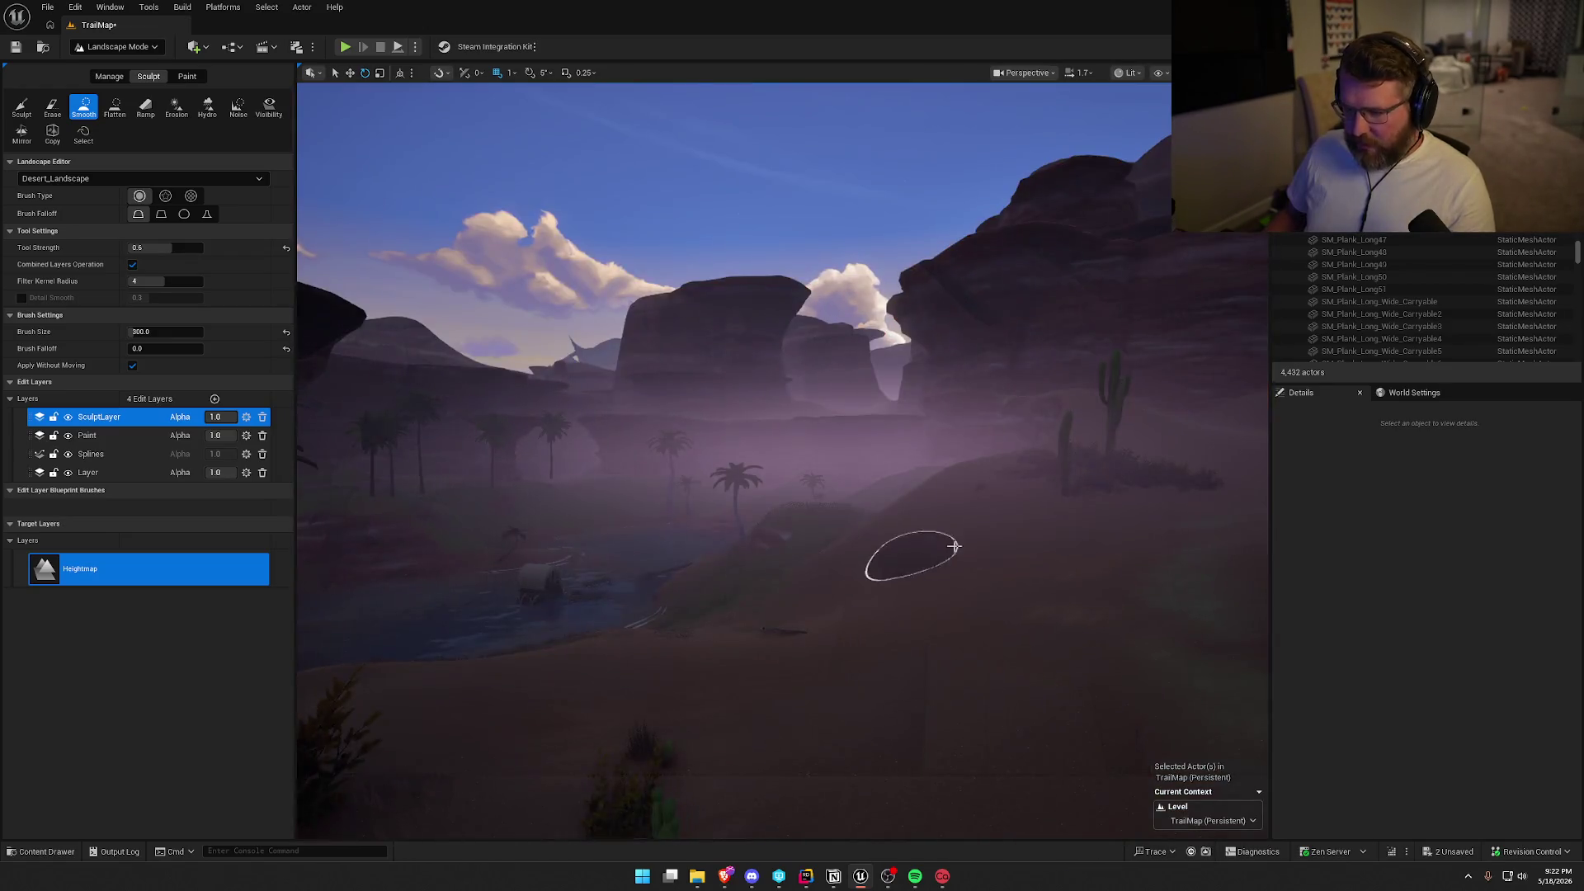
key("alt+3")
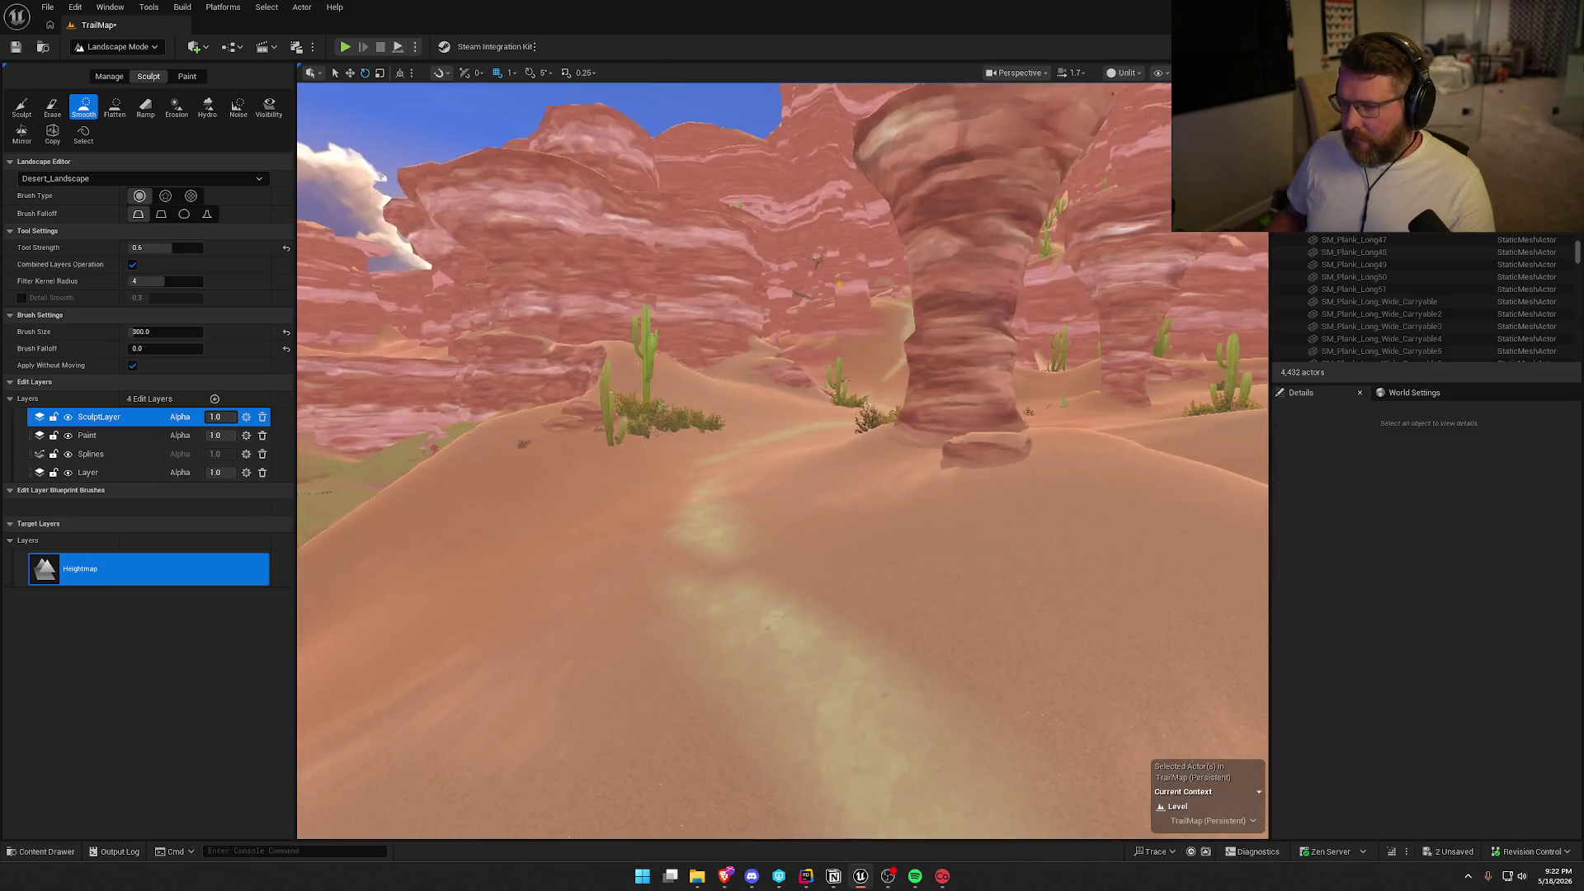
left_click_drag(701, 202, 701, 198)
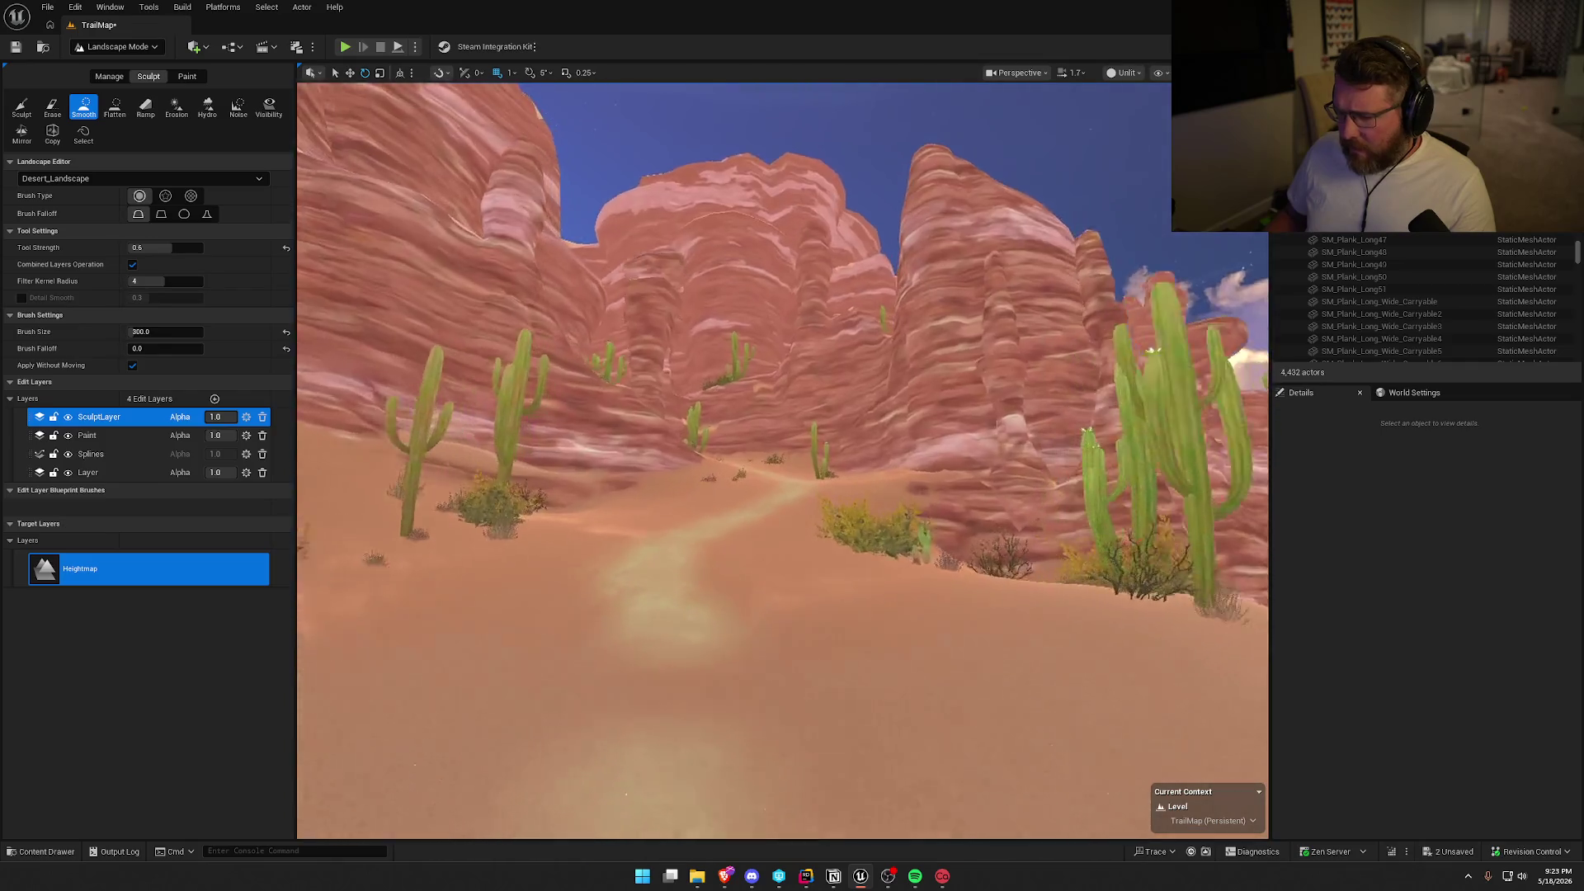
left_click_drag(701, 198, 693, 182)
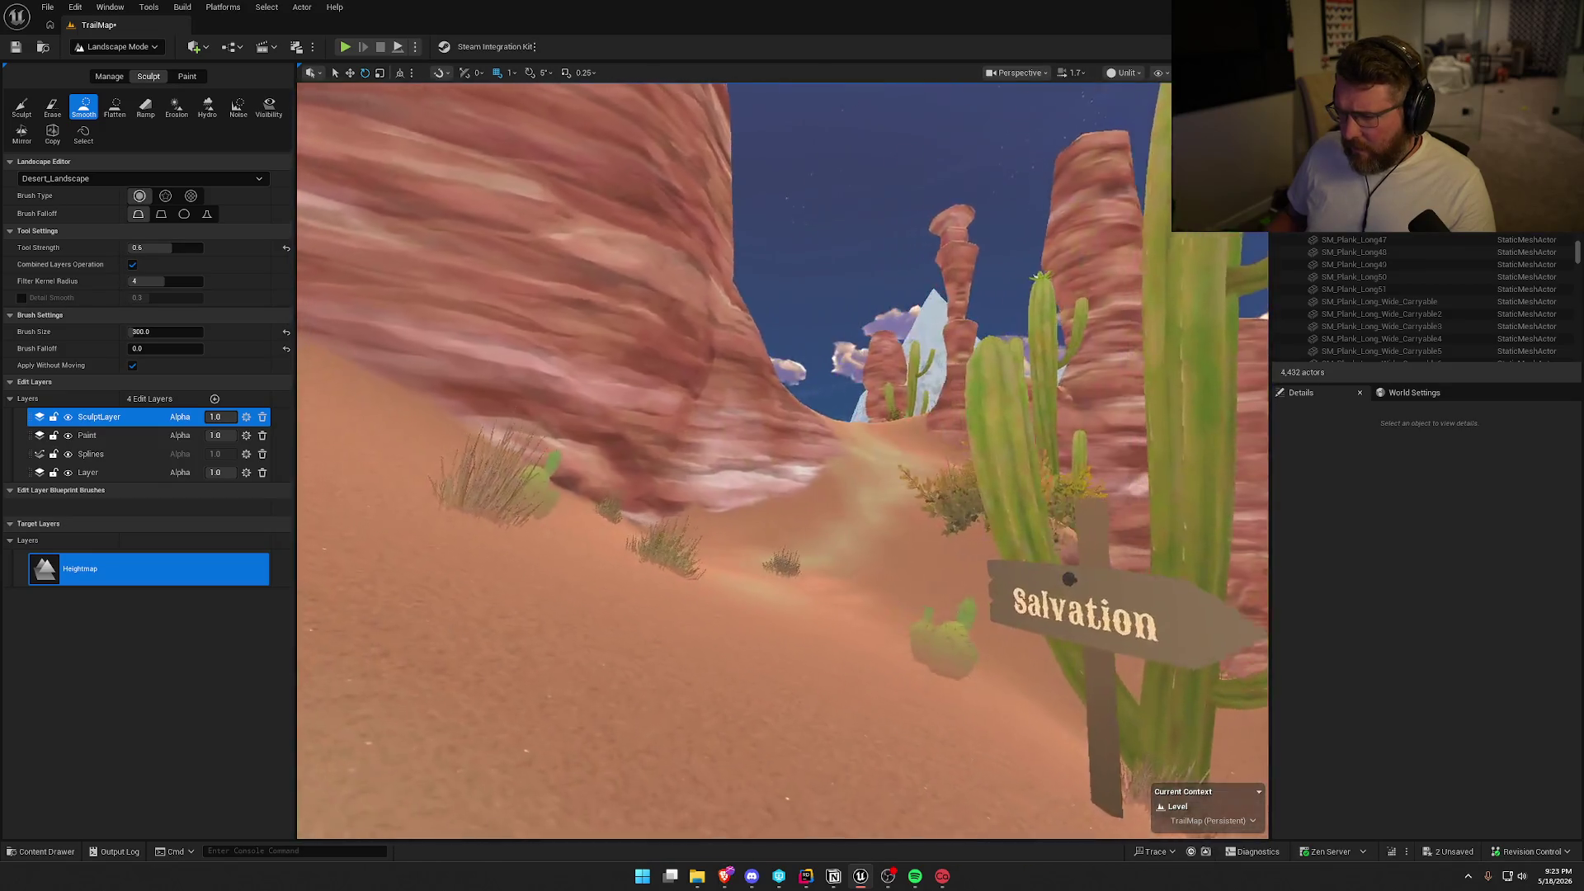
key("w")
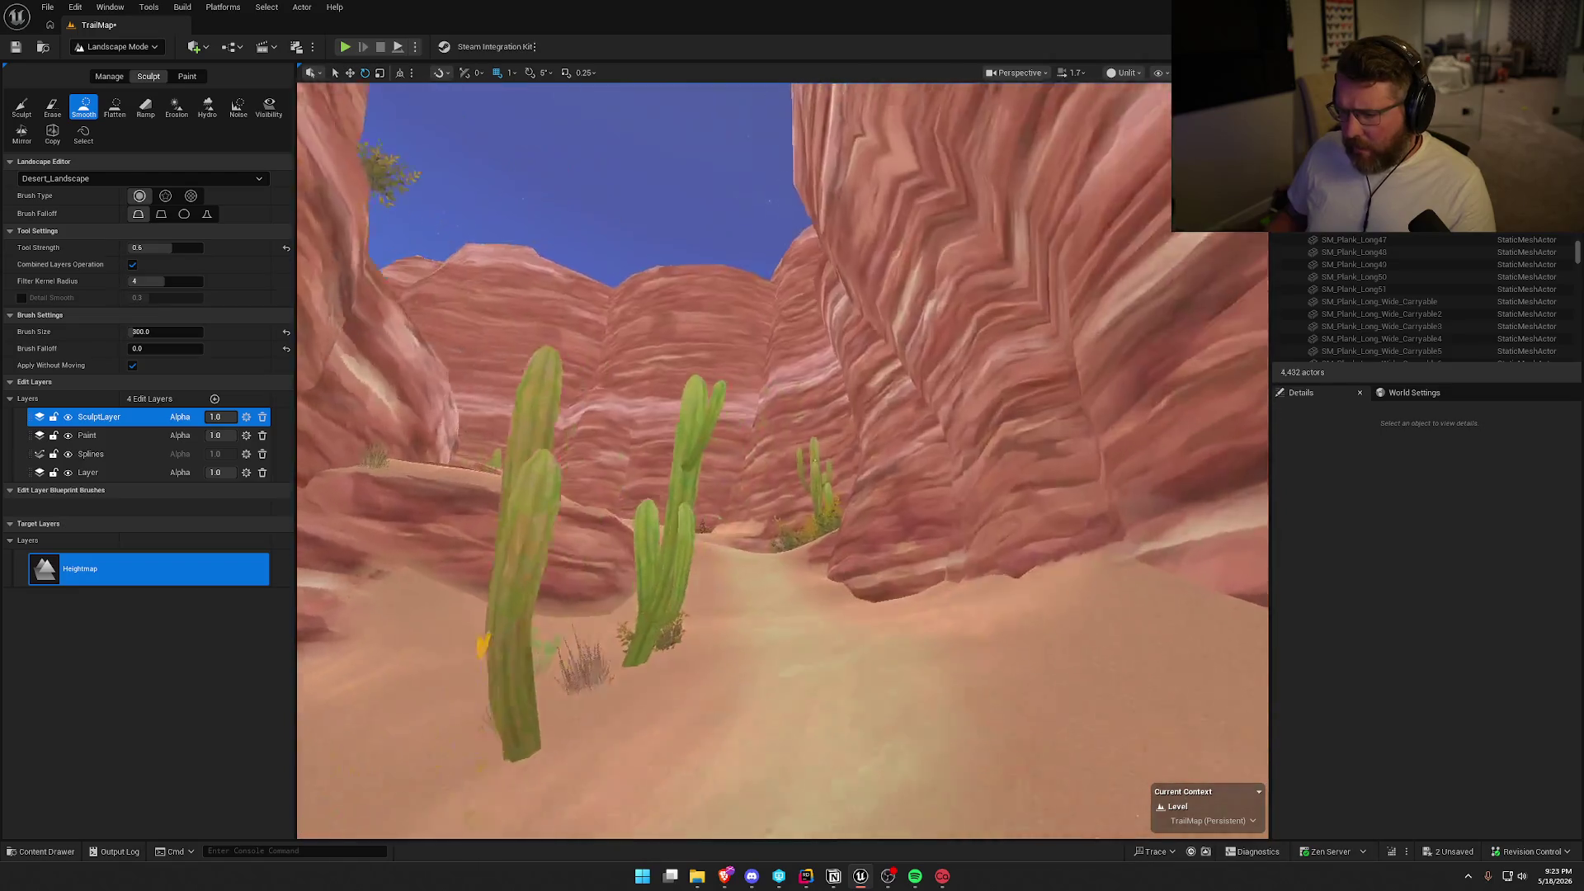
key("w")
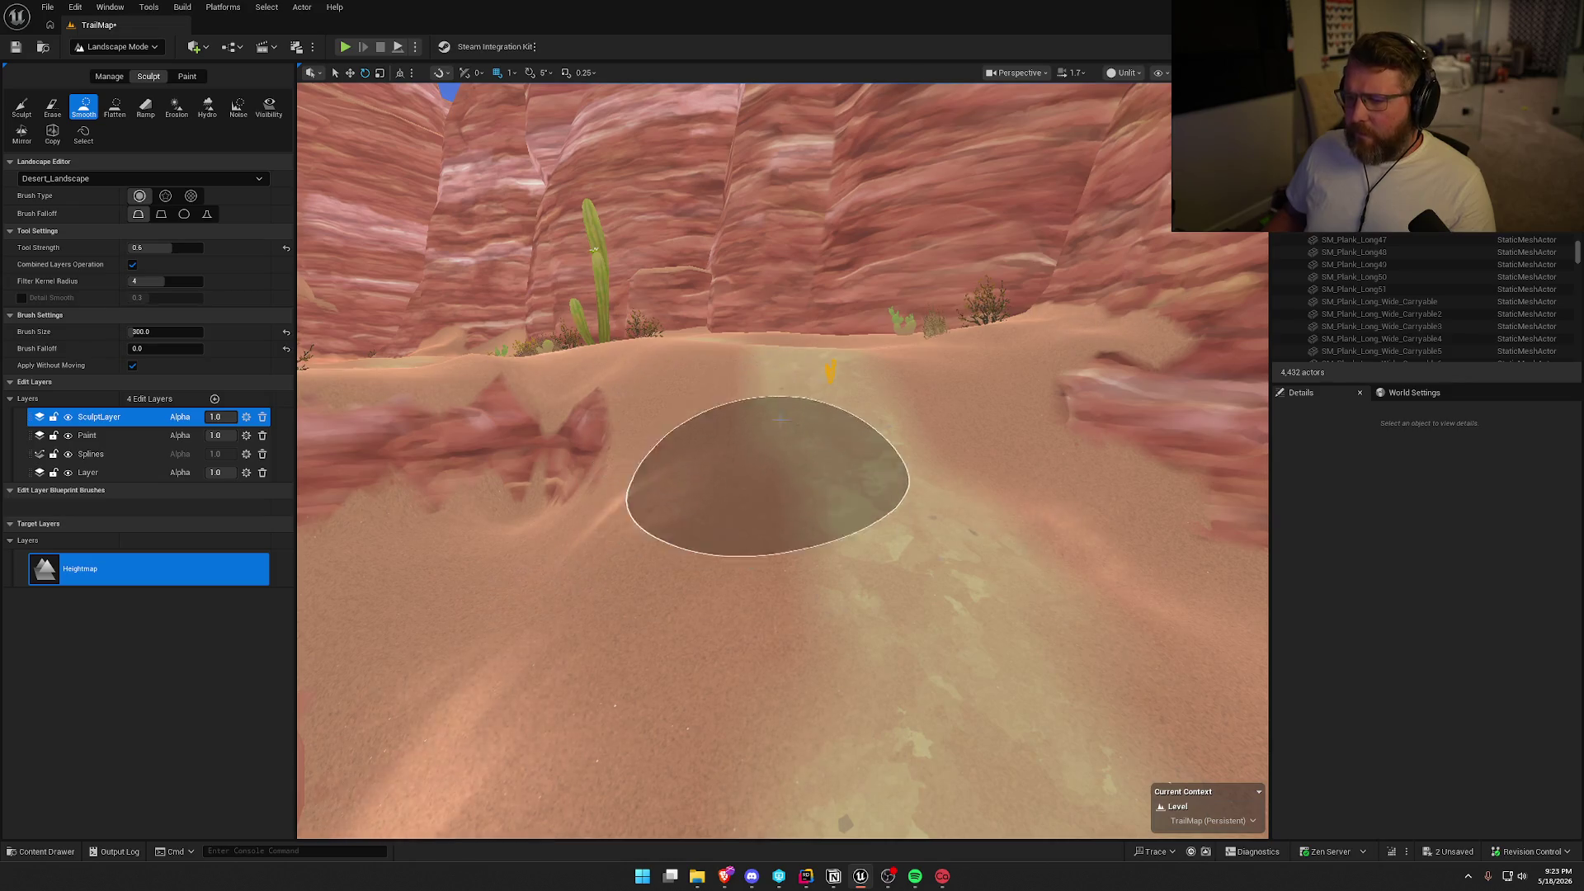
Smooth the bumpy sandy path past the cacti onward through the rock gap.
key("w")
key("w")
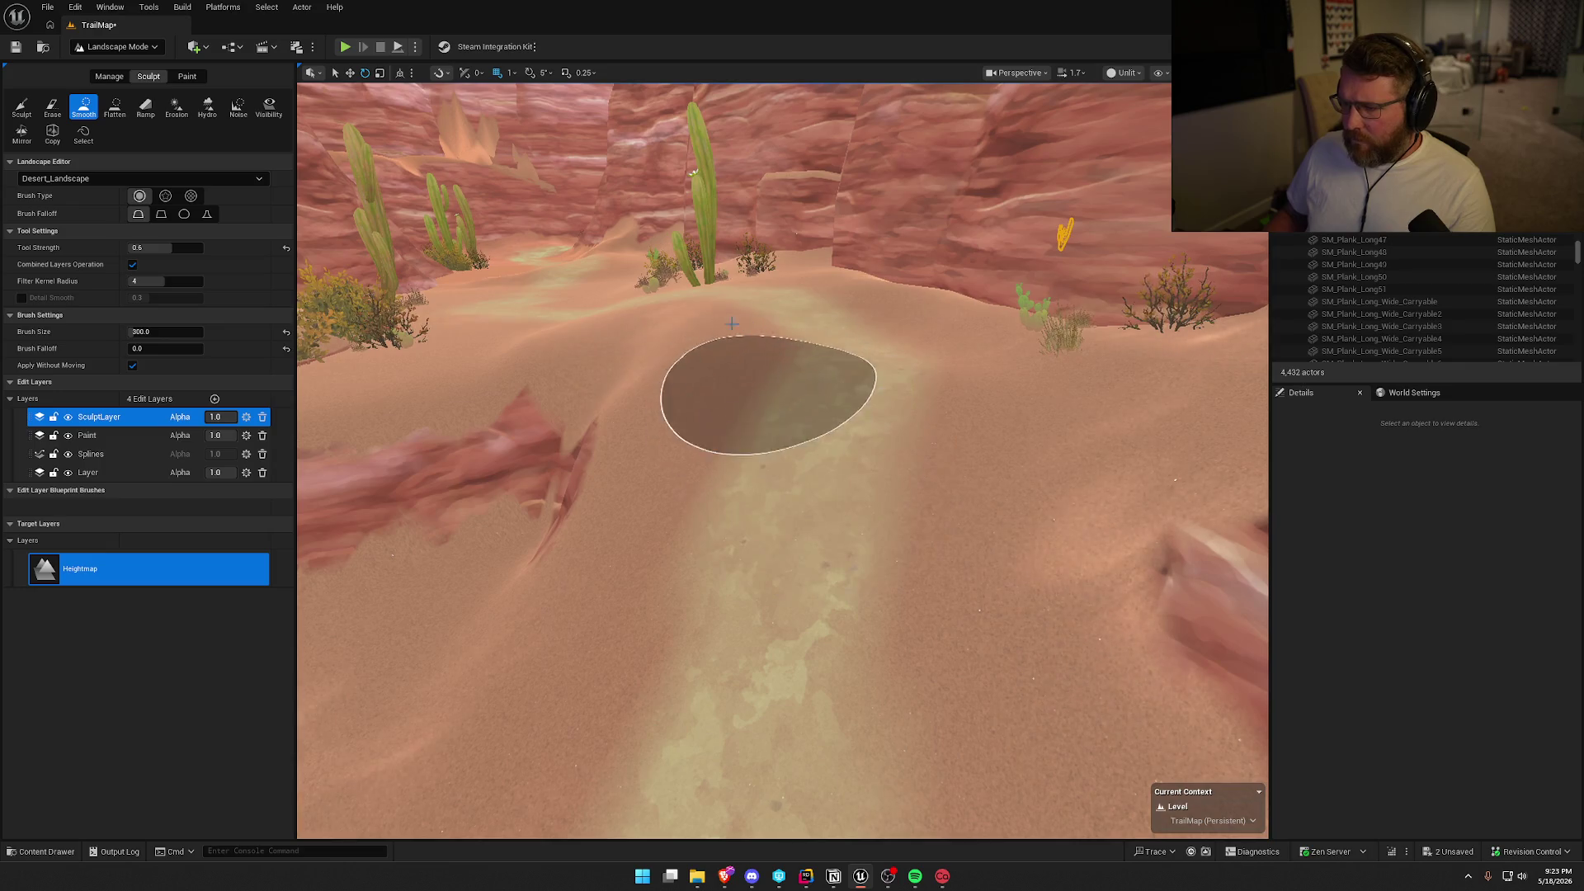
key("w")
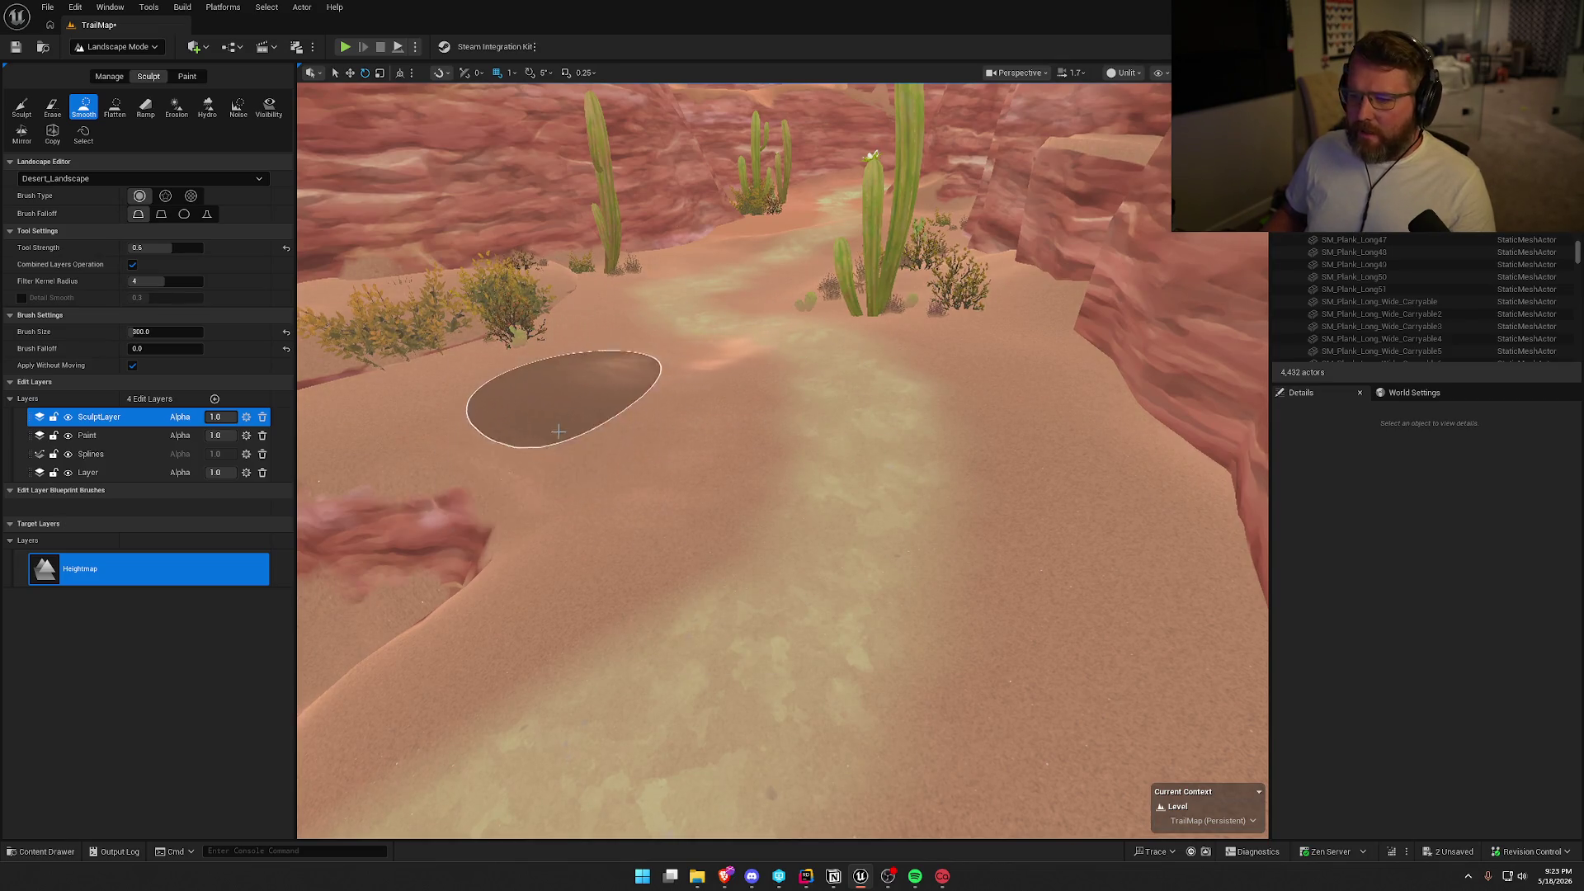
key("w")
key("w")
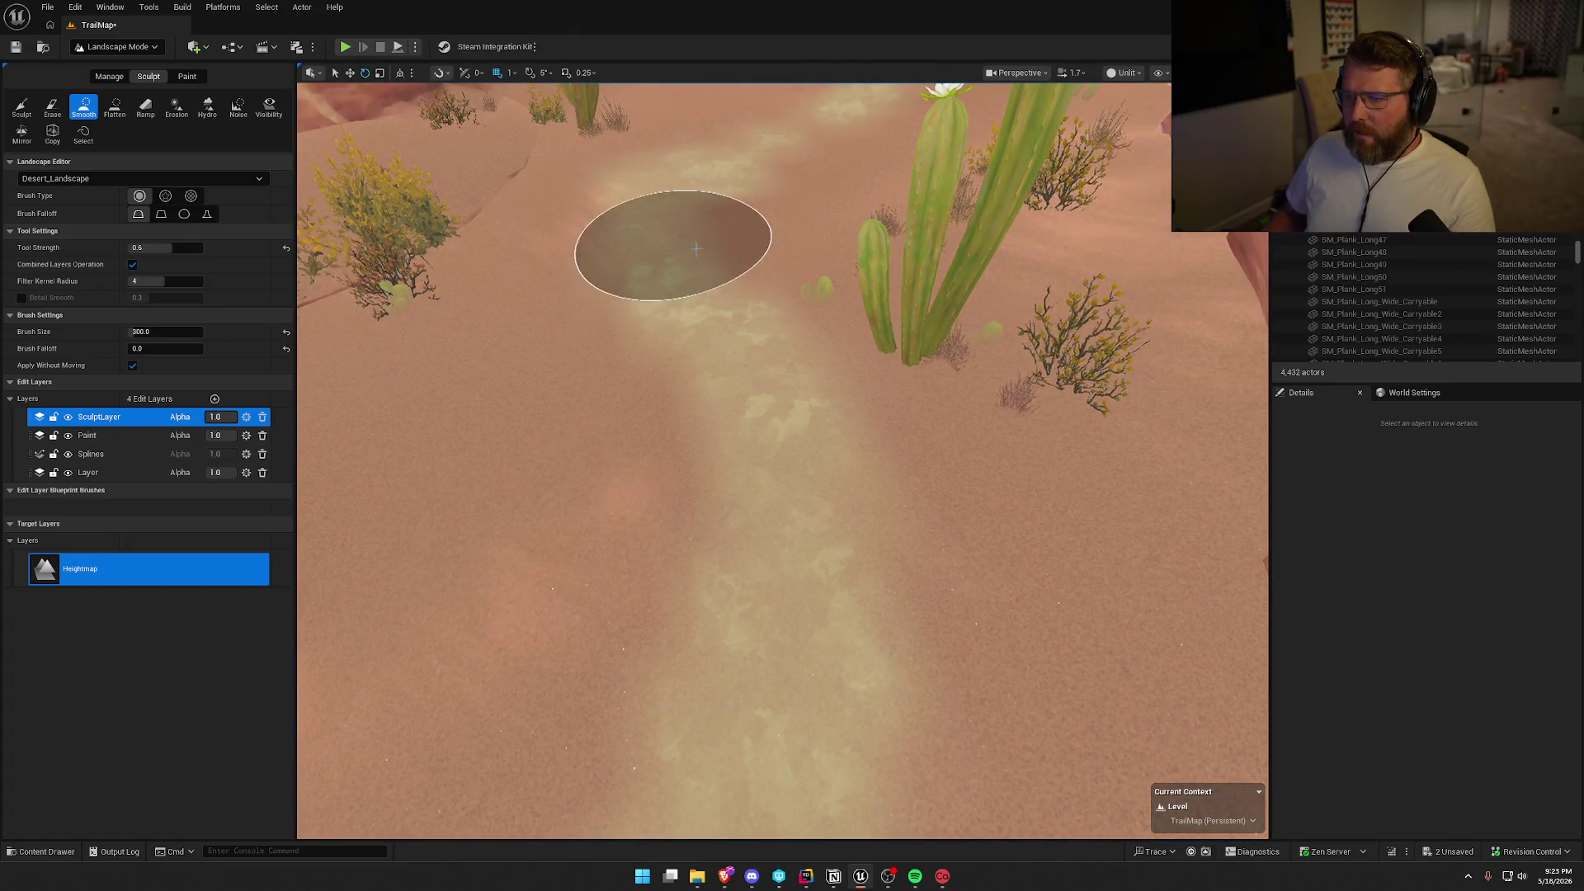
right_click(760, 231)
right_click(636, 431)
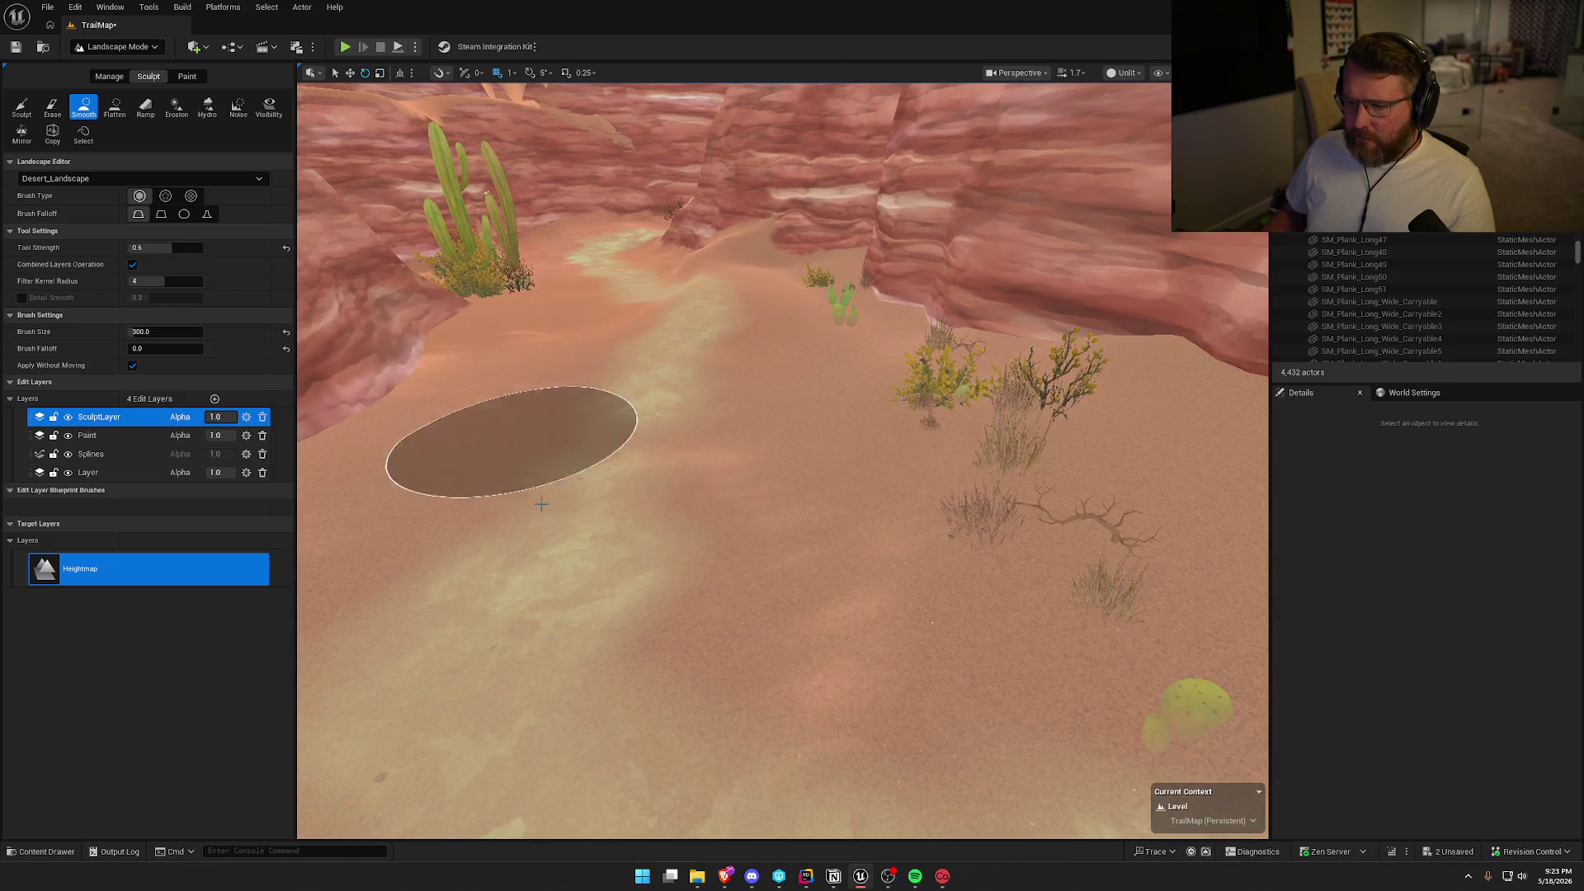
right_click(702, 419)
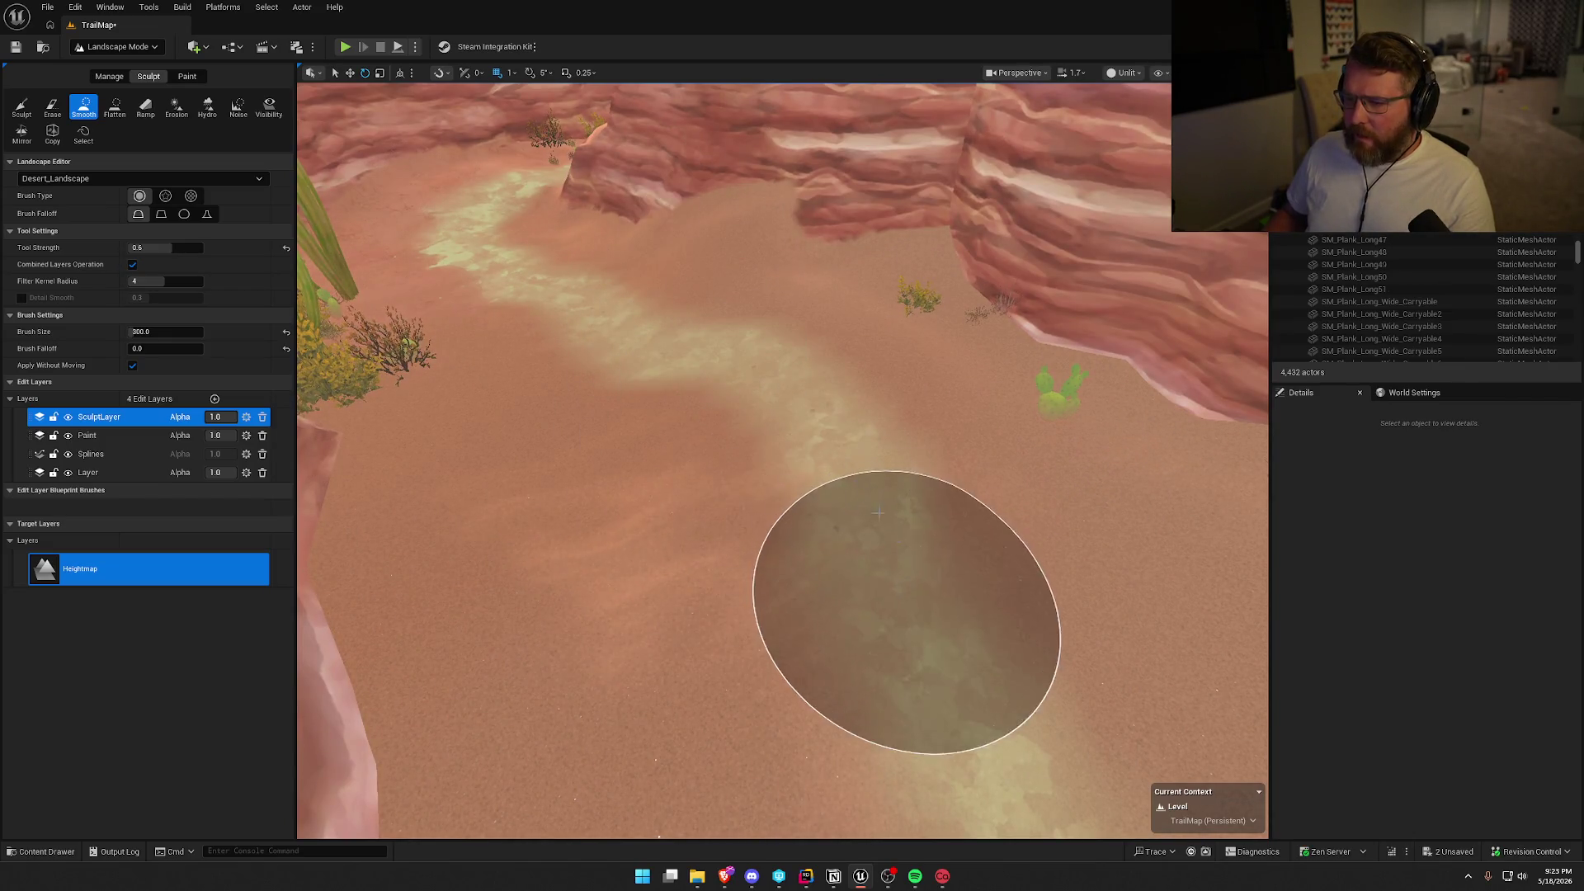
right_click(830, 773)
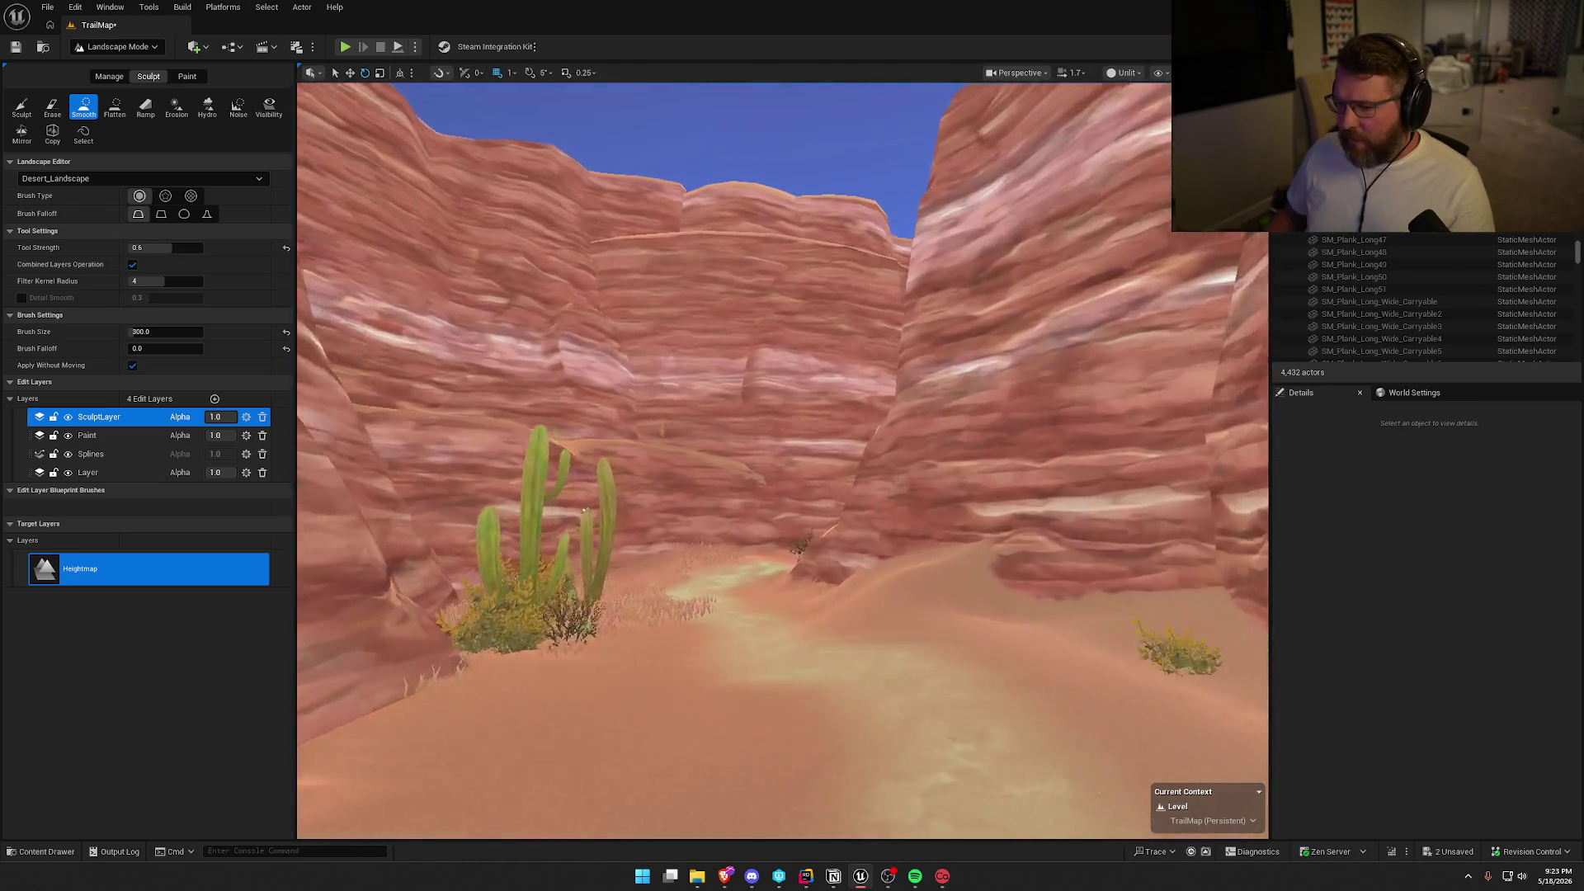
right_click(781, 372)
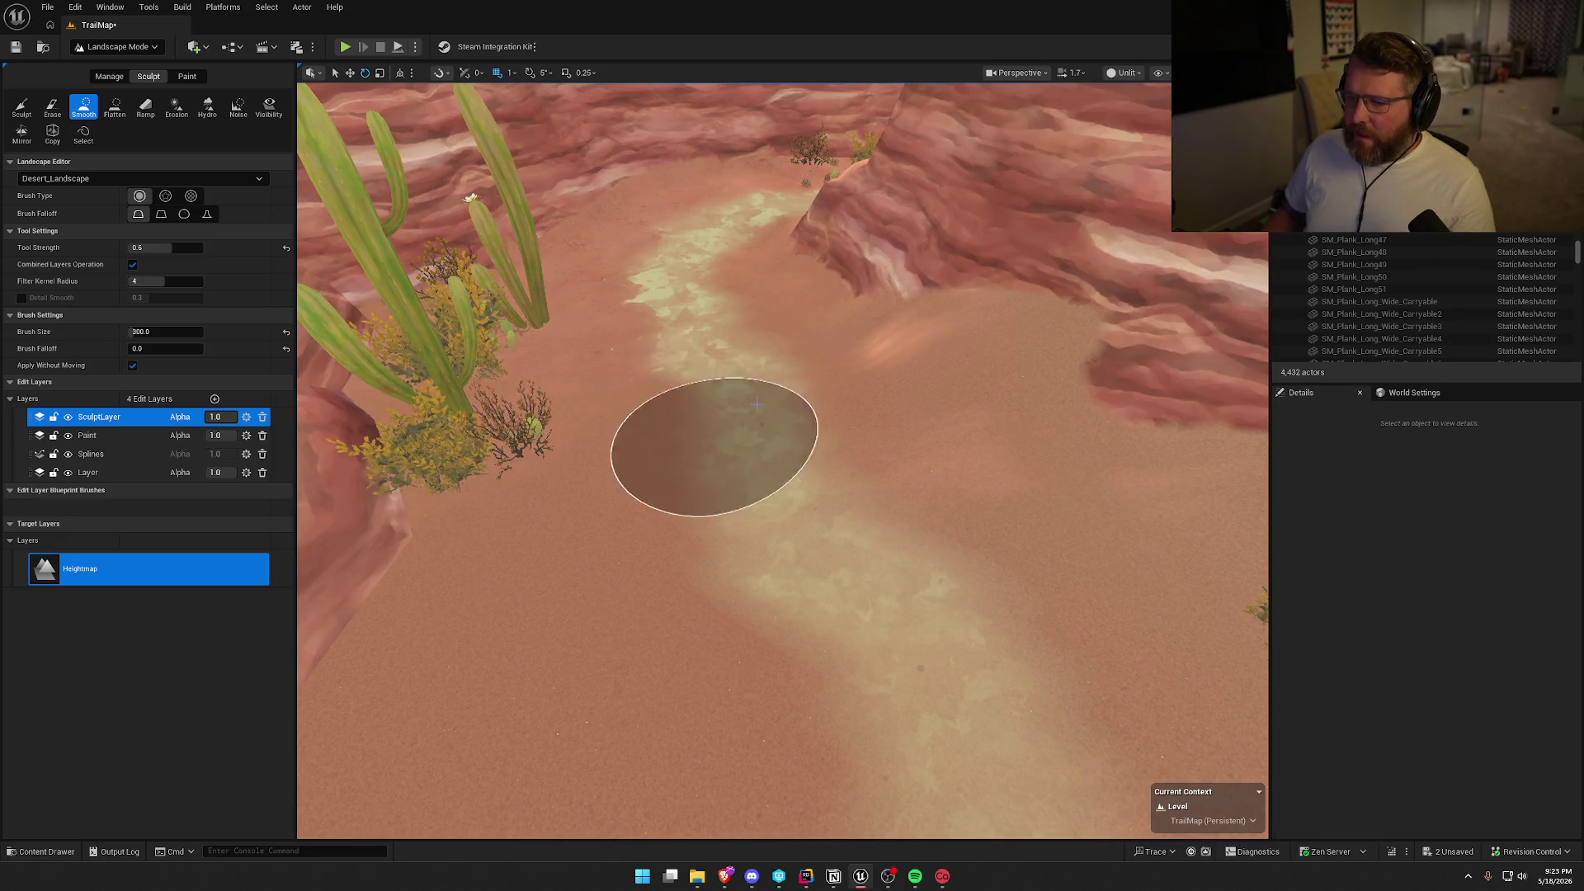
right_click(700, 352)
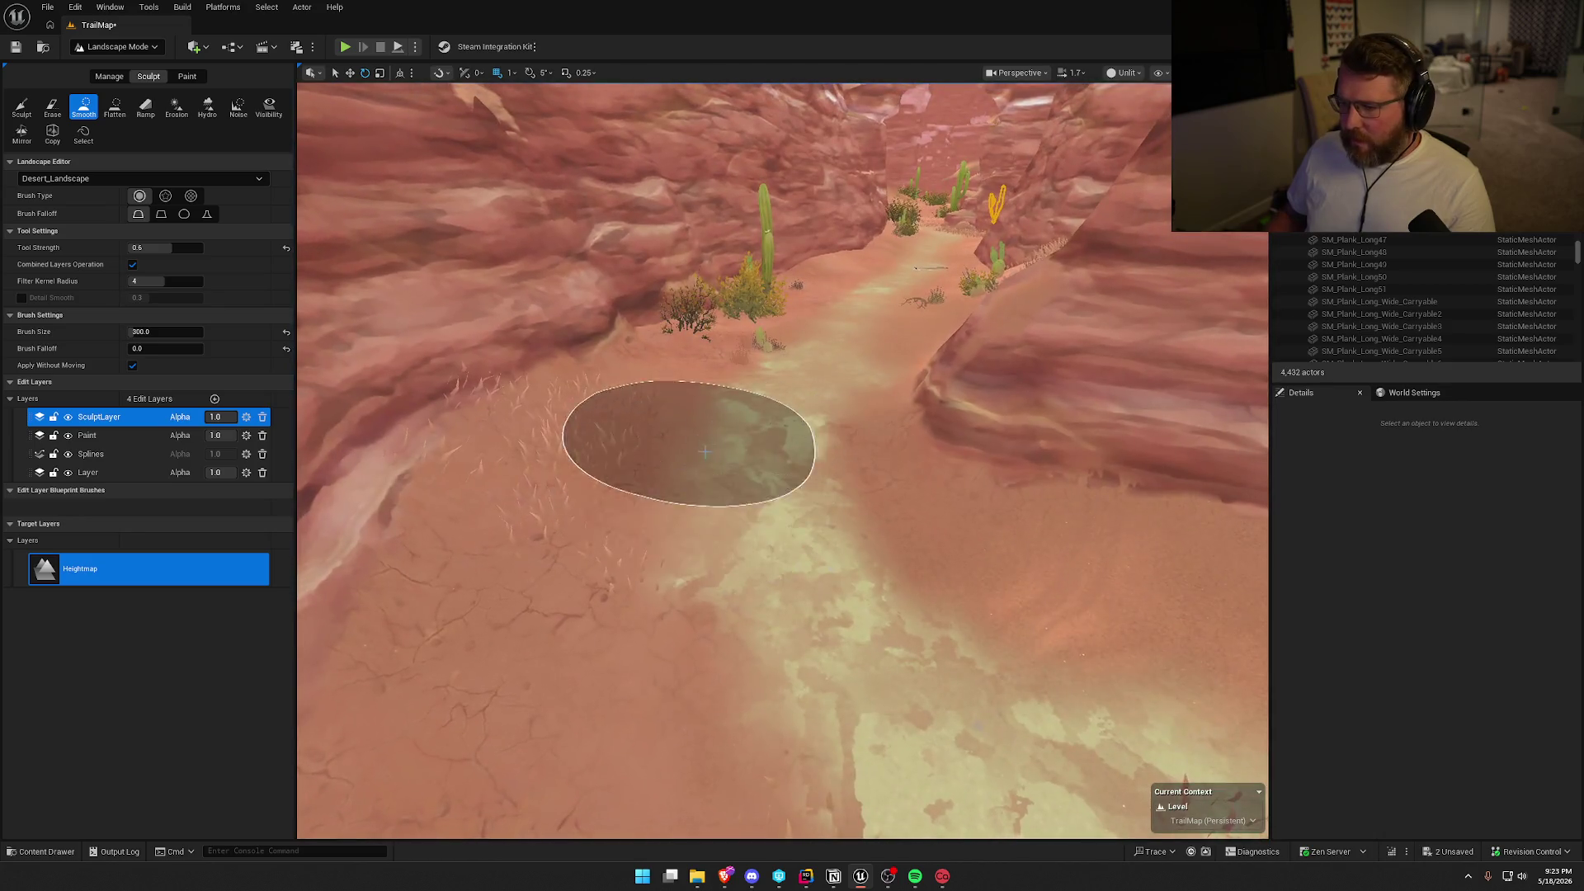
mouse_move(704, 452)
left_mouse_down()
mouse_move(806, 453)
mouse_move(714, 513)
mouse_move(841, 665)
mouse_move(653, 488)
left_mouse_up()
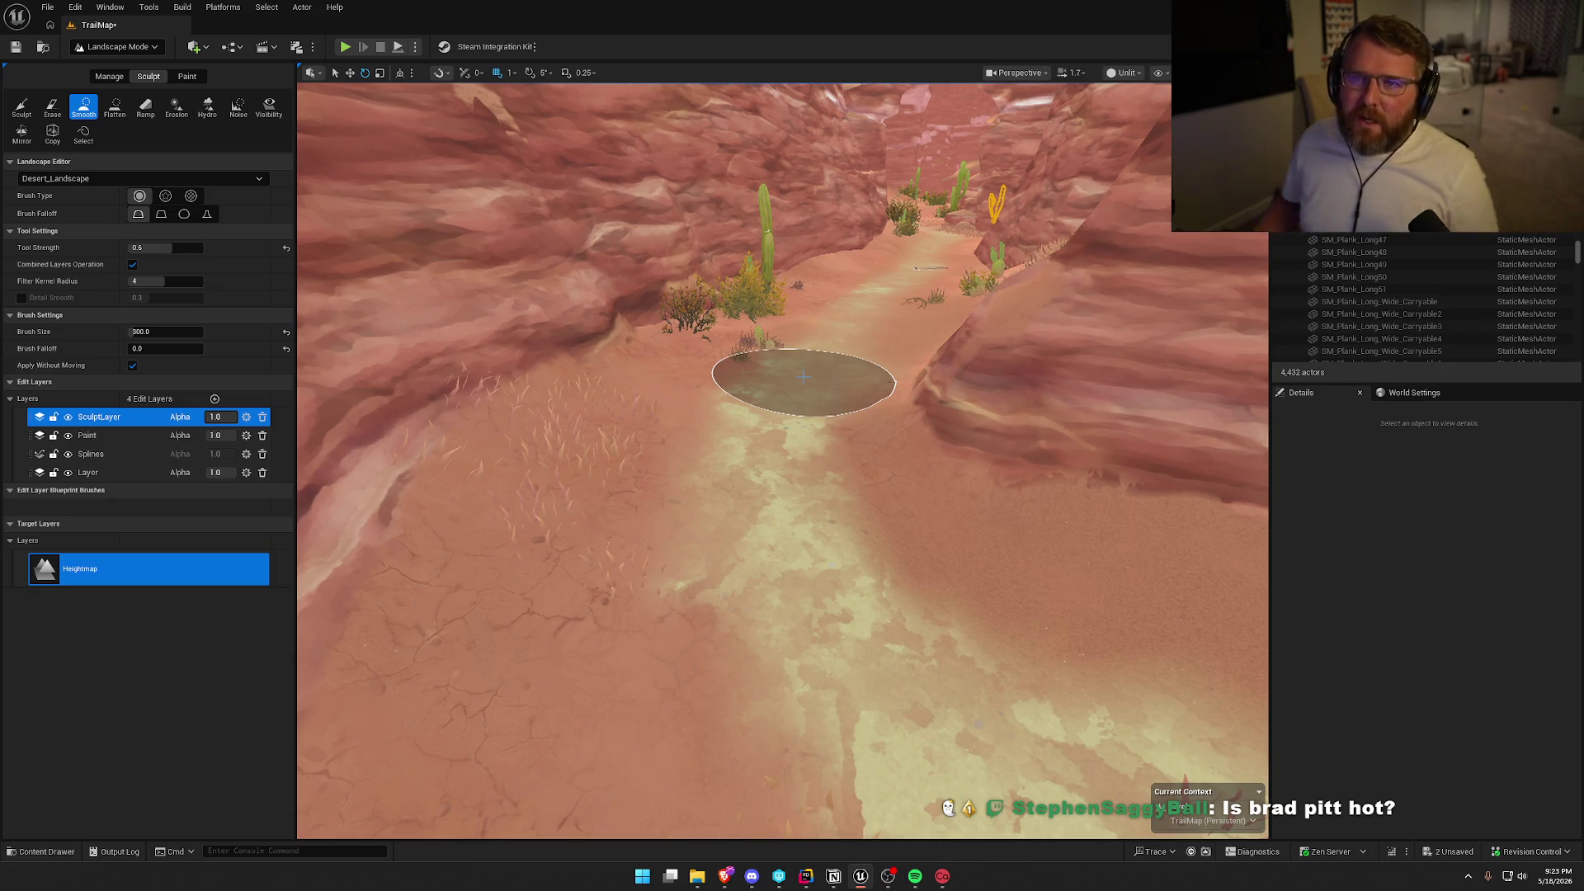
left_click_drag(803, 376, 804, 264)
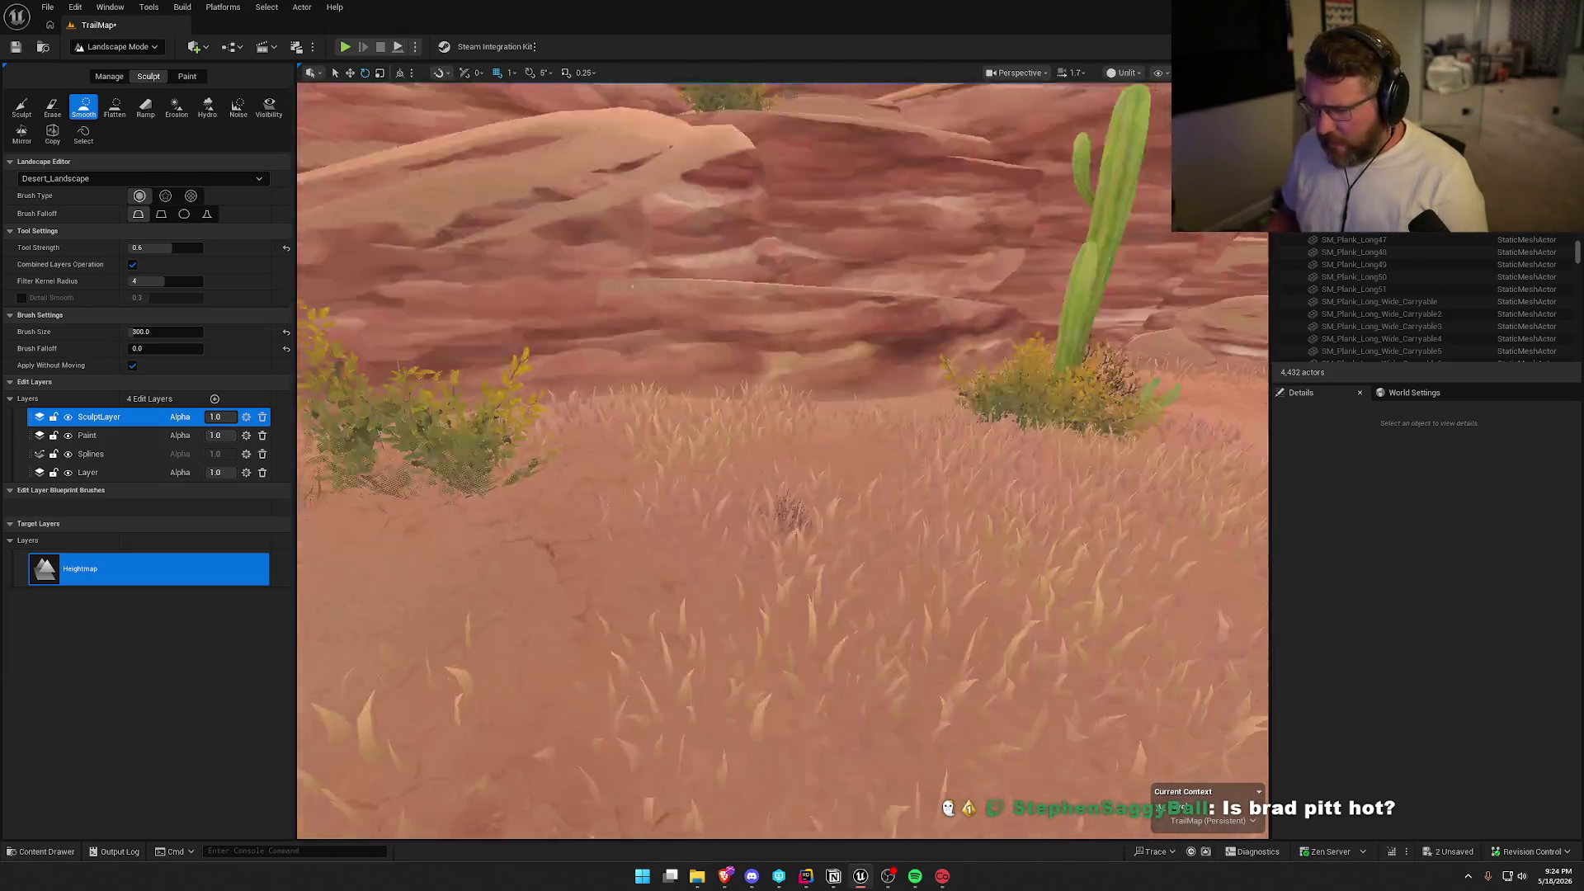
left_click_drag(804, 412, 803, 363)
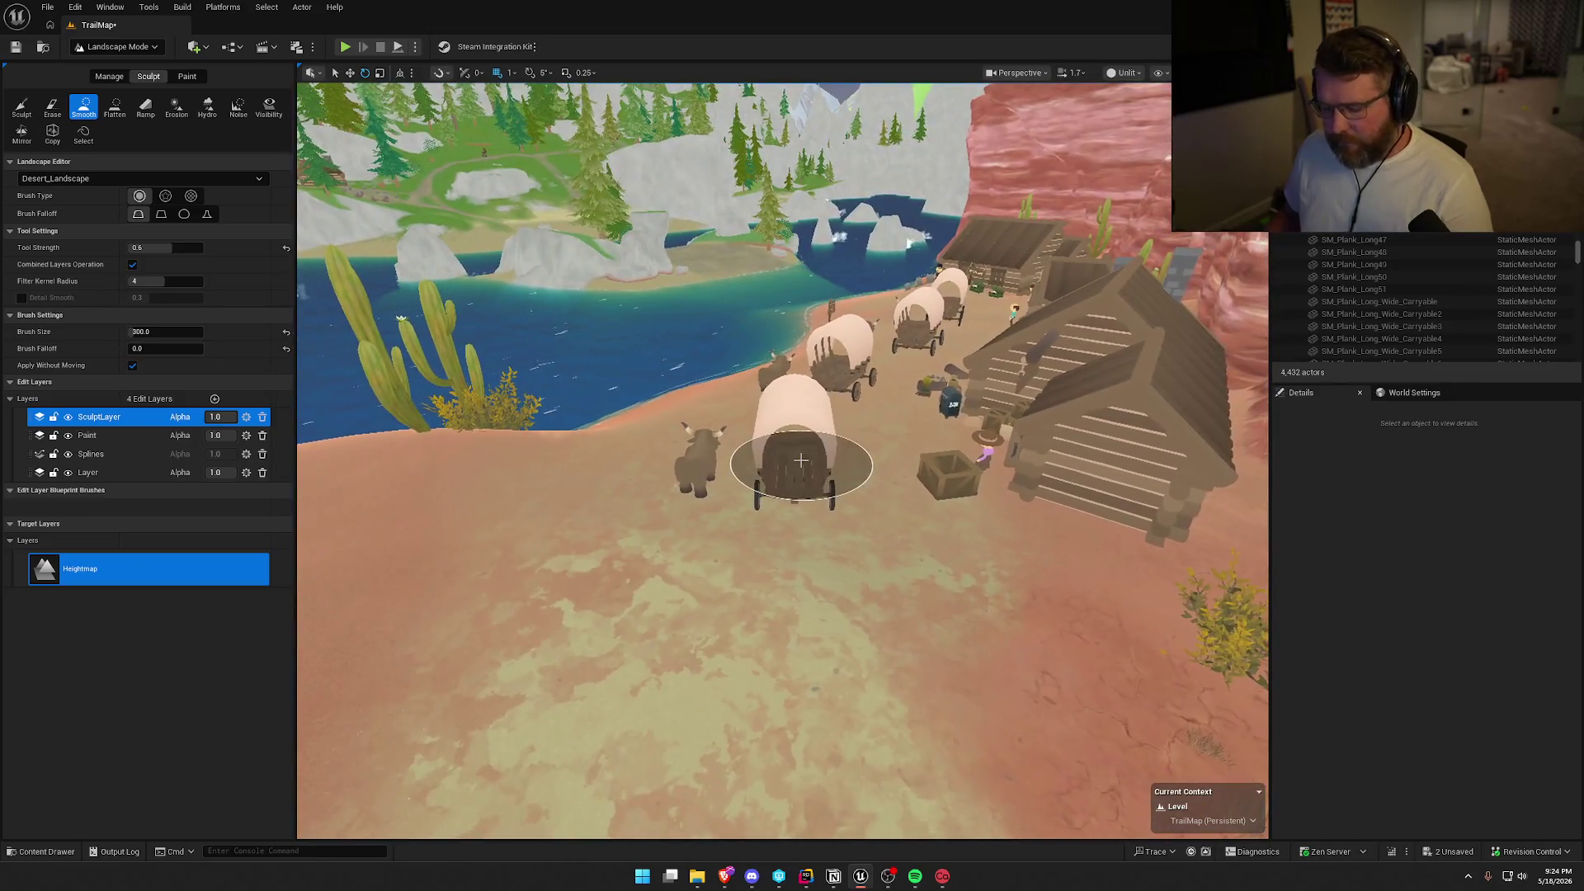
Save the TrailMap level with Ctrl+S.
key("ctrl+s")
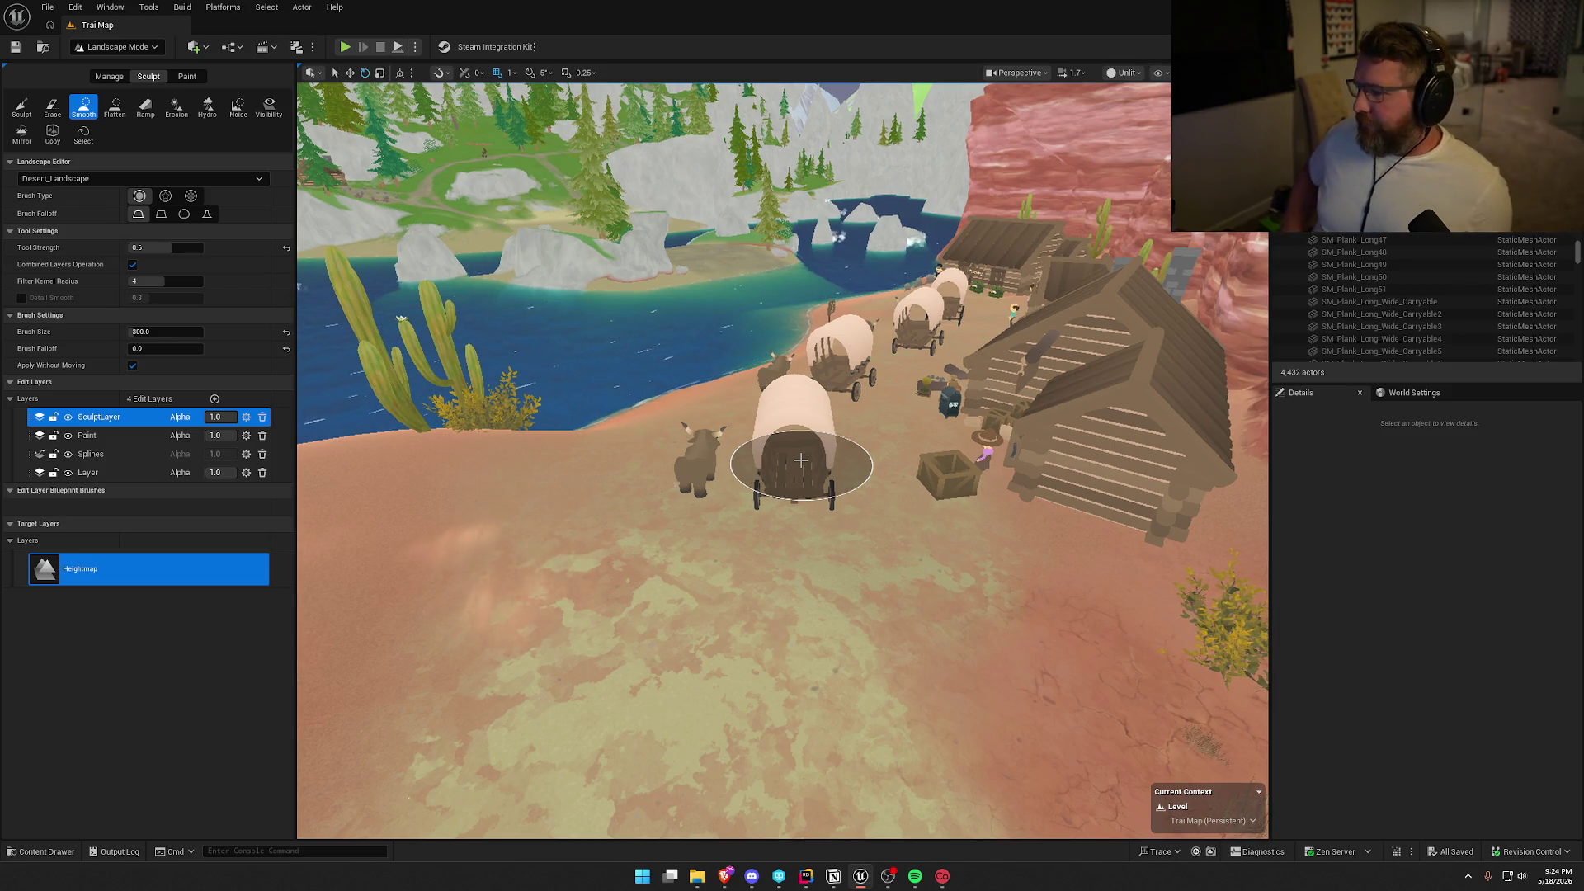
left_click(116, 47)
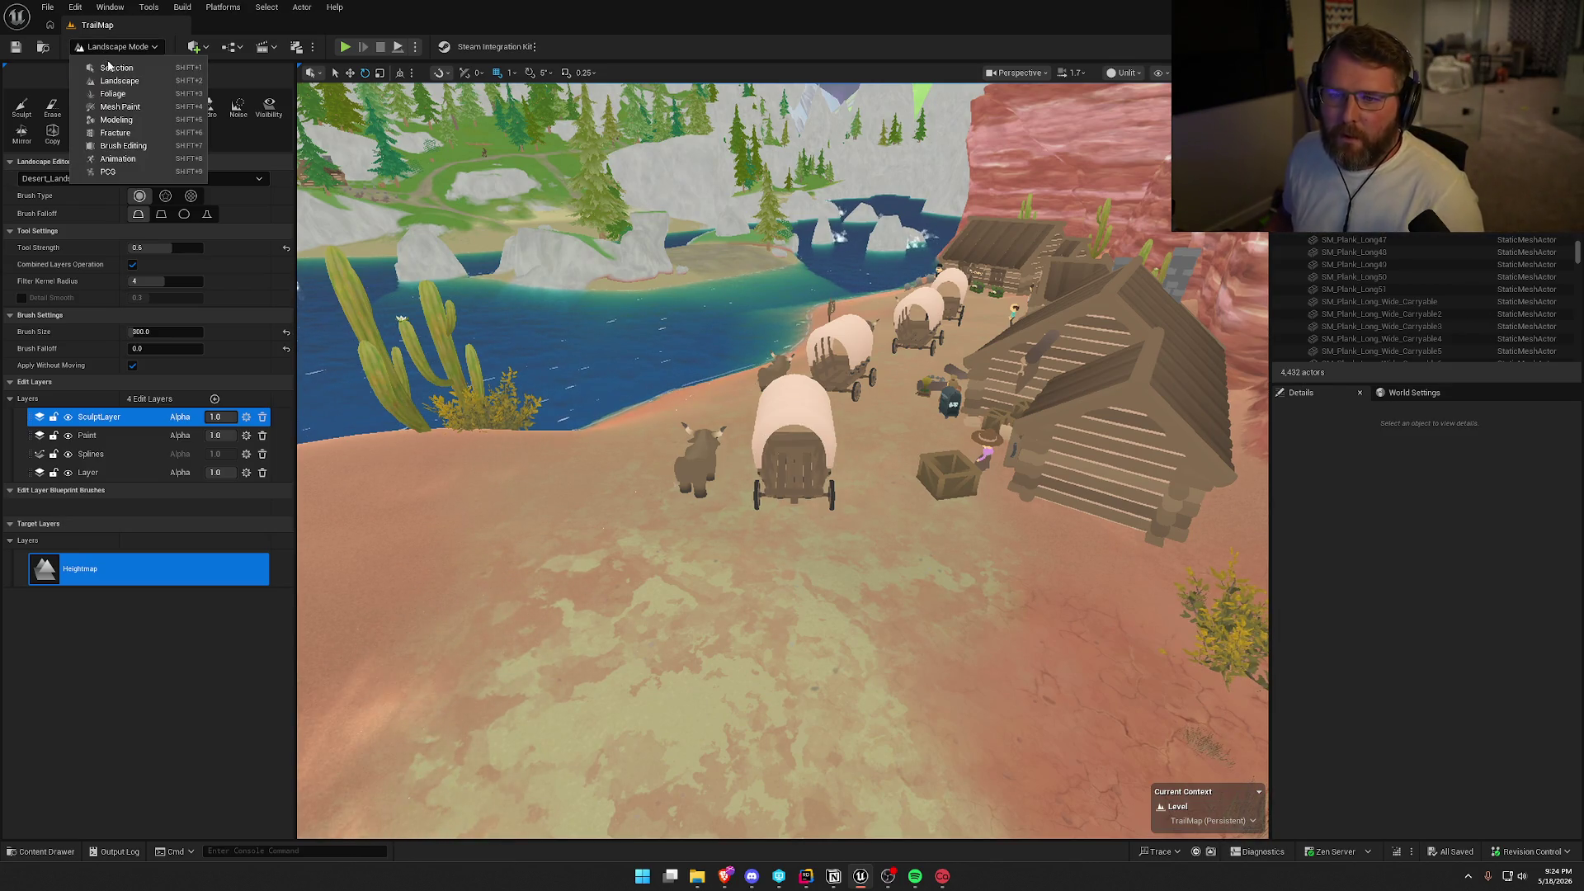
left_click(115, 68)
mouse_move(613, 443)
left_mouse_down()
mouse_move(388, 355)
mouse_move(289, 264)
left_mouse_up()
mouse_move(660, 462)
left_mouse_down()
mouse_move(684, 471)
mouse_move(652, 474)
mouse_move(674, 486)
left_mouse_up()
key("alt+4")
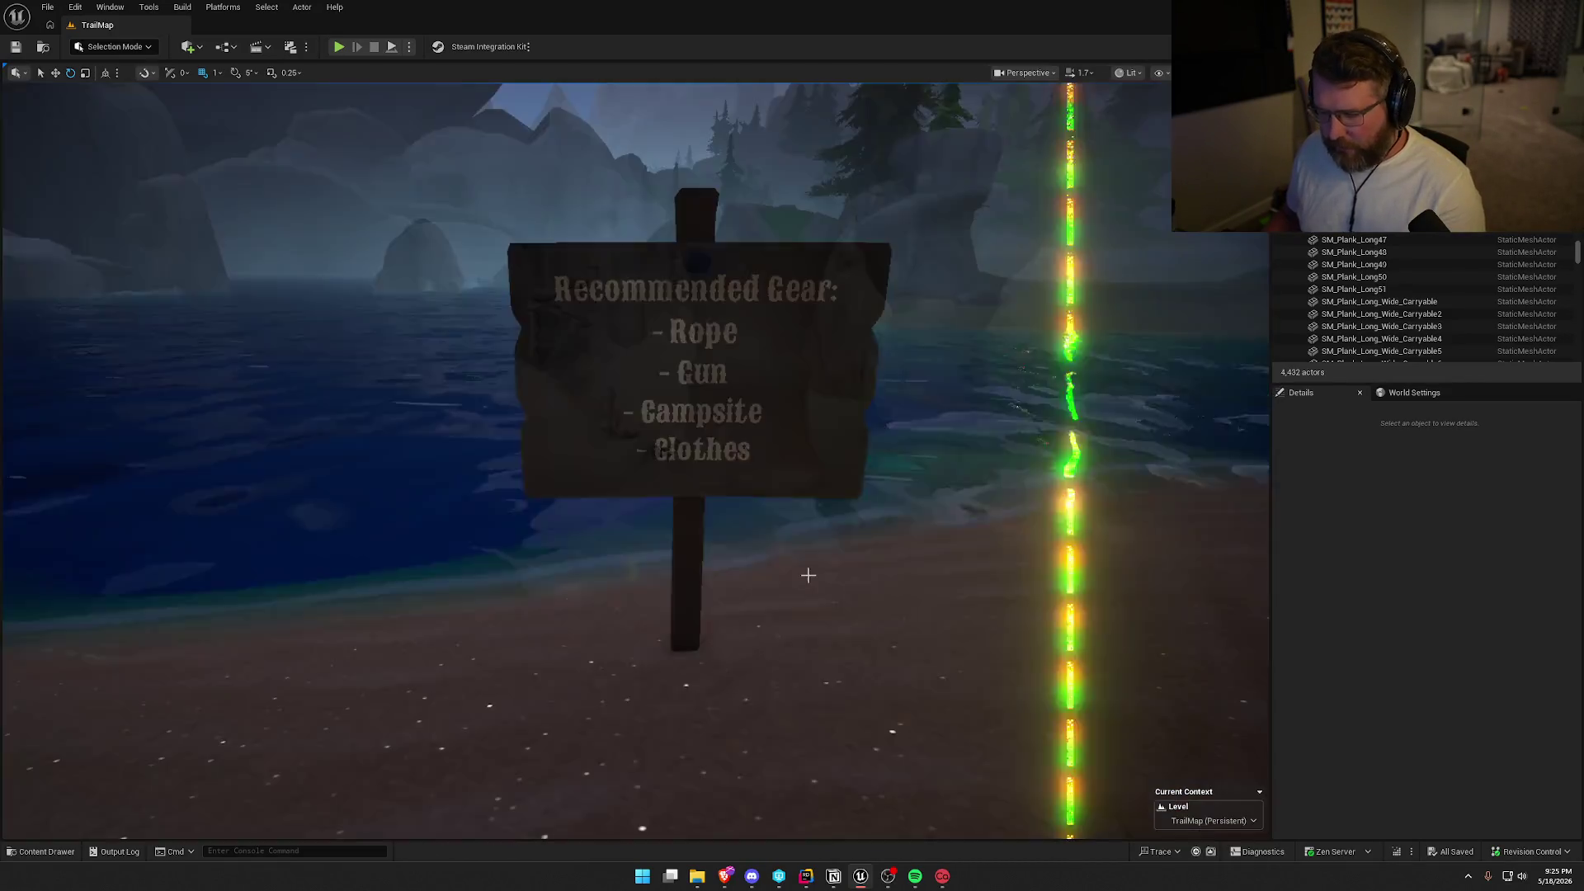
mouse_move(783, 527)
left_mouse_down()
mouse_move(825, 528)
mouse_move(812, 503)
left_mouse_up()
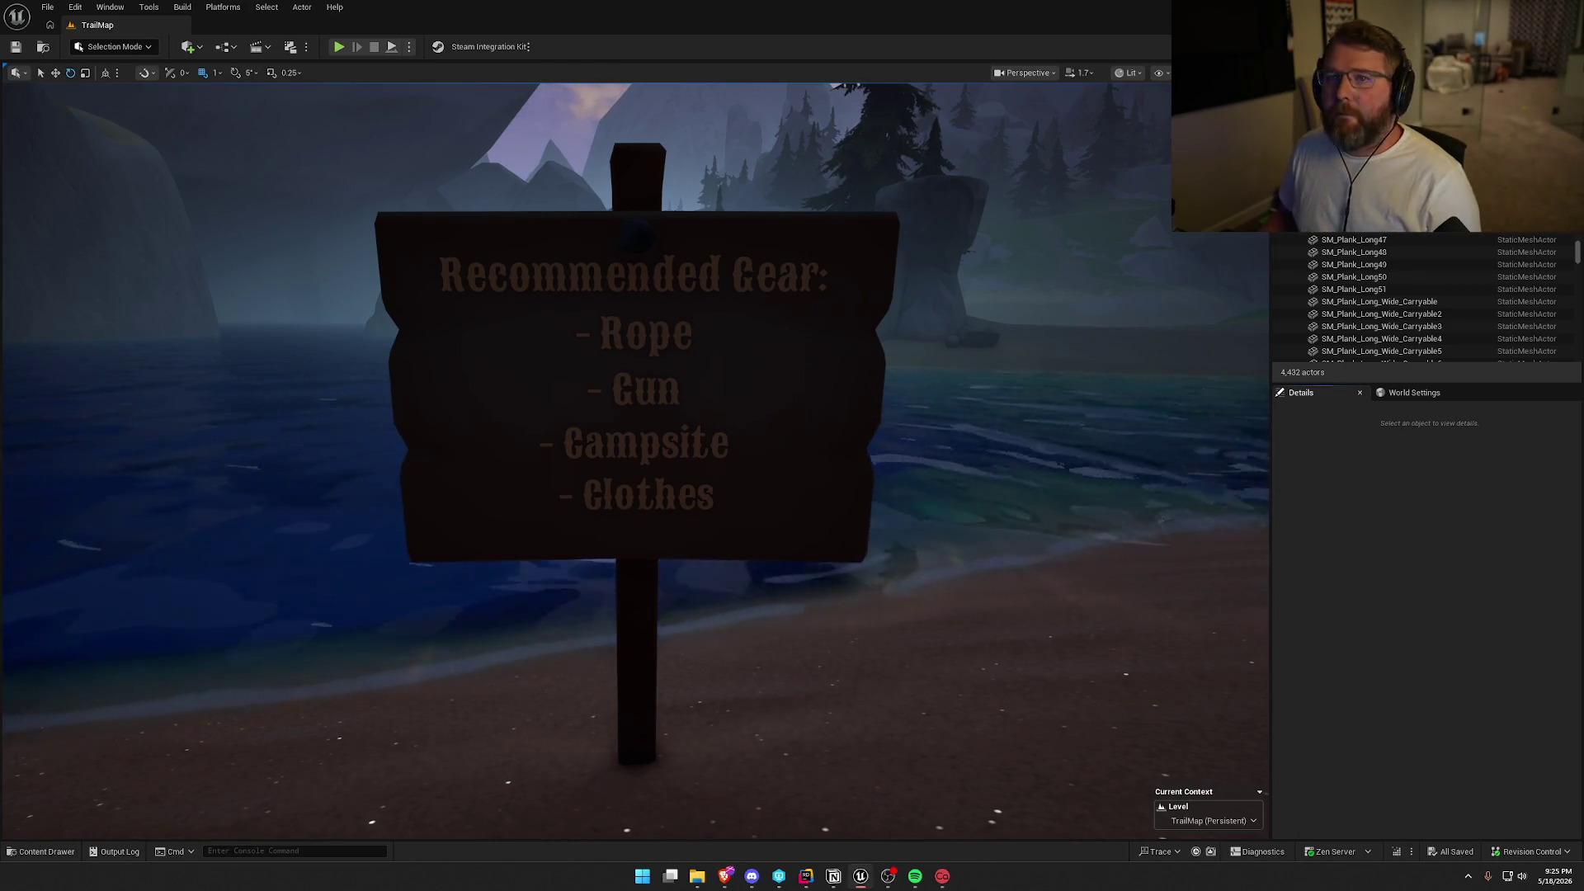
scroll(1011, 467, "down", 5)
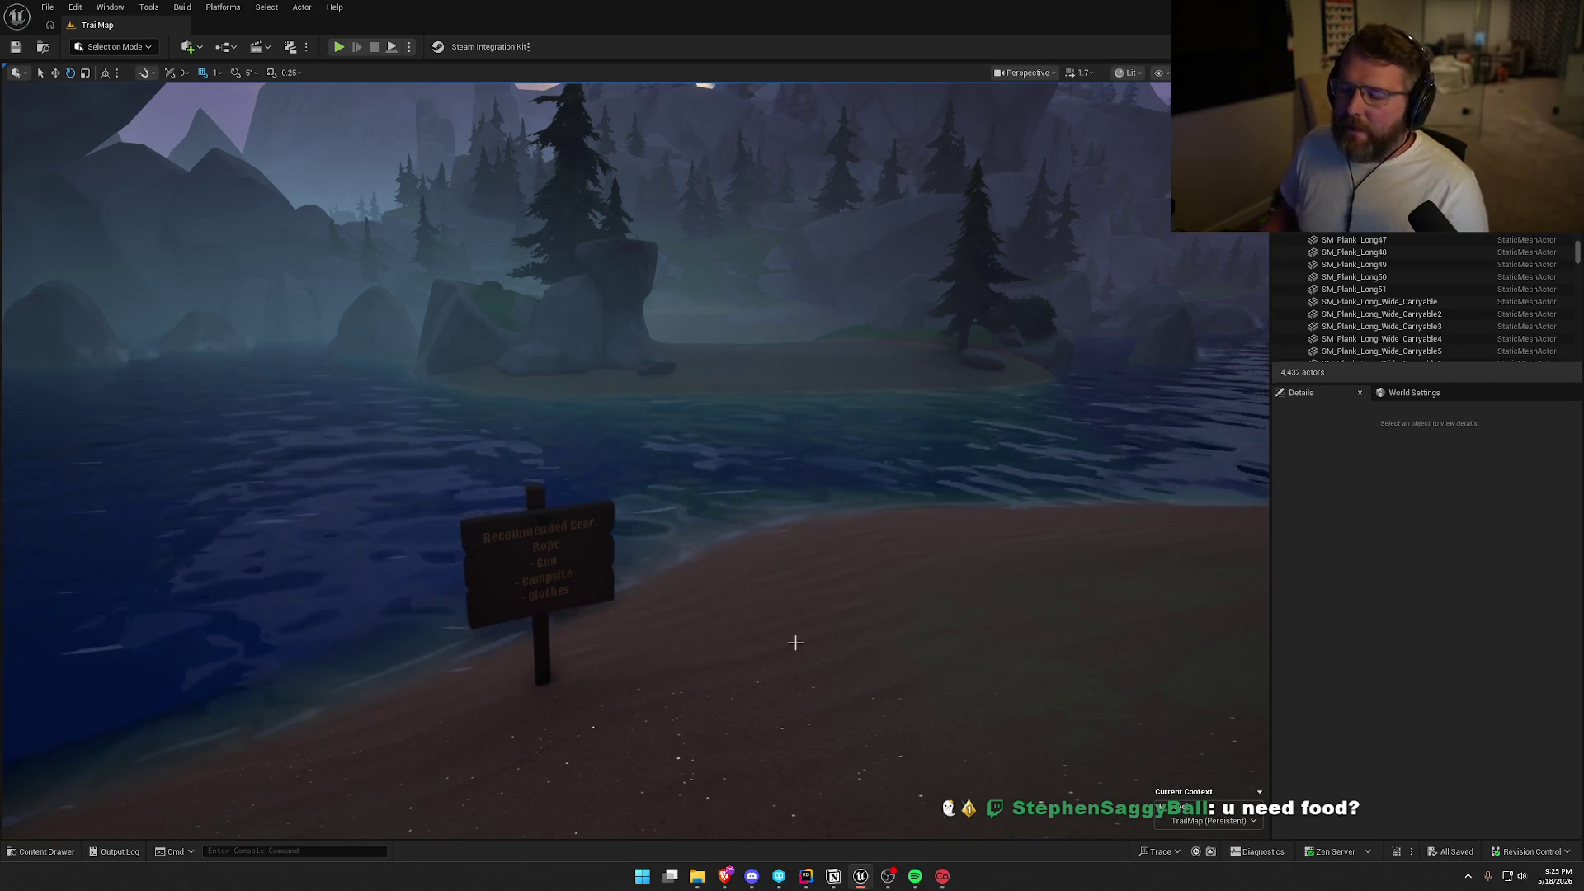
scroll(805, 622, "up", 2)
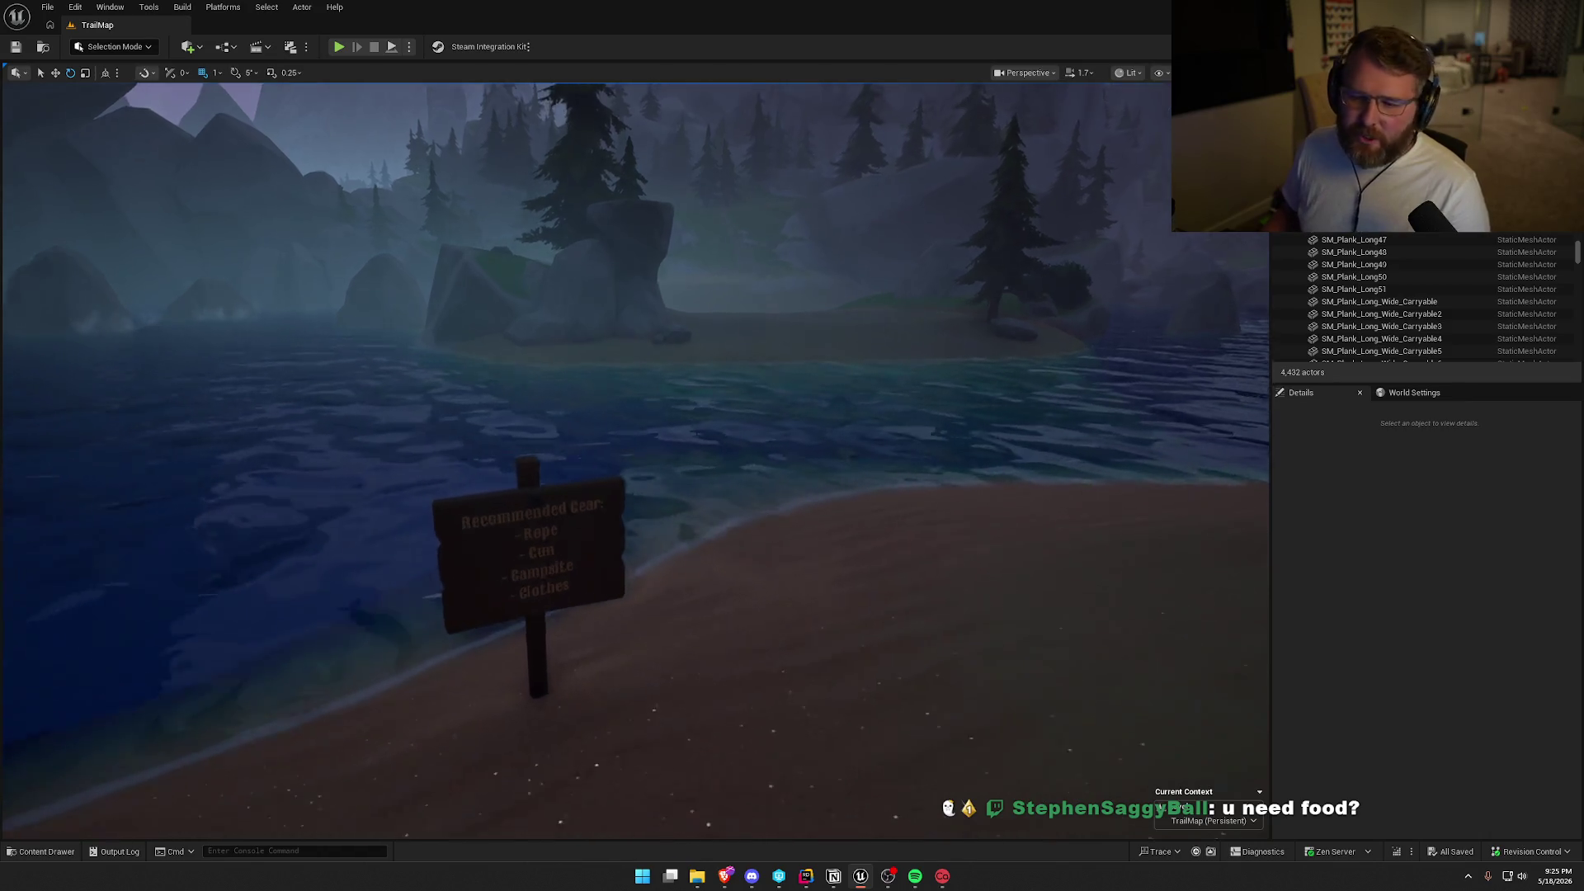
scroll(635, 436, "up", 2)
scroll(635, 435, "down", 1)
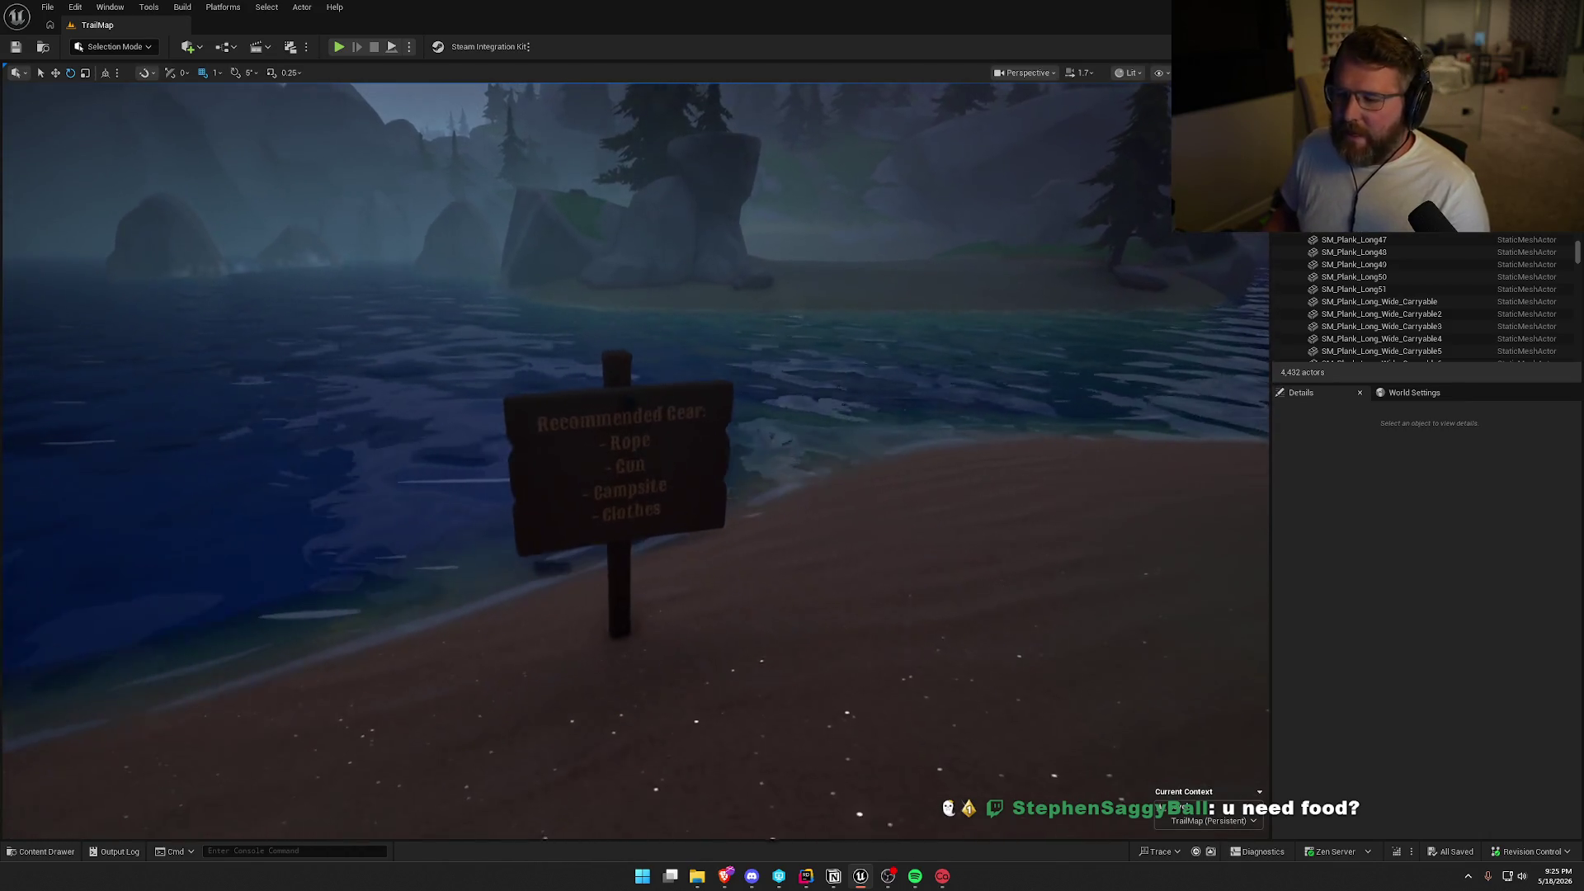
scroll(741, 498, "up", 2)
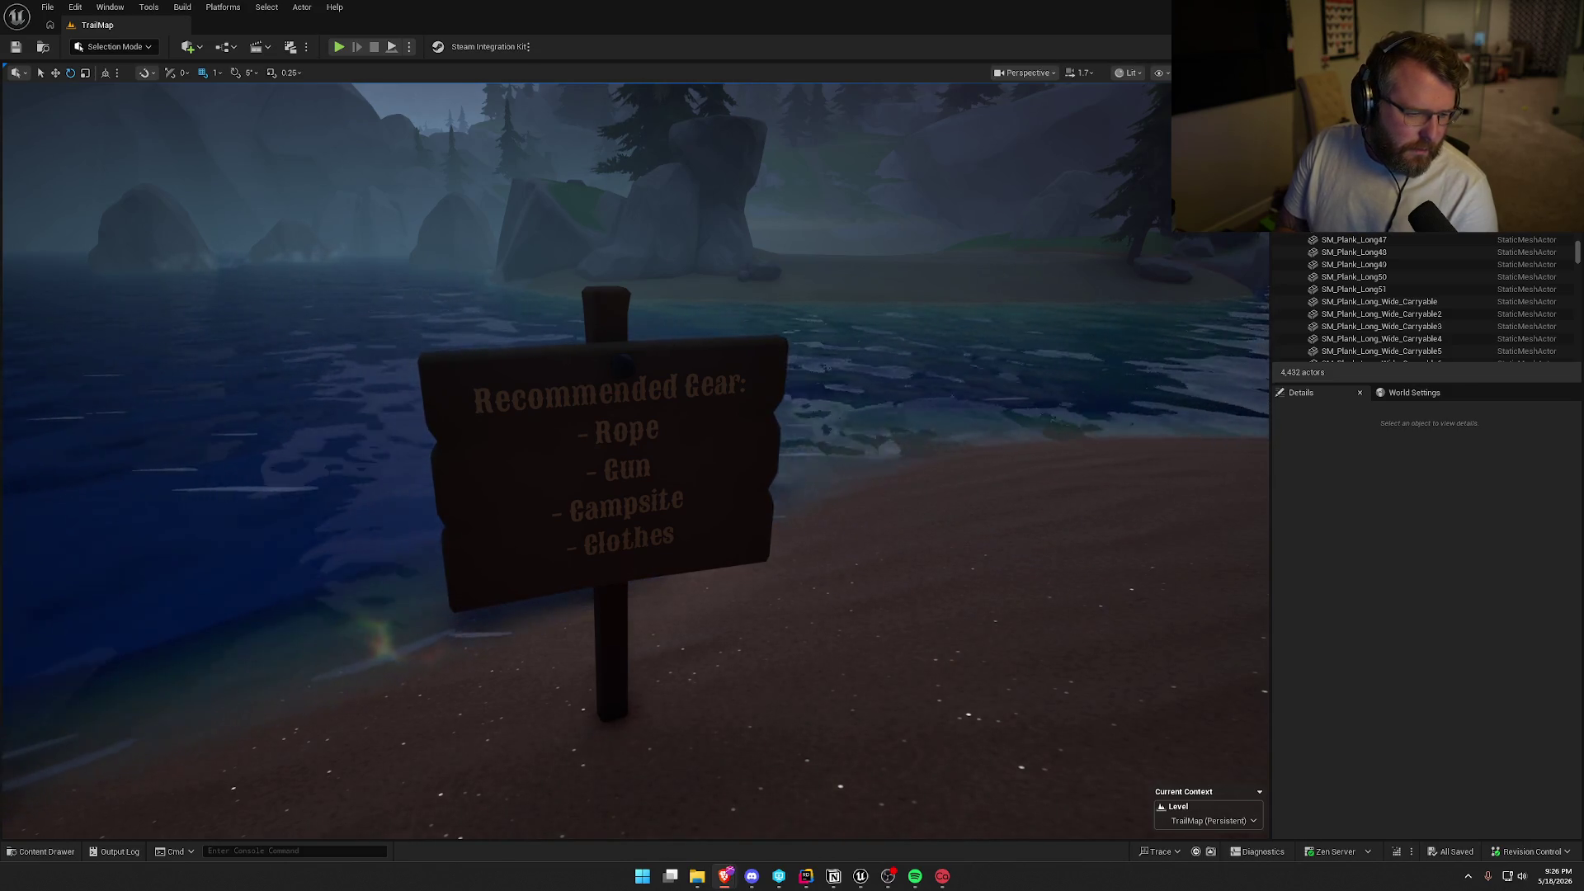
mouse_move(619, 700)
left_mouse_down()
mouse_move(693, 693)
mouse_move(701, 652)
mouse_move(660, 627)
mouse_move(742, 577)
mouse_move(866, 459)
mouse_move(876, 482)
mouse_move(876, 440)
mouse_move(876, 471)
left_mouse_up()
key("alt+3")
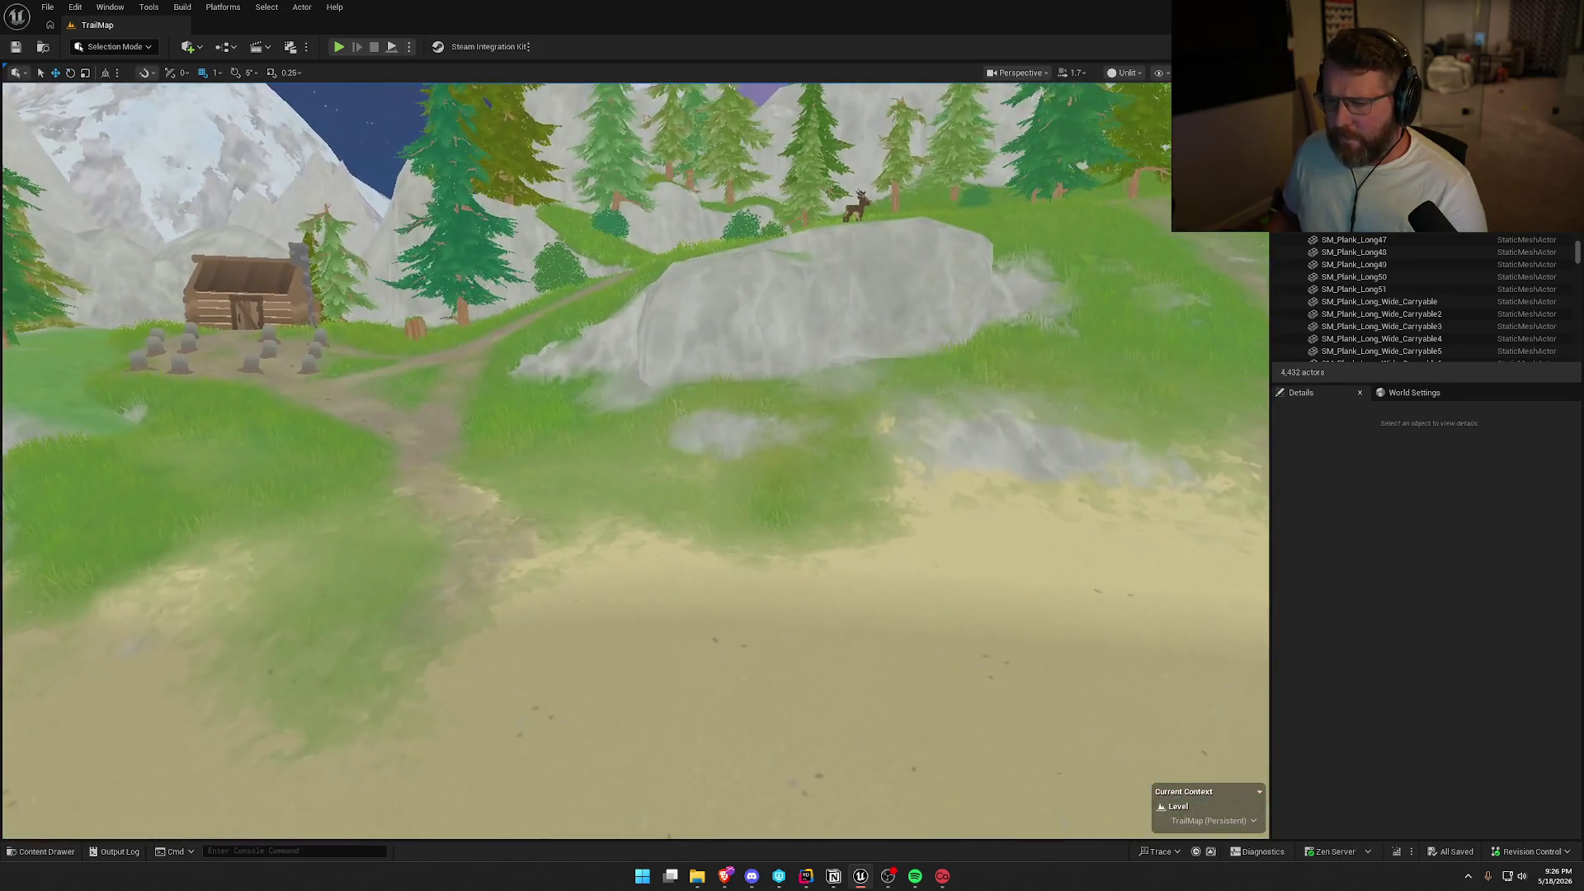
Select the terrain and enter Landscape Mode targeting the main Landscape.
left_click(433, 411)
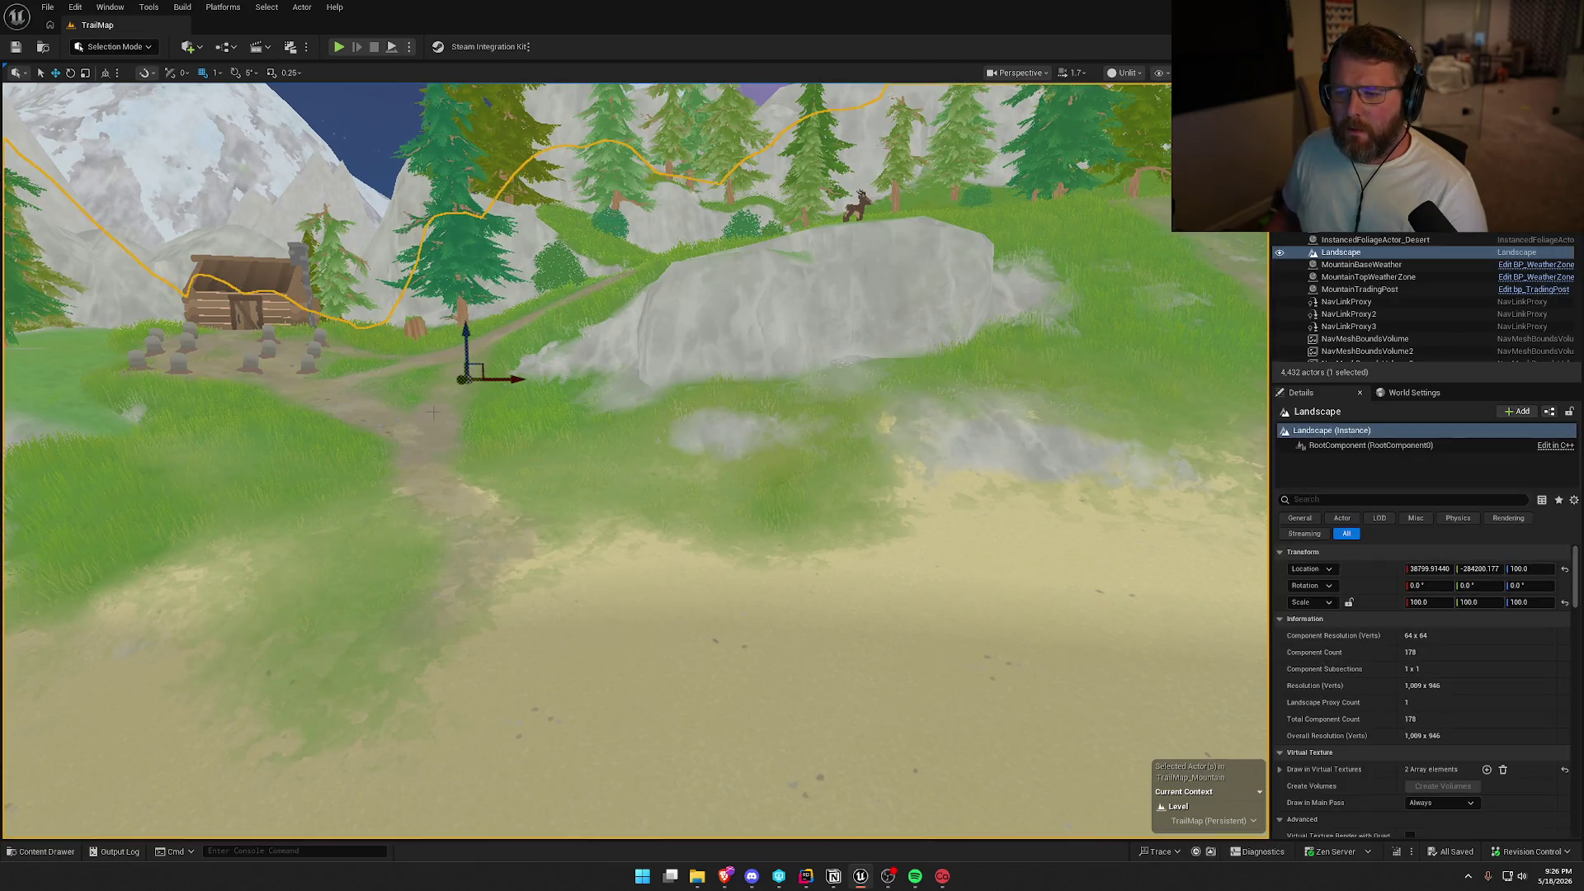
left_click(115, 48)
left_click(128, 84)
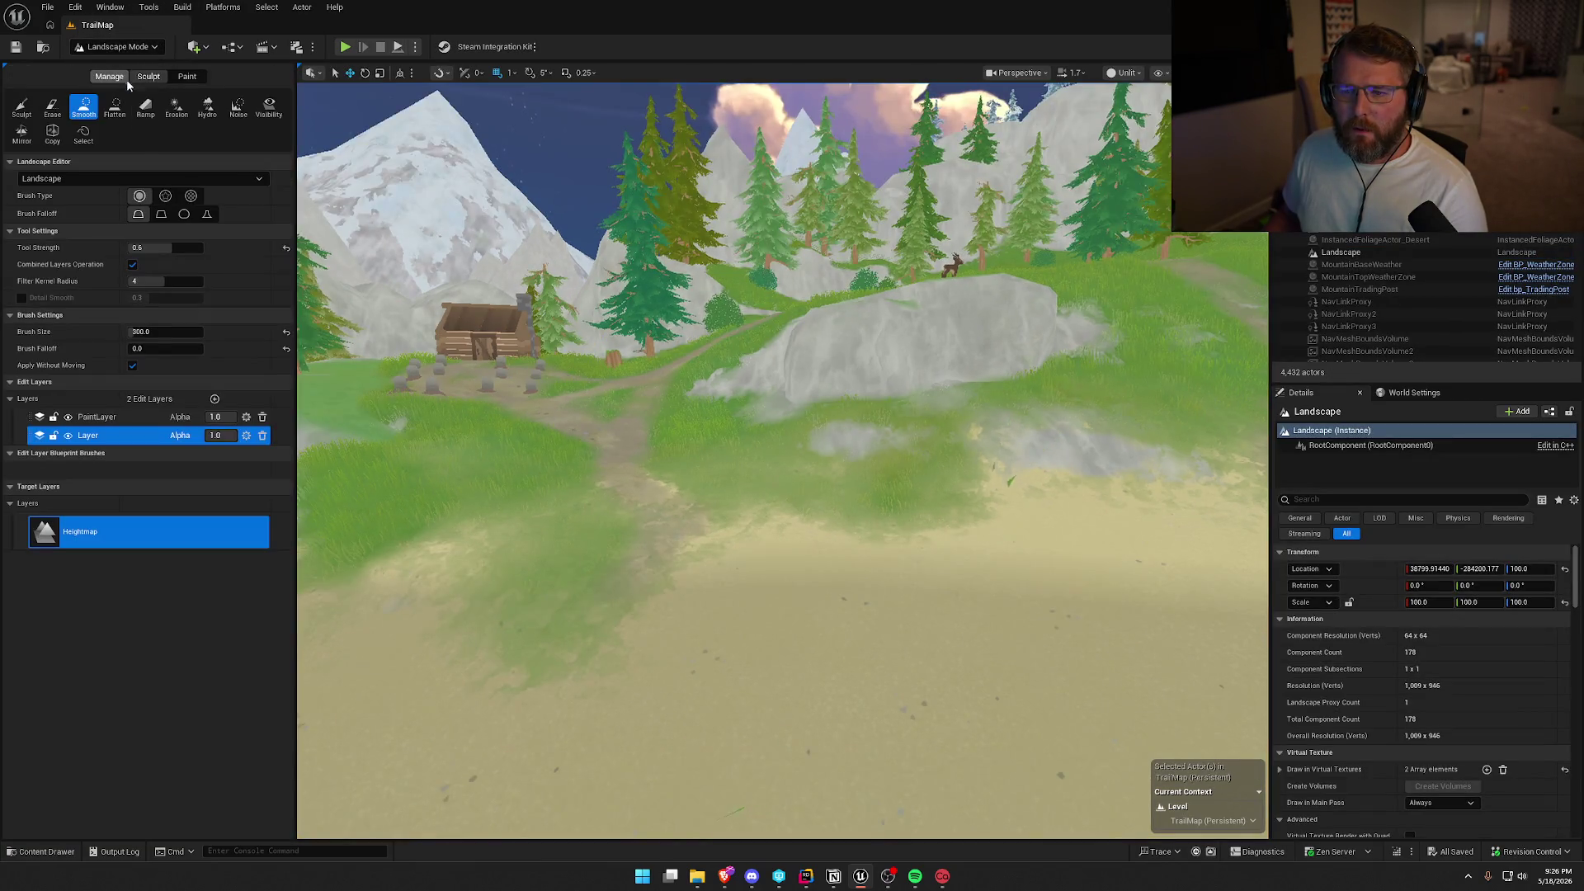
left_click(130, 176)
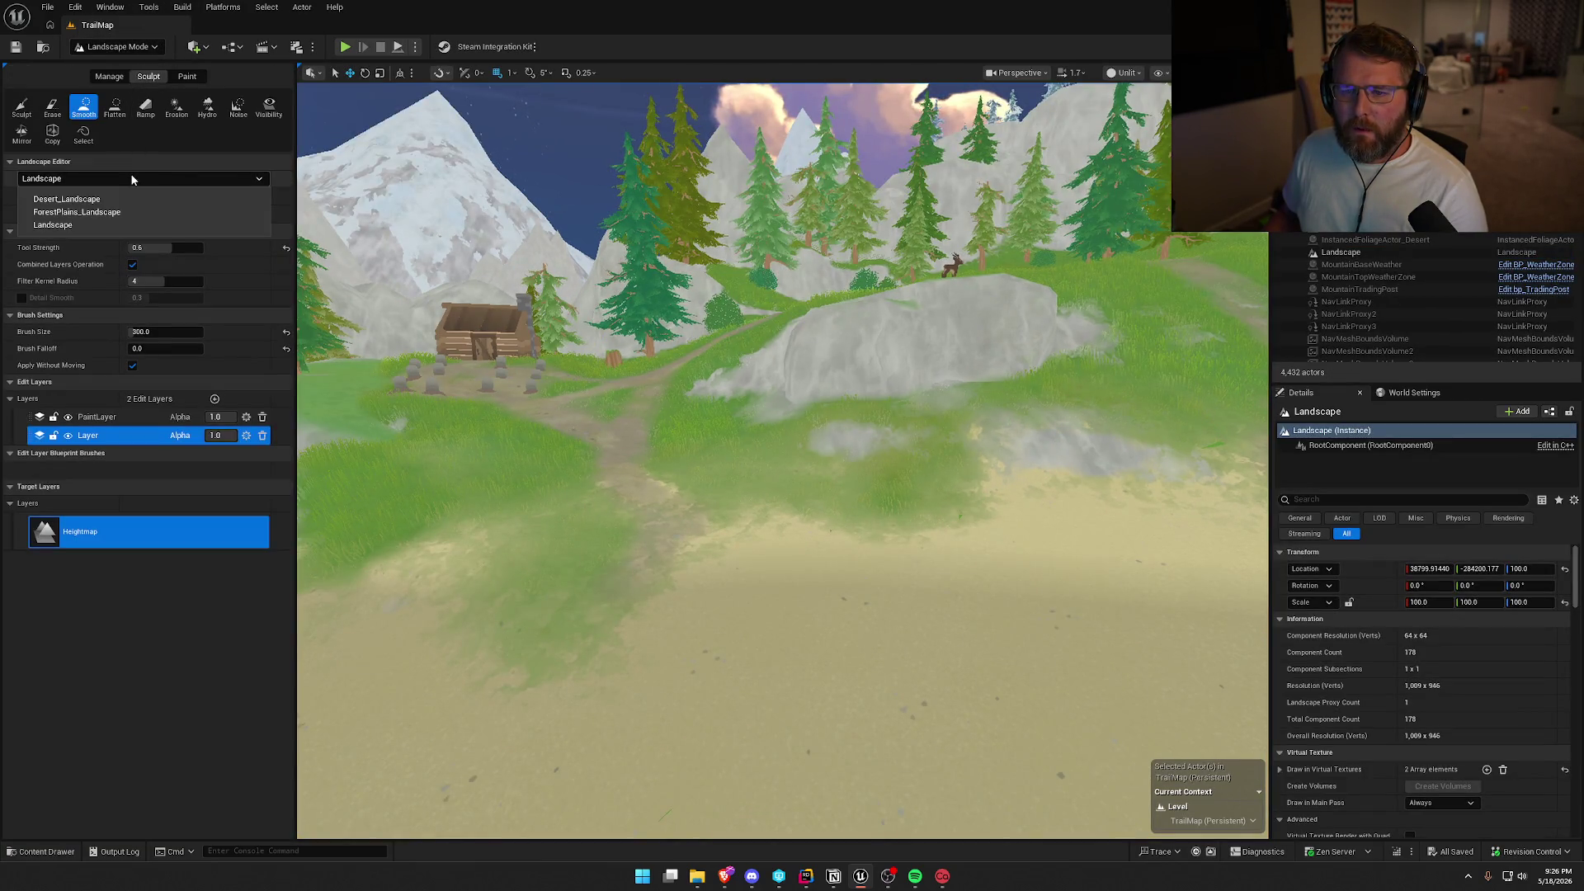
left_click(91, 224)
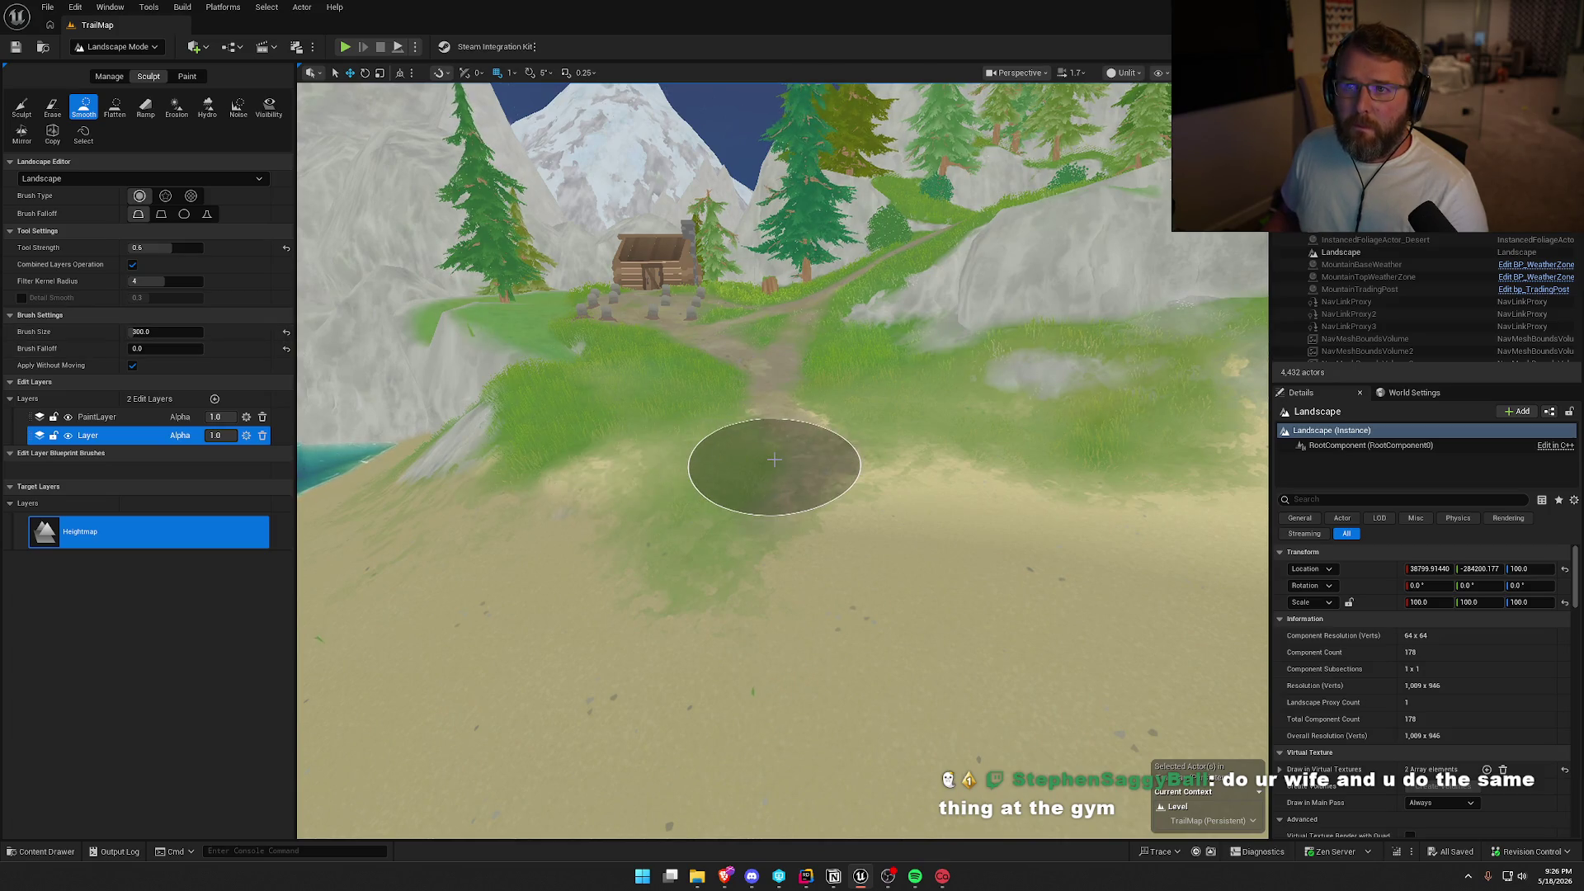
Smooth the dirt trail from the beach up past the cabin.
left_click_drag(866, 435, 675, 381)
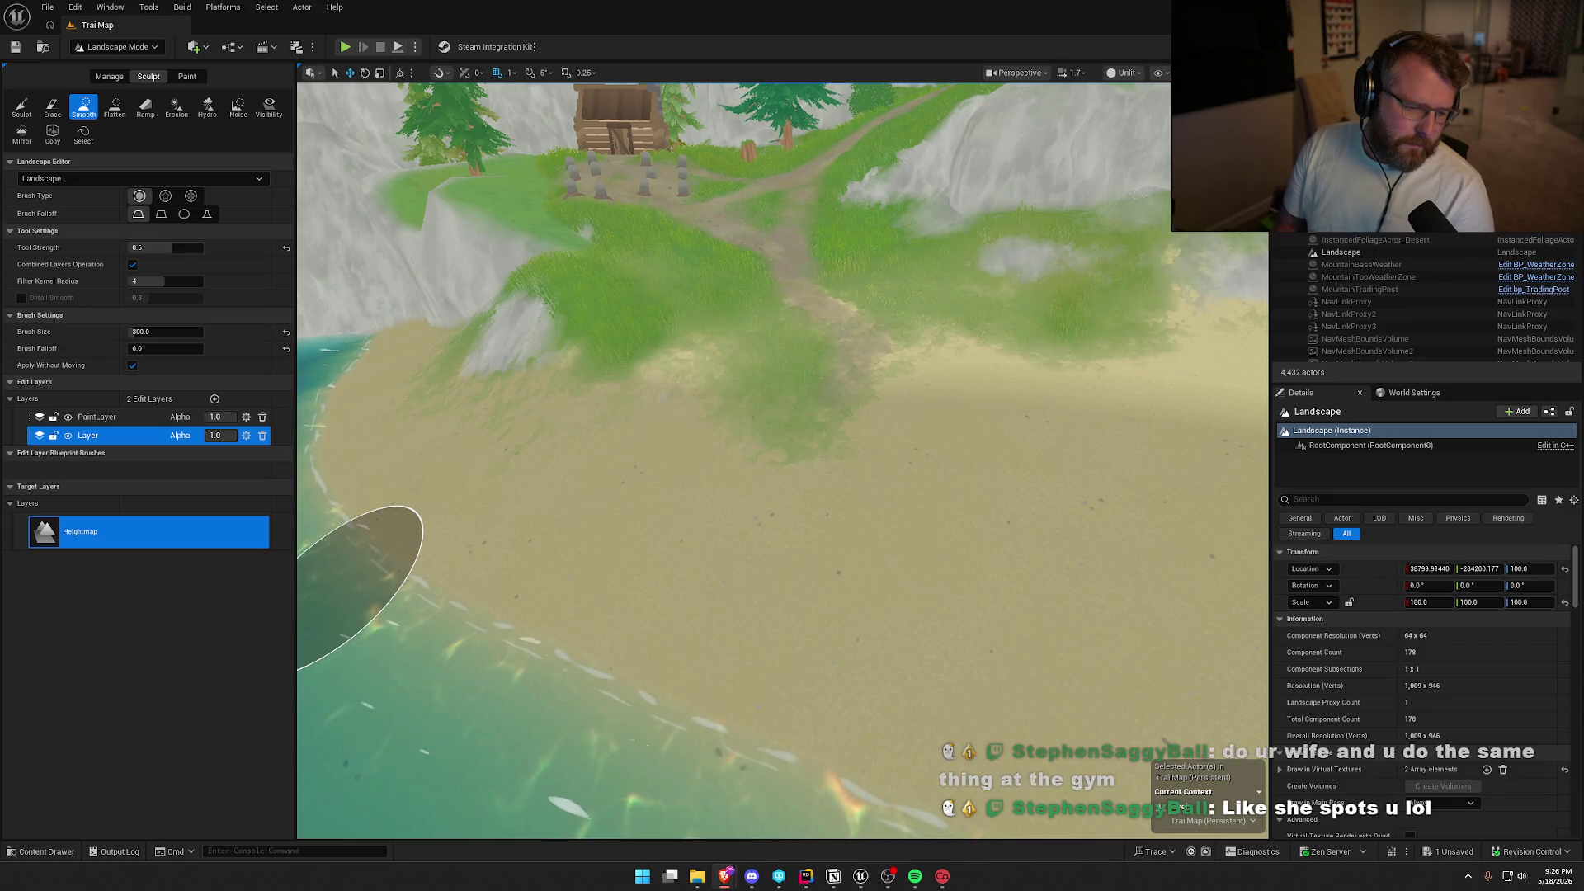
mouse_move(612, 513)
left_mouse_down()
mouse_move(511, 528)
mouse_move(396, 479)
mouse_move(722, 504)
mouse_move(742, 477)
mouse_move(831, 523)
mouse_move(637, 492)
mouse_move(624, 685)
left_mouse_up()
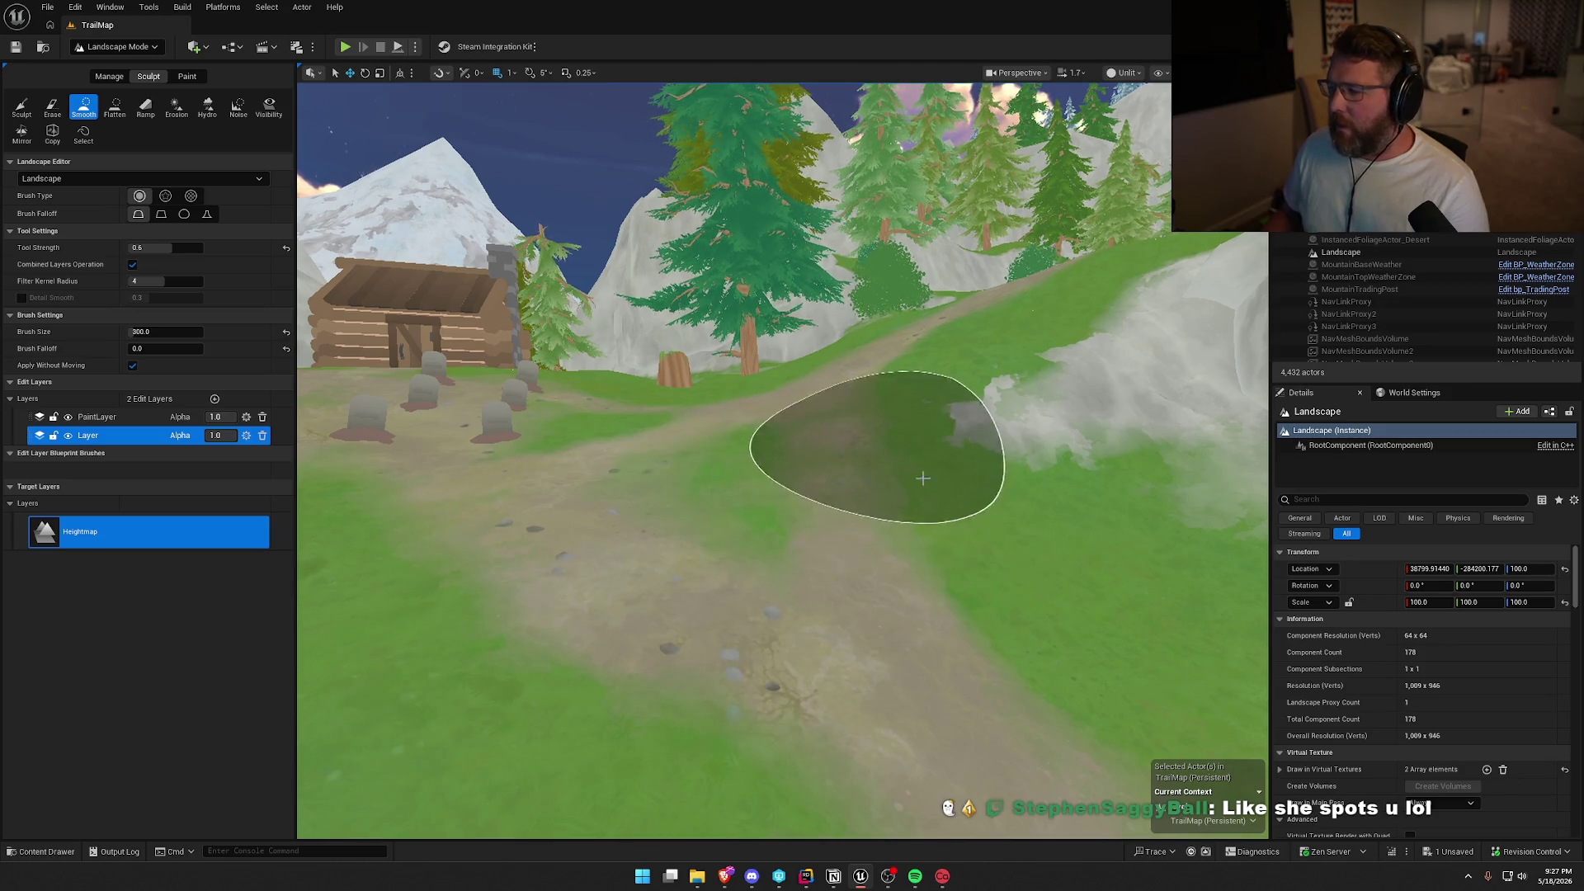
left_click_drag(922, 478, 938, 534)
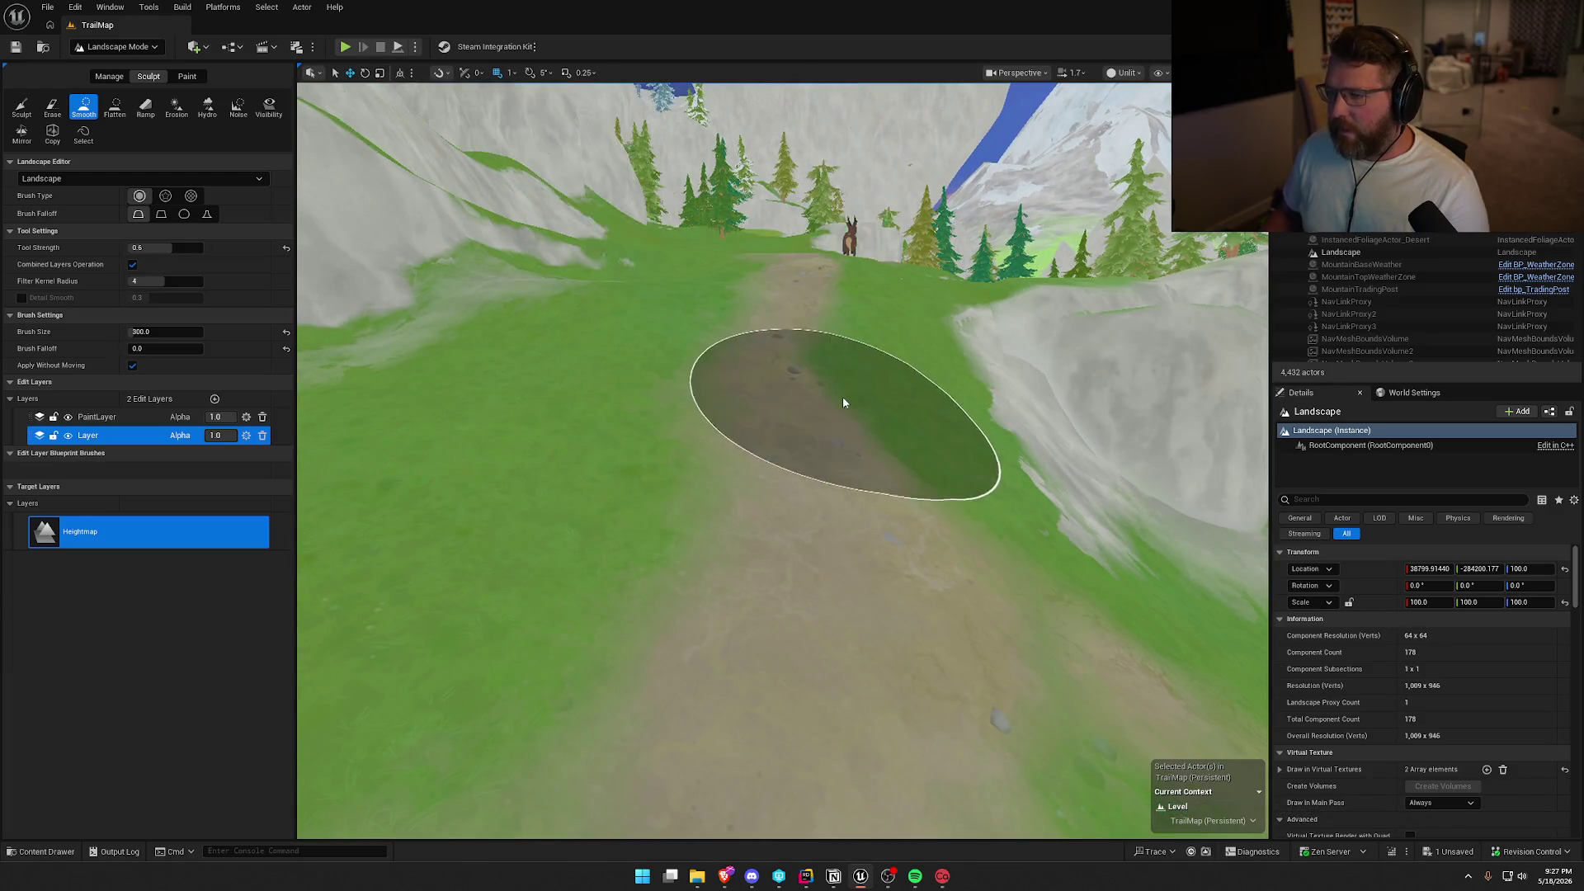
left_click_drag(845, 399, 850, 359)
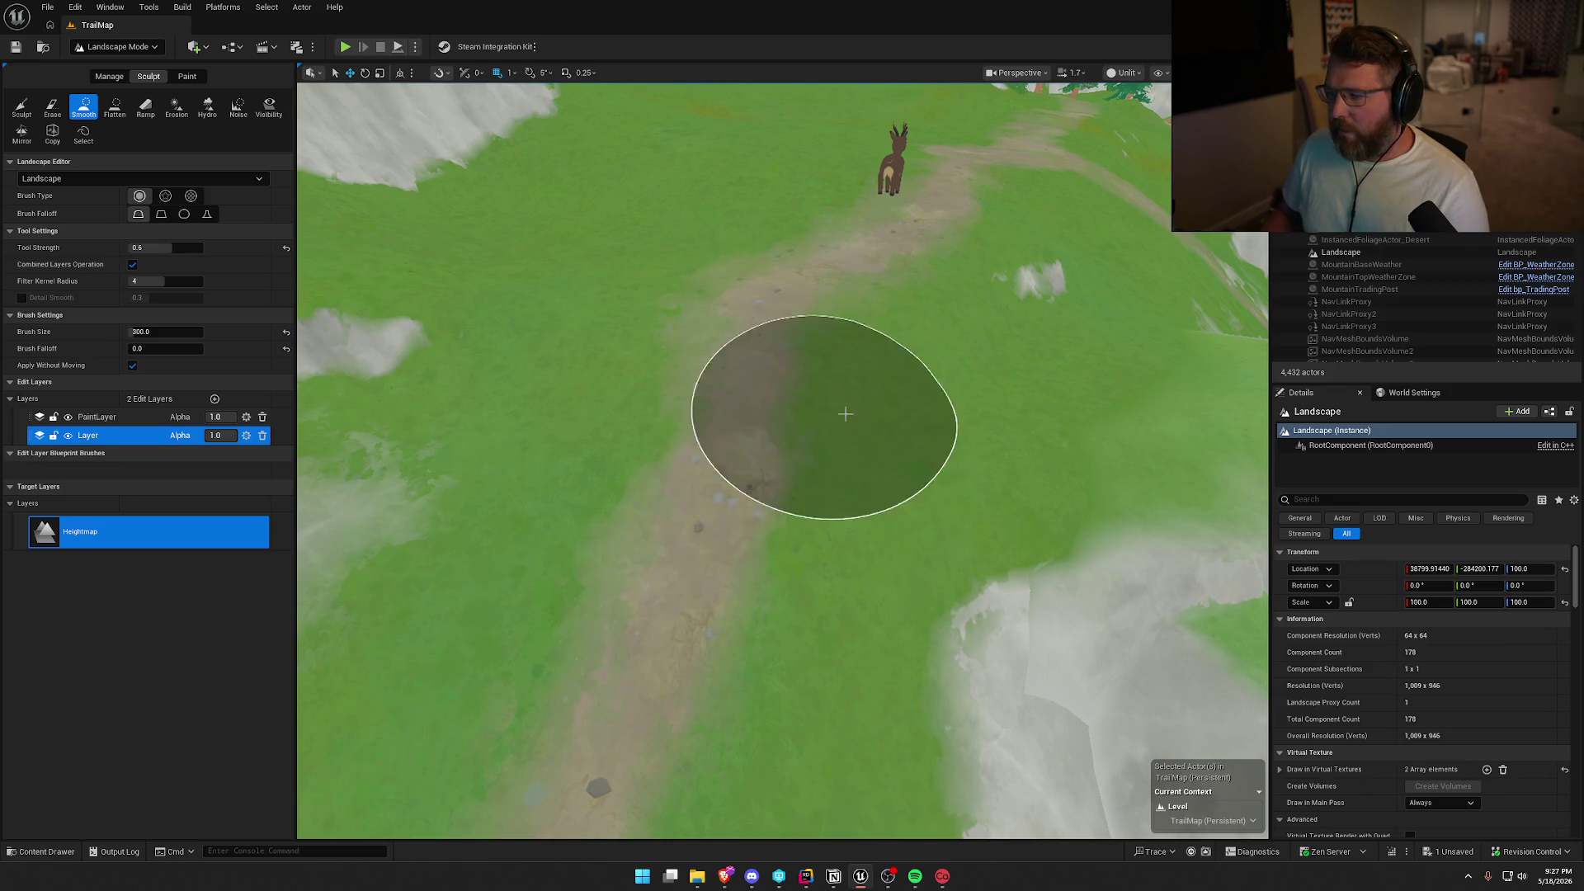
mouse_move(978, 394)
left_mouse_down()
mouse_move(979, 339)
mouse_move(937, 371)
mouse_move(937, 459)
mouse_move(769, 520)
left_mouse_up()
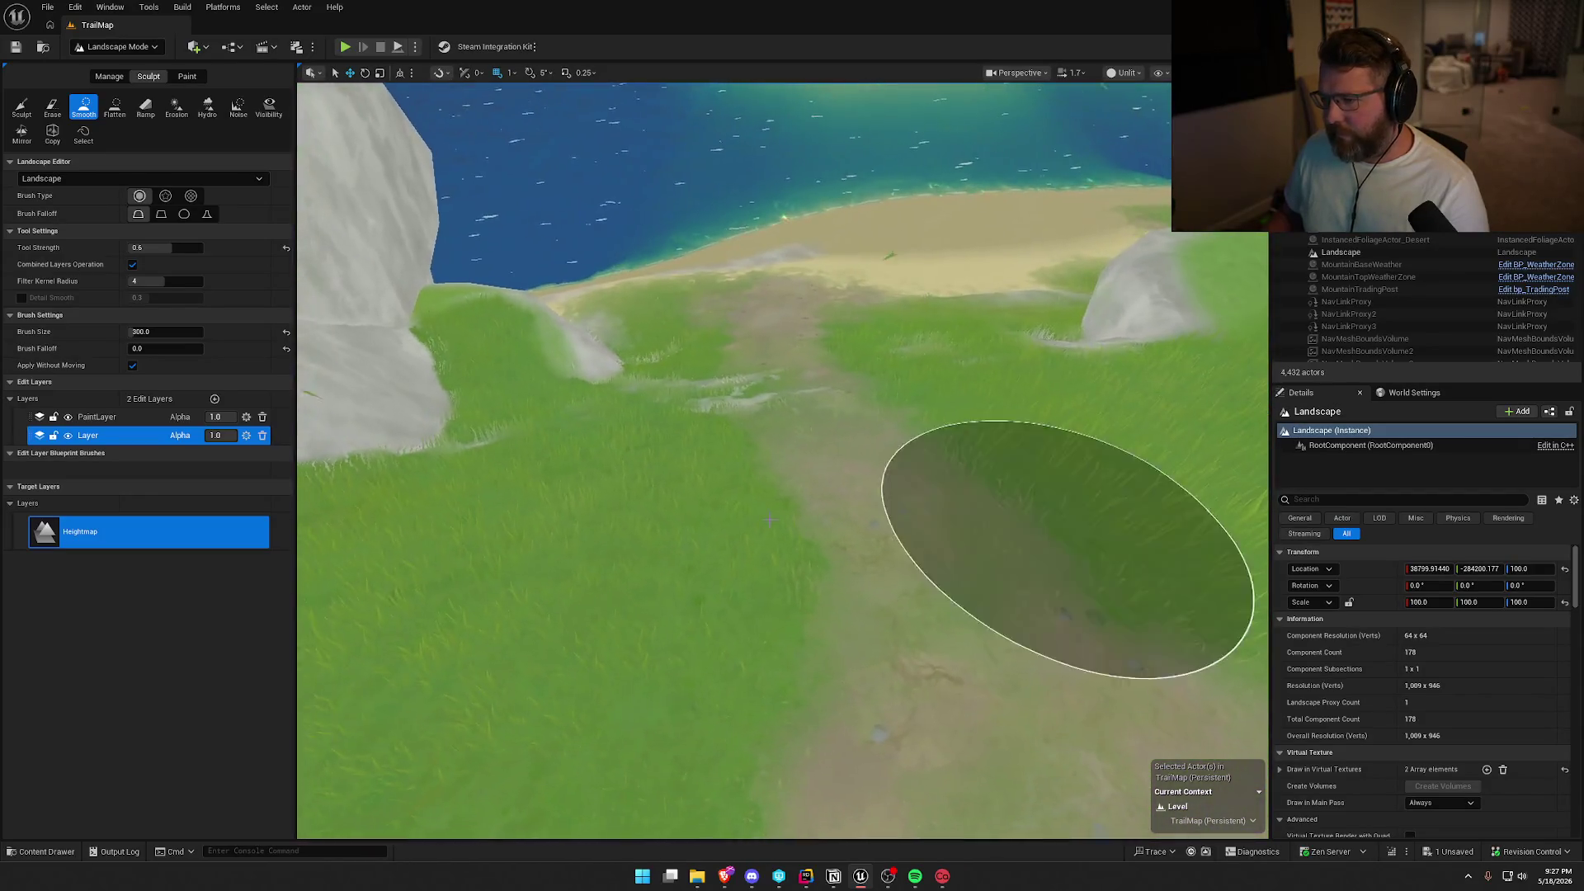
left_click_drag(743, 363, 743, 427)
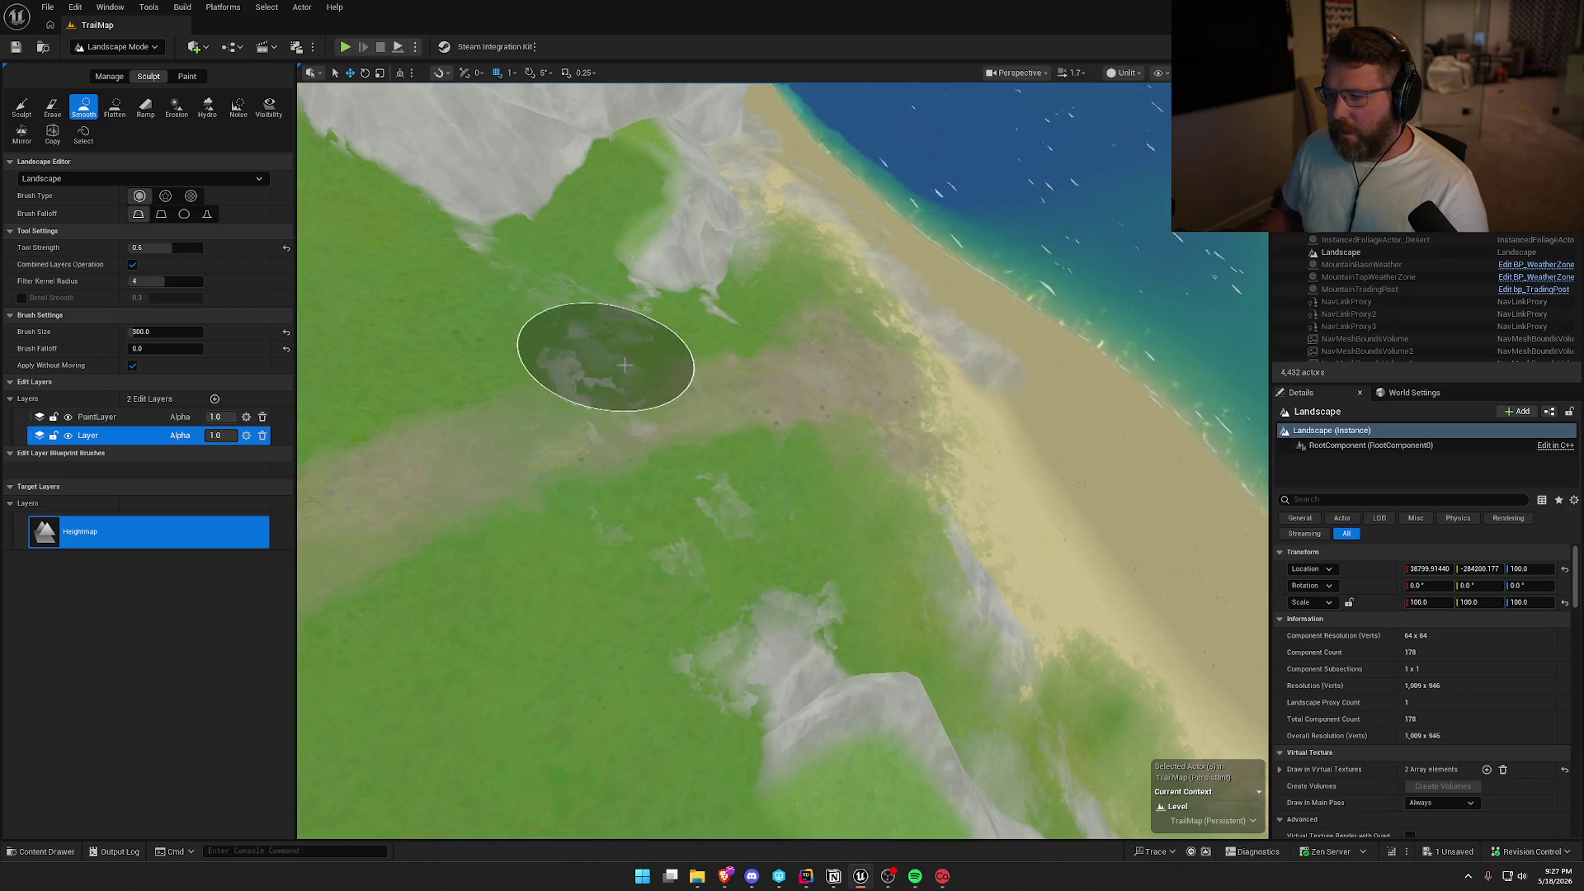
mouse_move(747, 314)
left_mouse_down()
mouse_move(710, 181)
mouse_move(761, 189)
mouse_move(701, 173)
mouse_move(706, 247)
mouse_move(627, 128)
mouse_move(784, 343)
left_mouse_up()
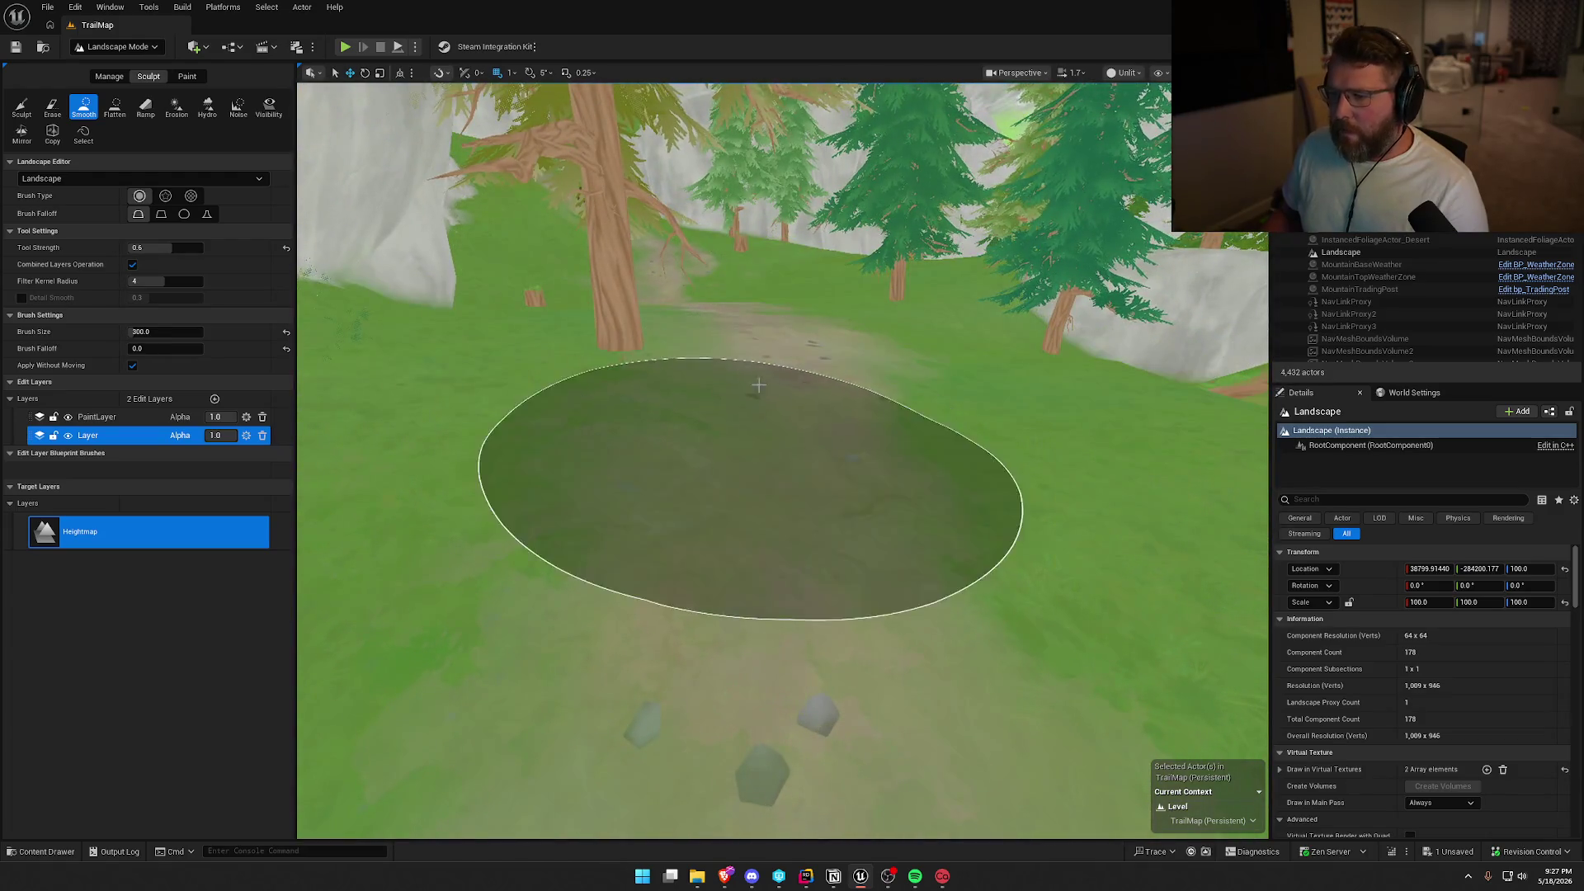
Continue smoothing the meadow trail into the trees and past the trail fork.
mouse_move(780, 538)
left_mouse_down()
mouse_move(825, 578)
mouse_move(825, 462)
mouse_move(812, 511)
mouse_move(786, 464)
left_mouse_up()
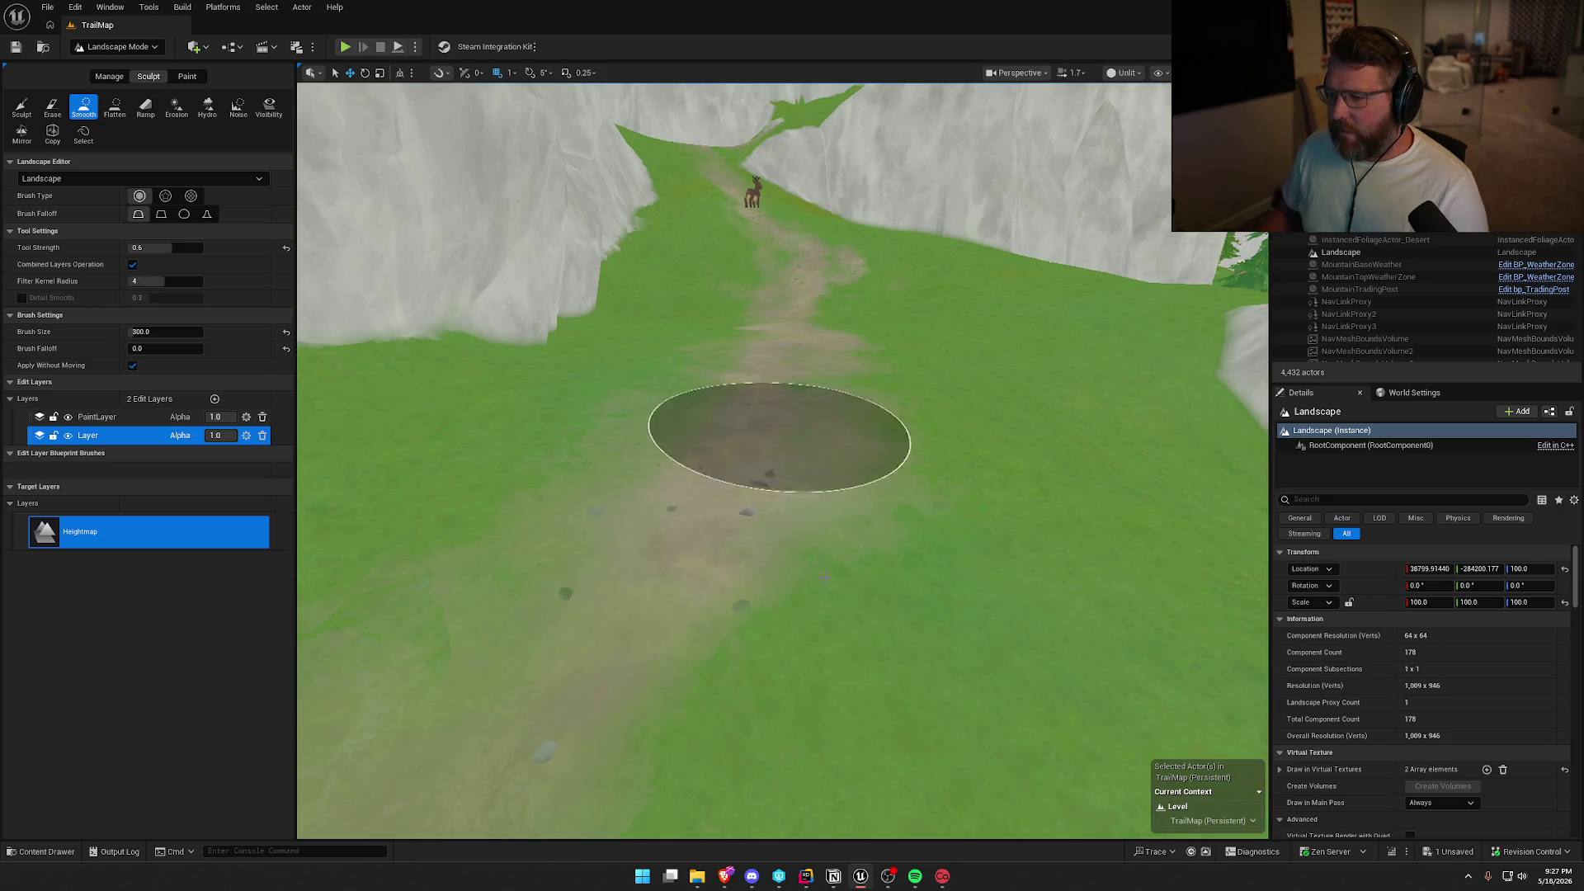
mouse_move(880, 589)
left_mouse_down()
mouse_move(870, 553)
mouse_move(866, 610)
mouse_move(689, 618)
left_mouse_up()
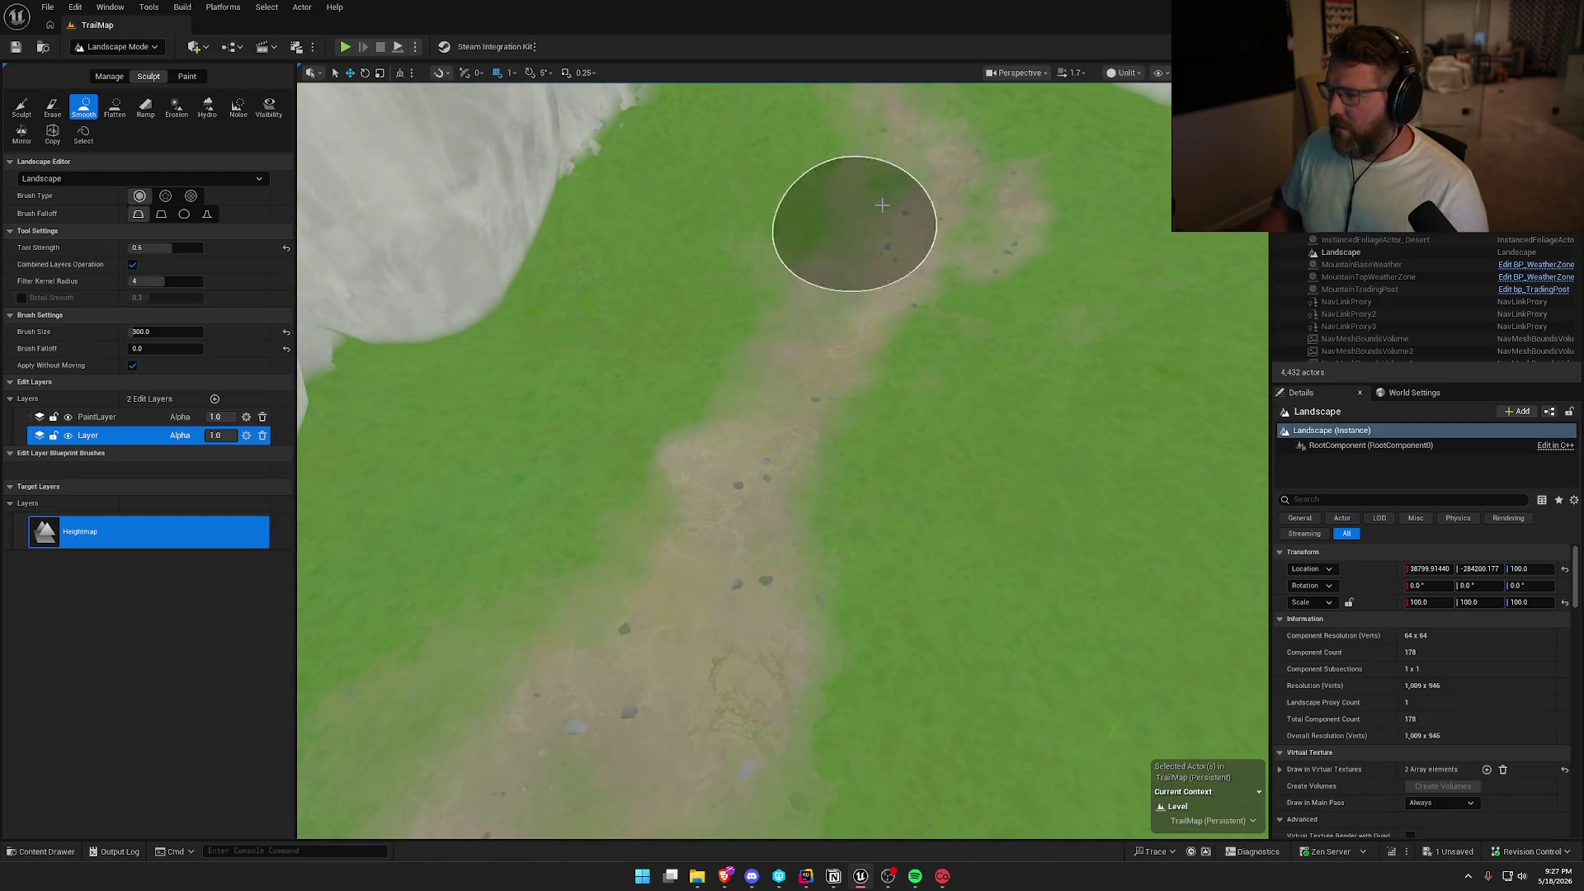
mouse_move(849, 233)
left_mouse_down()
mouse_move(834, 83)
mouse_move(825, 206)
mouse_move(734, 280)
left_mouse_up()
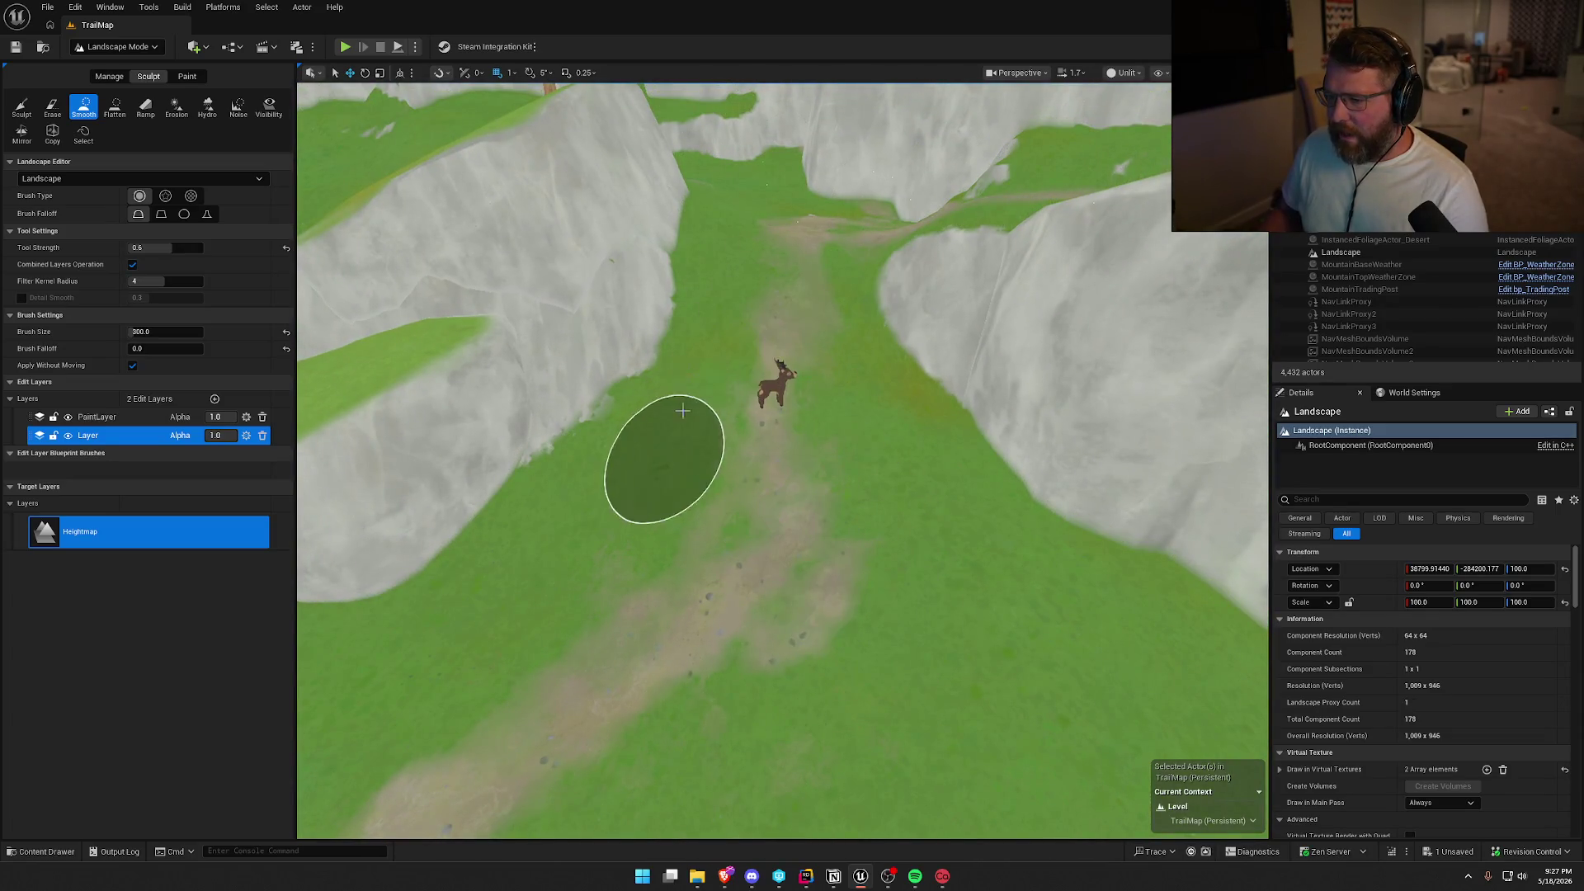
mouse_move(901, 636)
left_mouse_down()
mouse_move(899, 536)
mouse_move(899, 677)
mouse_move(873, 537)
left_mouse_up()
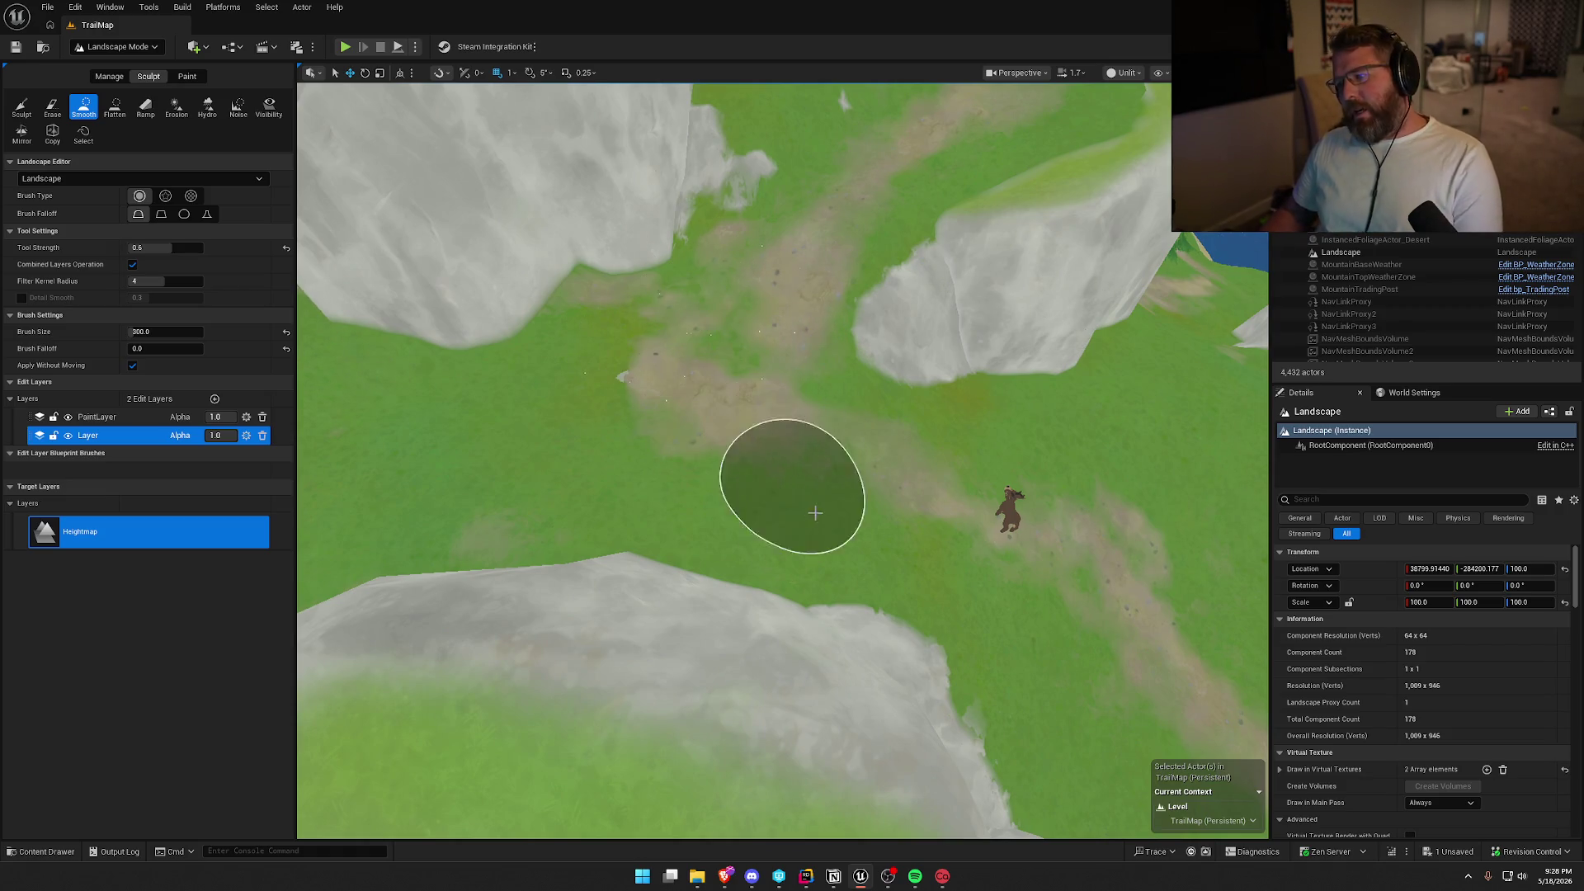
mouse_move(844, 398)
left_mouse_down()
mouse_move(844, 305)
mouse_move(824, 272)
mouse_move(790, 379)
left_mouse_up()
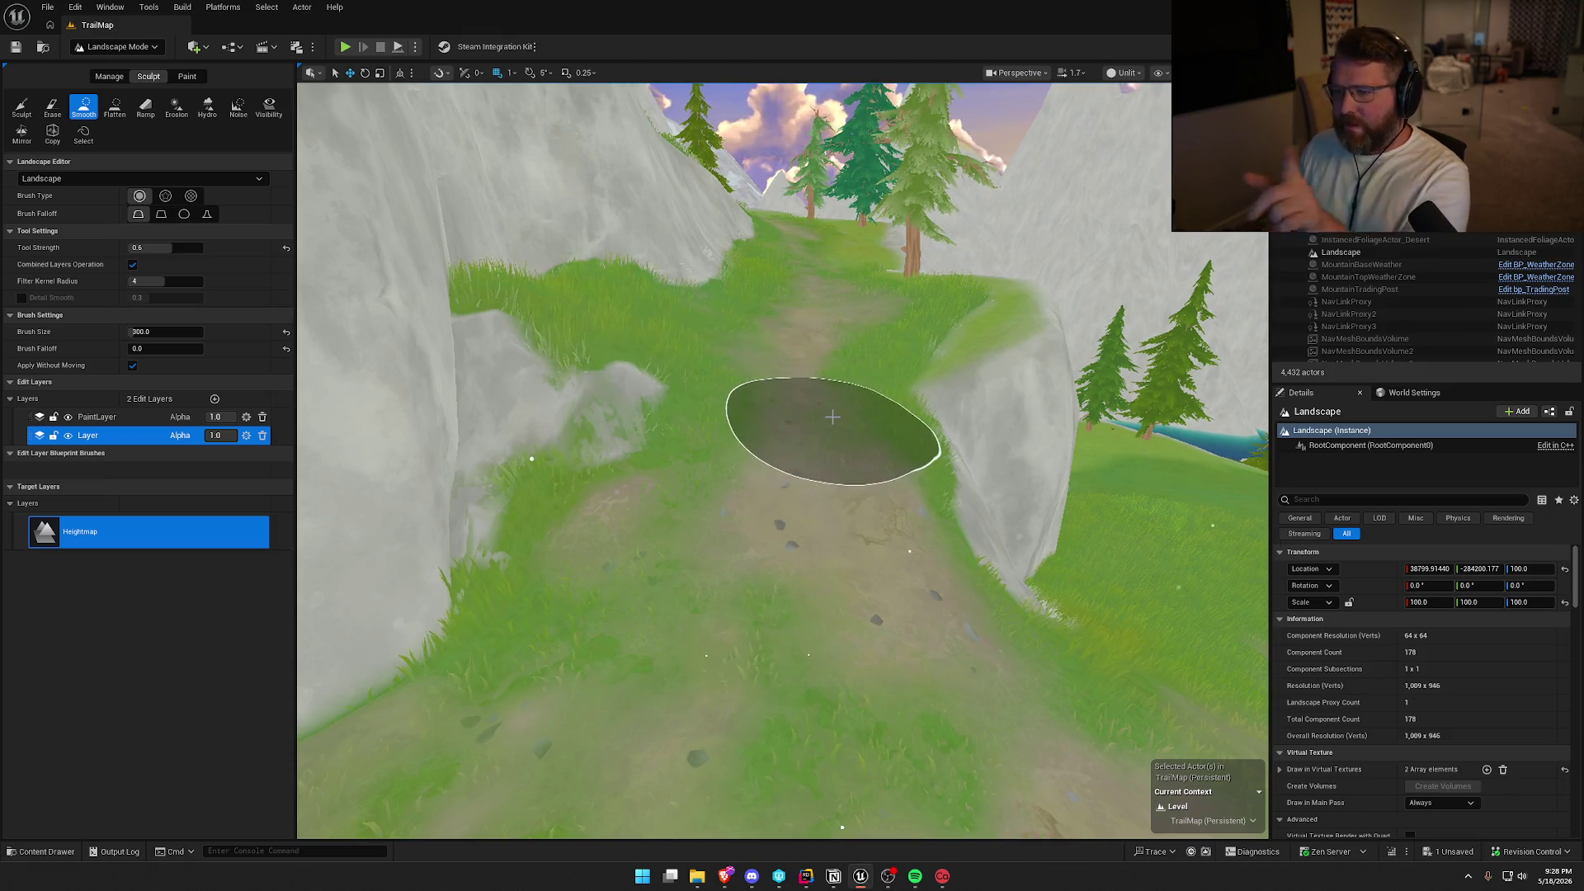
left_click_drag(845, 445, 830, 360)
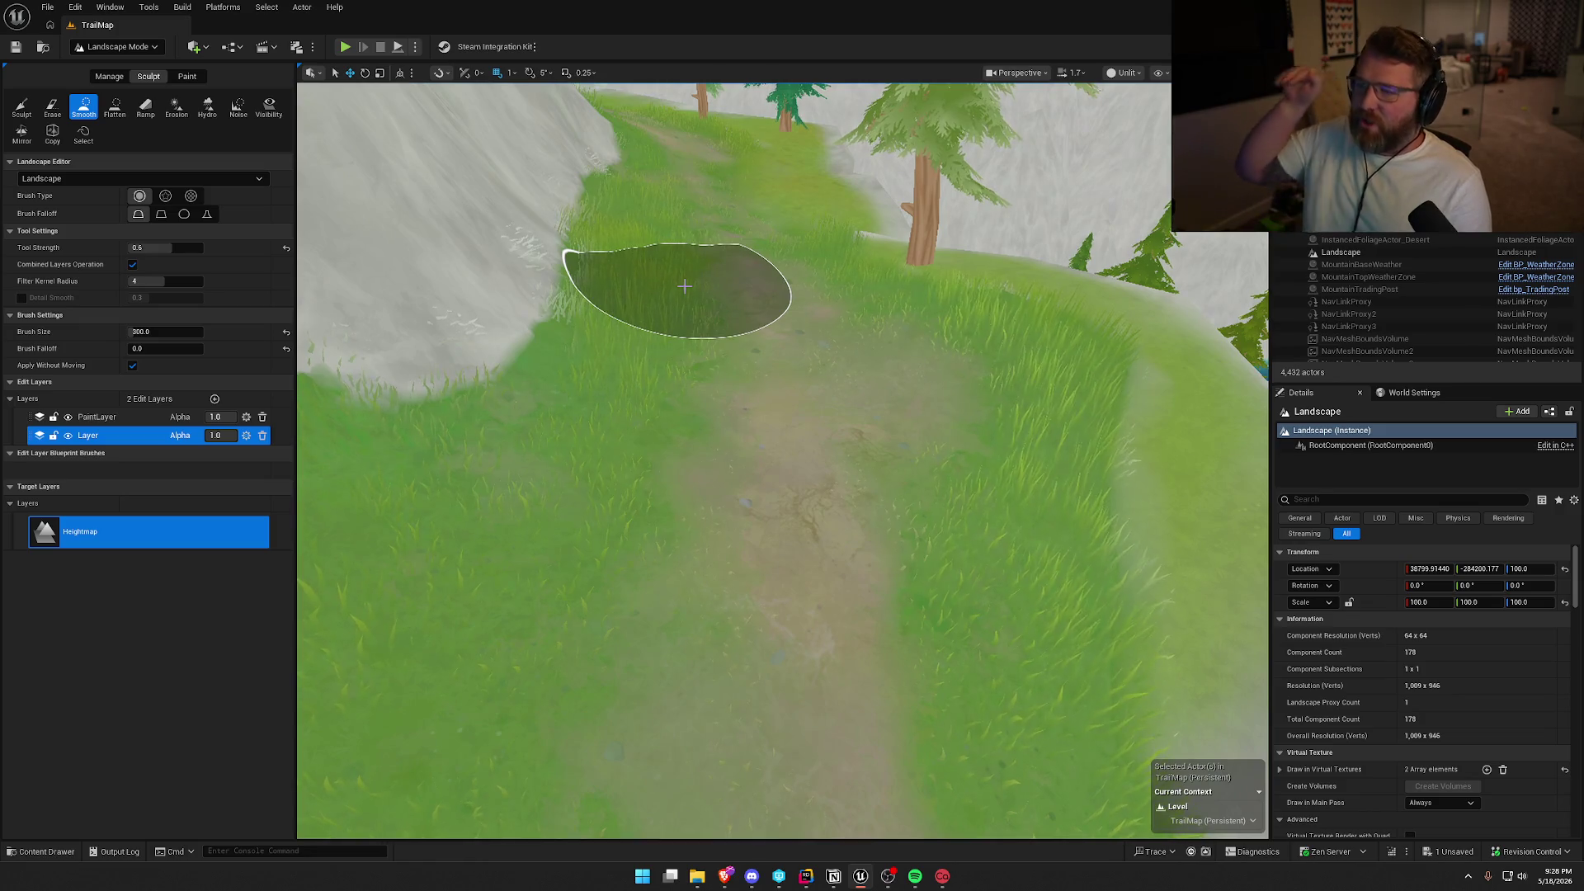
Smooth the rough dirt trail up the hillside between the snowy white cliffs.
mouse_move(685, 286)
left_mouse_down()
mouse_move(701, 182)
mouse_move(759, 380)
mouse_move(785, 411)
left_mouse_up()
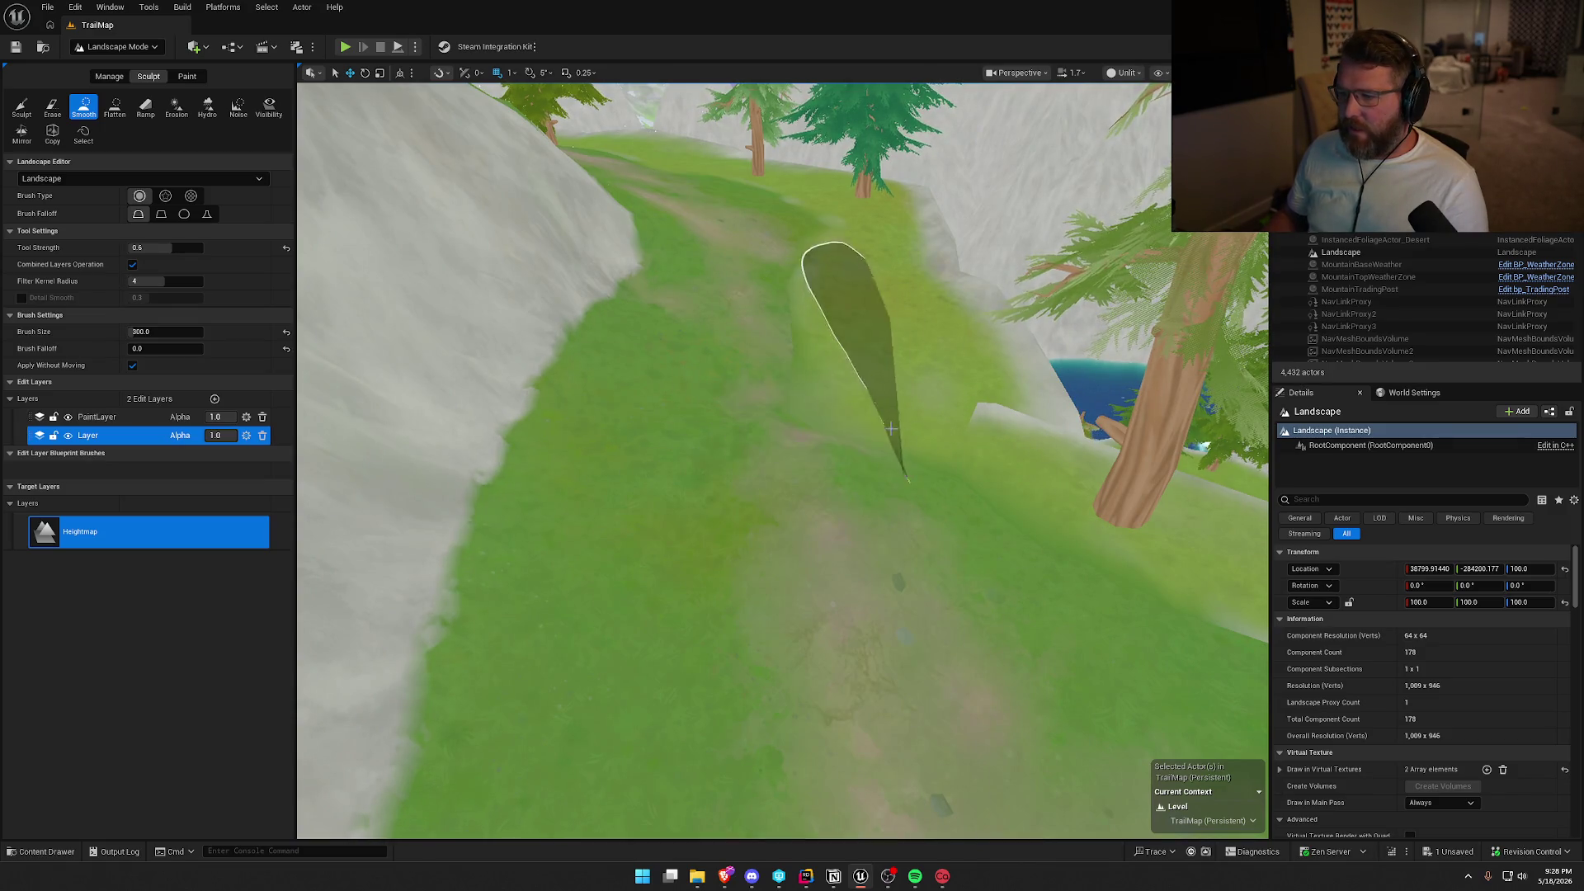
scroll(850, 355, "up", 5)
mouse_move(784, 462)
left_mouse_down()
mouse_move(775, 322)
mouse_move(907, 717)
left_mouse_up()
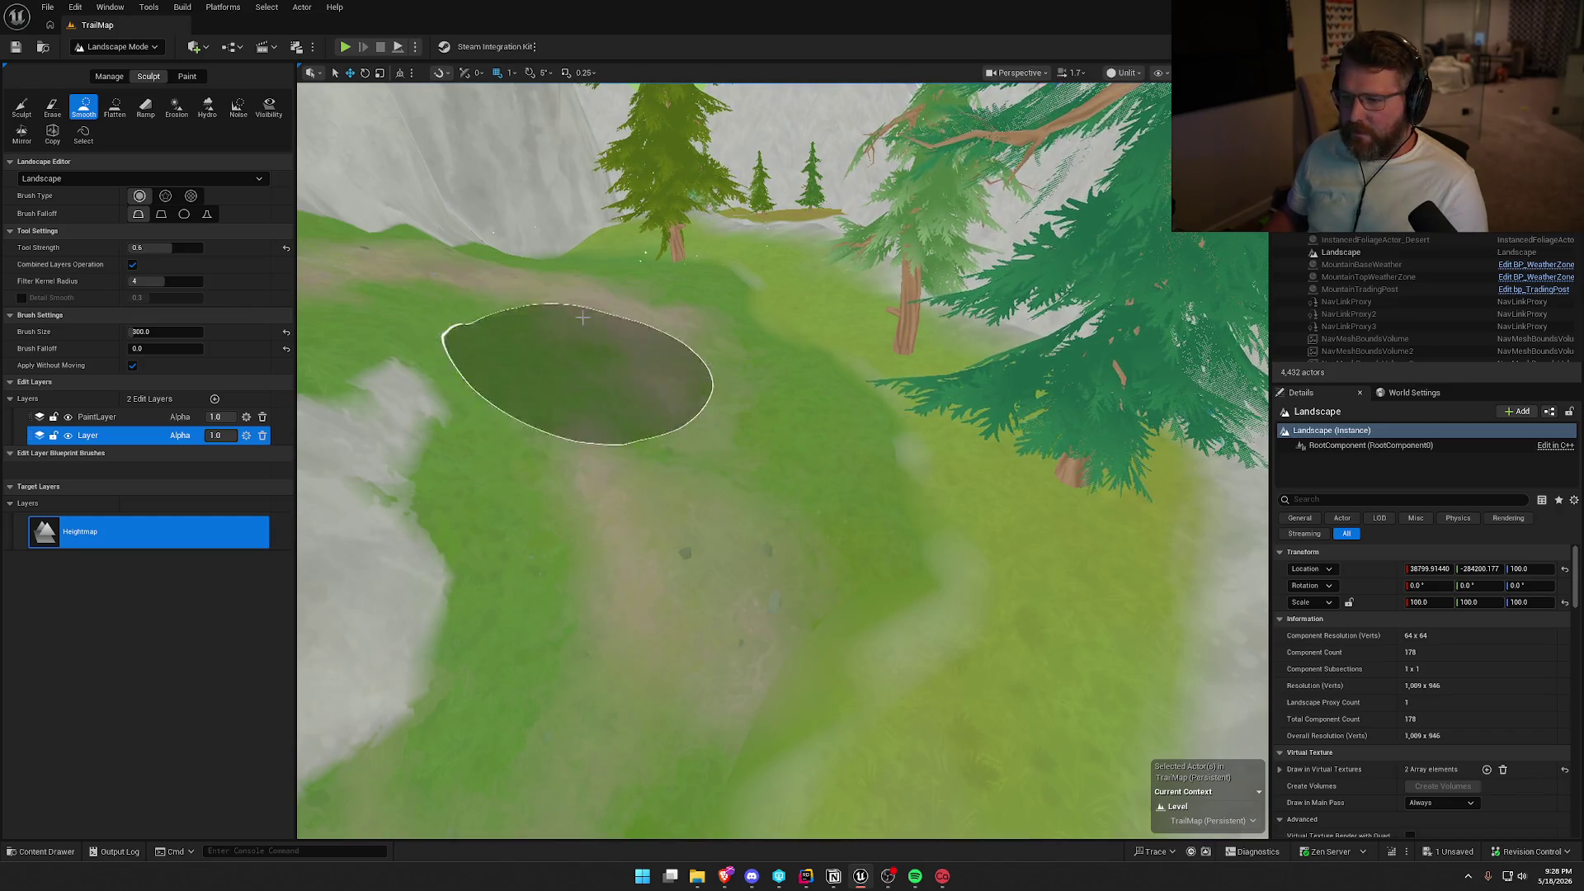
mouse_move(690, 474)
left_mouse_down()
mouse_move(659, 396)
mouse_move(590, 367)
left_mouse_up()
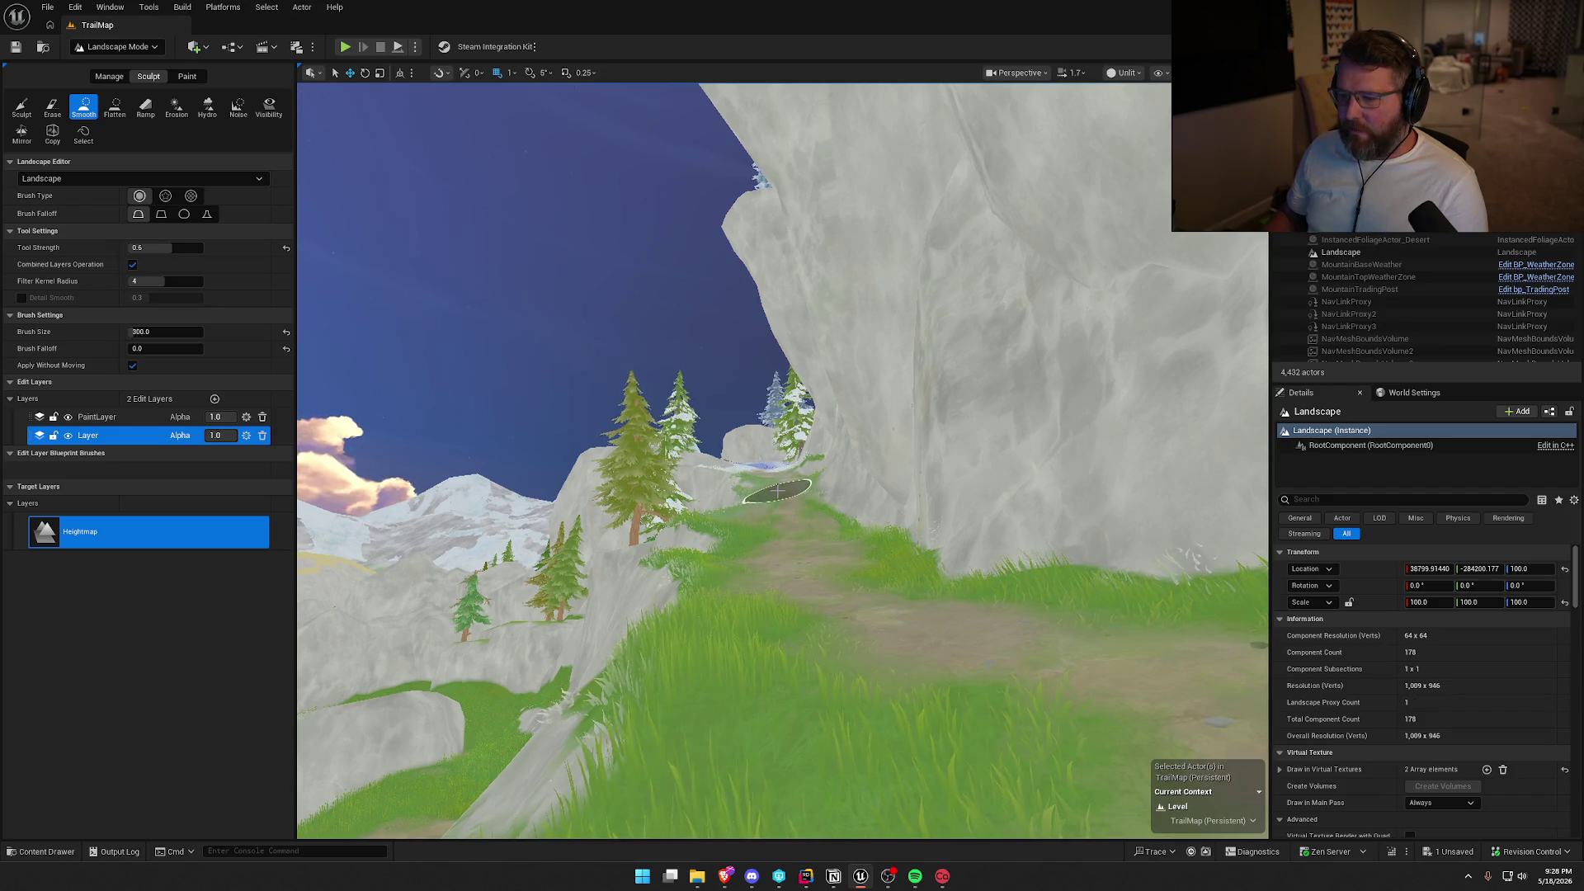
mouse_move(777, 491)
left_mouse_down()
mouse_move(767, 462)
mouse_move(817, 458)
mouse_move(821, 528)
mouse_move(852, 373)
left_mouse_up()
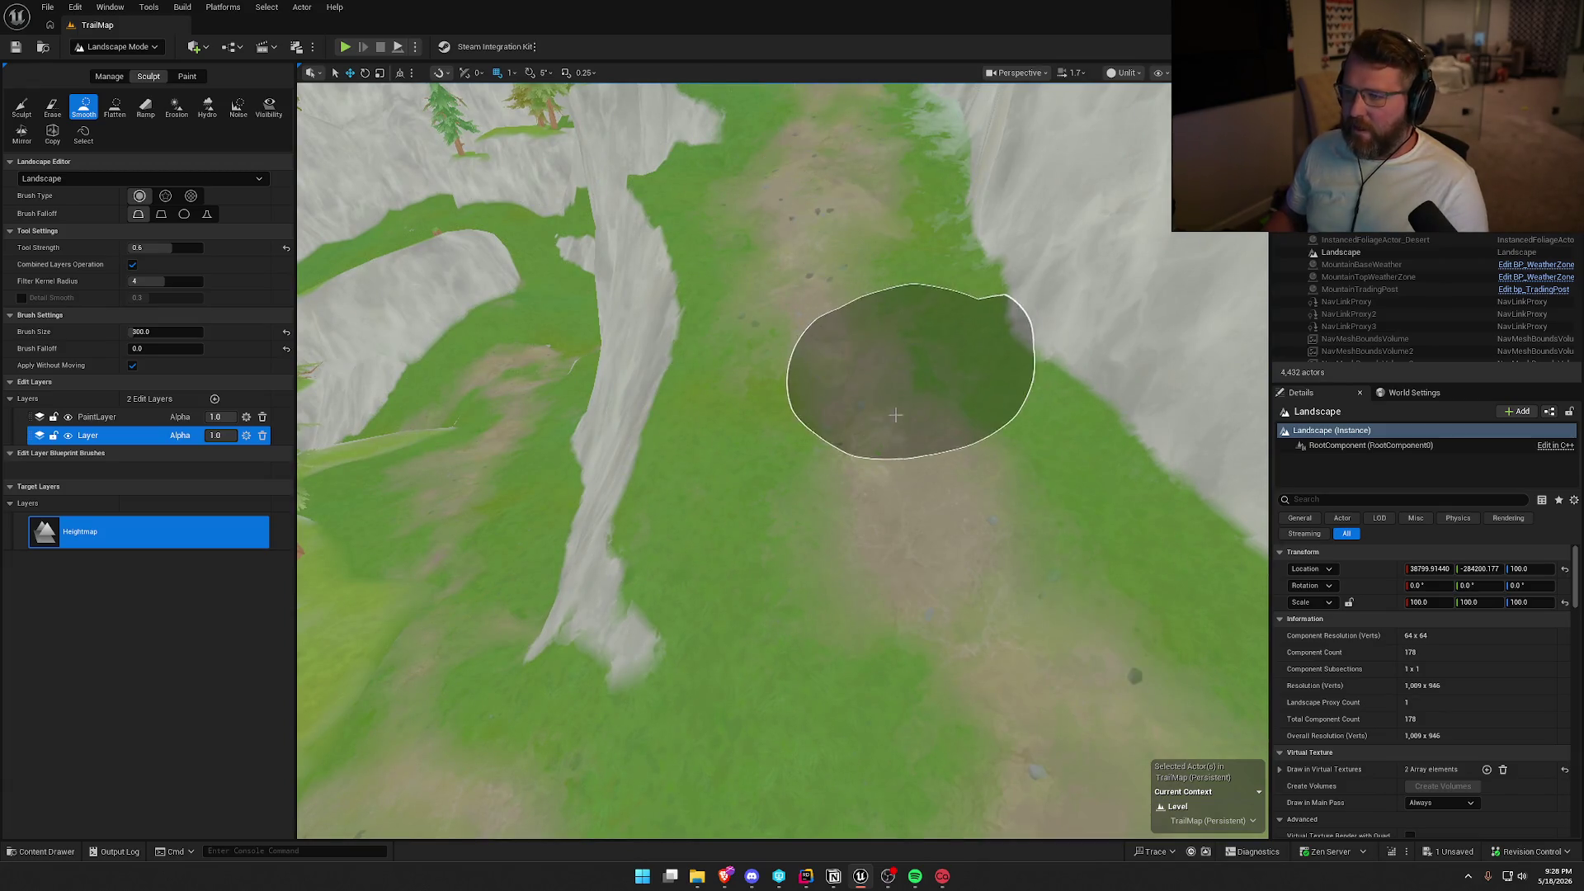
mouse_move(895, 415)
left_mouse_down()
mouse_move(883, 355)
mouse_move(882, 396)
mouse_move(742, 289)
left_mouse_up()
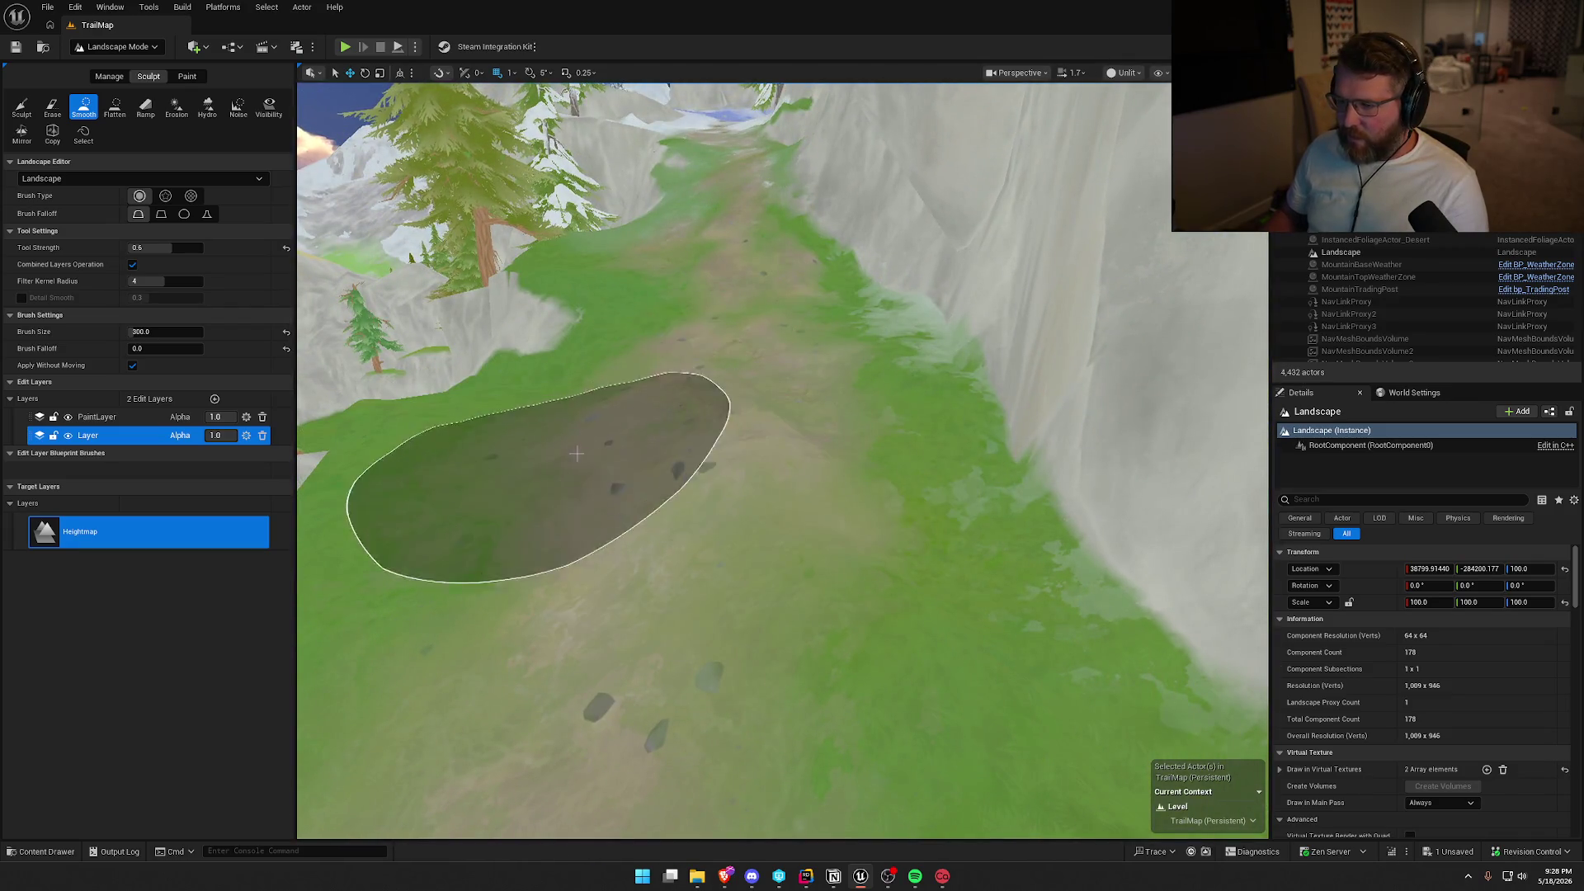
mouse_move(707, 446)
left_mouse_down()
mouse_move(708, 462)
mouse_move(708, 362)
mouse_move(708, 413)
mouse_move(684, 429)
left_mouse_up()
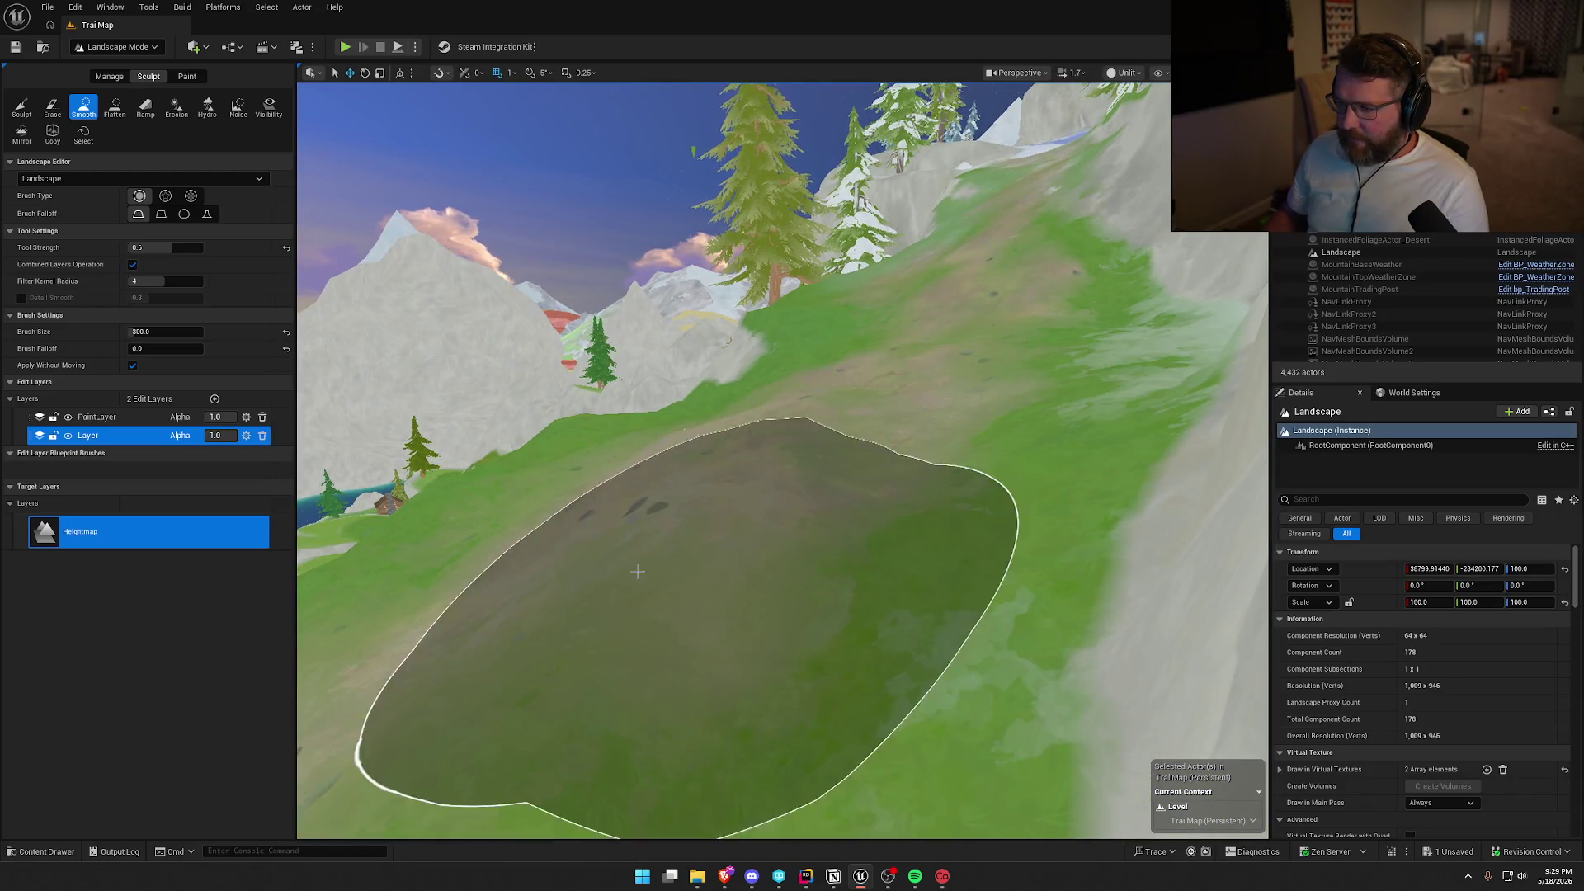
left_click_drag(874, 387, 919, 319)
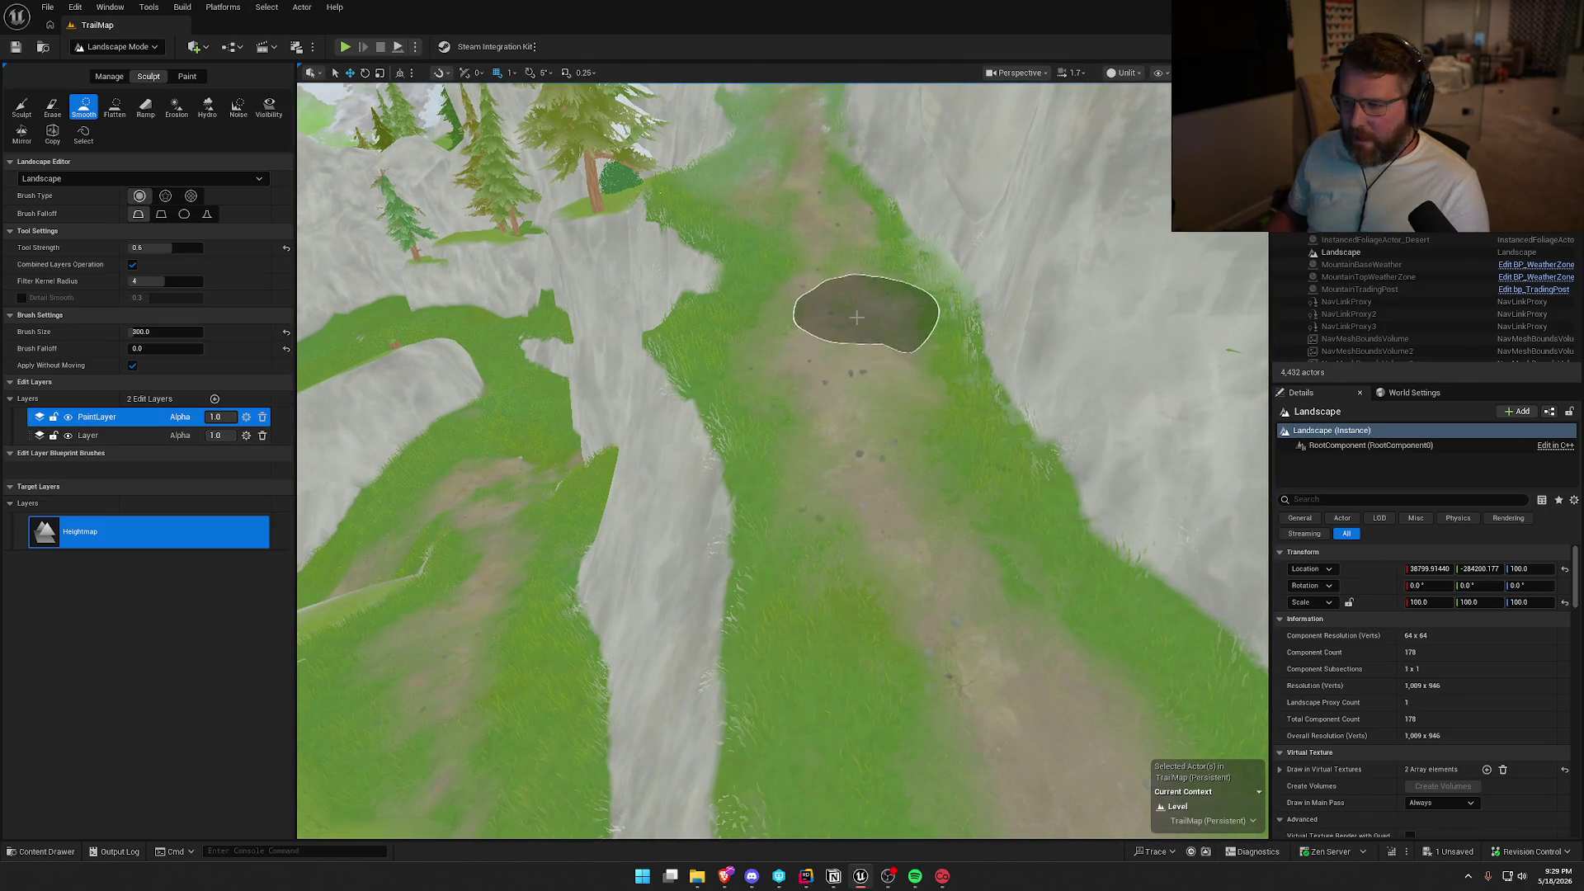
mouse_move(937, 596)
left_mouse_down()
mouse_move(936, 495)
mouse_move(937, 528)
mouse_move(849, 671)
left_mouse_up()
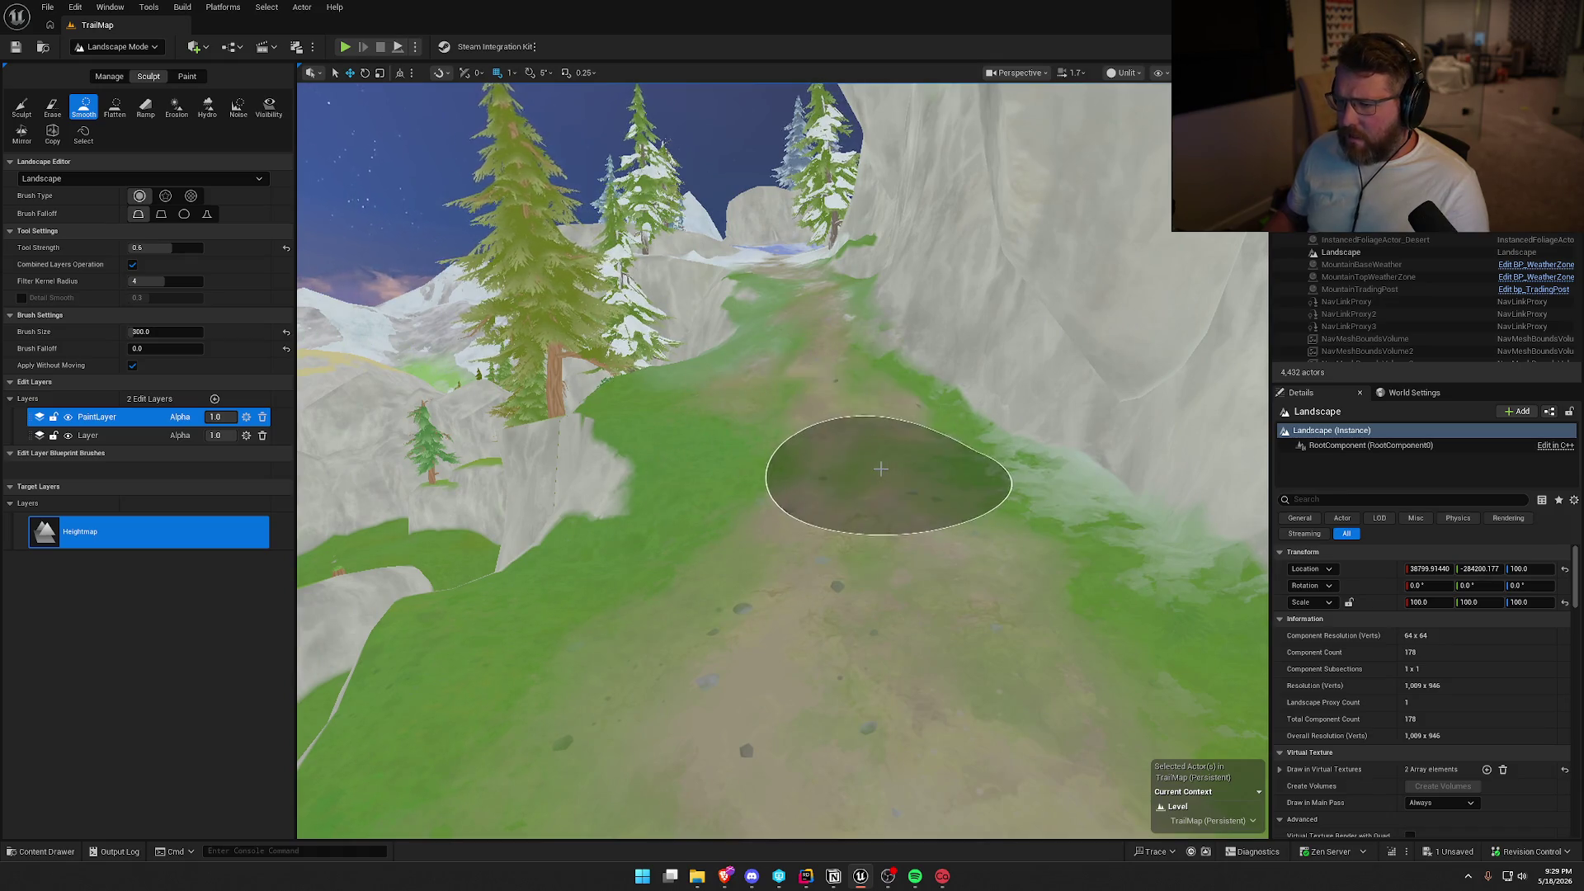
Smooth the trail from the green forest up the snowy ravine toward the pines.
mouse_move(880, 469)
left_mouse_down()
mouse_move(881, 387)
mouse_move(833, 428)
mouse_move(803, 349)
left_mouse_up()
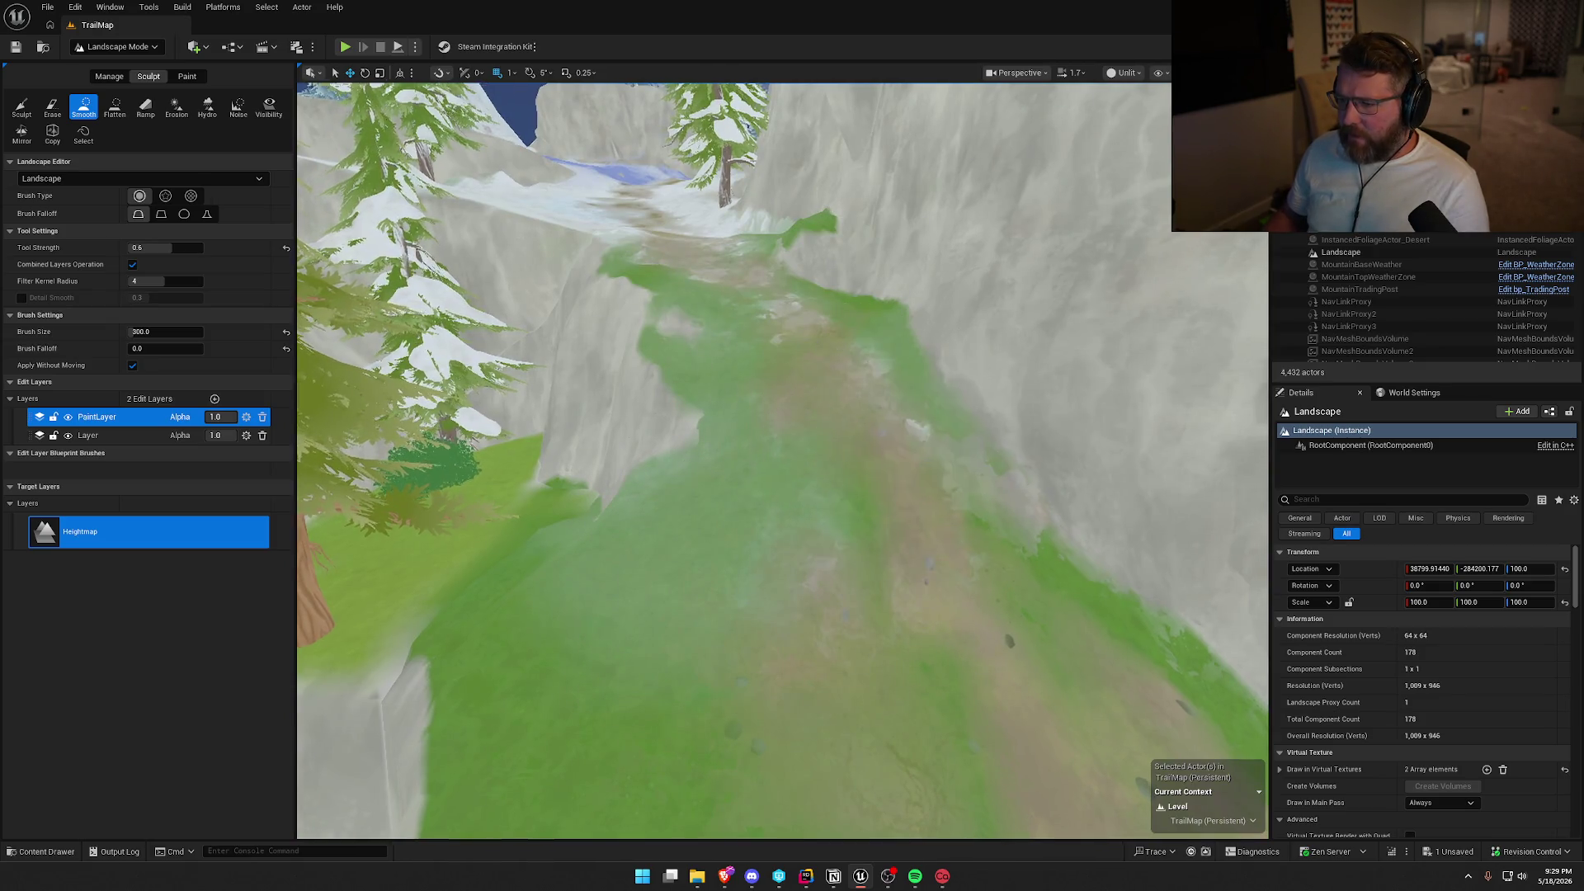
mouse_move(734, 442)
left_mouse_down()
mouse_move(726, 462)
mouse_move(726, 388)
mouse_move(734, 462)
mouse_move(734, 441)
left_mouse_up()
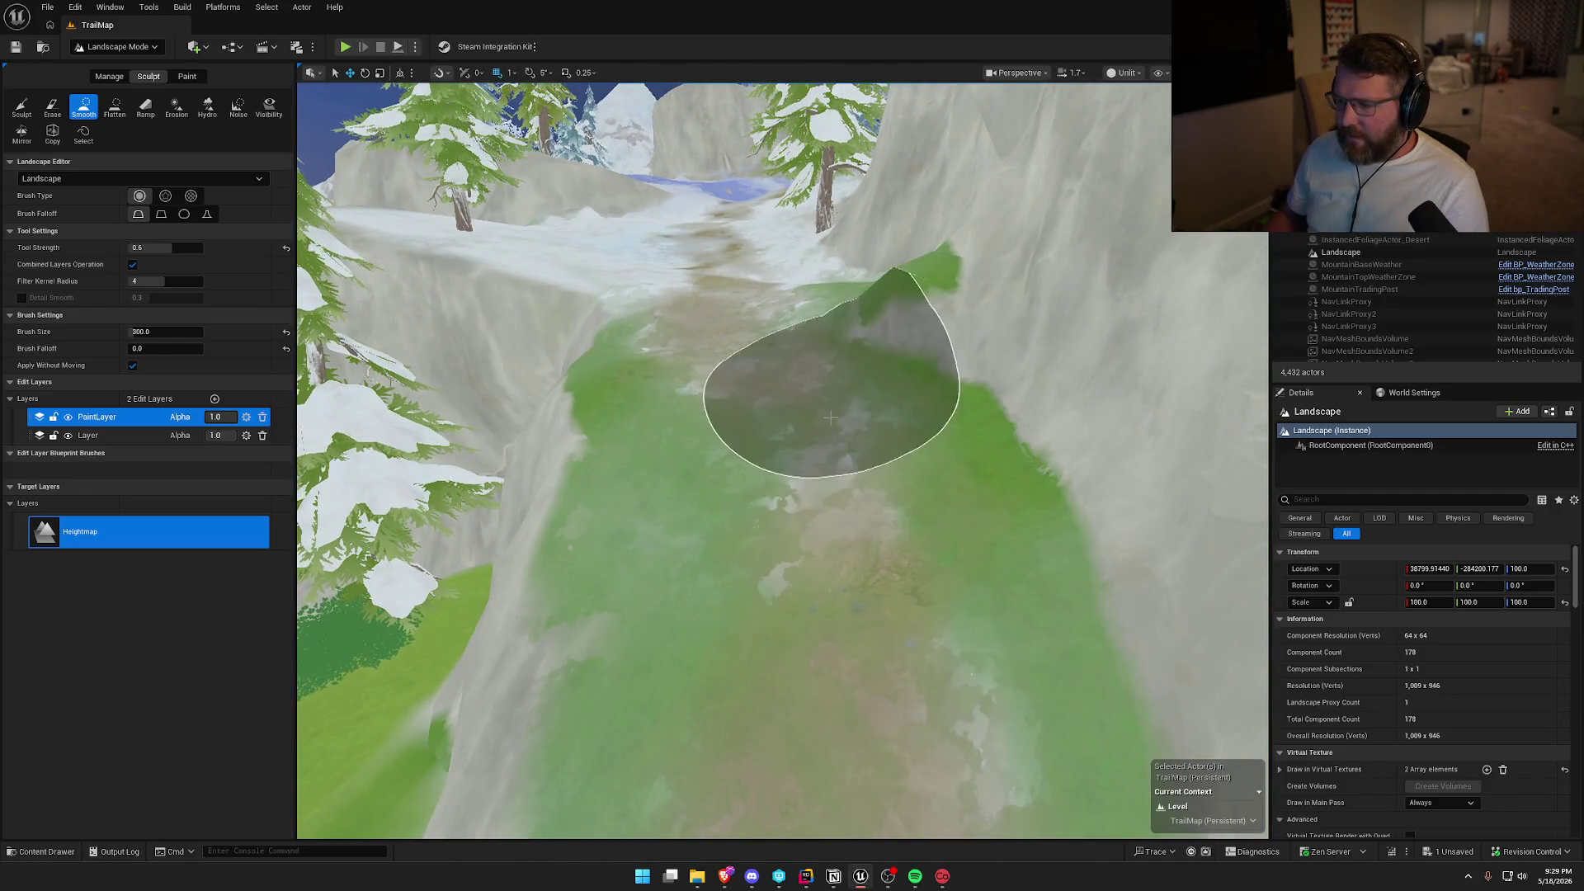
mouse_move(897, 410)
left_mouse_down()
mouse_move(898, 346)
mouse_move(903, 462)
mouse_move(954, 551)
left_mouse_up()
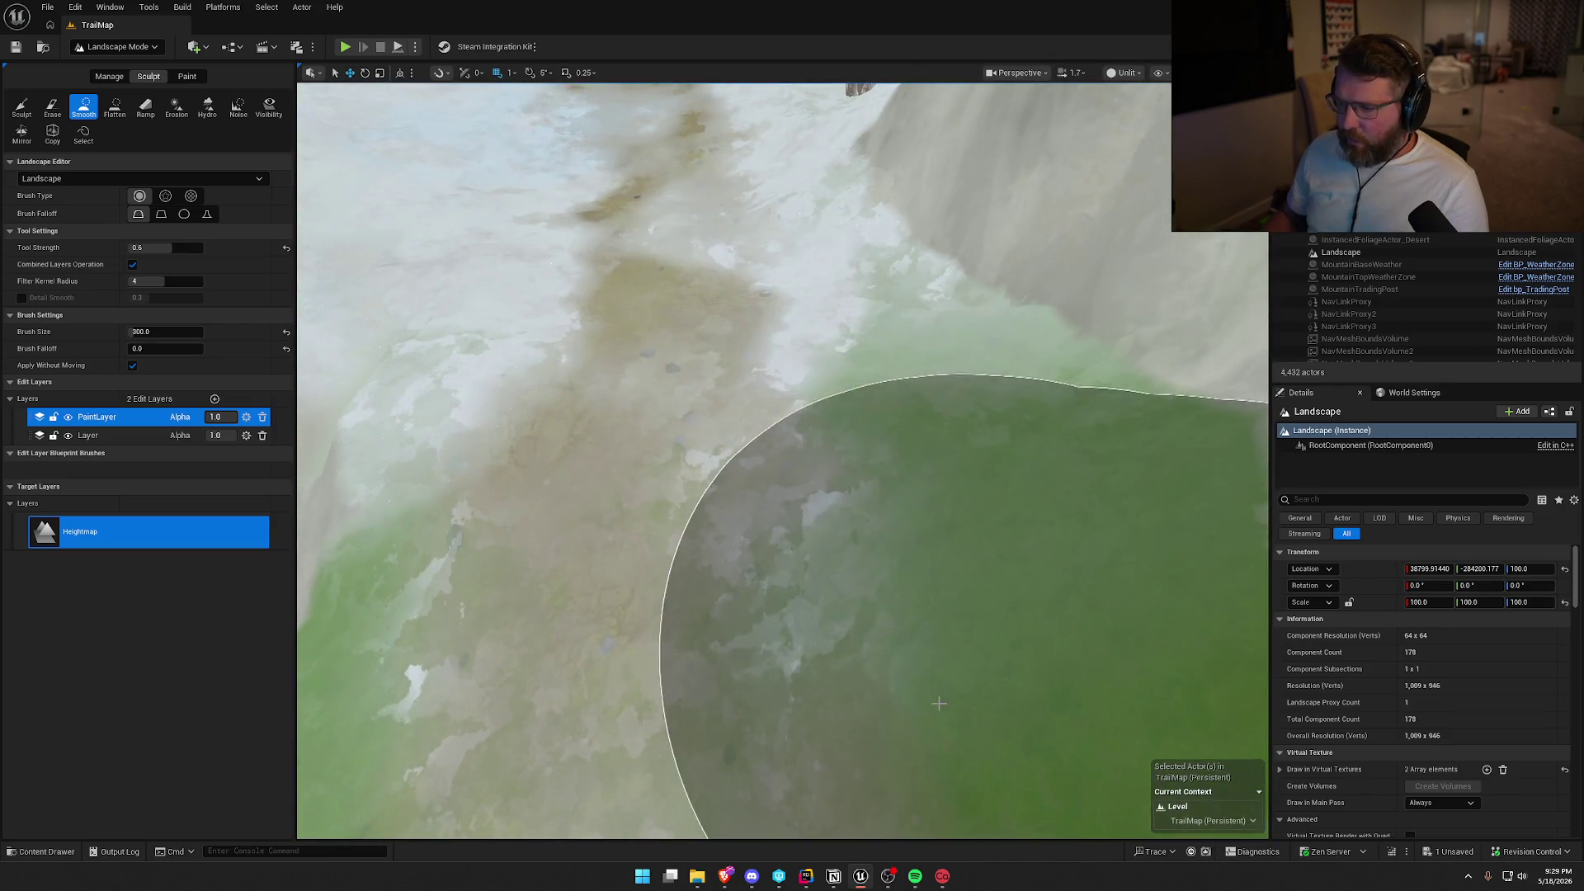
mouse_move(954, 636)
left_mouse_down()
mouse_move(899, 577)
mouse_move(858, 306)
mouse_move(849, 458)
left_mouse_up()
mouse_move(908, 571)
left_mouse_down()
mouse_move(926, 576)
mouse_move(760, 382)
left_mouse_up()
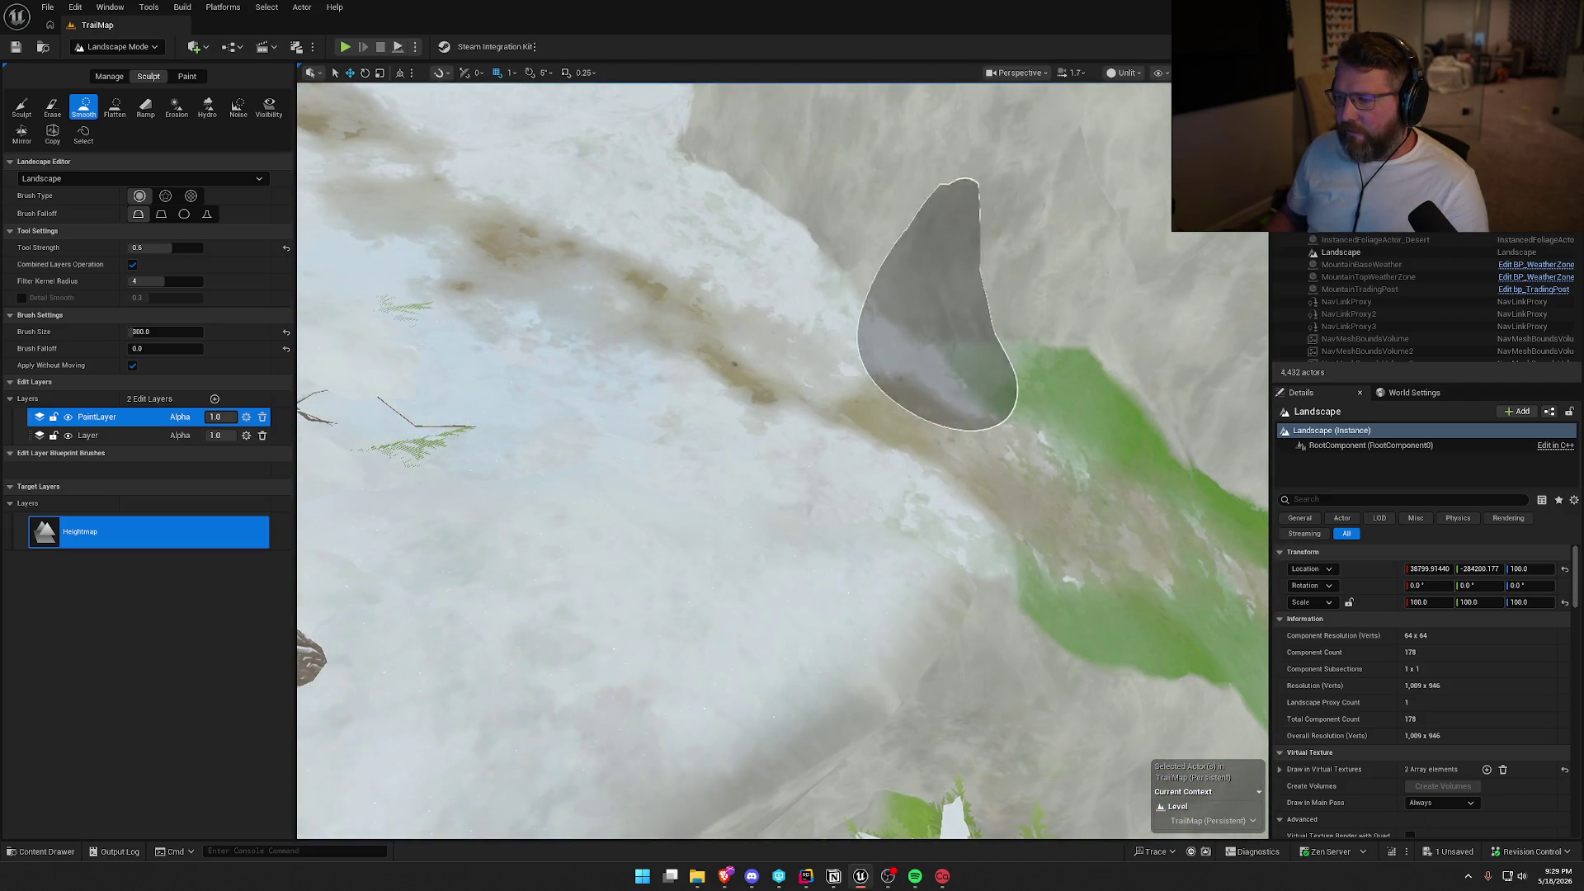
mouse_move(887, 369)
left_mouse_down()
mouse_move(863, 334)
mouse_move(895, 396)
mouse_move(762, 263)
left_mouse_up()
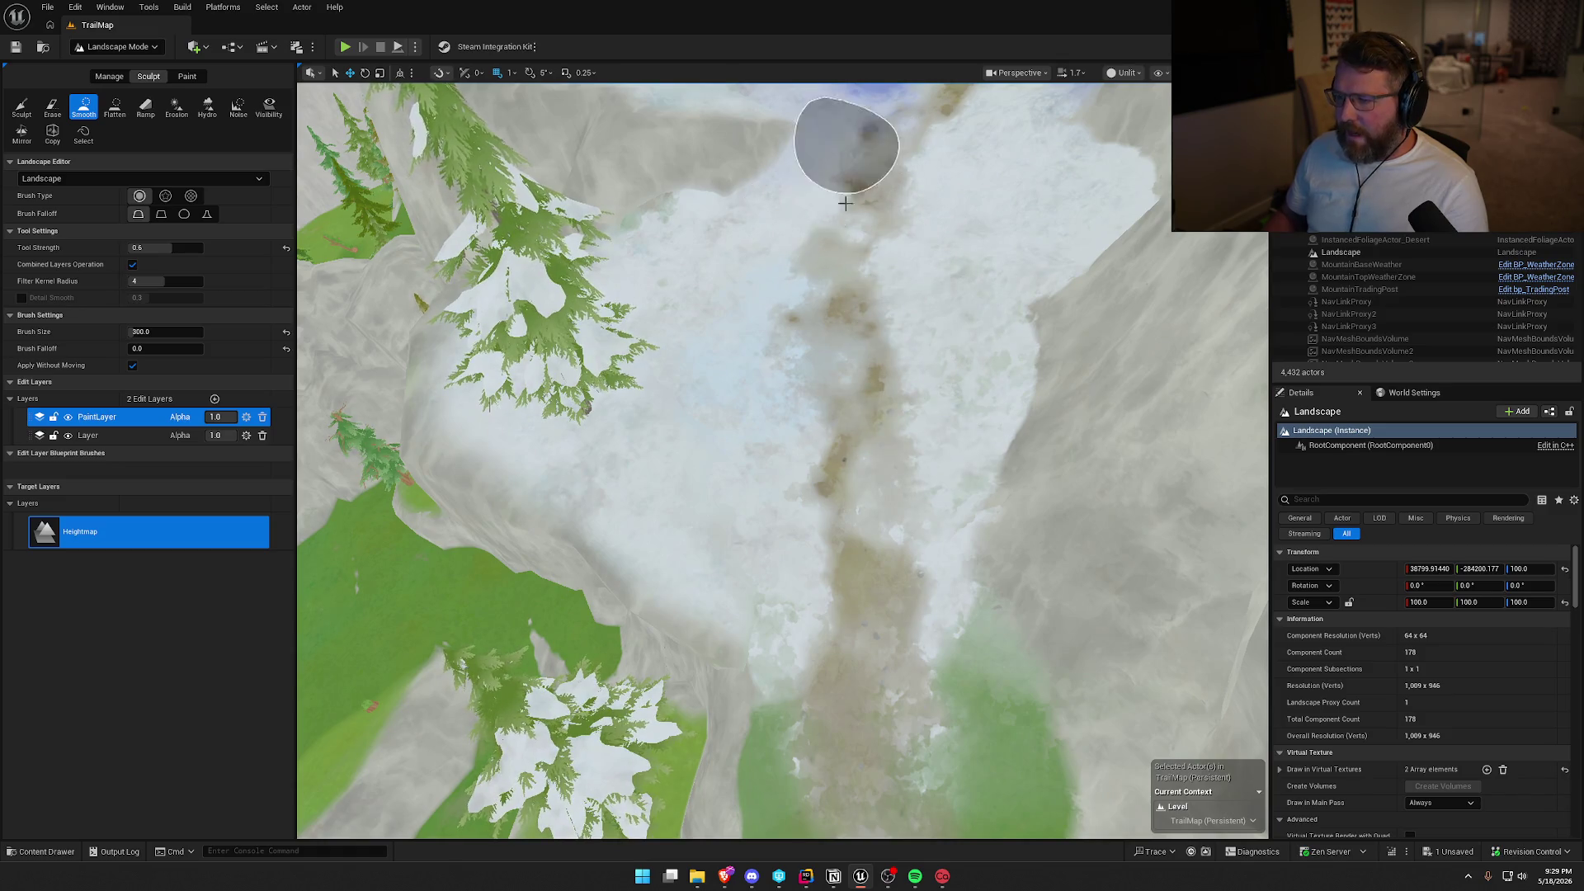
mouse_move(924, 389)
left_mouse_down()
mouse_move(907, 335)
mouse_move(891, 388)
mouse_move(825, 363)
mouse_move(713, 388)
mouse_move(689, 494)
mouse_move(742, 406)
mouse_move(814, 637)
mouse_move(708, 357)
left_mouse_up()
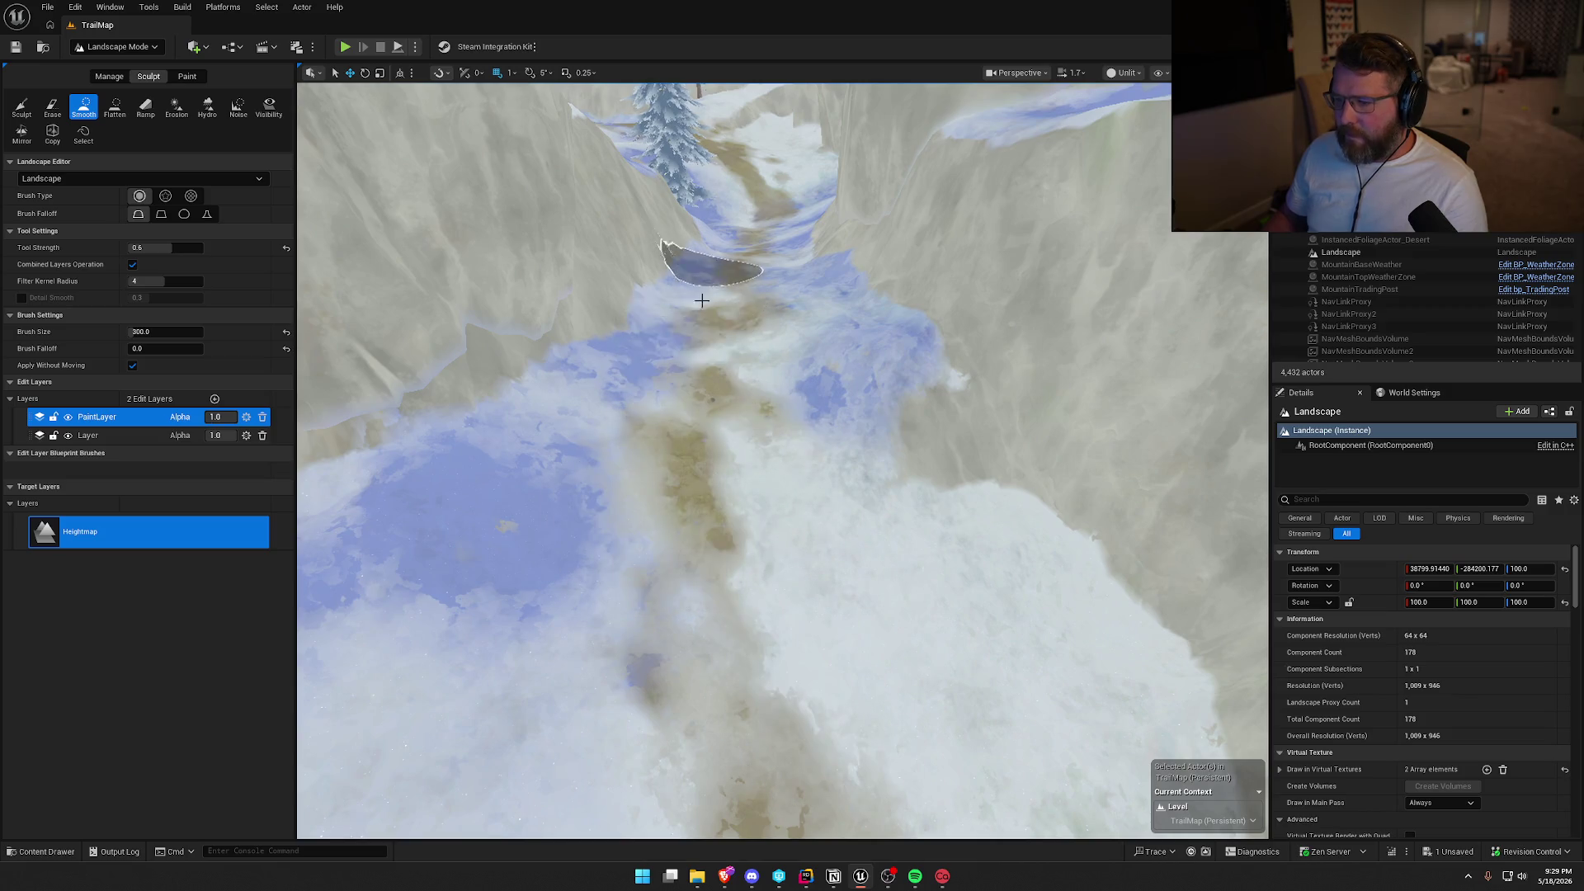
key("w")
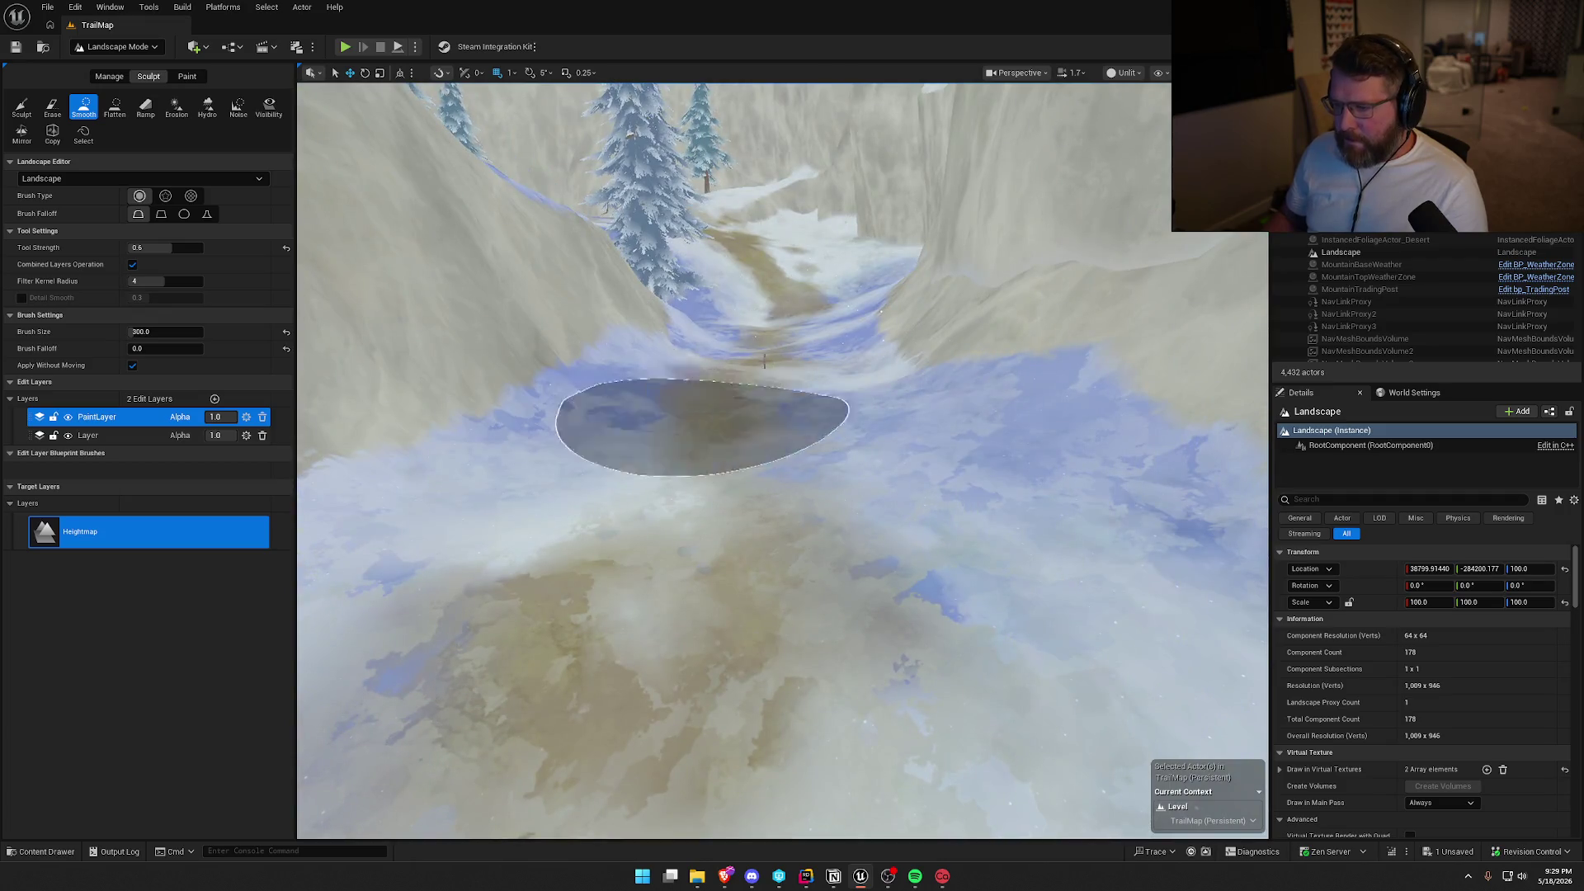
Fly along the snowy canyon trail and smooth its first rough stretch with the Smooth brush.
key("w")
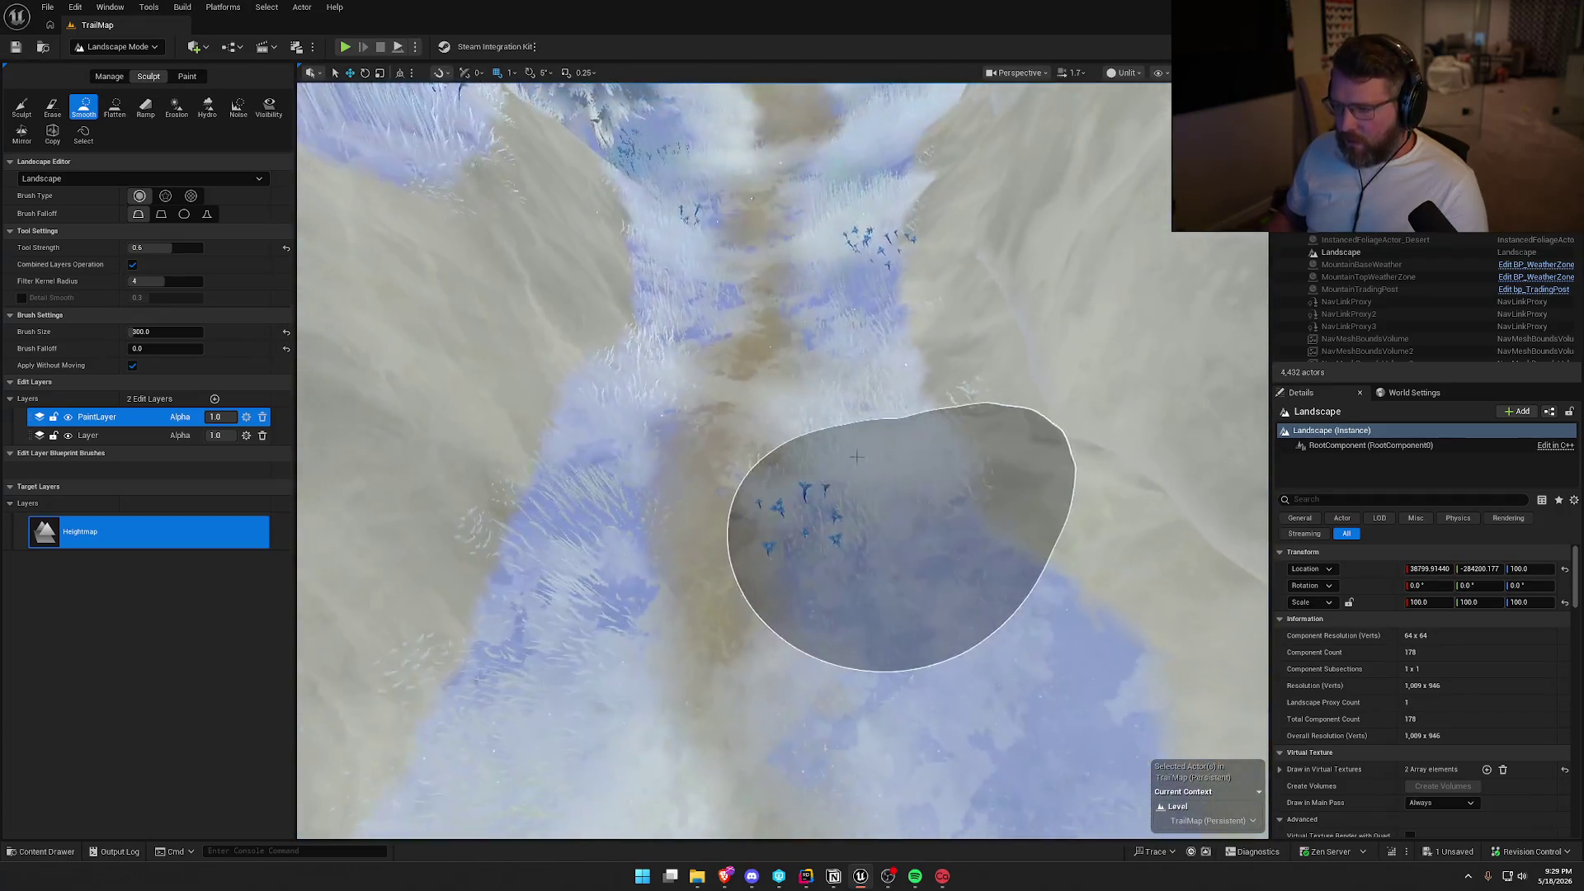
key("w")
key("w")
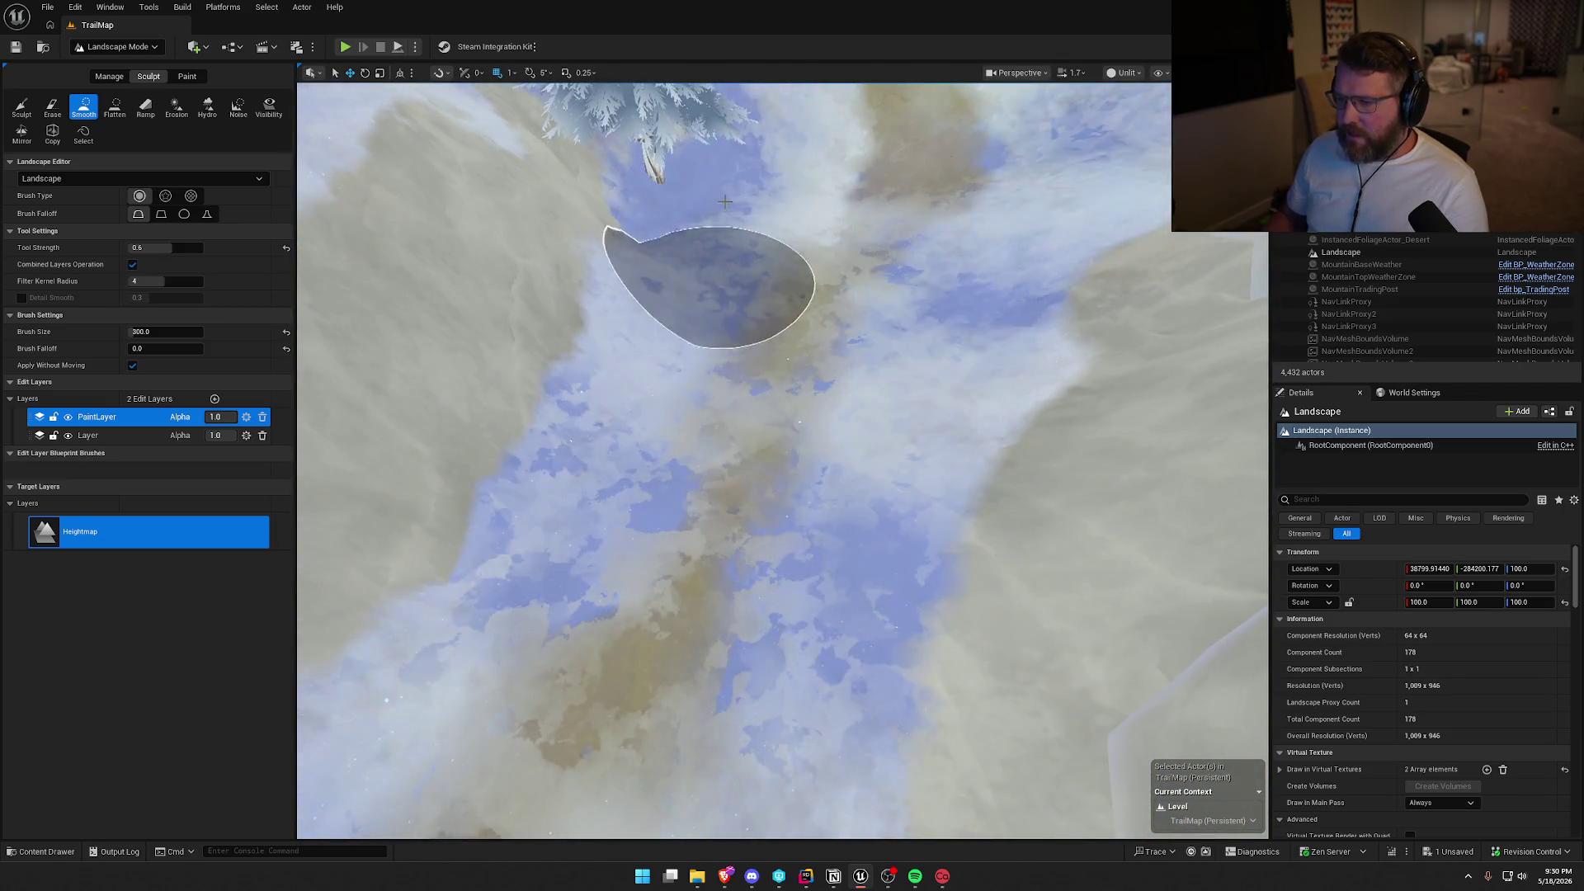
key("w")
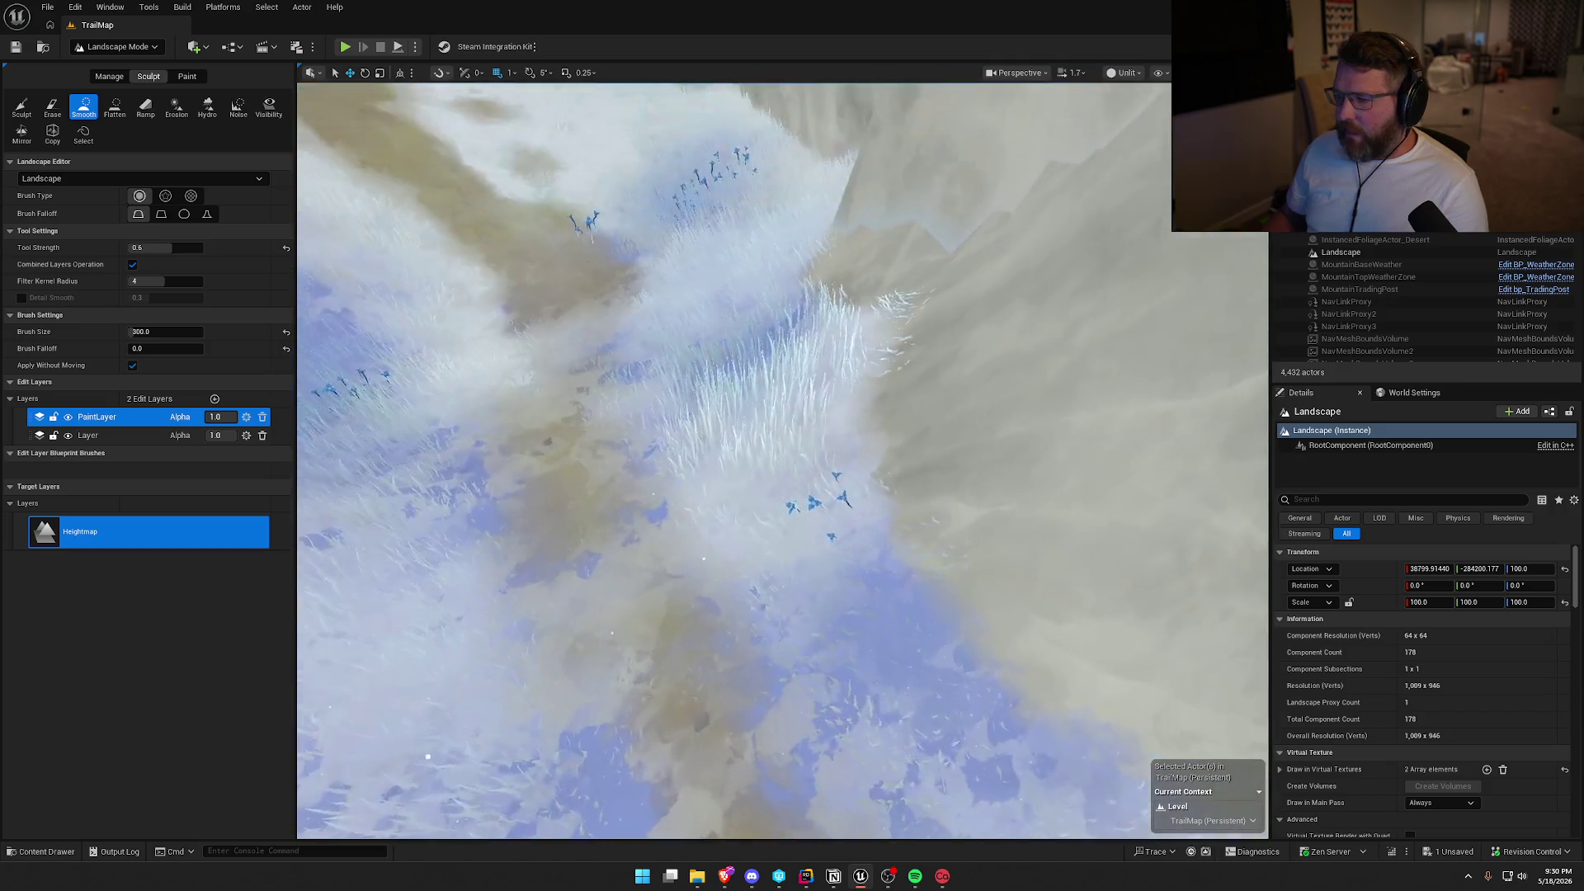
key("w")
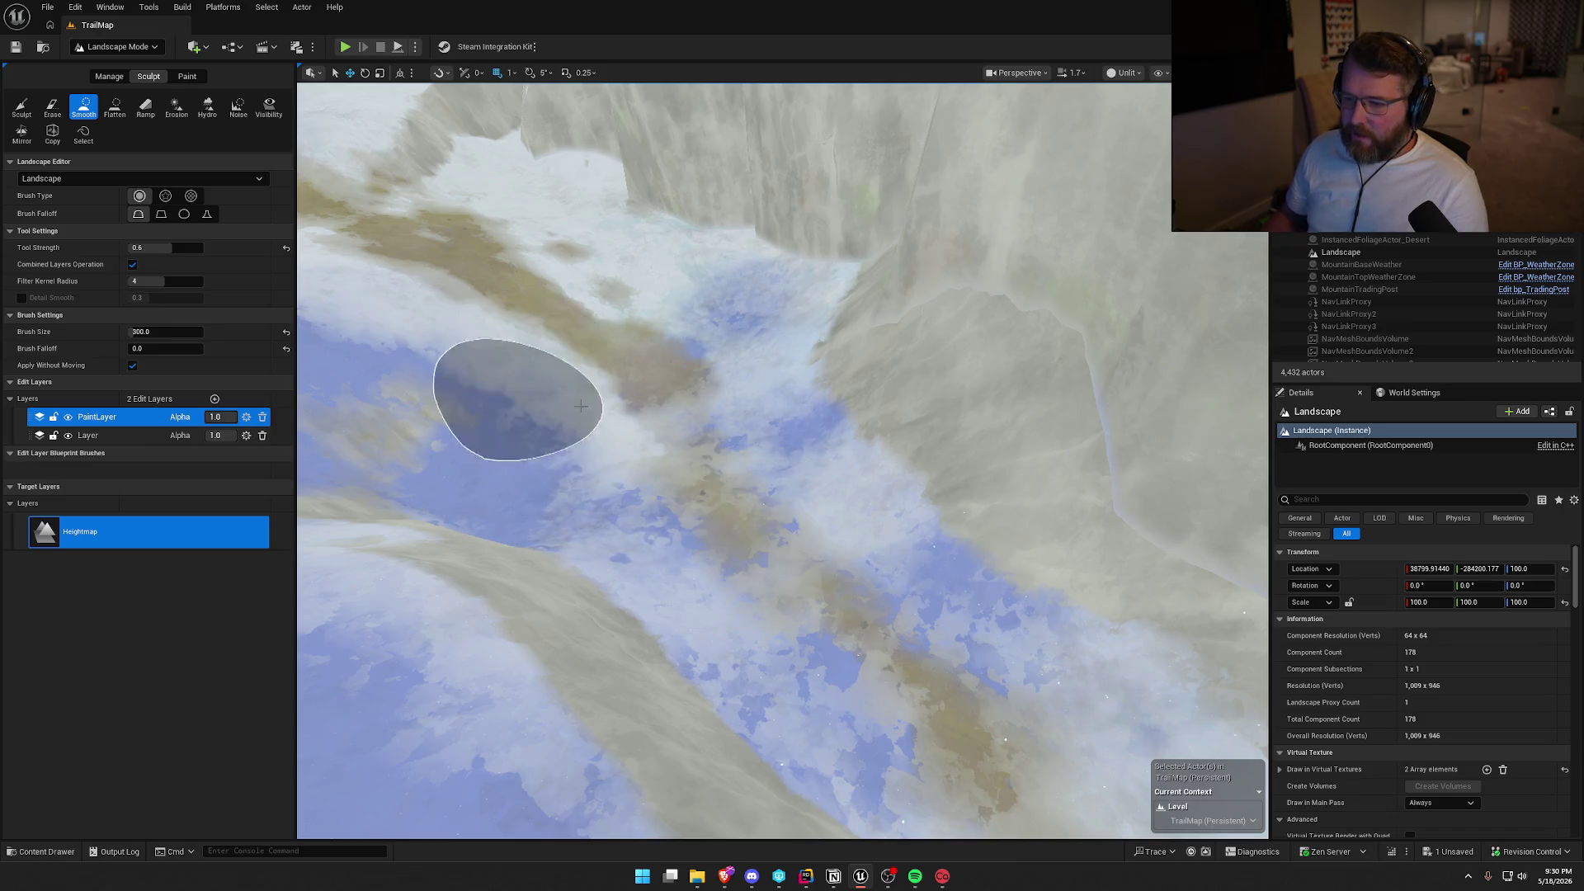
key("w")
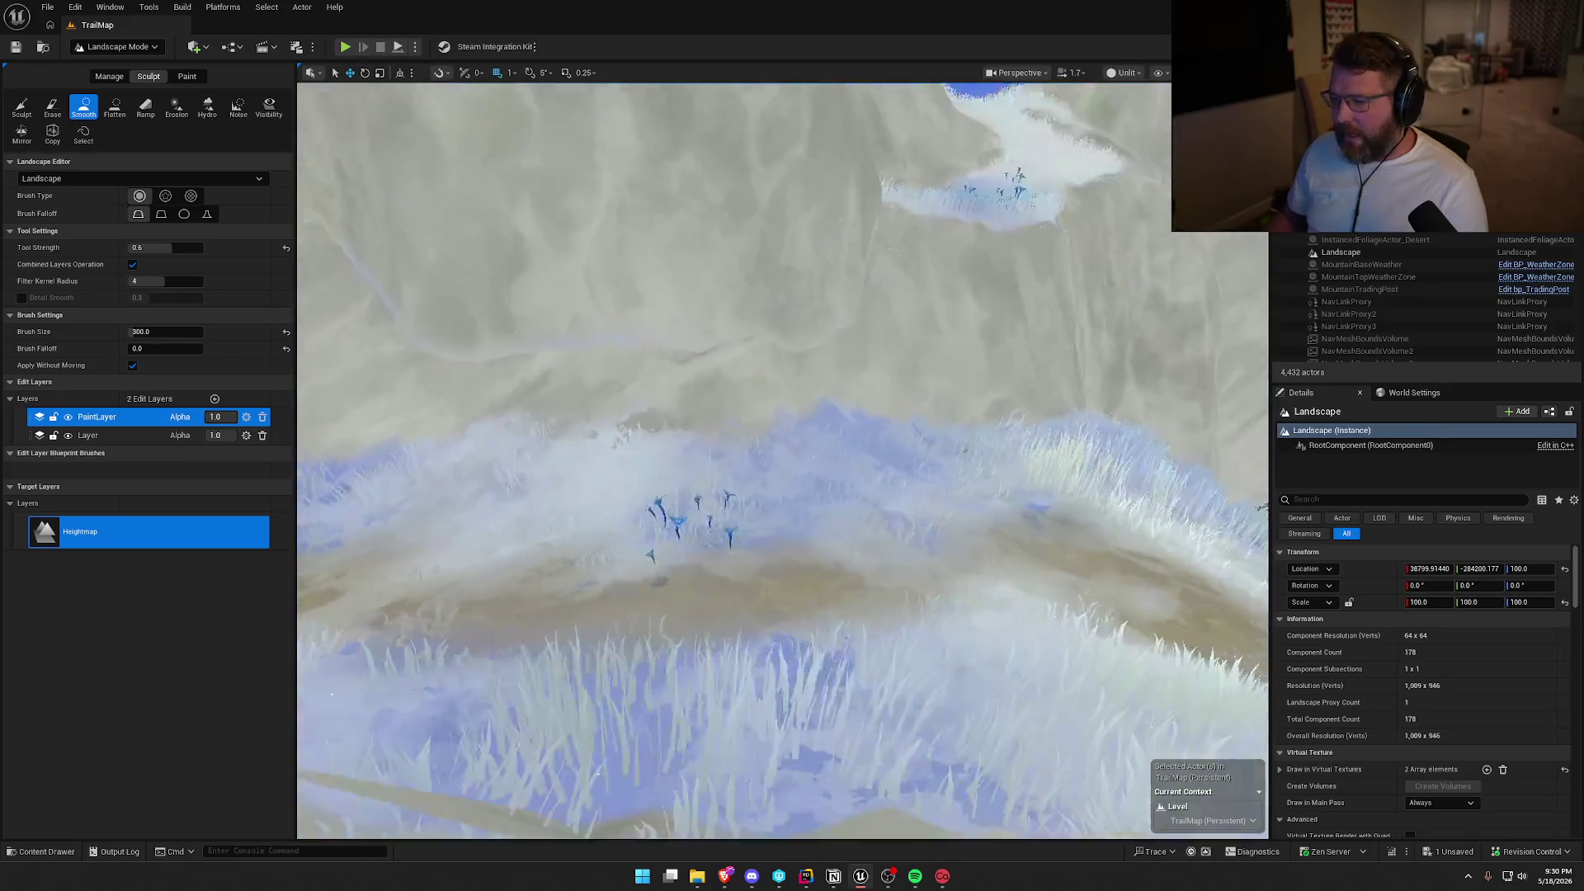
key("w")
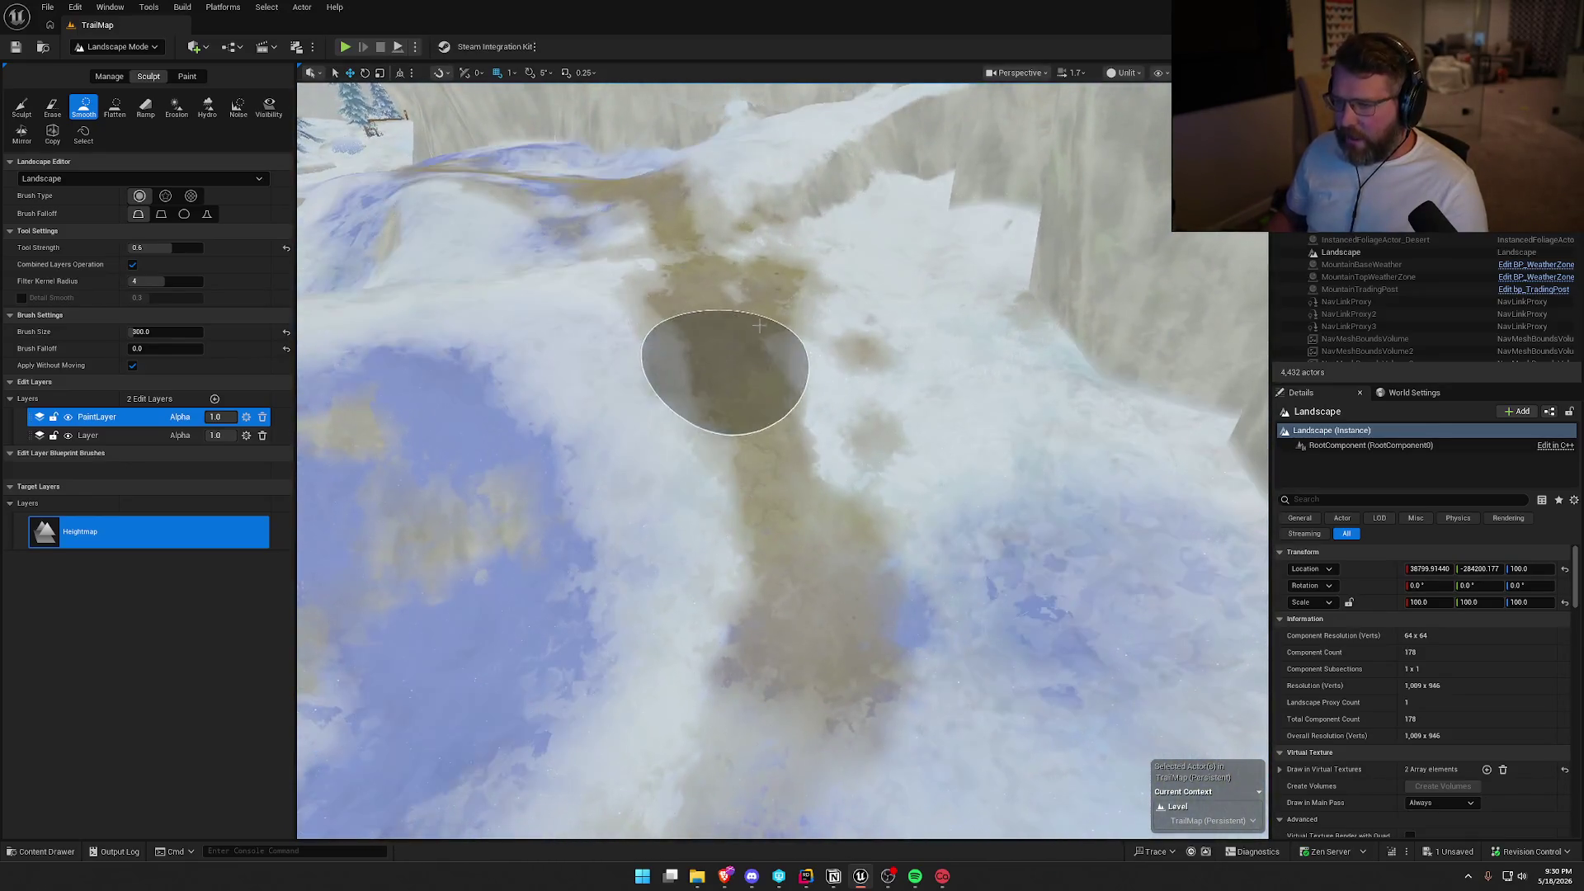
mouse_move(706, 353)
left_mouse_down()
mouse_move(806, 410)
mouse_move(927, 690)
mouse_move(550, 462)
mouse_move(583, 601)
mouse_move(849, 725)
mouse_move(1023, 668)
left_mouse_up()
Smooth the trail near the cliff wall and the bumpy stretch just below it.
key("w")
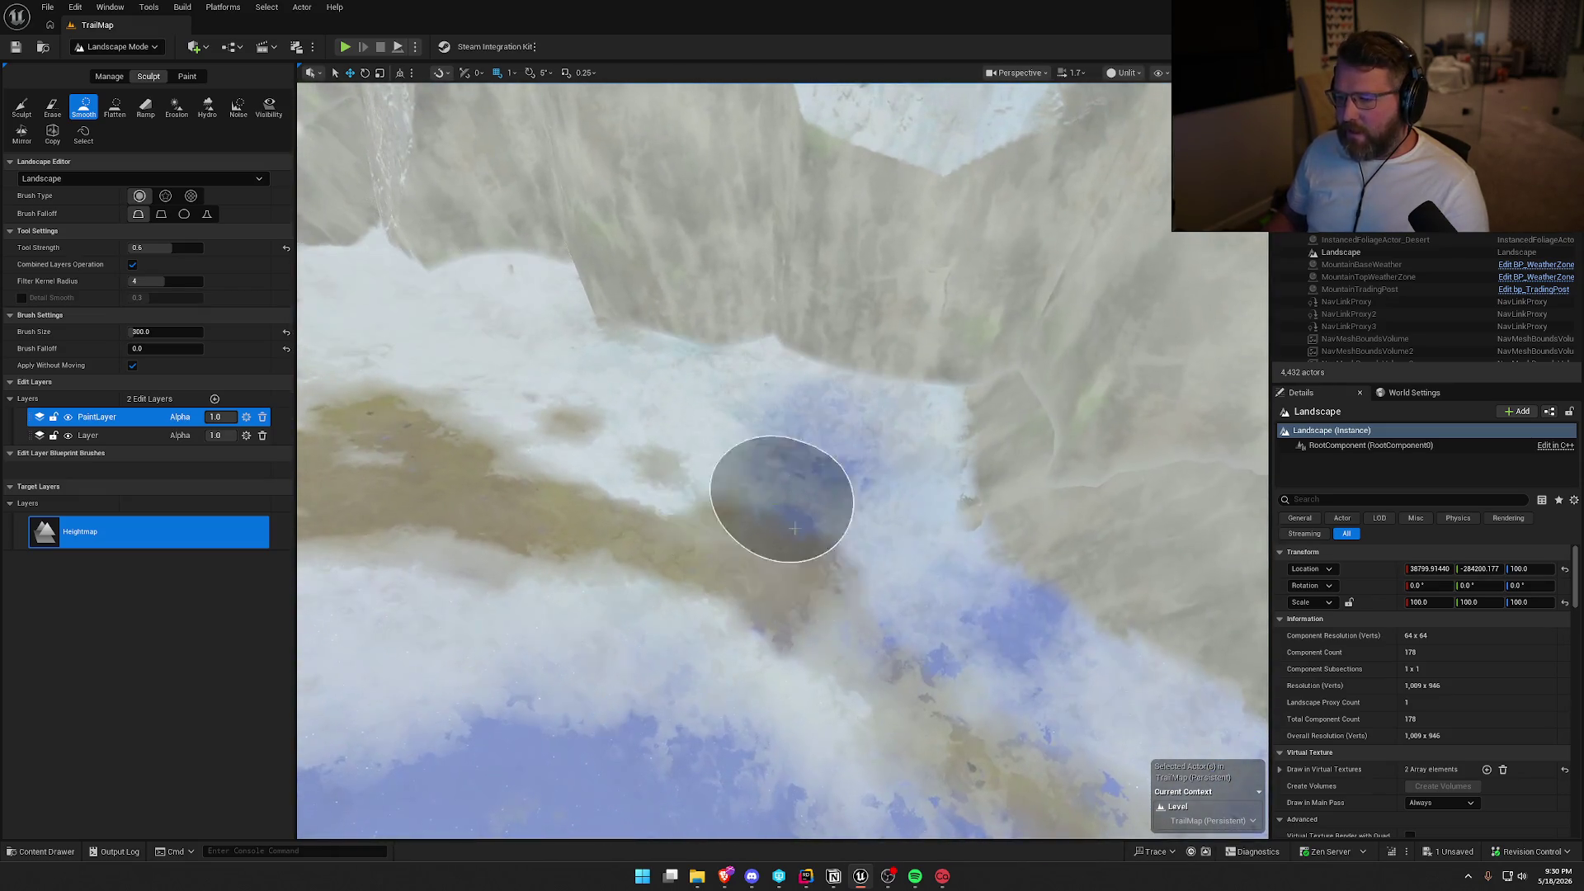
mouse_move(656, 369)
left_mouse_down()
mouse_move(566, 318)
mouse_move(495, 346)
left_mouse_up()
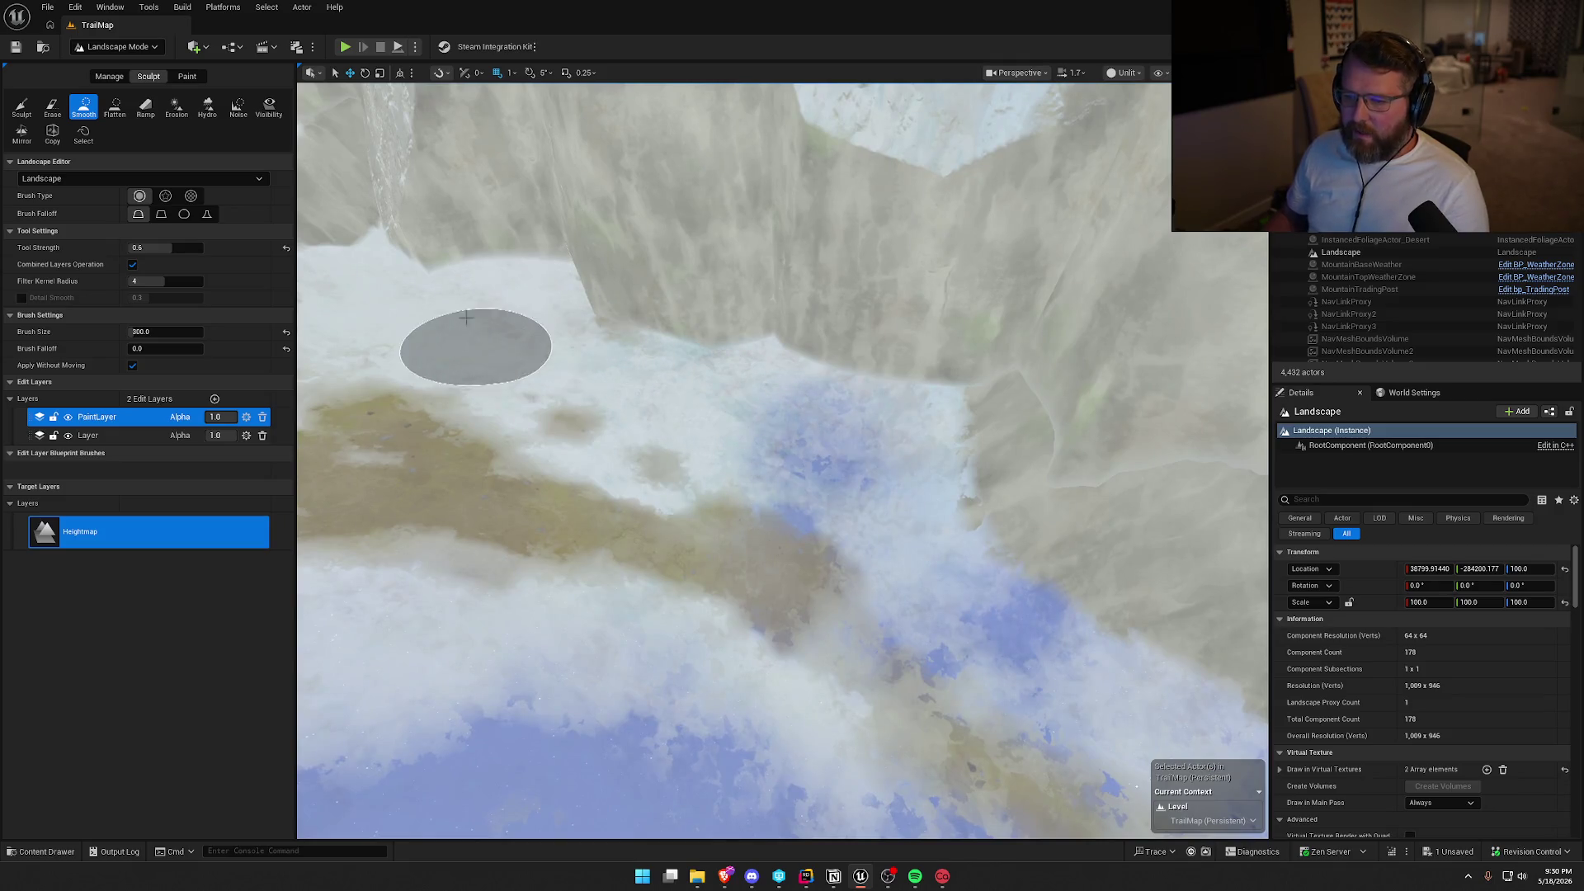
key("s")
key("w")
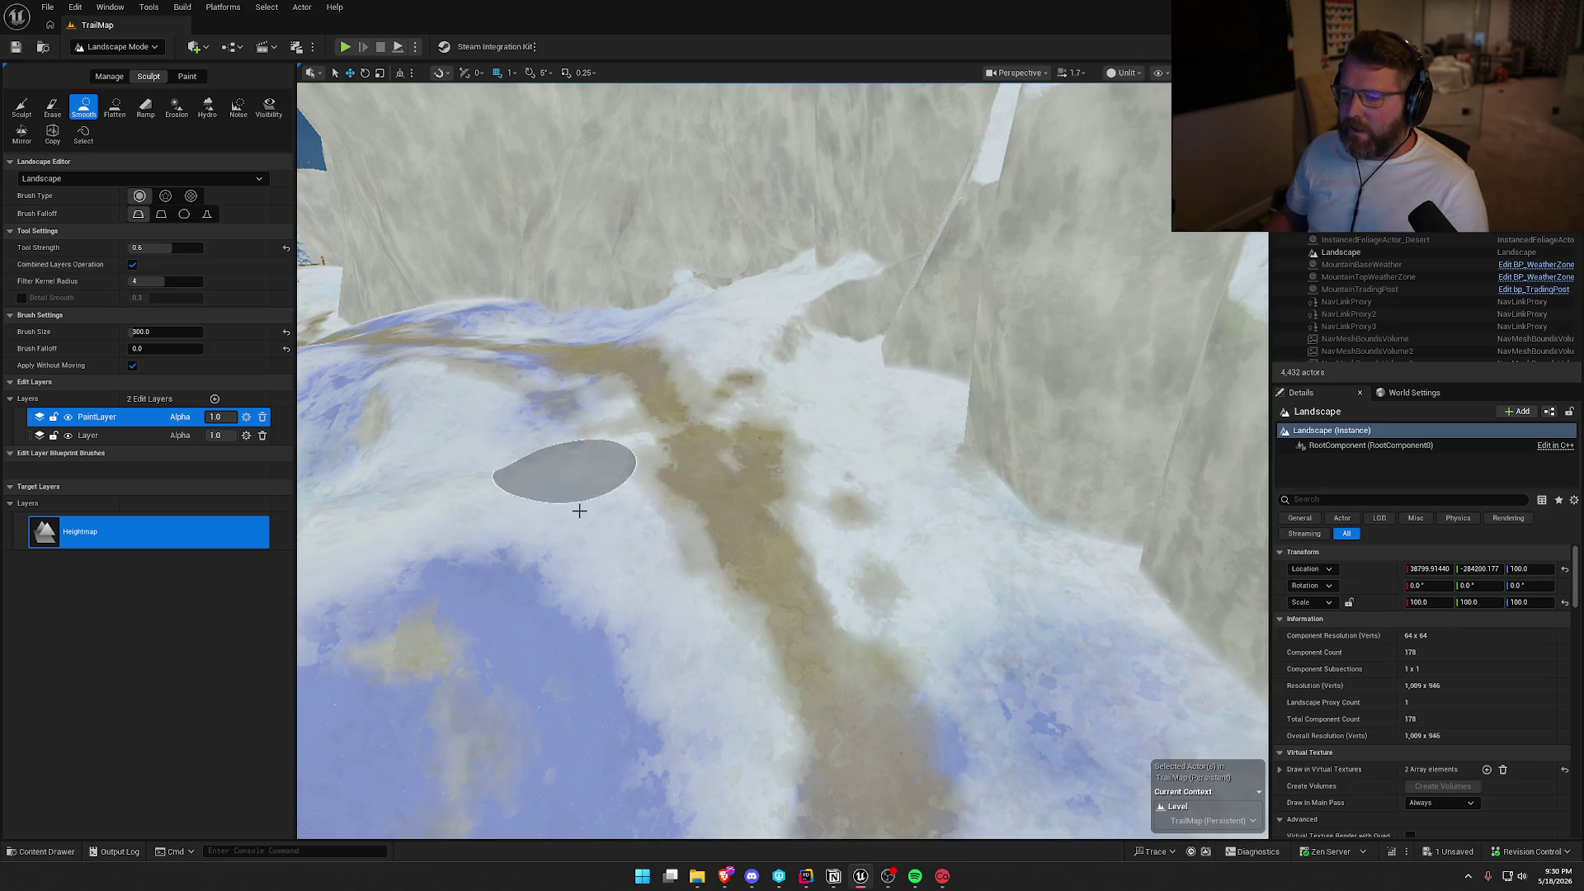
key("s")
mouse_move(766, 699)
left_mouse_down()
mouse_move(930, 538)
mouse_move(1061, 630)
mouse_move(1122, 442)
mouse_move(861, 396)
left_mouse_up()
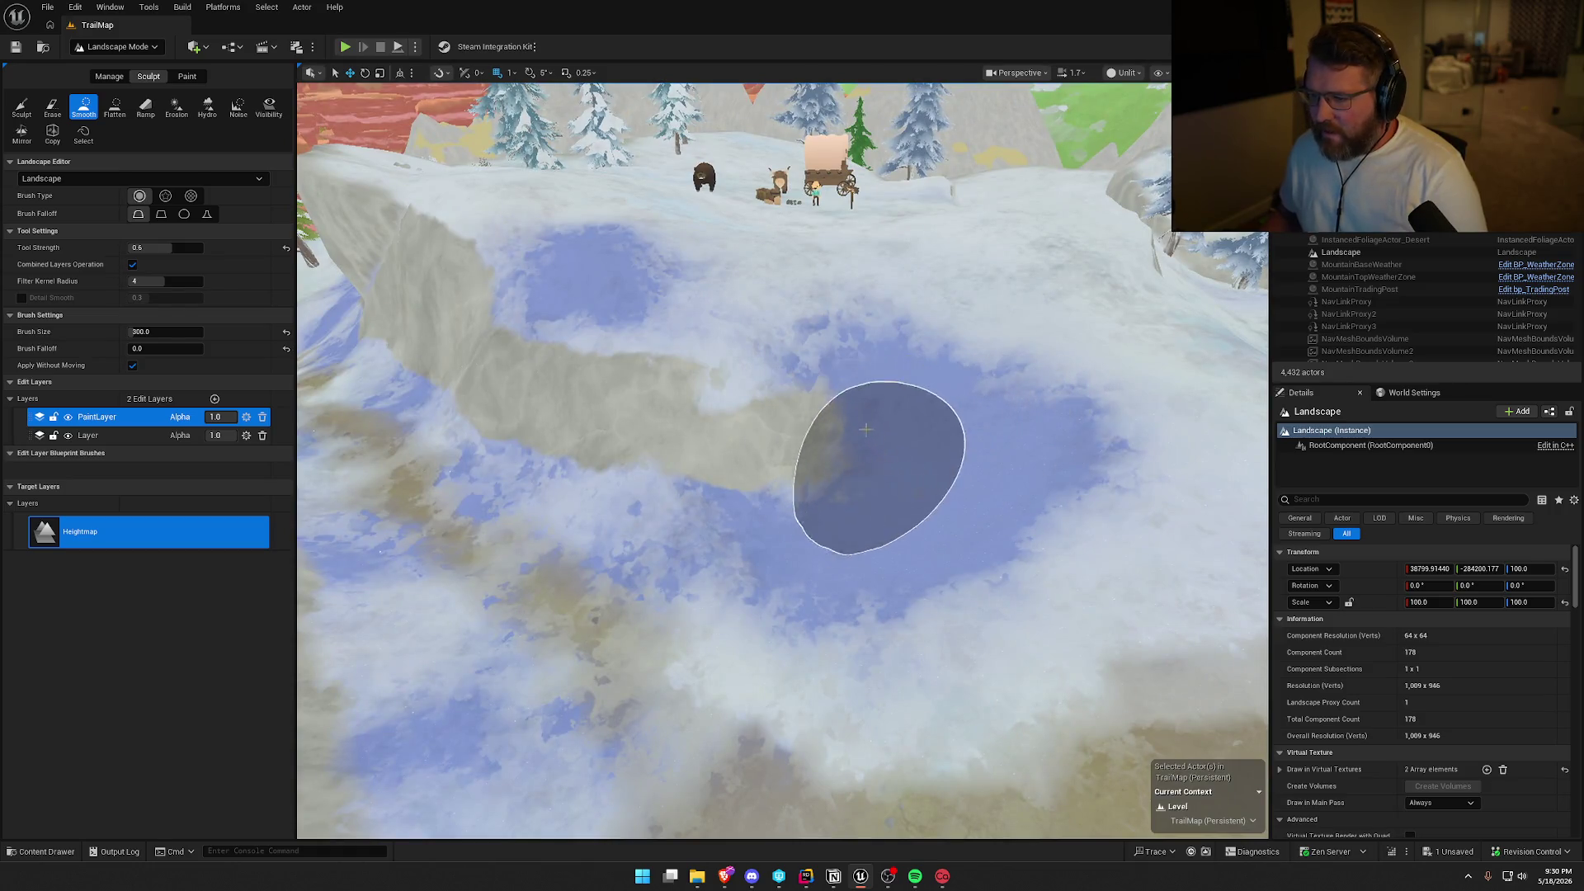
Fly to the snowy area by the wagon and smooth two rough patches across the trail.
key("w")
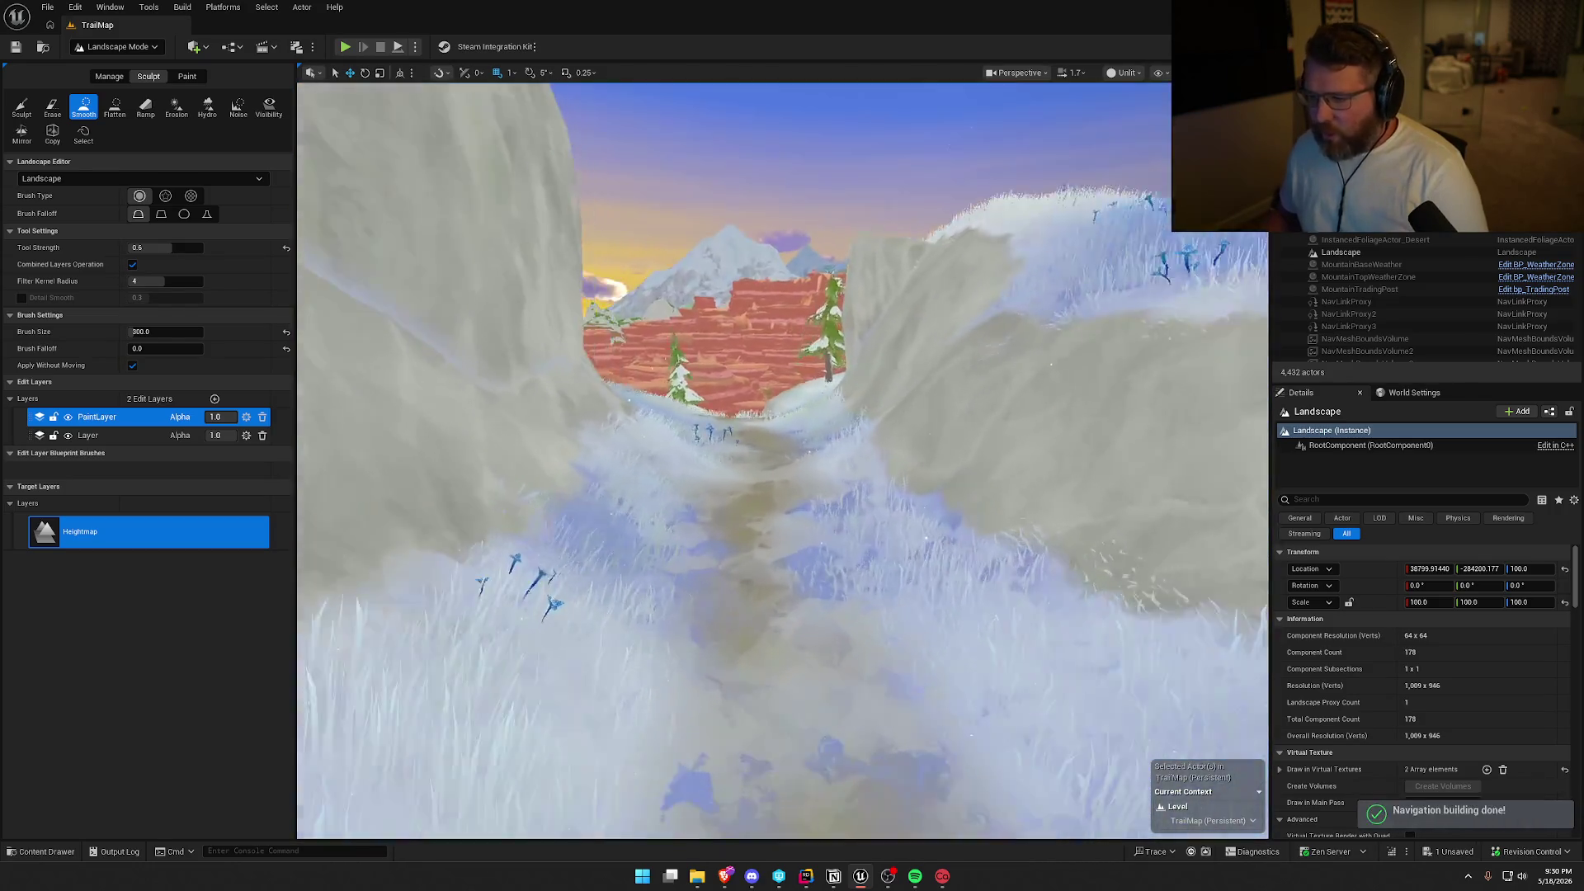
key("w")
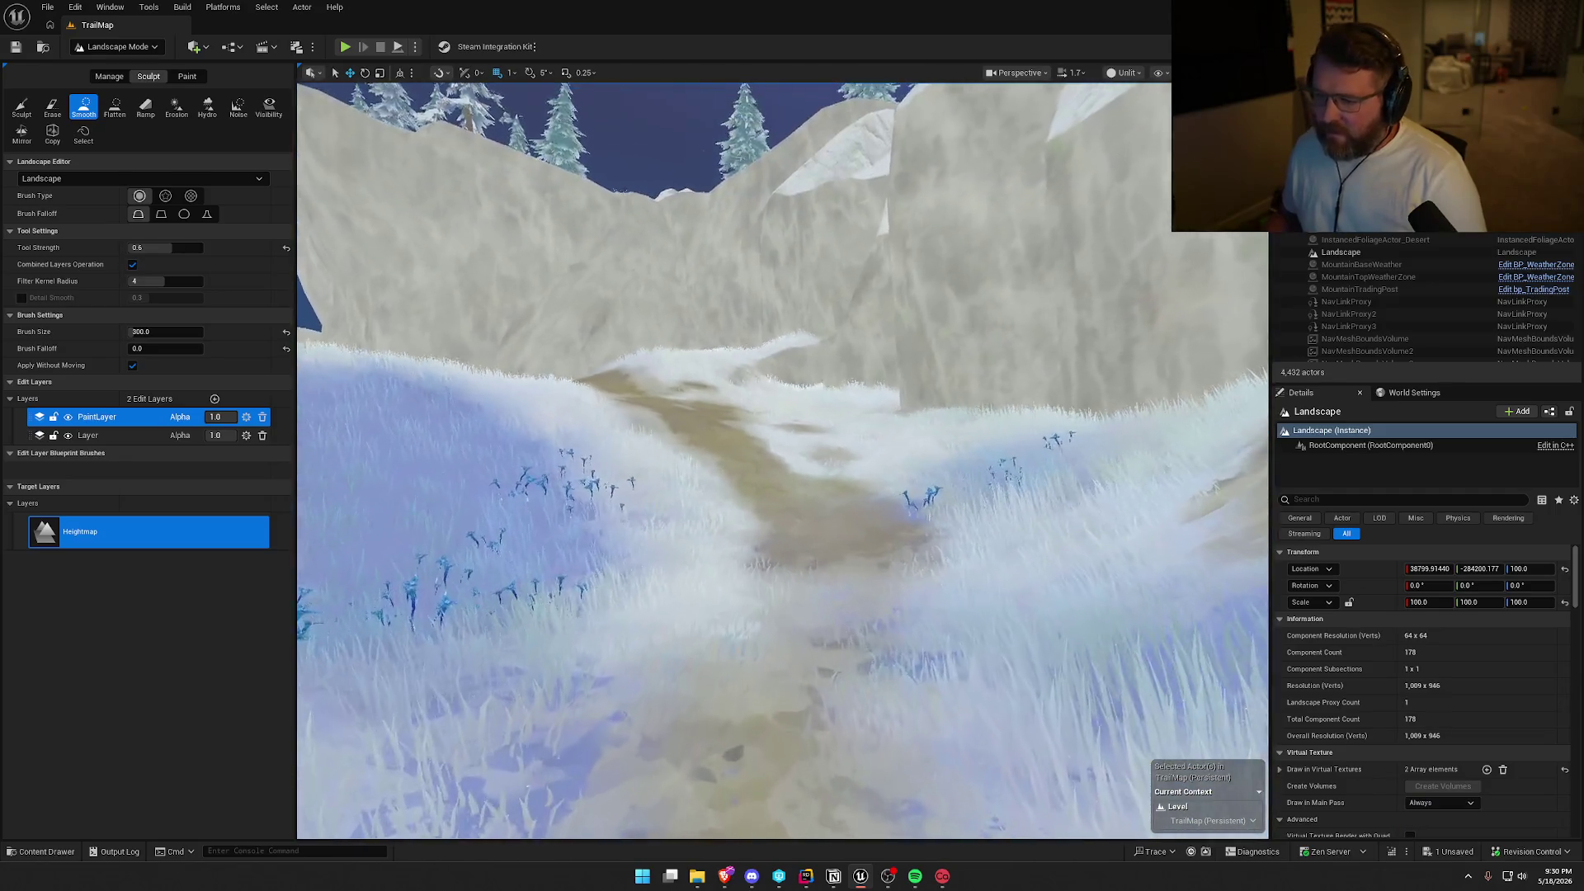
key("w")
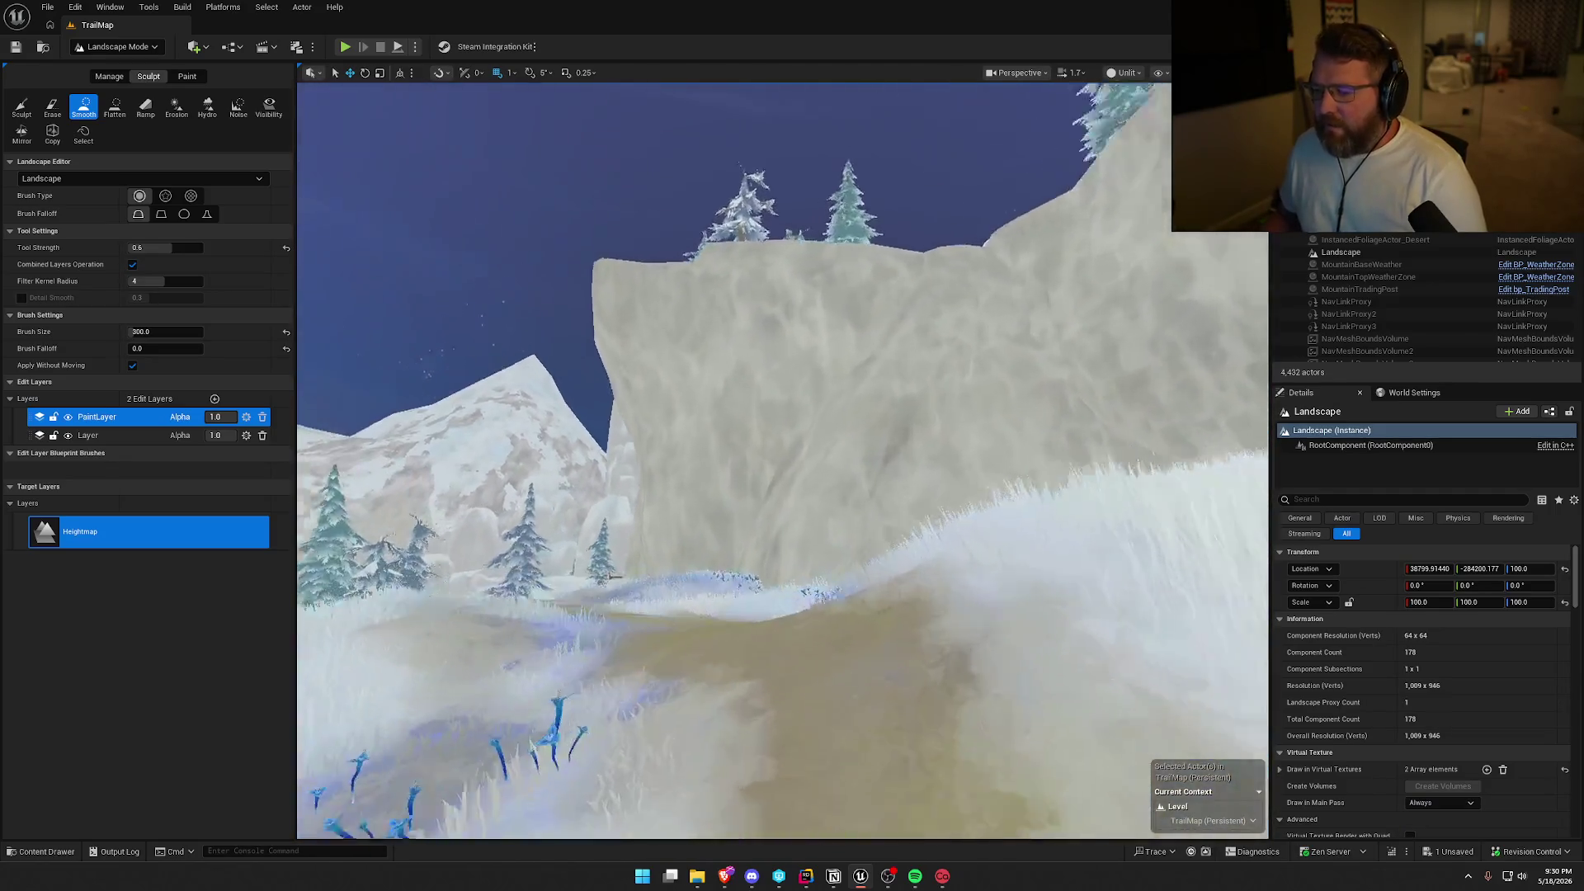
key("w")
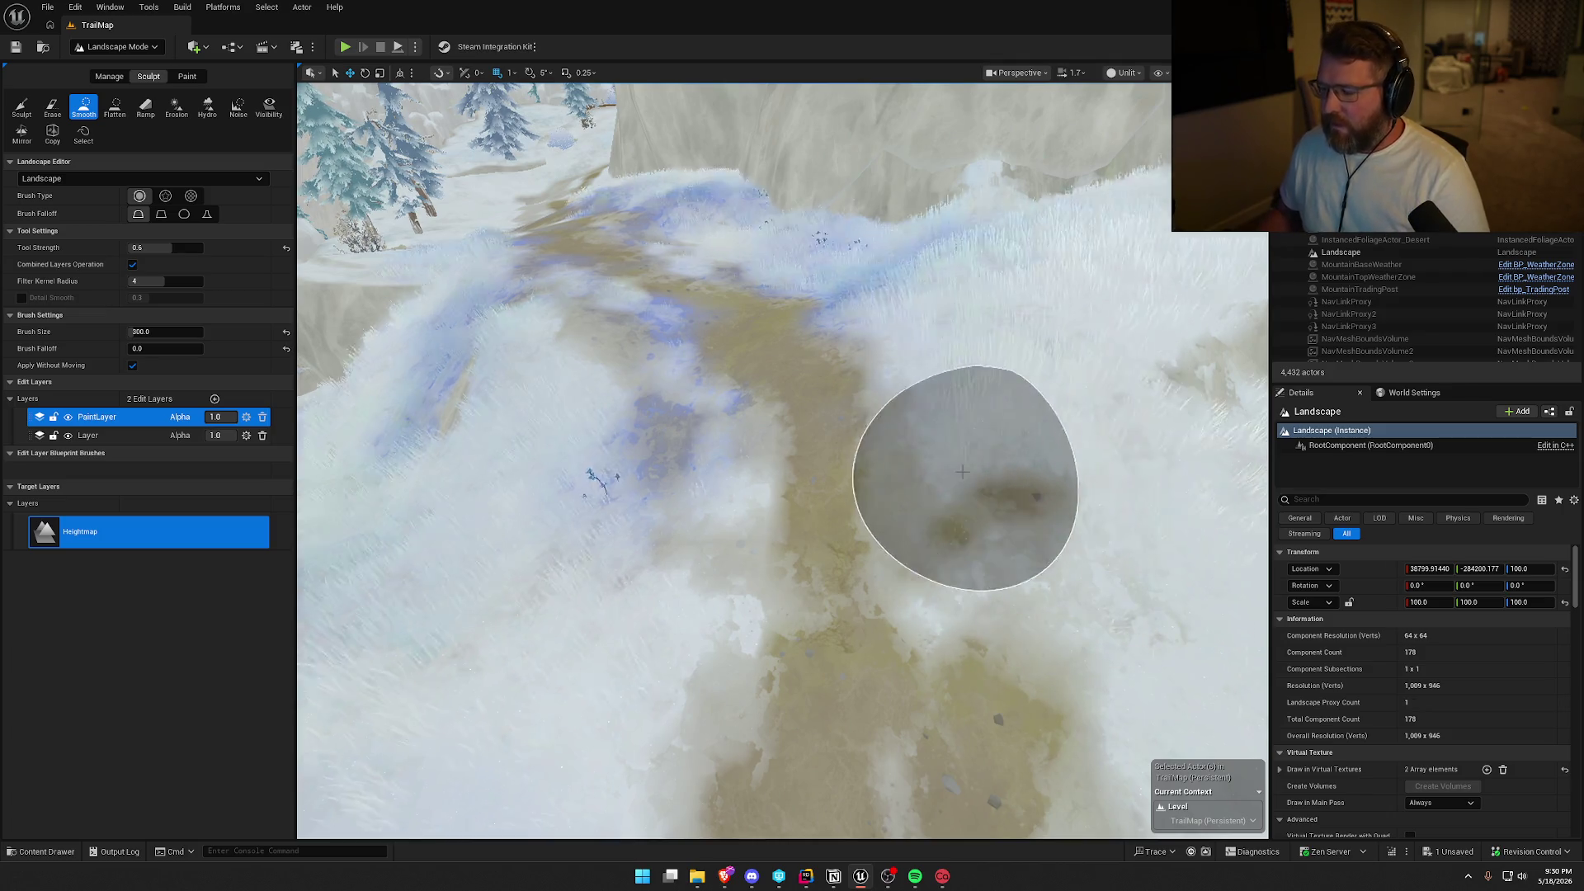
scroll(955, 459, "up", 5)
scroll(962, 472, "down", 5)
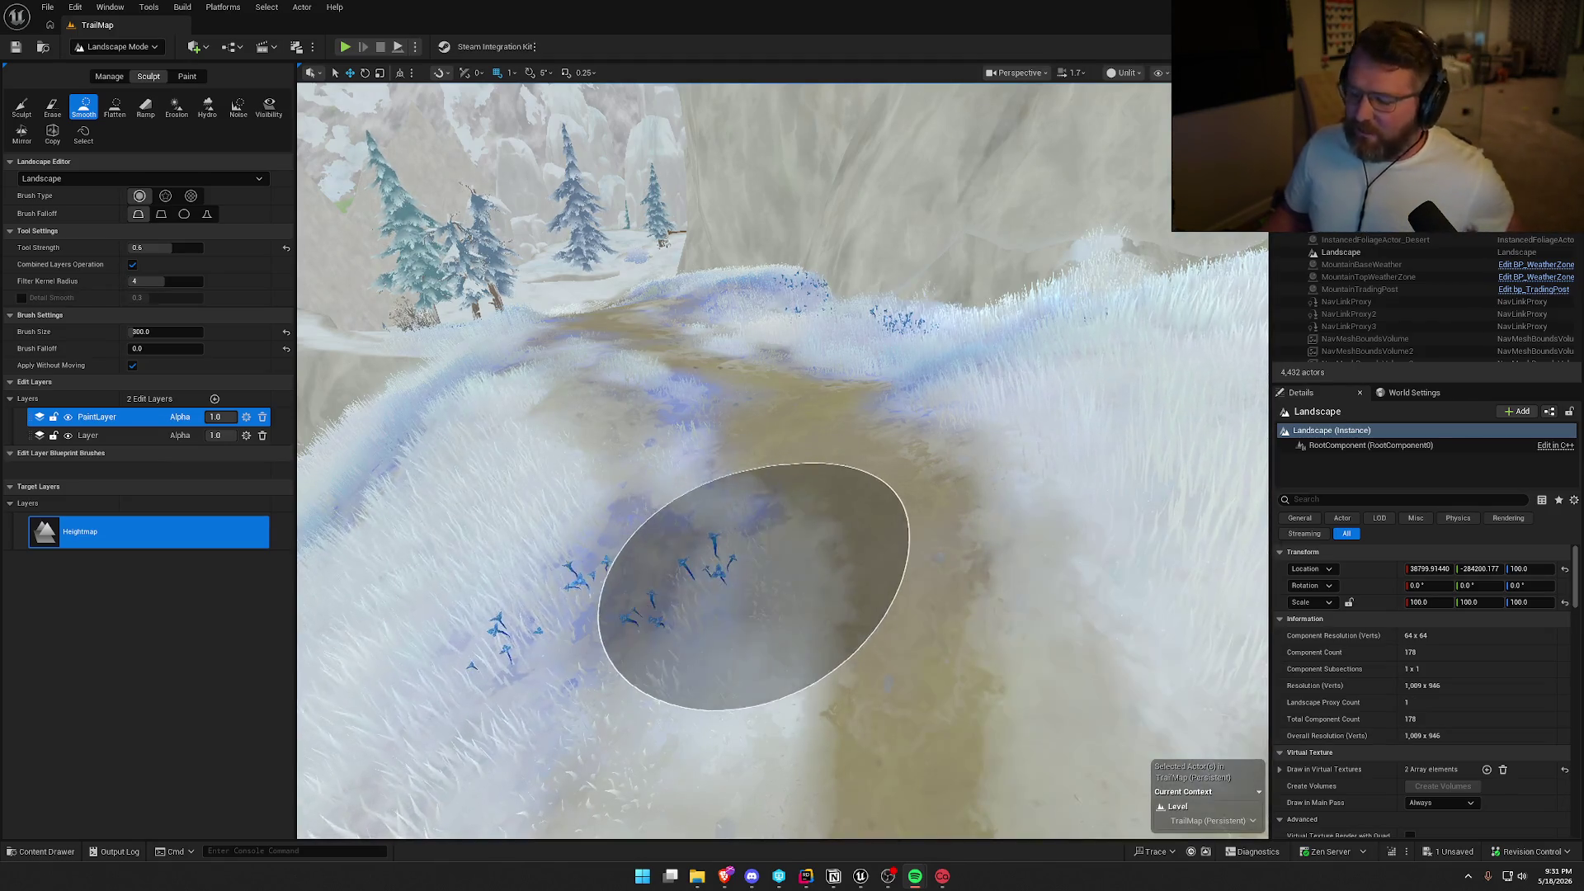
key("1")
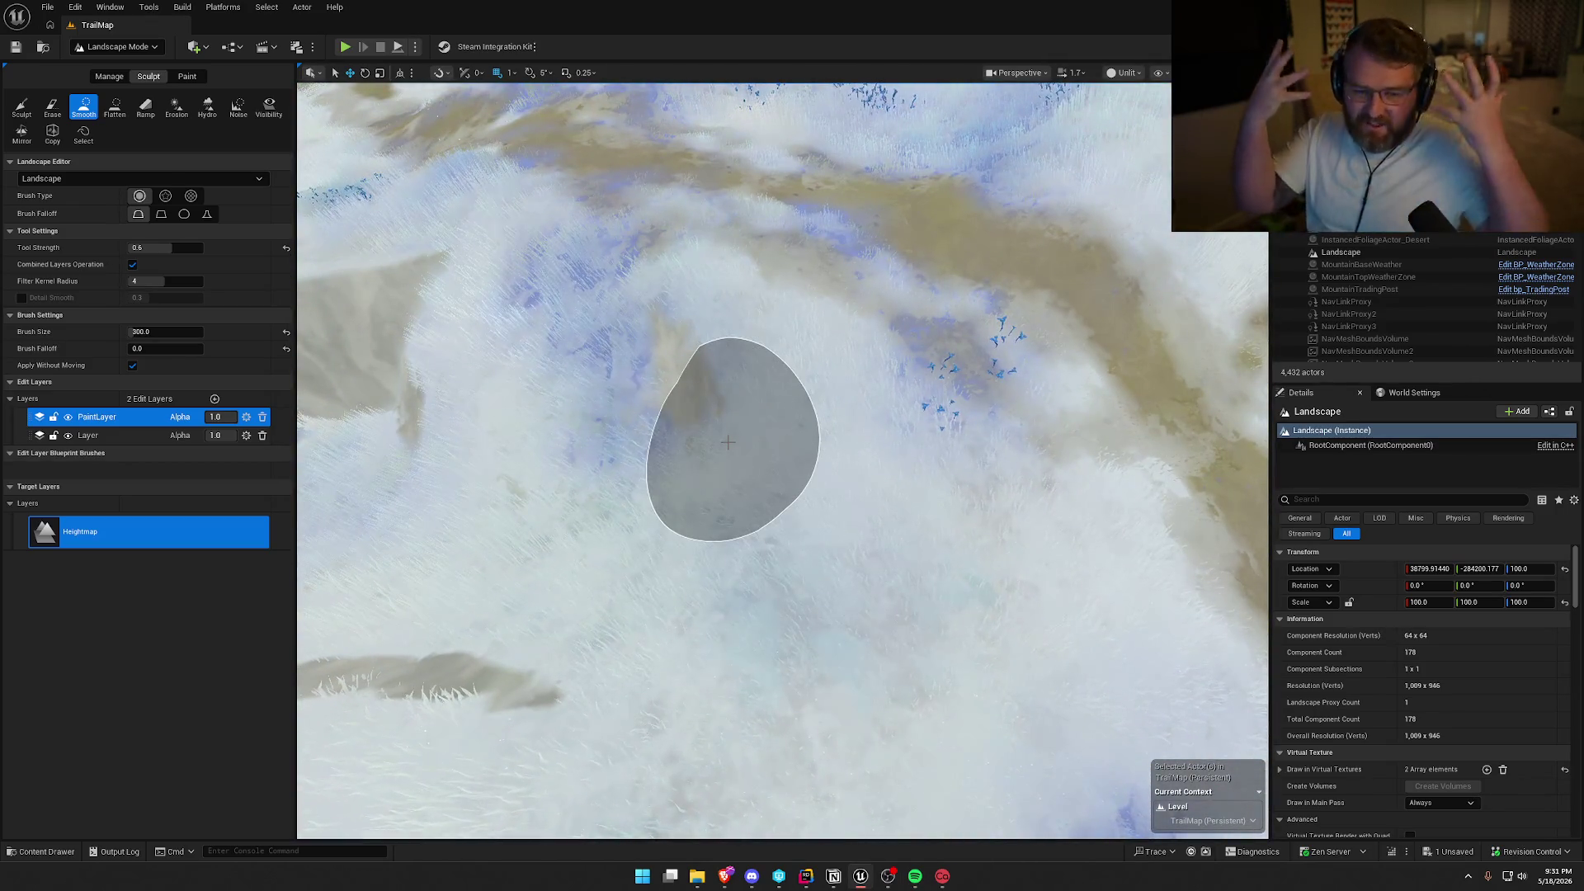
mouse_move(727, 442)
left_mouse_down()
mouse_move(620, 389)
mouse_move(679, 365)
mouse_move(962, 423)
mouse_move(881, 274)
mouse_move(917, 235)
left_mouse_up()
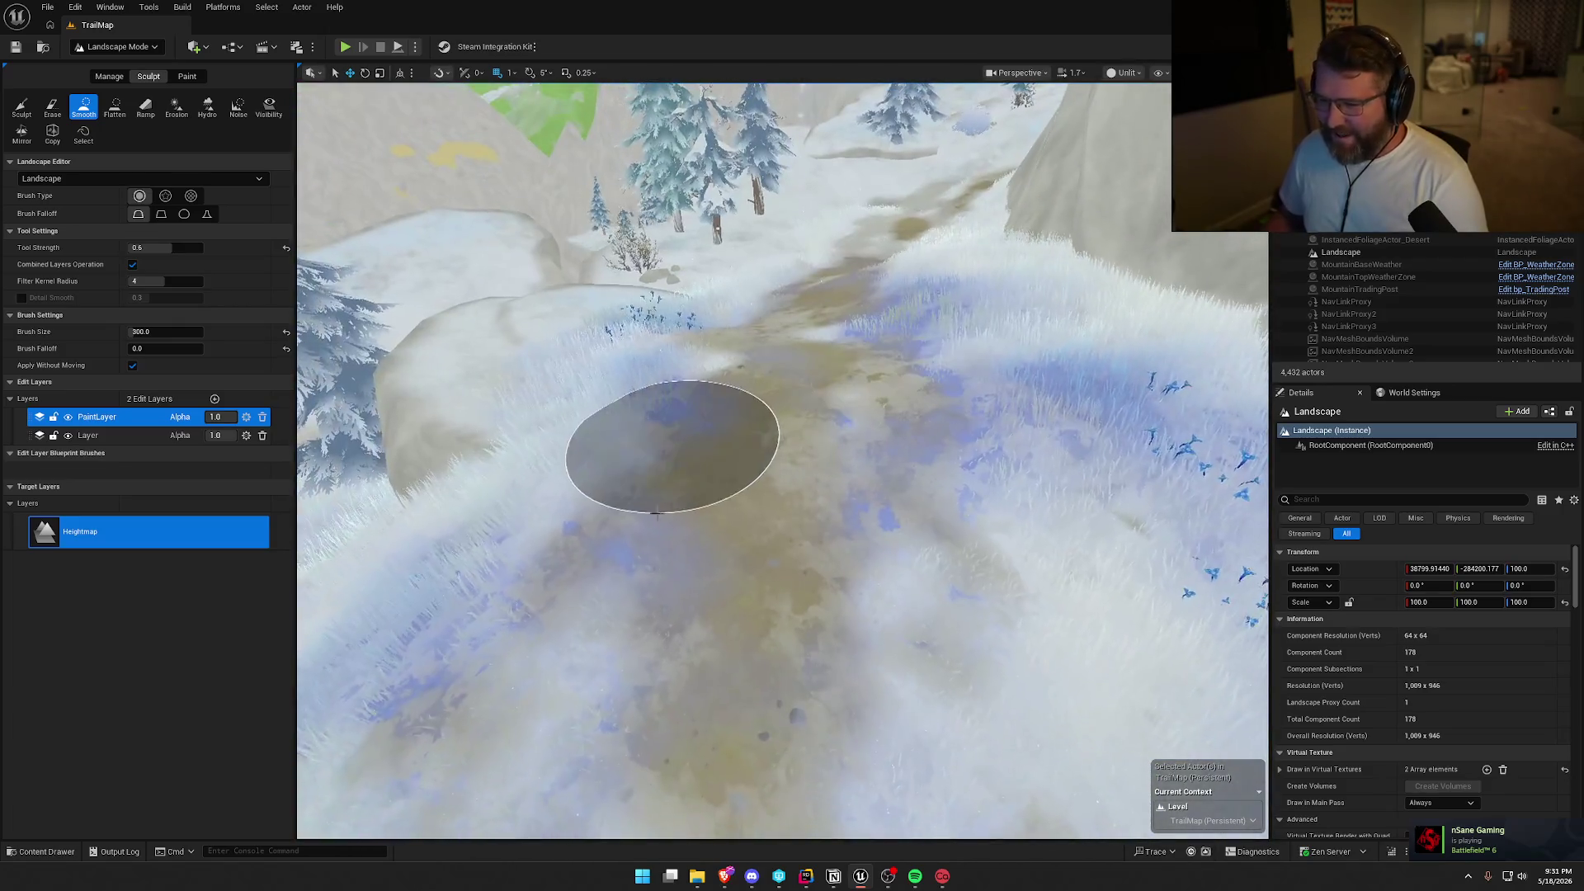
mouse_move(665, 453)
left_mouse_down()
mouse_move(608, 679)
mouse_move(990, 513)
mouse_move(1117, 618)
left_mouse_up()
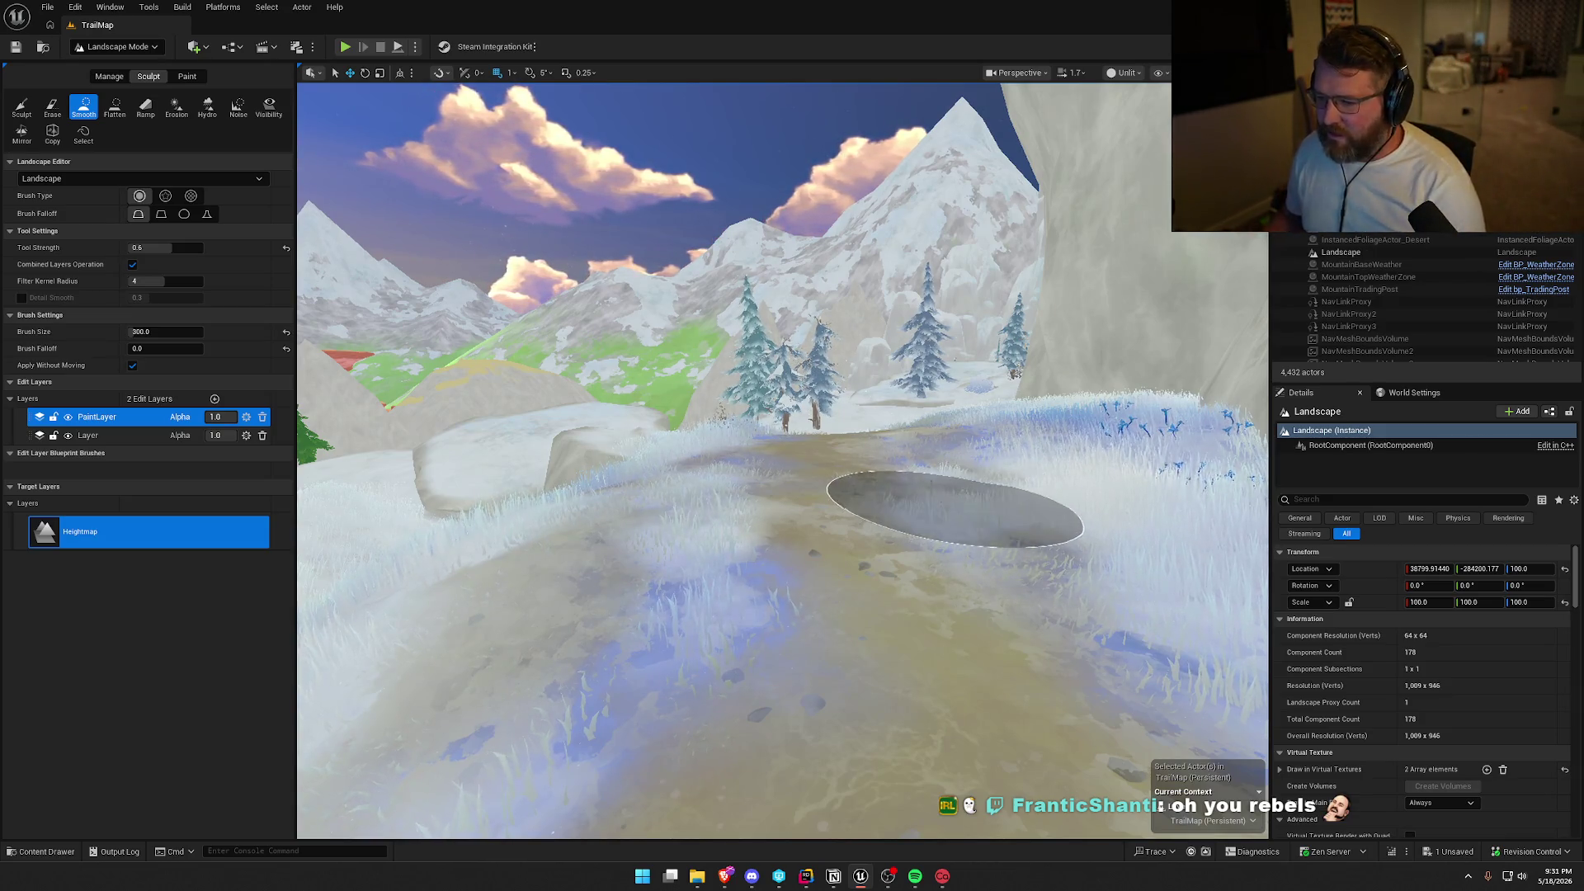
Fly toward the red cliffs and pine ridge, dropping to ground level along the path.
mouse_move(936, 513)
left_mouse_down()
mouse_move(891, 497)
mouse_move(891, 549)
mouse_move(891, 519)
mouse_move(795, 460)
left_mouse_up()
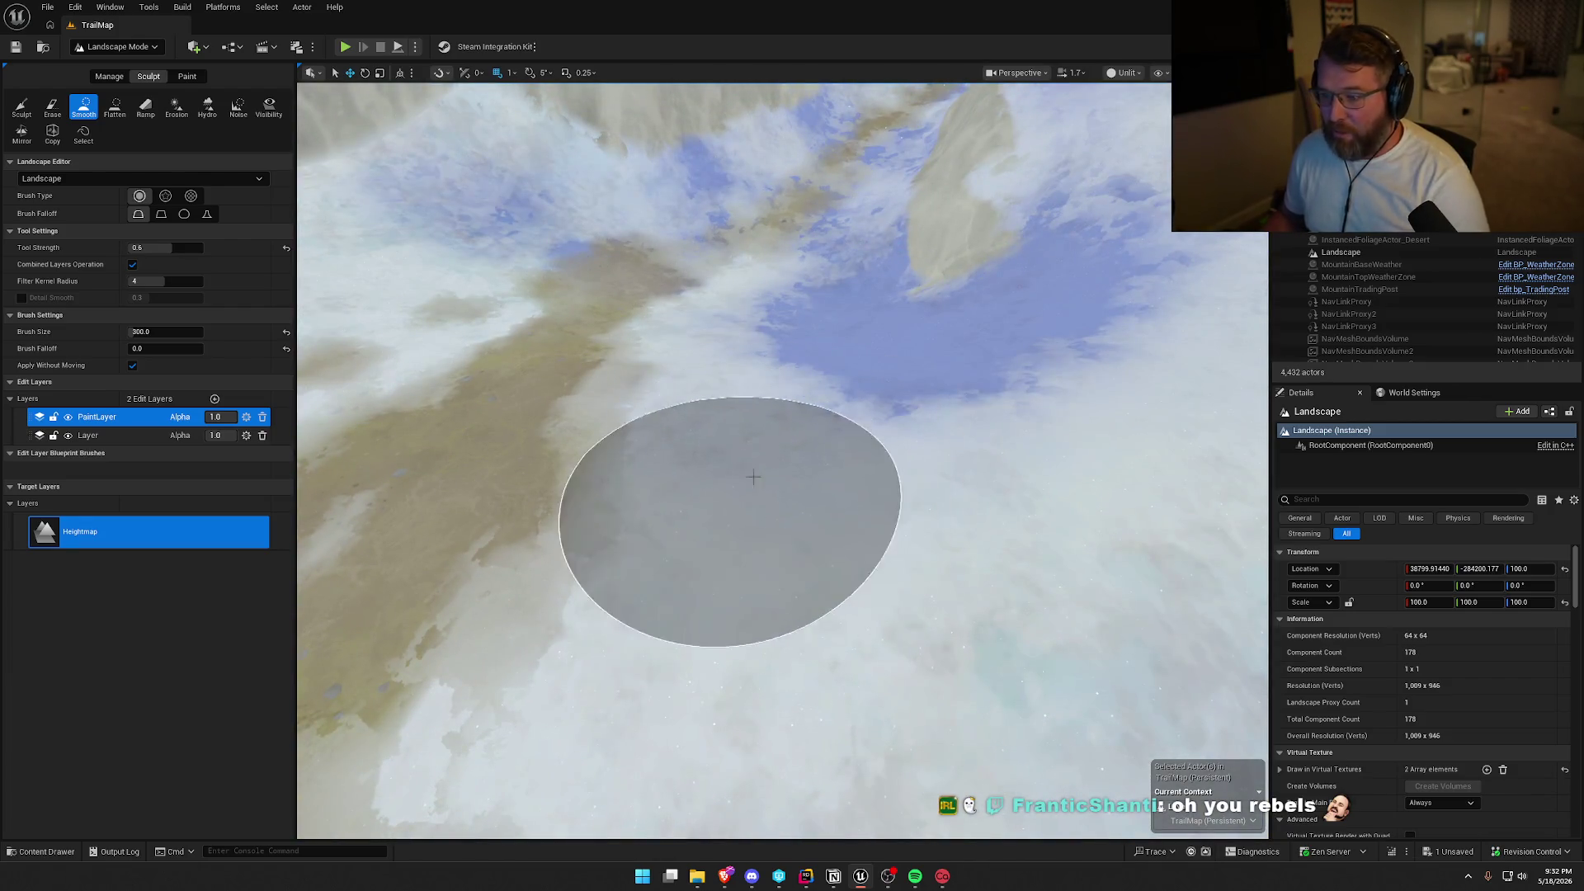
mouse_move(726, 520)
left_mouse_down()
mouse_move(725, 429)
mouse_move(725, 503)
mouse_move(765, 561)
mouse_move(782, 432)
mouse_move(849, 452)
left_mouse_up()
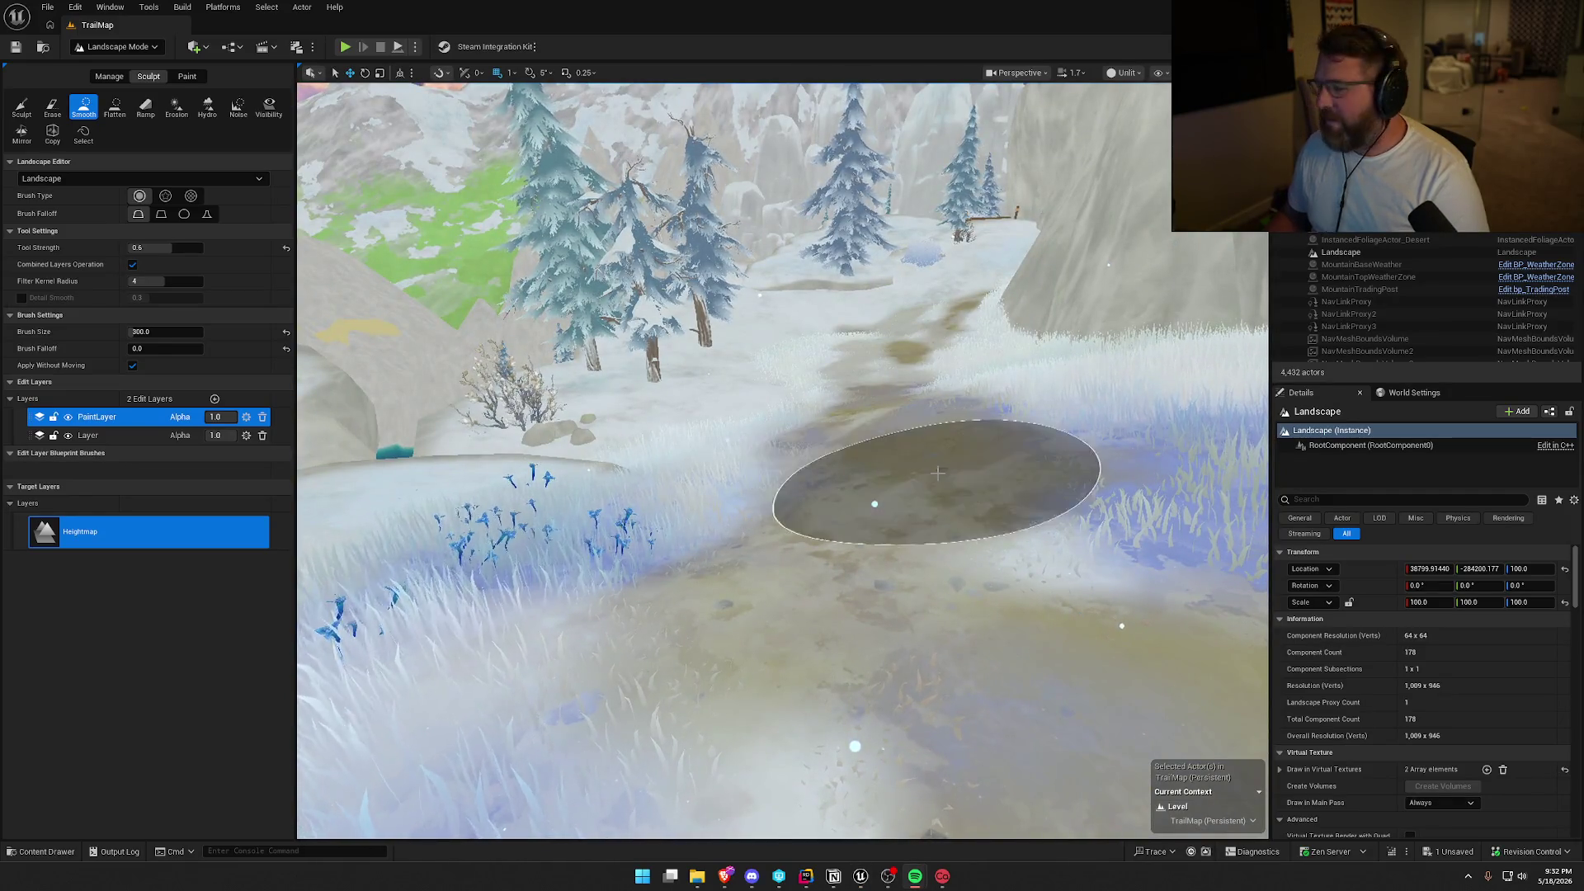
mouse_move(938, 472)
left_mouse_down()
mouse_move(938, 495)
mouse_move(938, 429)
mouse_move(907, 503)
mouse_move(879, 476)
left_mouse_up()
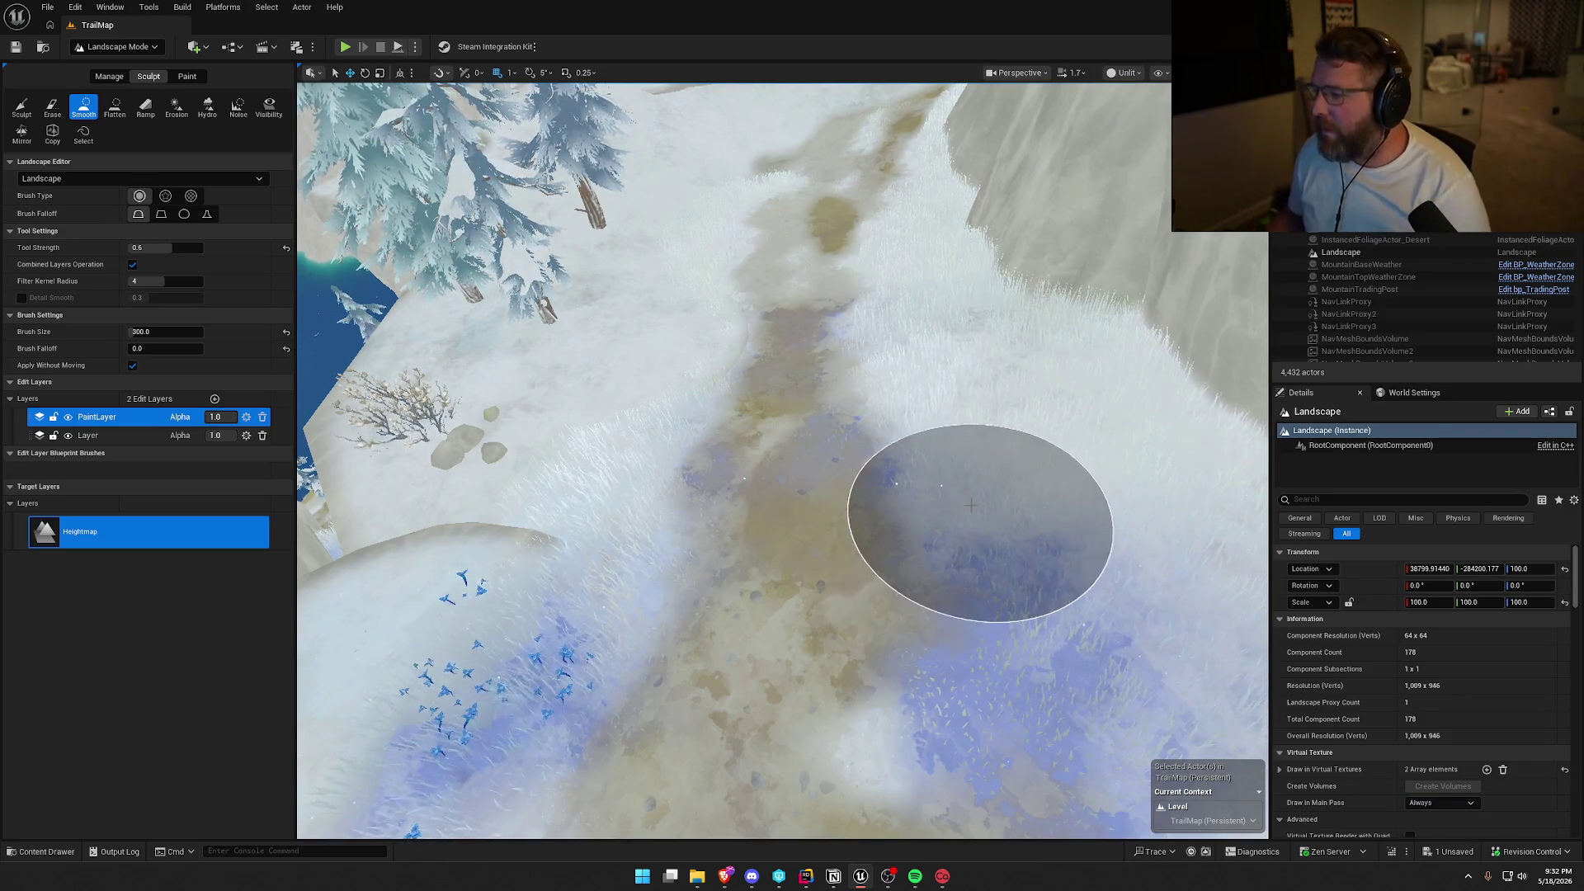
left_click_drag(971, 504, 971, 505)
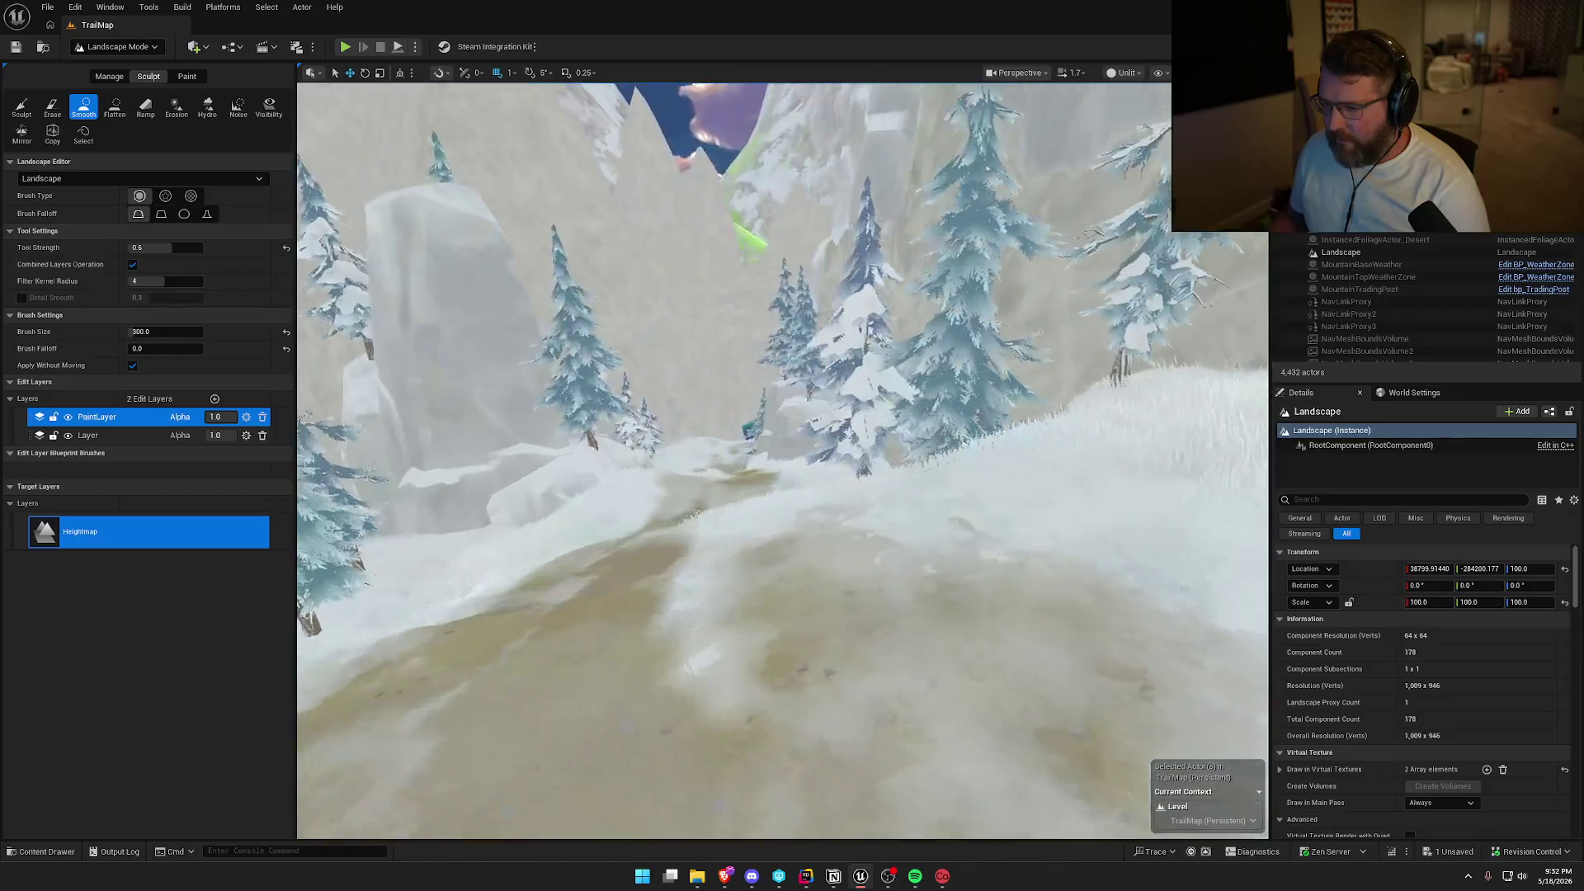
Fly farther over the snowy mud trail, looking between the pines and the trail from above.
left_click_drag(886, 349, 886, 349)
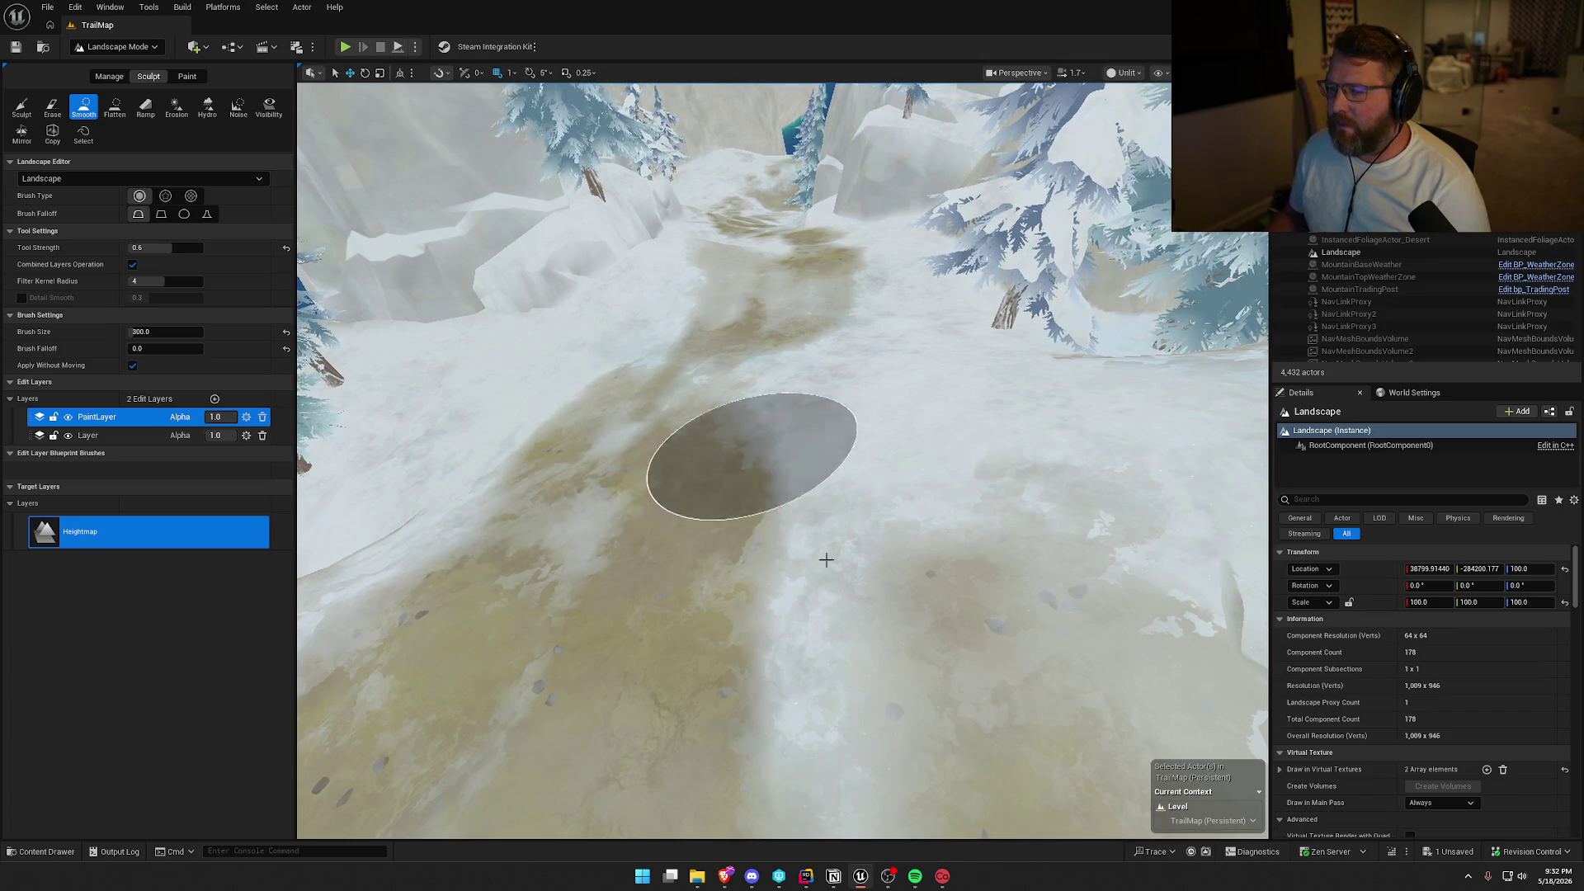
left_click_drag(882, 490, 883, 490)
left_click_drag(838, 304, 837, 304)
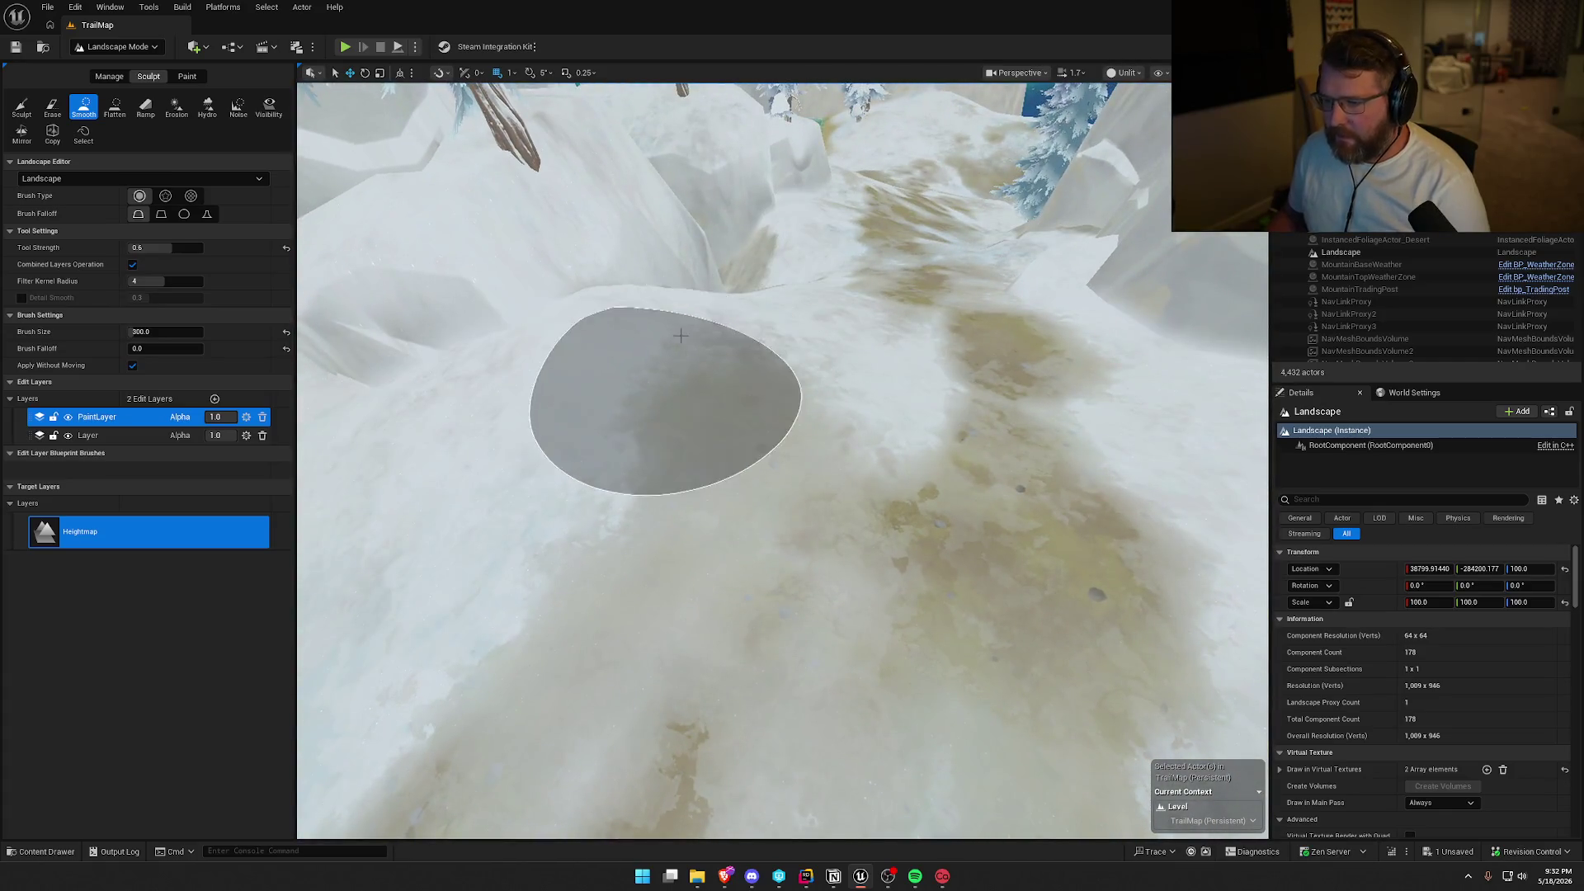
left_click_drag(795, 566, 795, 566)
left_click_drag(920, 390, 920, 390)
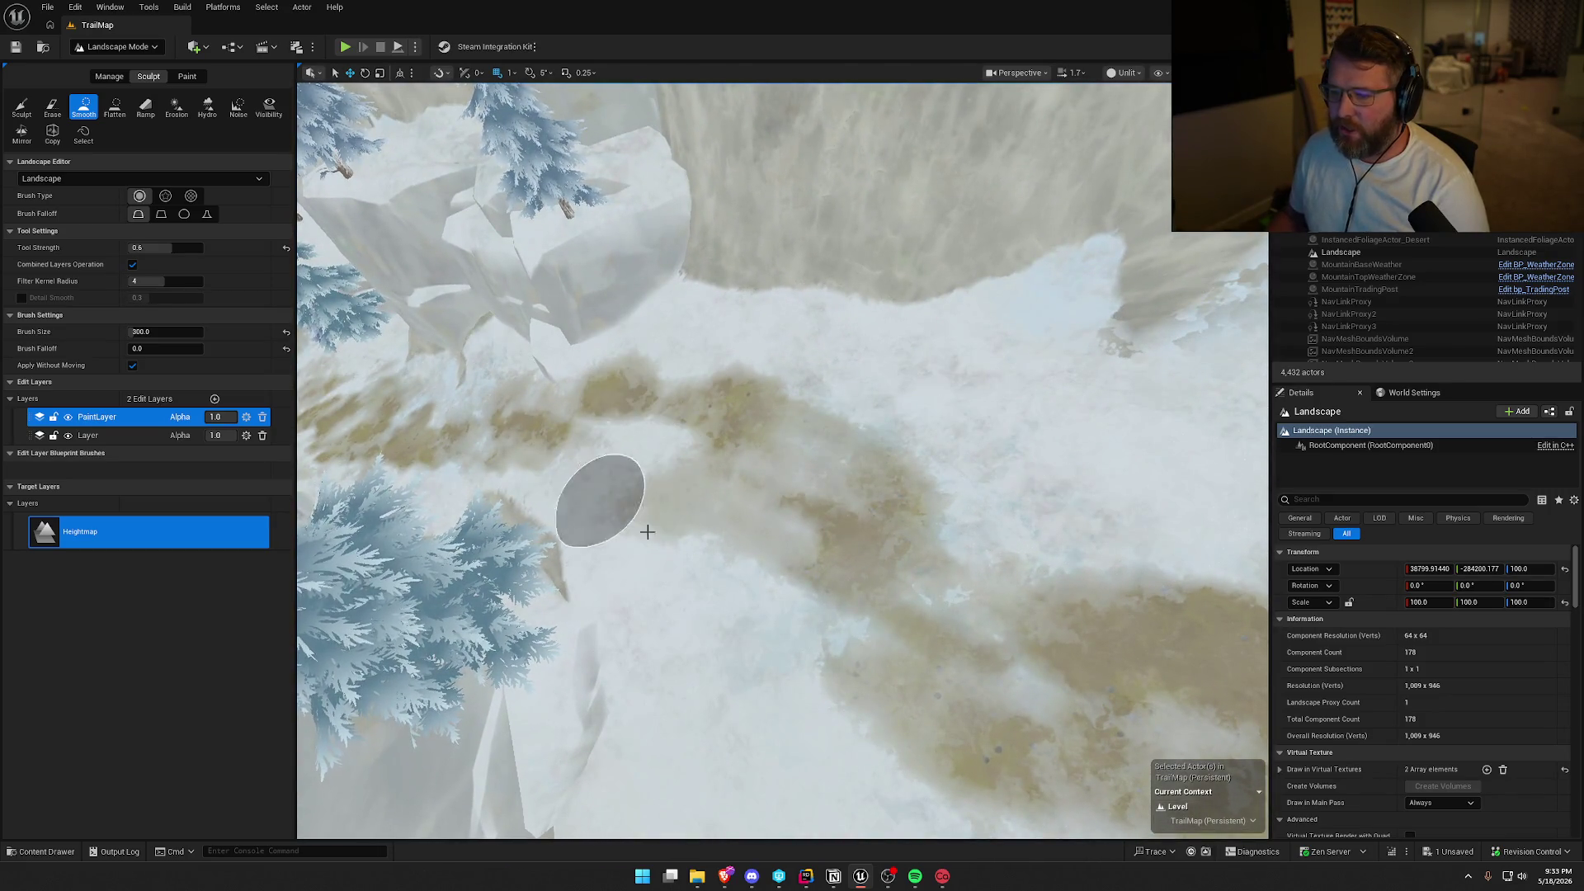
Follow the snowy trail at eye level past the trees toward the lake and wagon.
left_click_drag(682, 537, 778, 498)
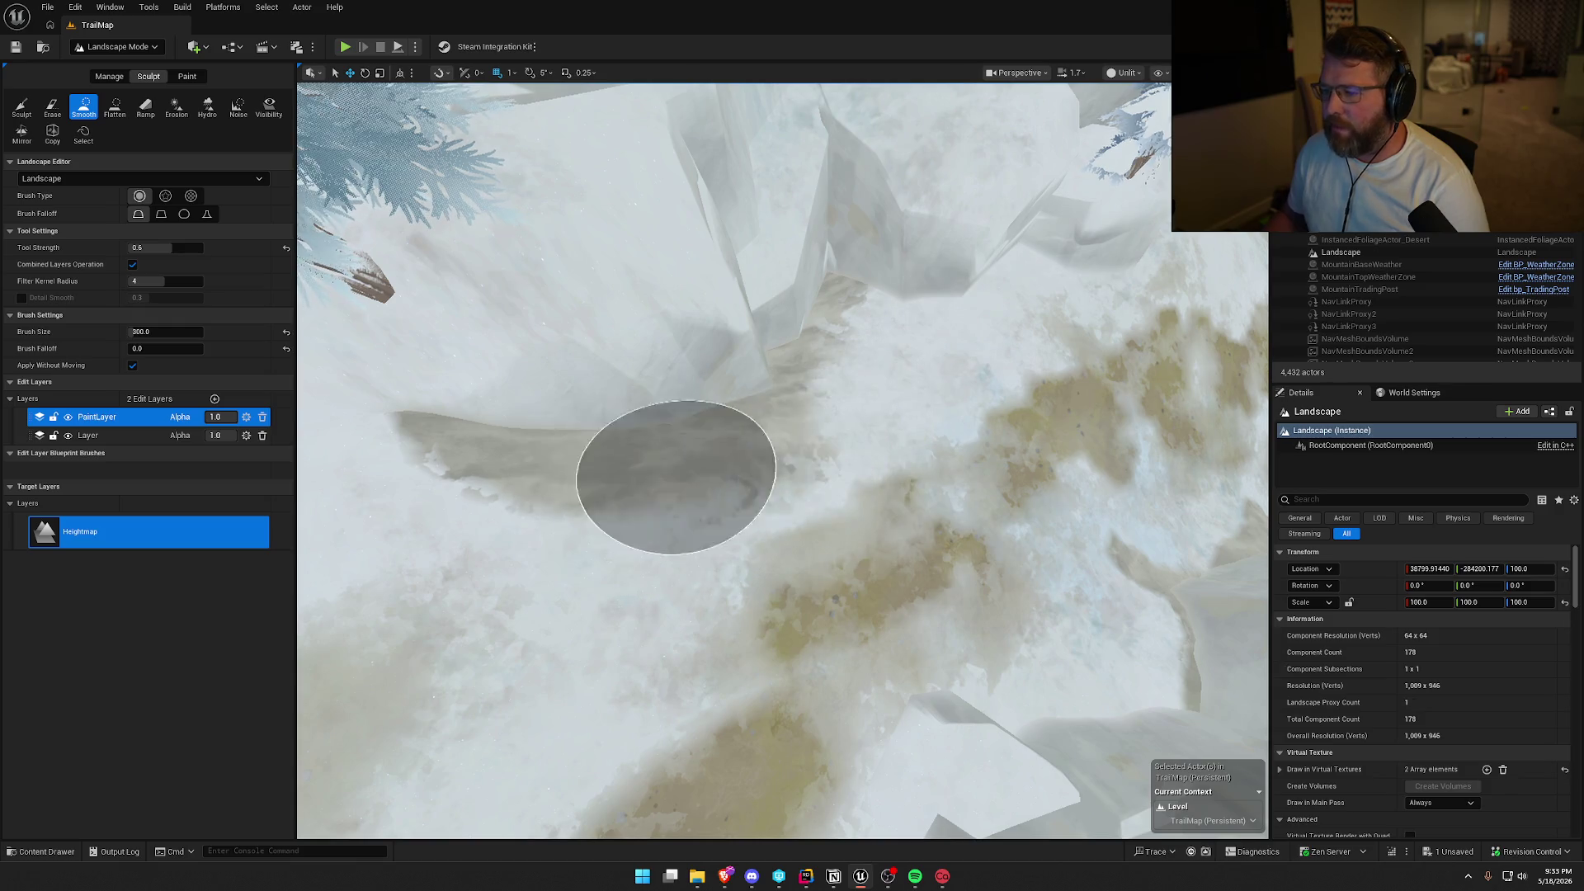
mouse_move(730, 429)
left_mouse_down()
mouse_move(739, 289)
mouse_move(833, 239)
mouse_move(788, 390)
left_mouse_up()
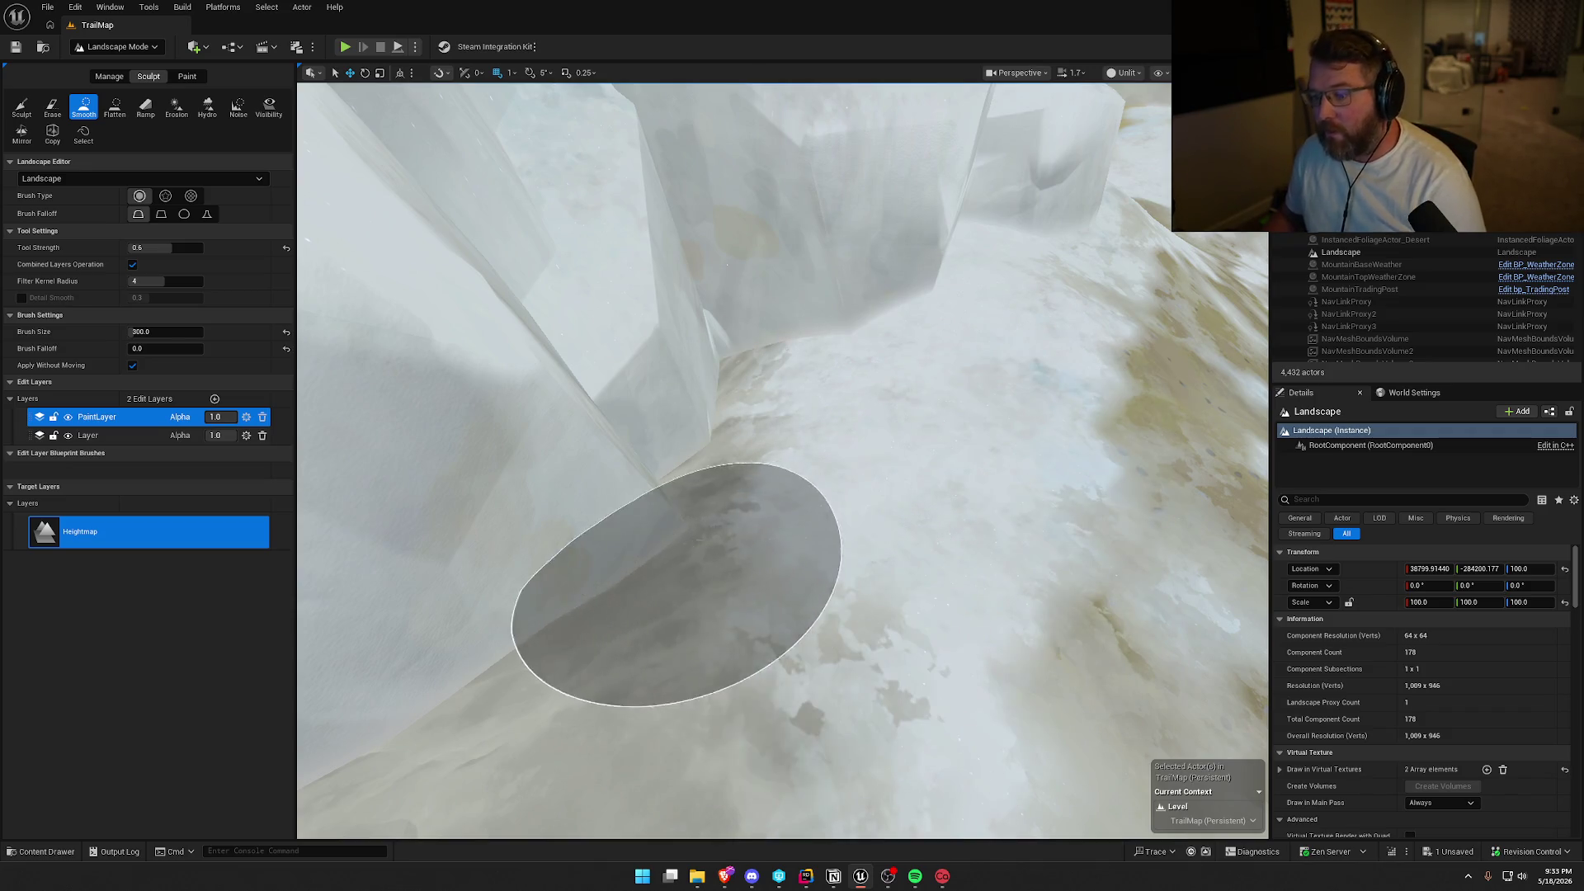
mouse_move(725, 363)
left_mouse_down()
mouse_move(701, 342)
mouse_move(982, 483)
left_mouse_up()
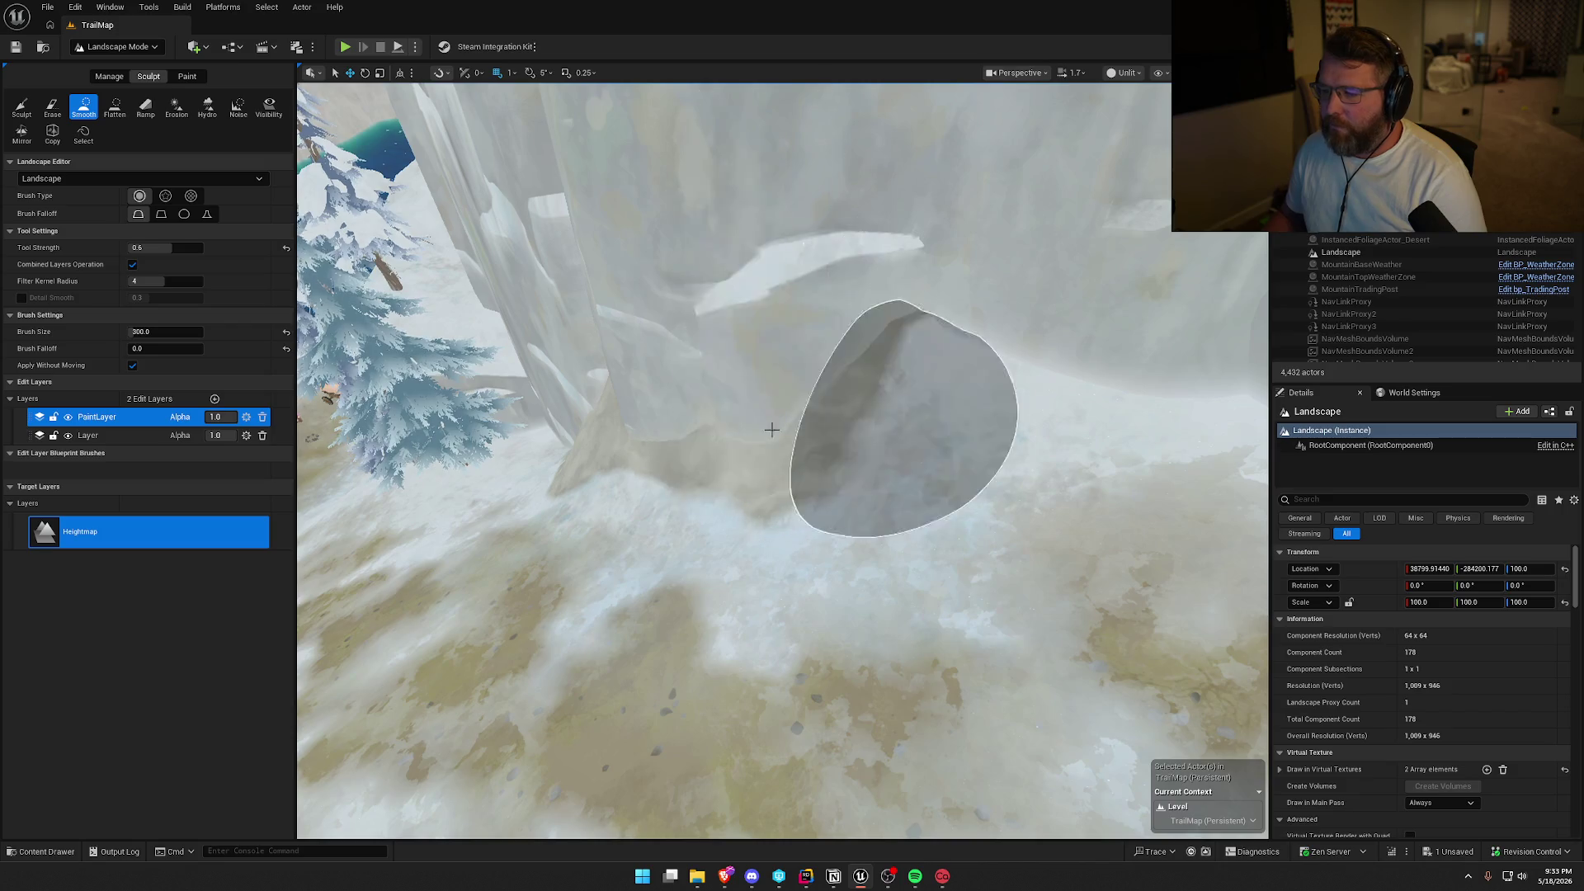
left_click_drag(1043, 410, 1047, 413)
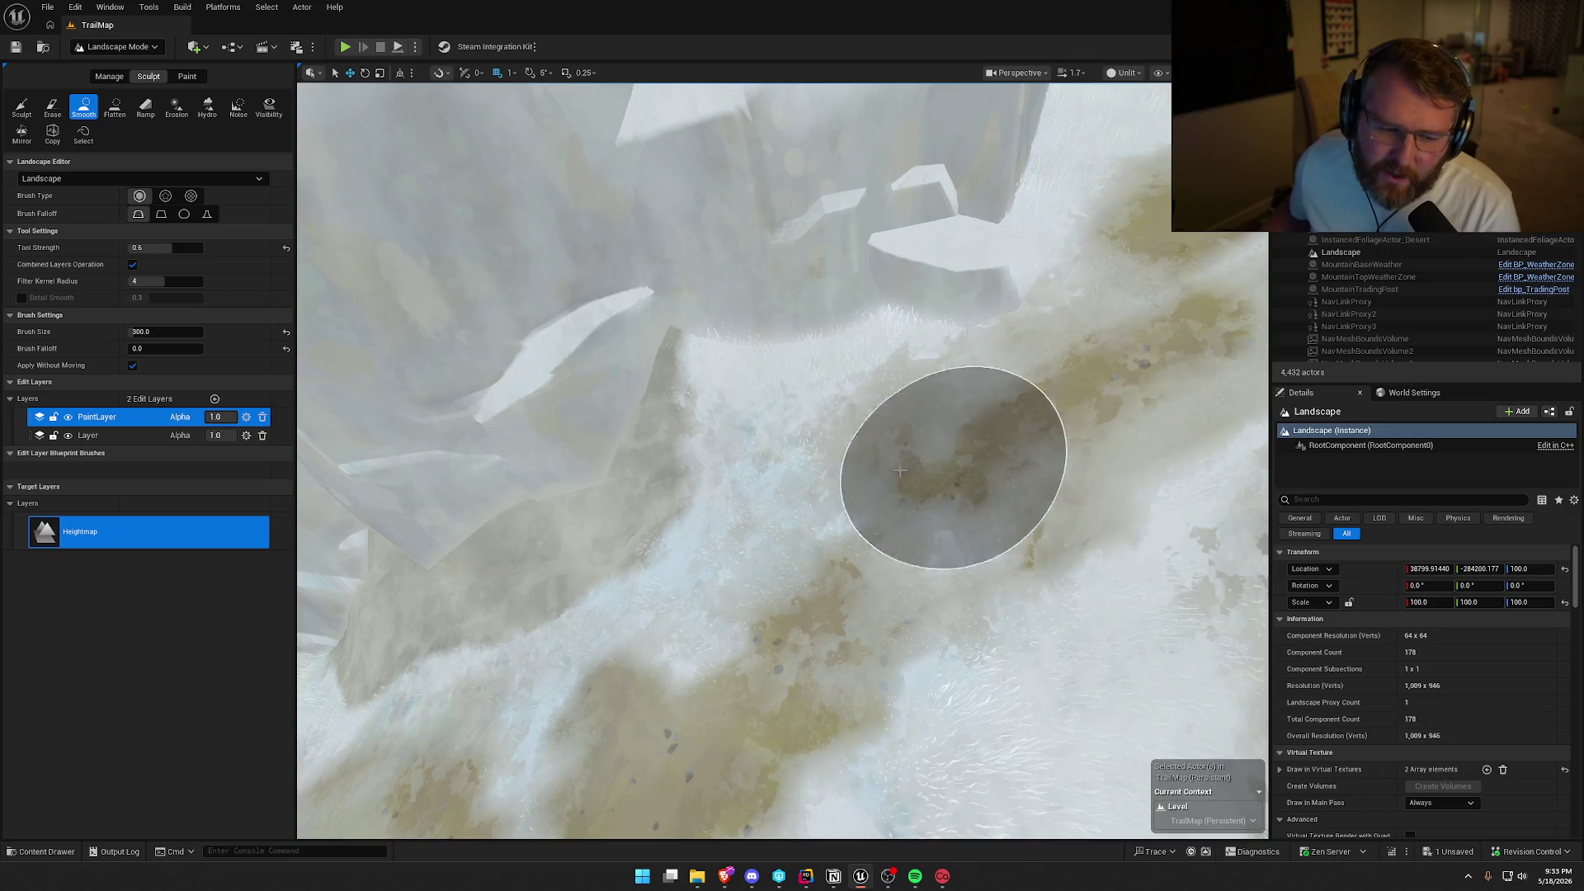
left_click_drag(888, 482, 870, 471)
left_click_drag(875, 577, 885, 592)
left_click_drag(720, 461, 720, 460)
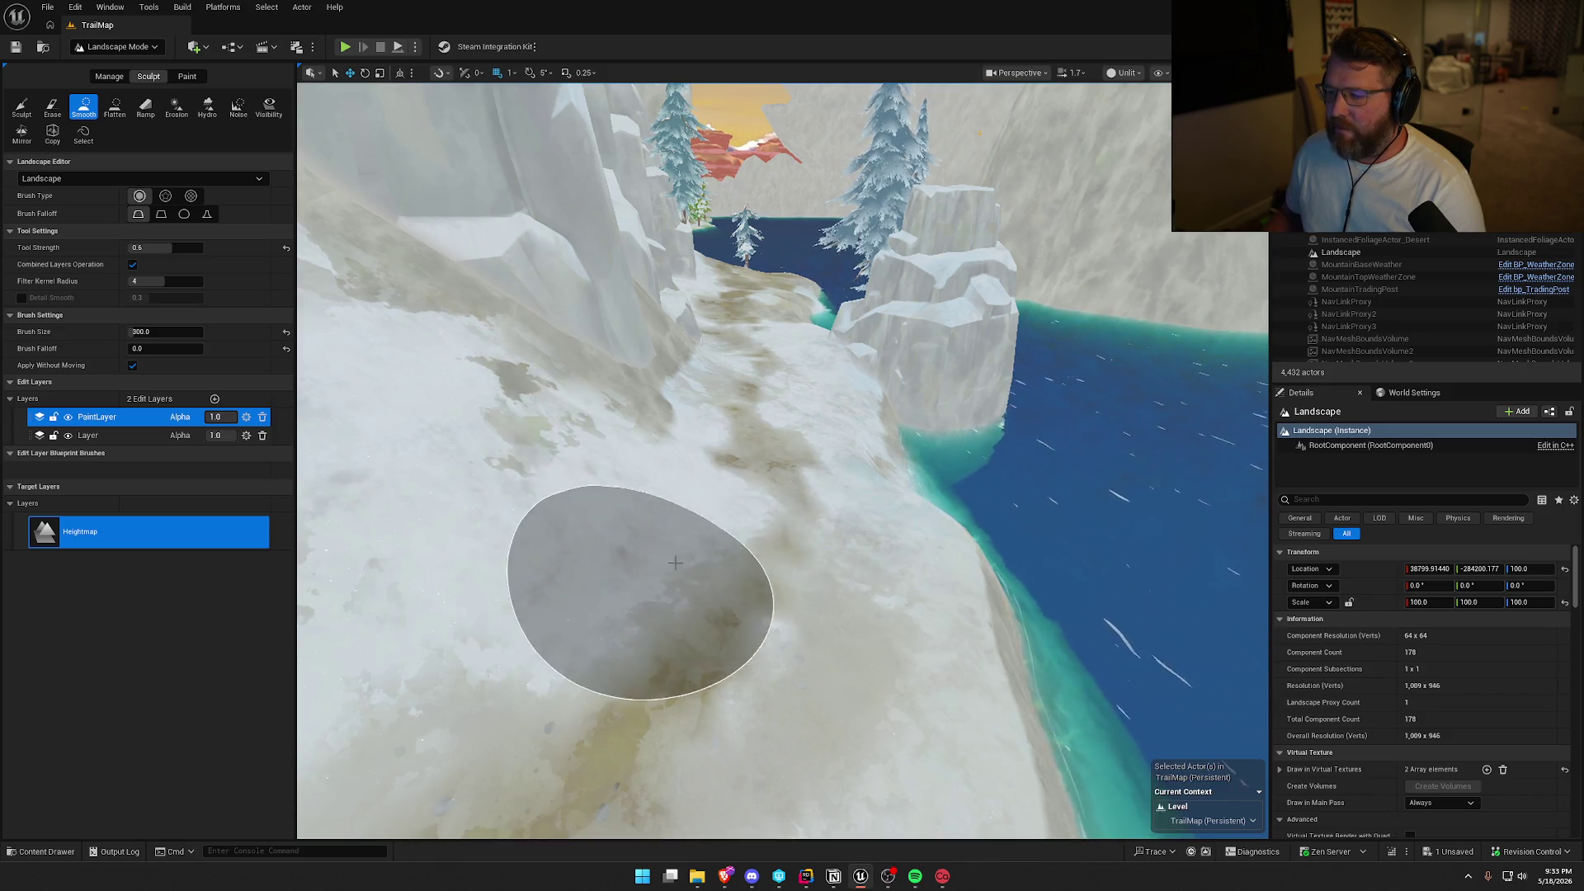
Fly along the snowy cliffside path toward the water, viewing the lake and pines.
left_click_drag(675, 562, 675, 562)
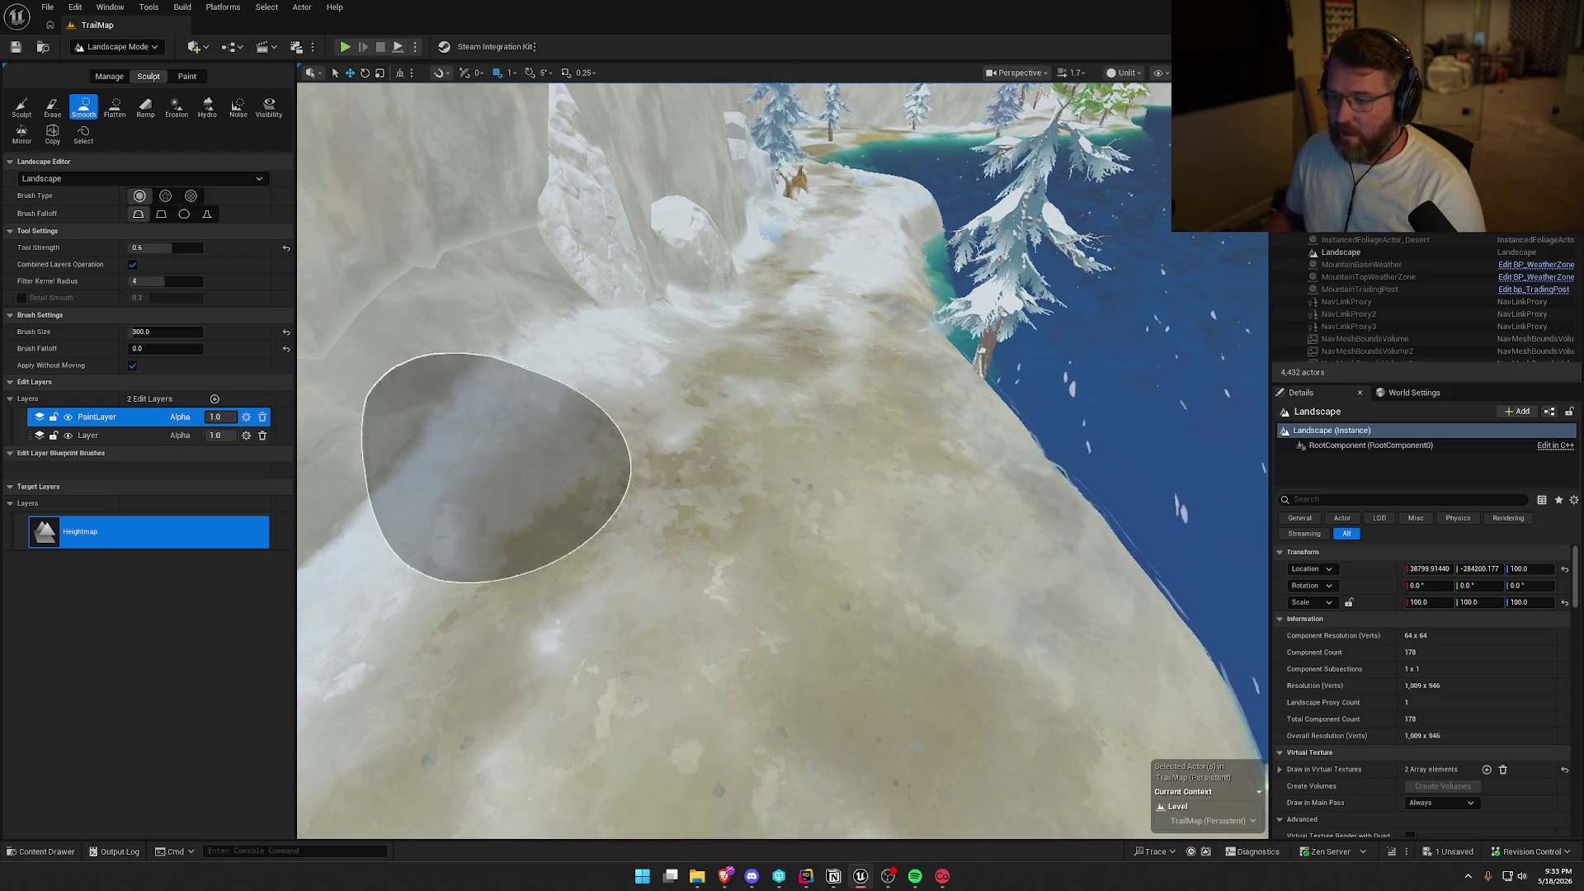
left_click_drag(675, 562, 675, 562)
left_click_drag(1006, 564, 1006, 563)
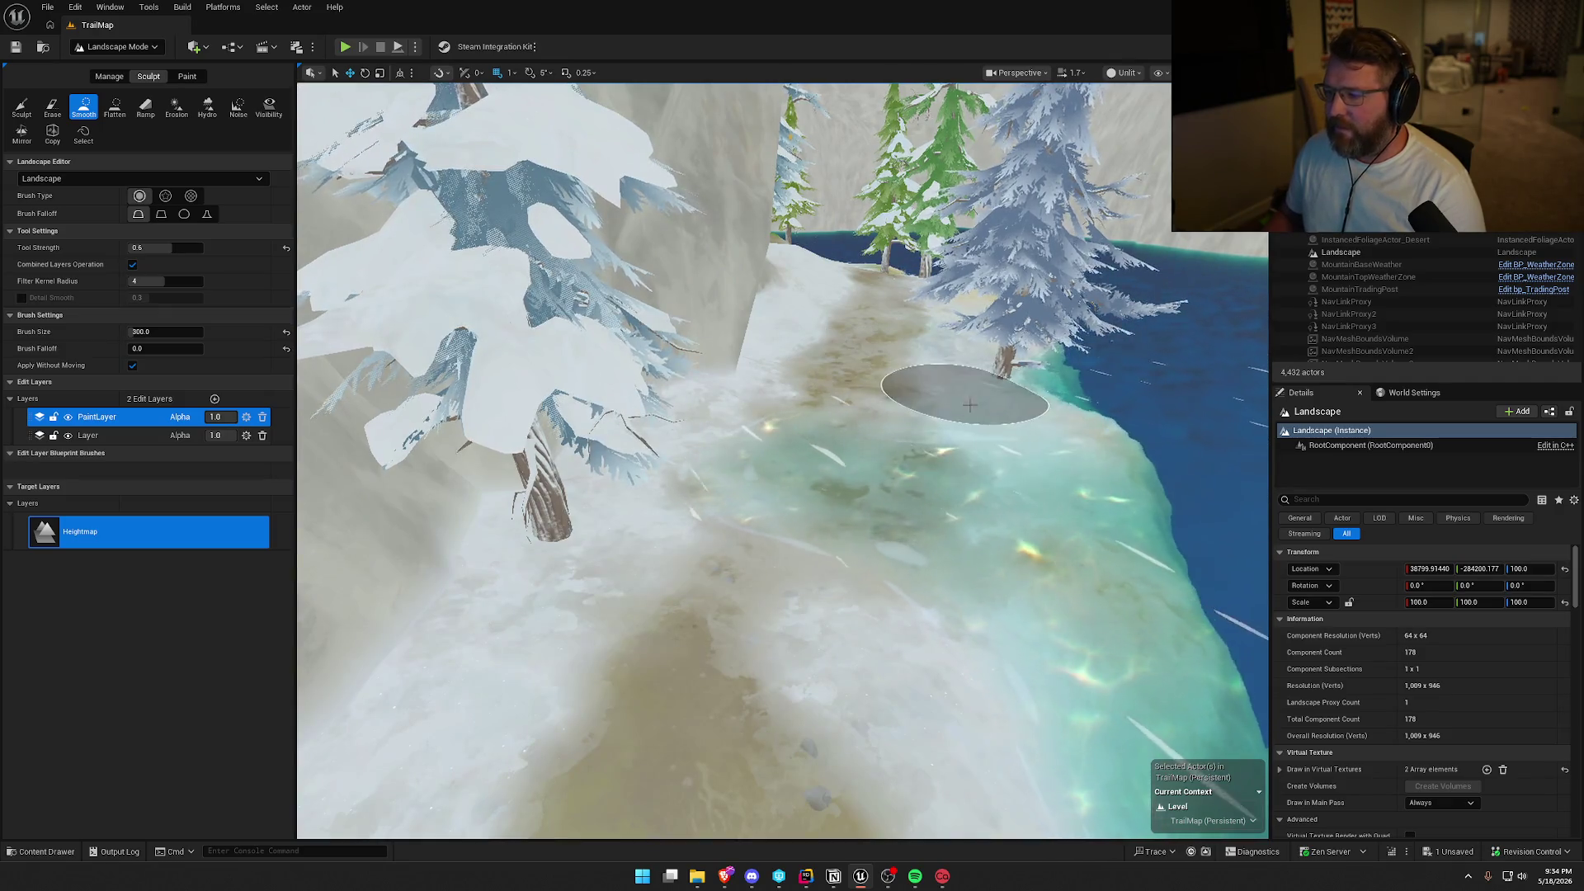
scroll(886, 551, "down", 3)
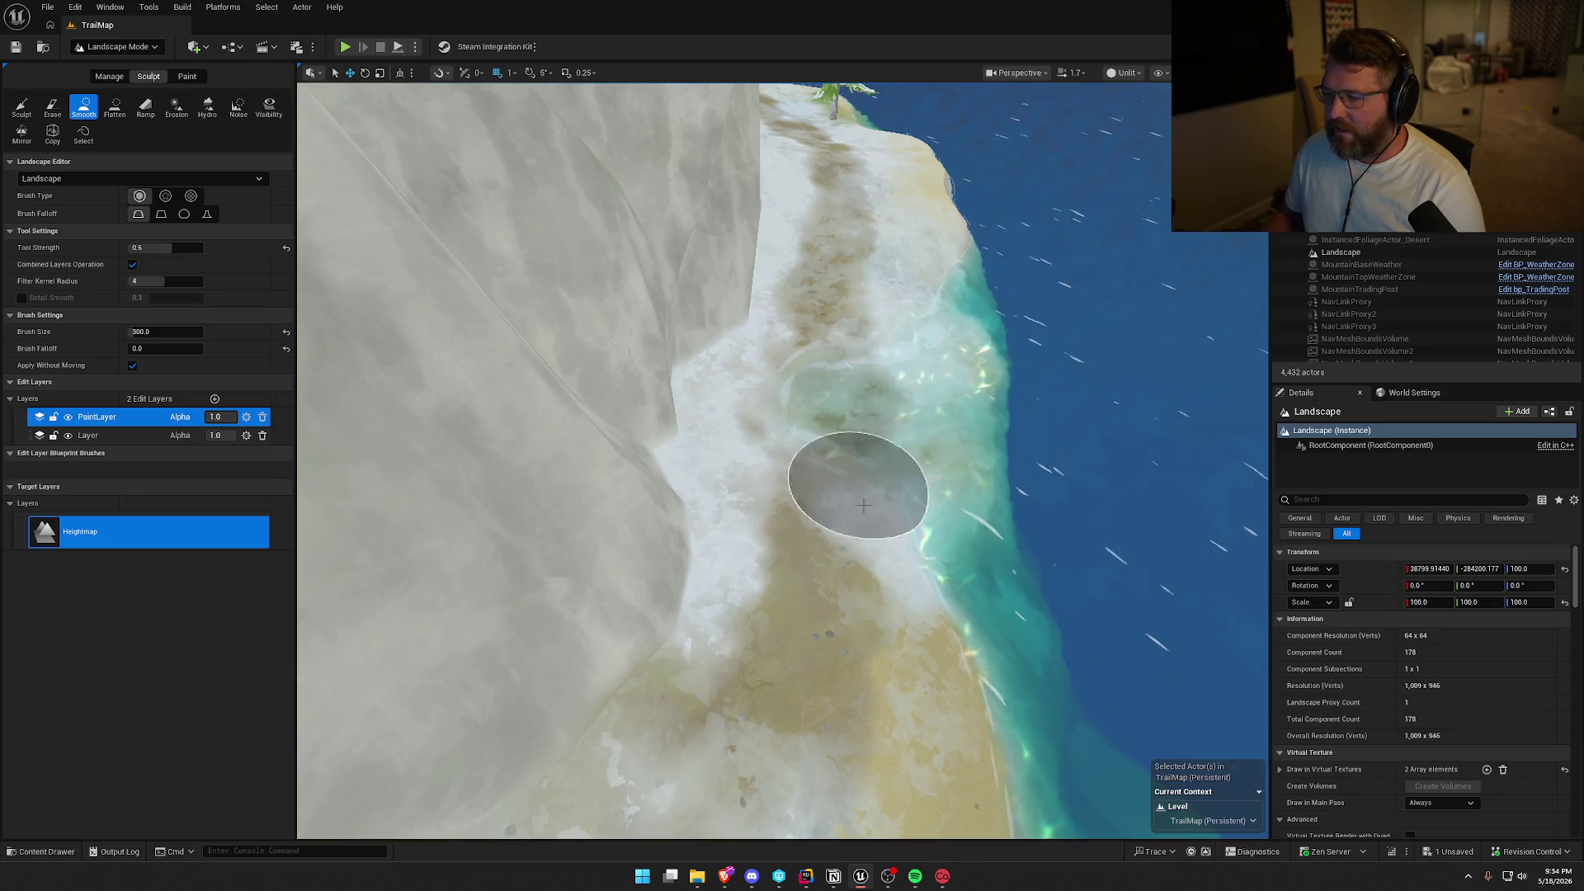
Move low along the snowy path, then open the mountain lake photo in the web browser.
mouse_move(843, 564)
left_mouse_down()
mouse_move(843, 429)
mouse_move(801, 491)
mouse_move(800, 344)
left_mouse_up()
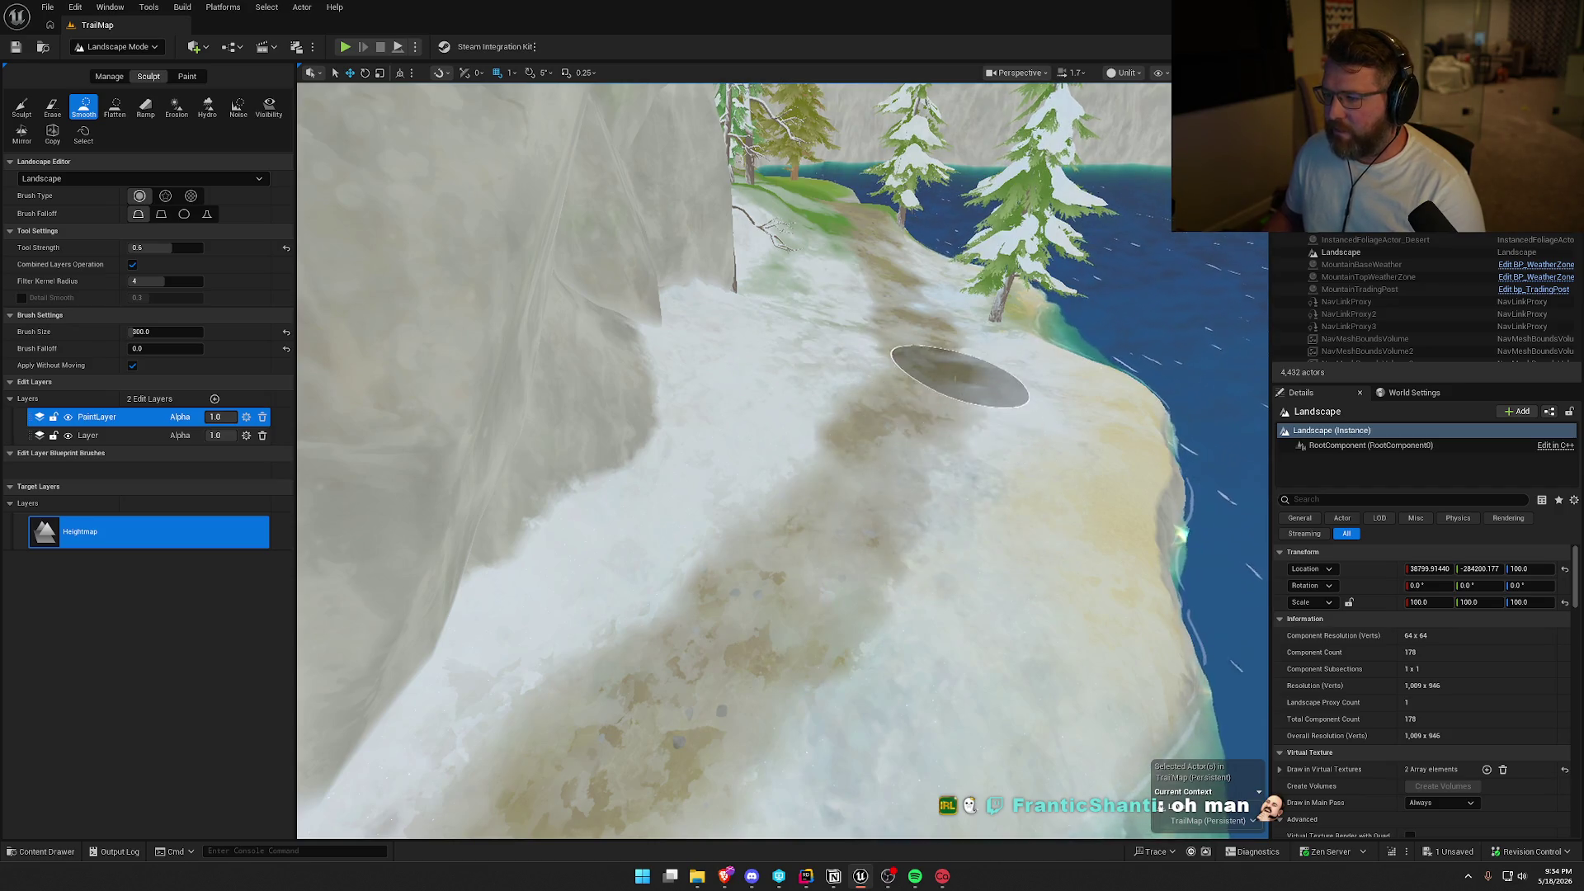
mouse_move(928, 377)
left_mouse_down()
mouse_move(899, 313)
mouse_move(850, 542)
left_mouse_up()
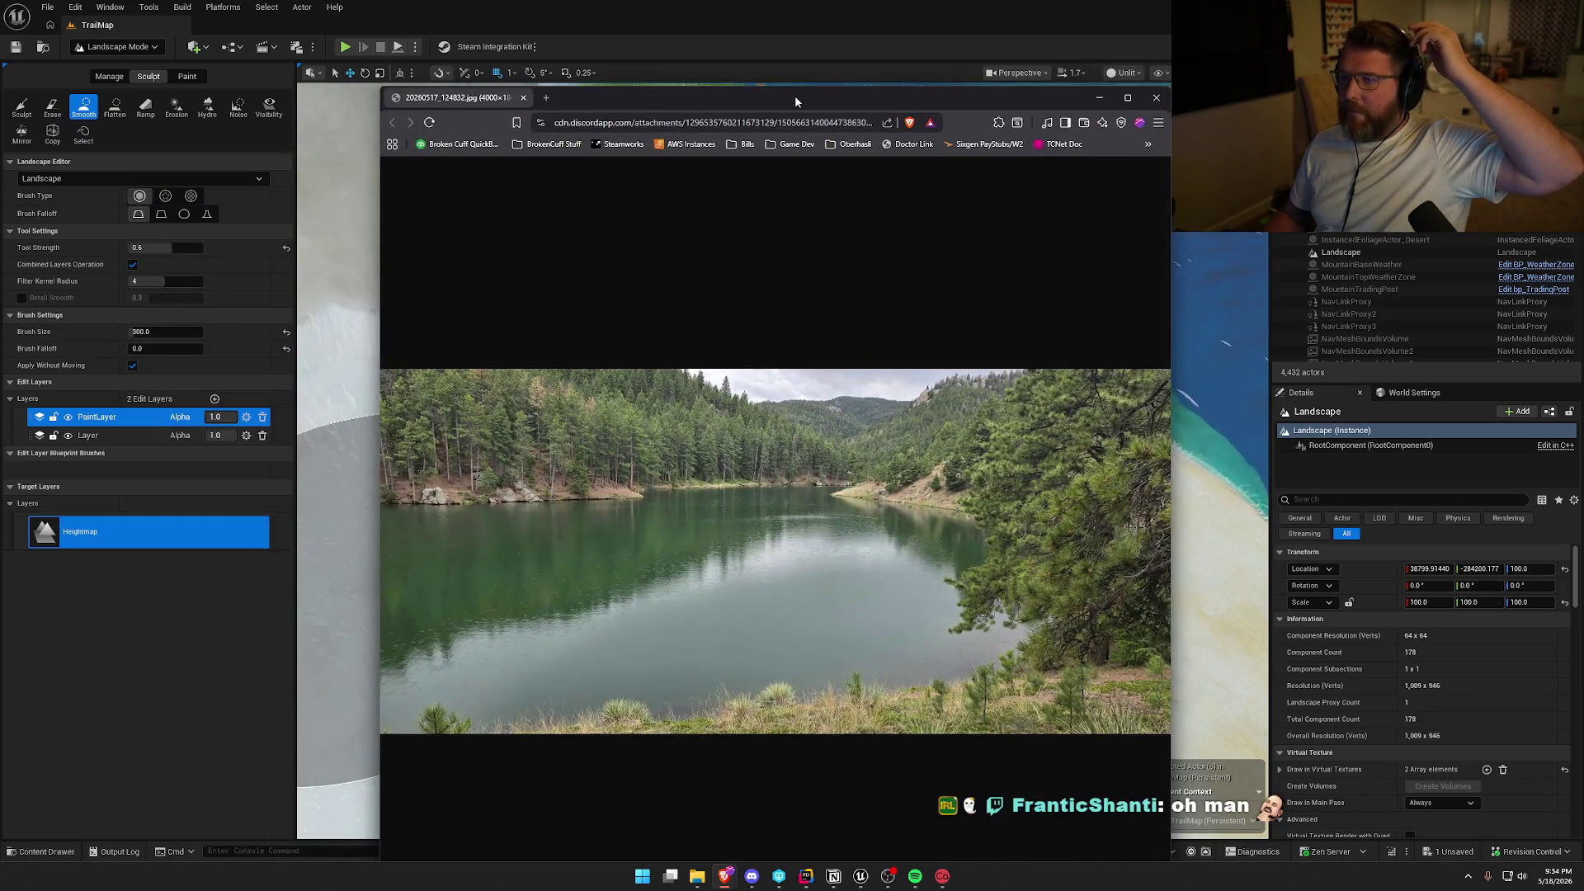
double_click(794, 96)
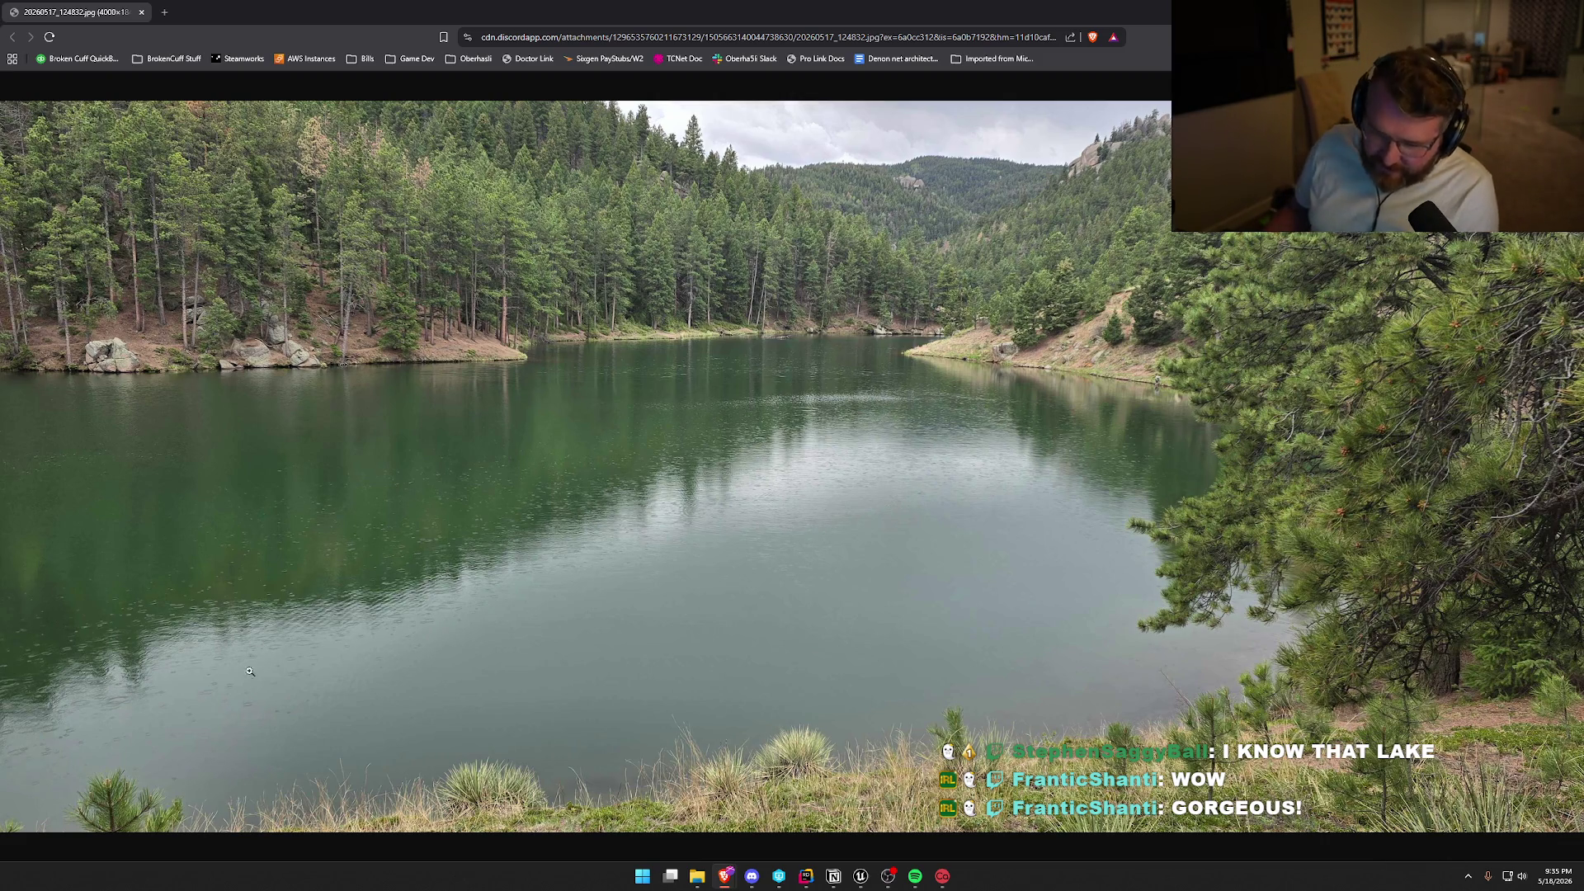
left_click(203, 693)
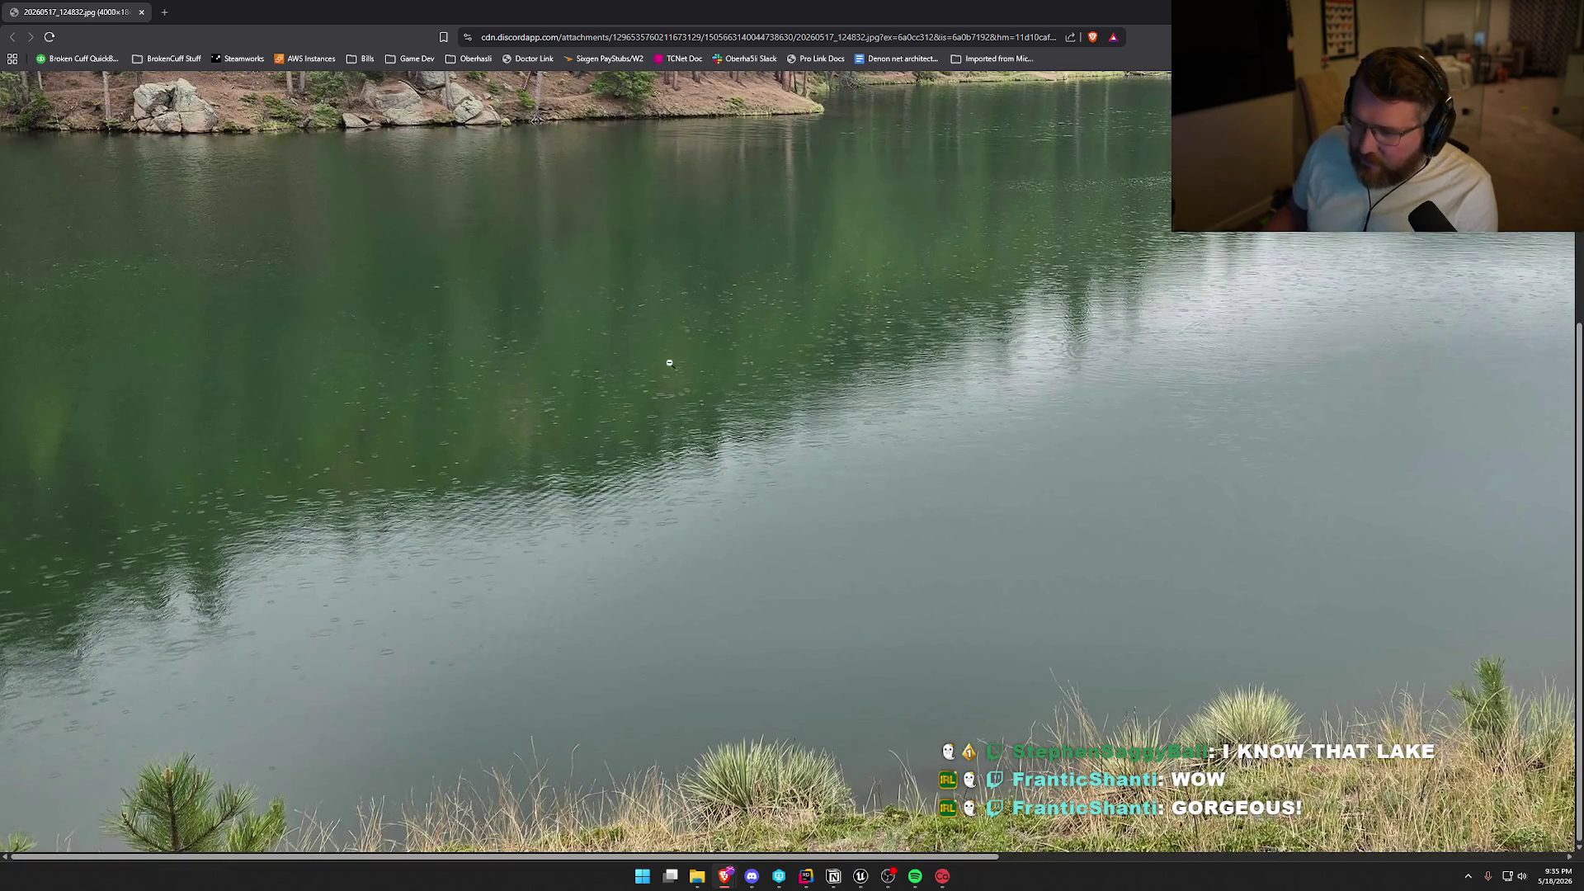
left_click(1223, 356)
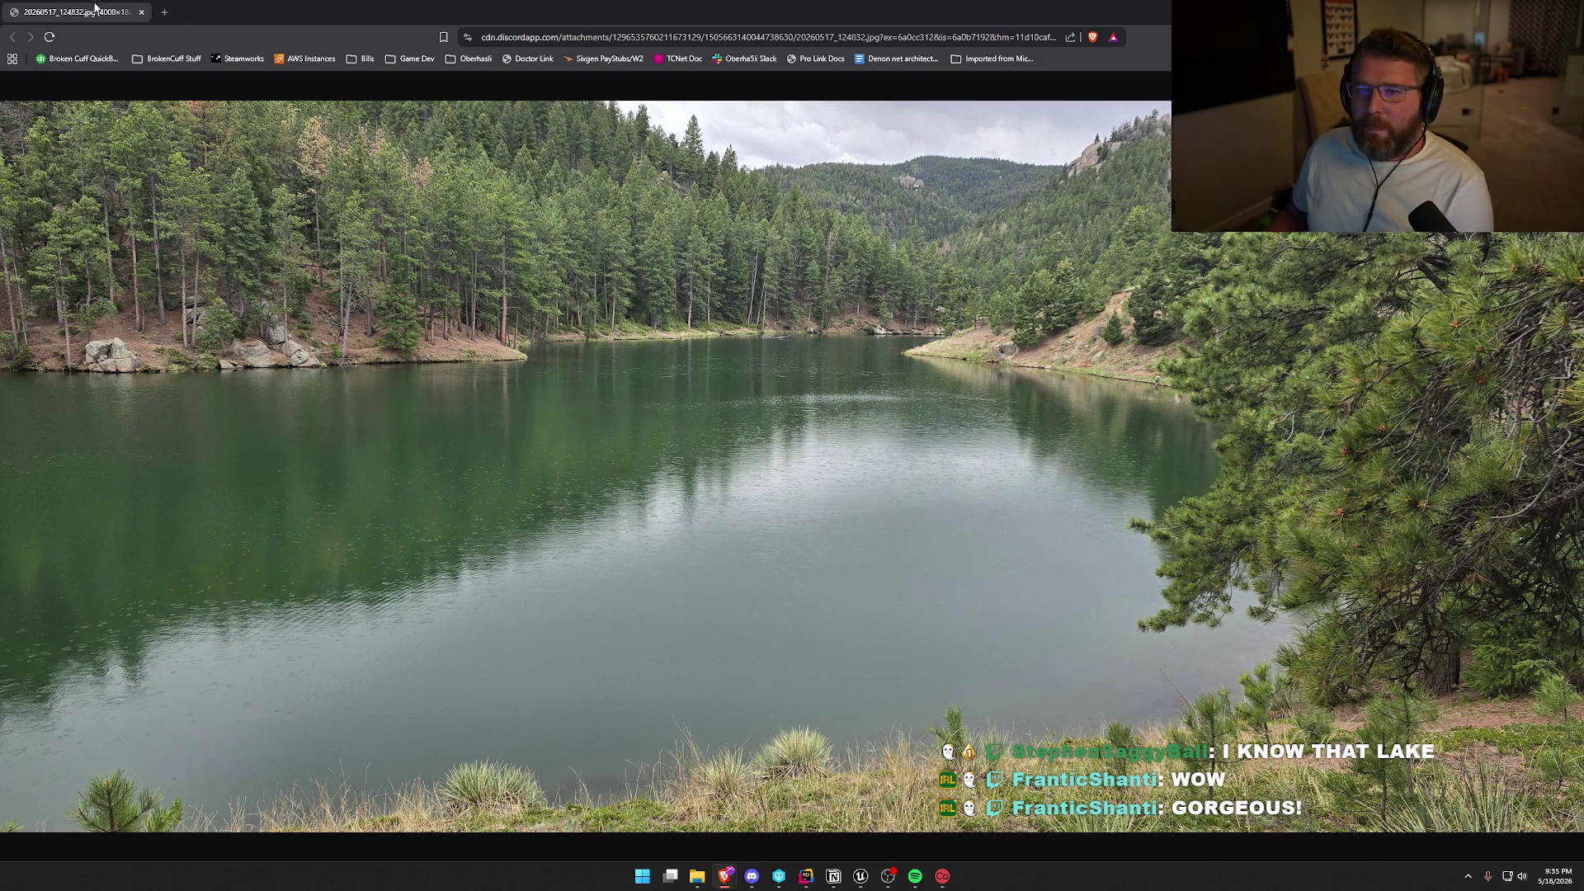
key("alt+Tab")
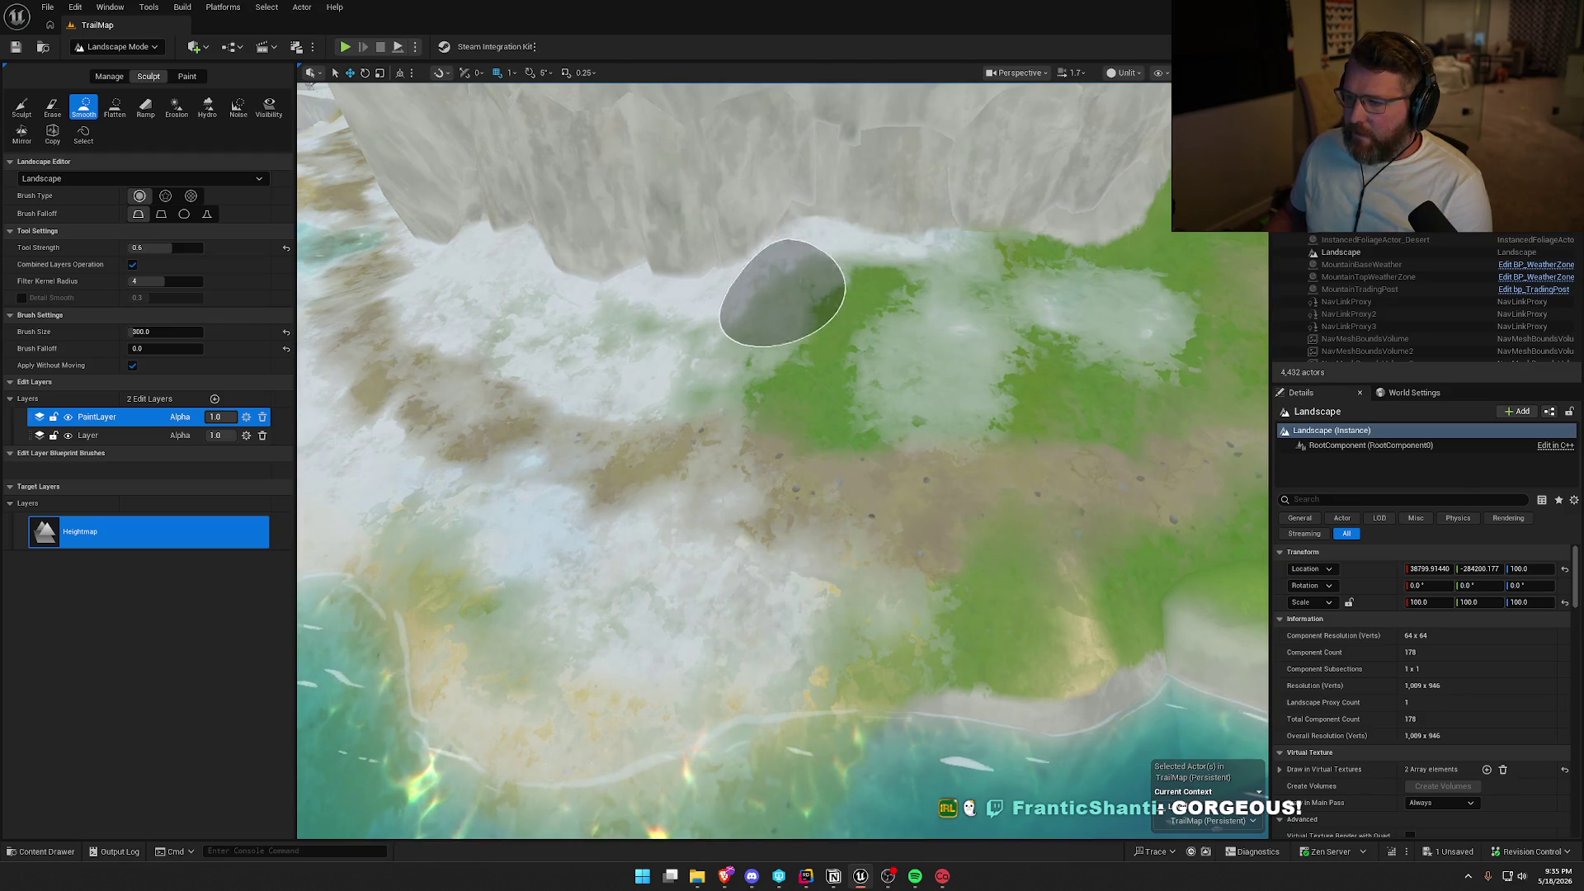
Smooth the terrain at the cliff base where the dirt trail enters the grassy patch.
mouse_move(584, 280)
left_mouse_down()
mouse_move(912, 219)
mouse_move(1085, 230)
mouse_move(1086, 276)
mouse_move(824, 390)
left_mouse_up()
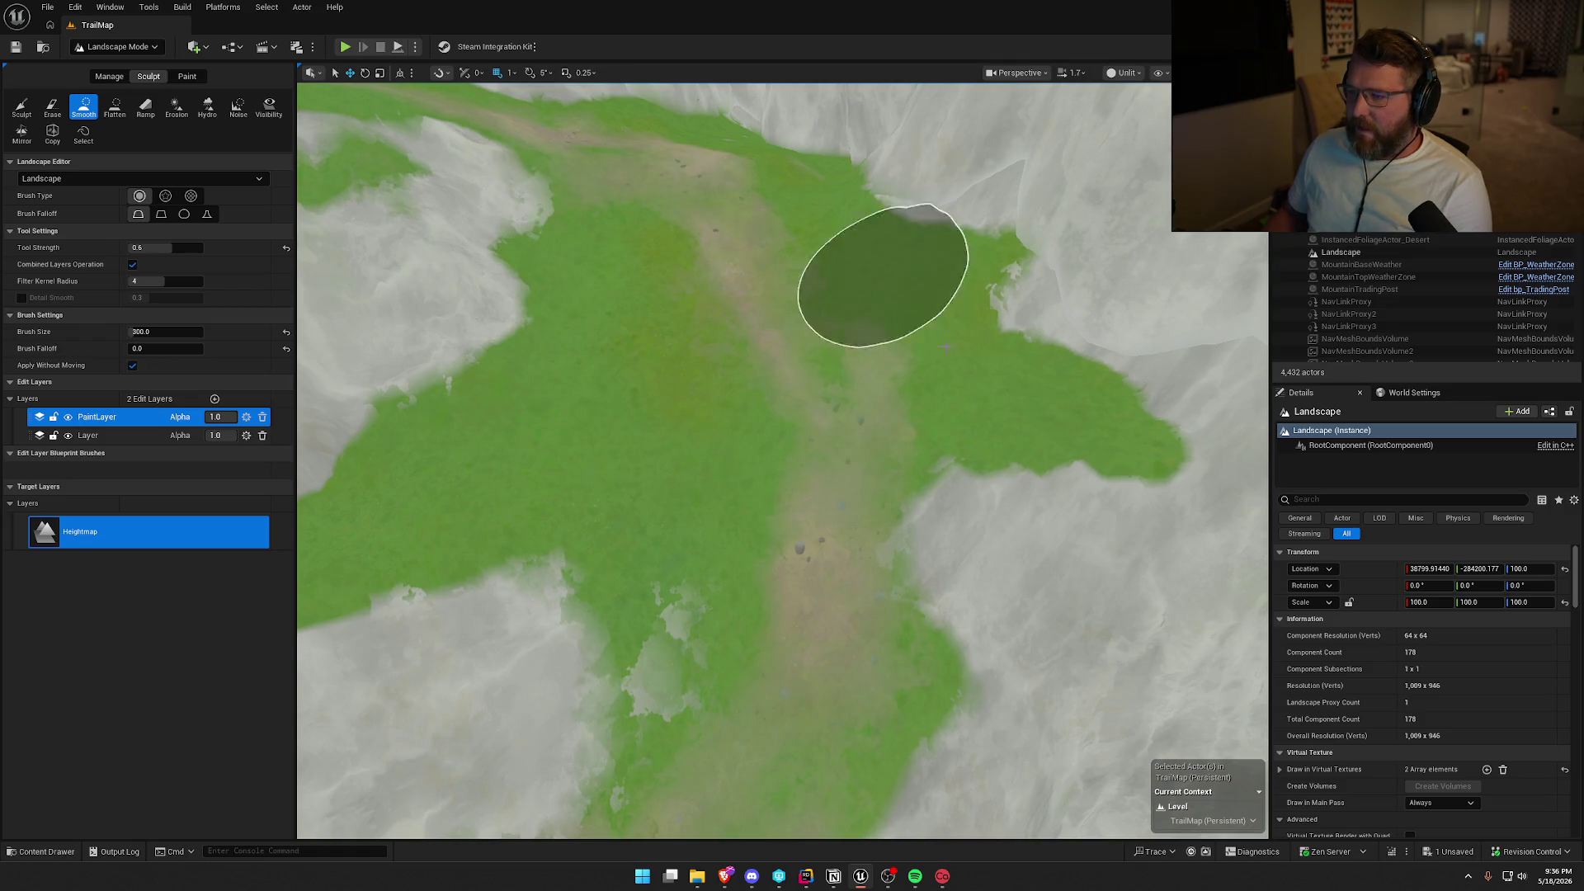
Smooth the slope beside the trail, the snow-to-grass edge and the grassy path surface.
mouse_move(895, 380)
left_mouse_down()
mouse_move(1052, 586)
mouse_move(1117, 566)
mouse_move(913, 417)
mouse_move(654, 453)
mouse_move(689, 396)
left_mouse_up()
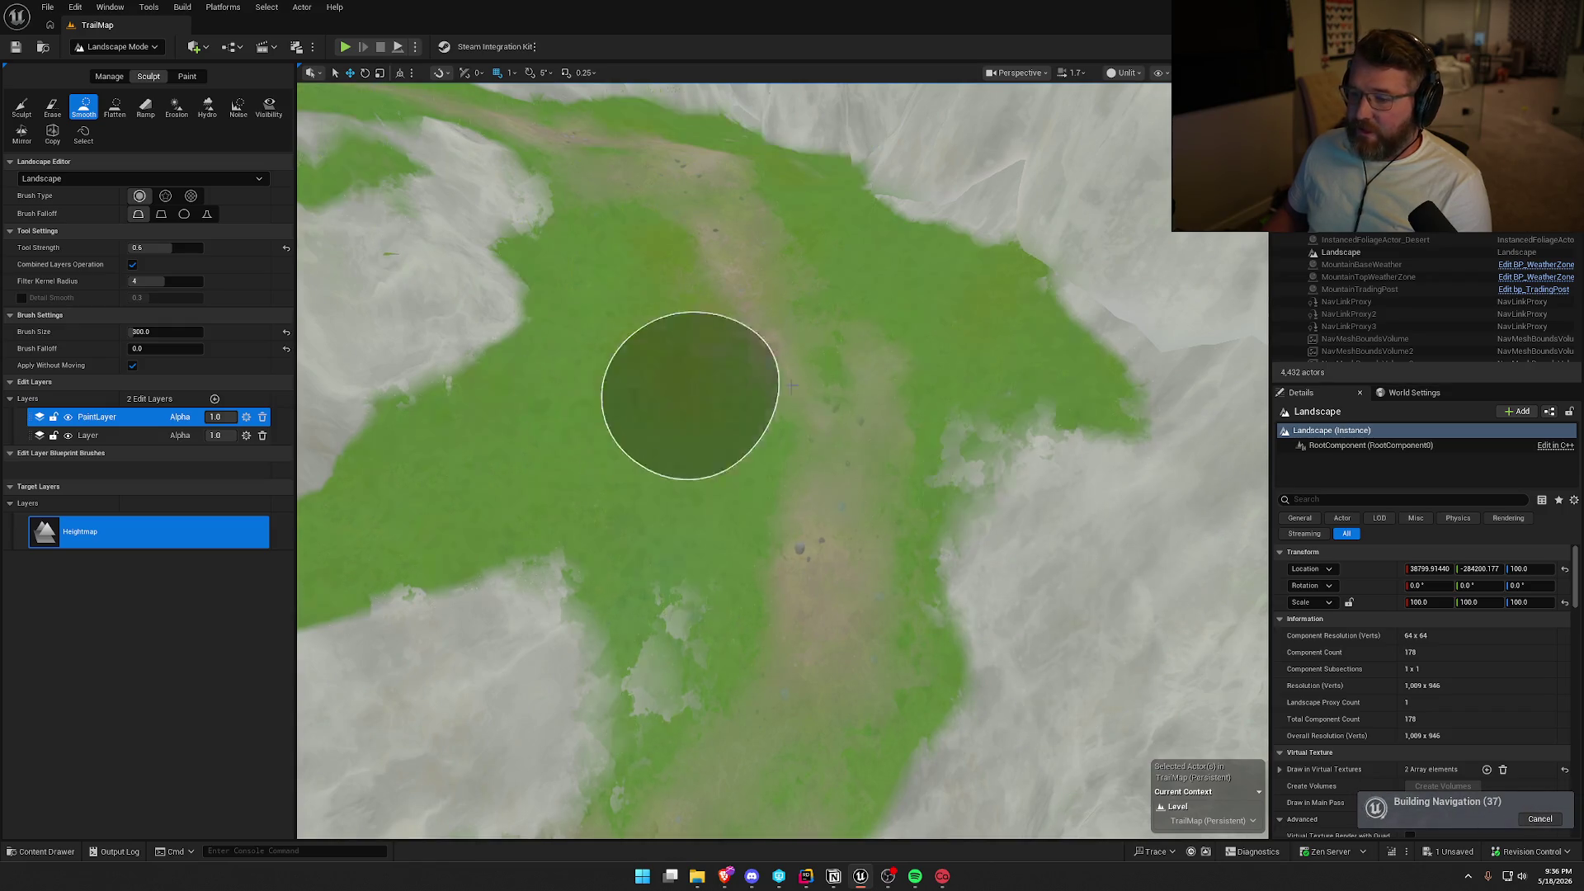
mouse_move(790, 385)
left_mouse_down()
mouse_move(745, 288)
mouse_move(726, 173)
mouse_move(735, 346)
mouse_move(771, 413)
left_mouse_up()
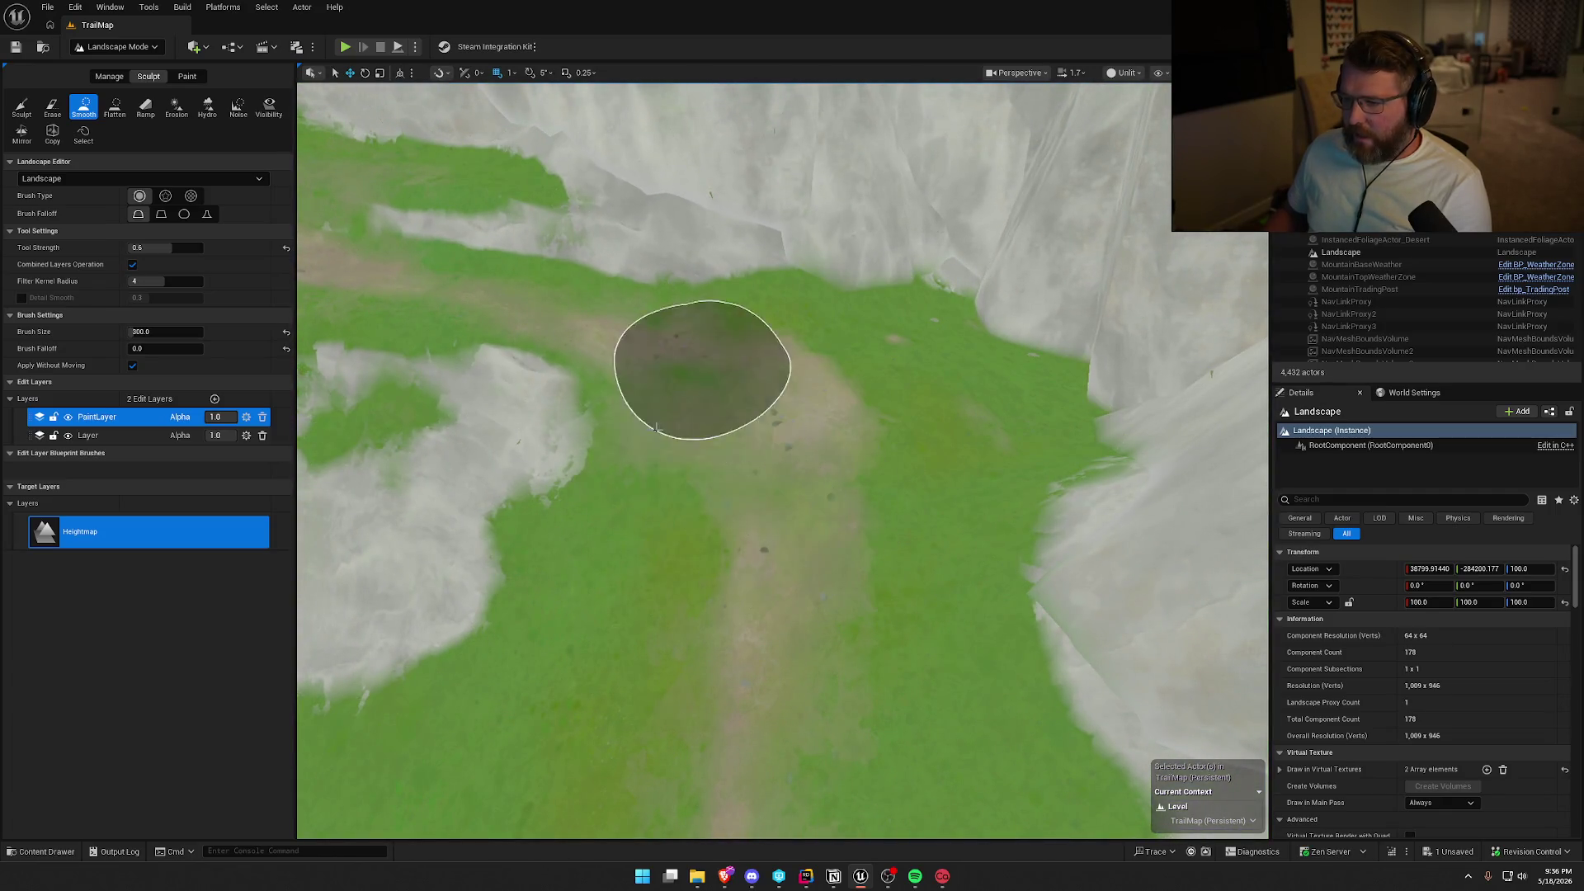
mouse_move(595, 382)
left_mouse_down()
mouse_move(495, 346)
mouse_move(599, 365)
left_mouse_up()
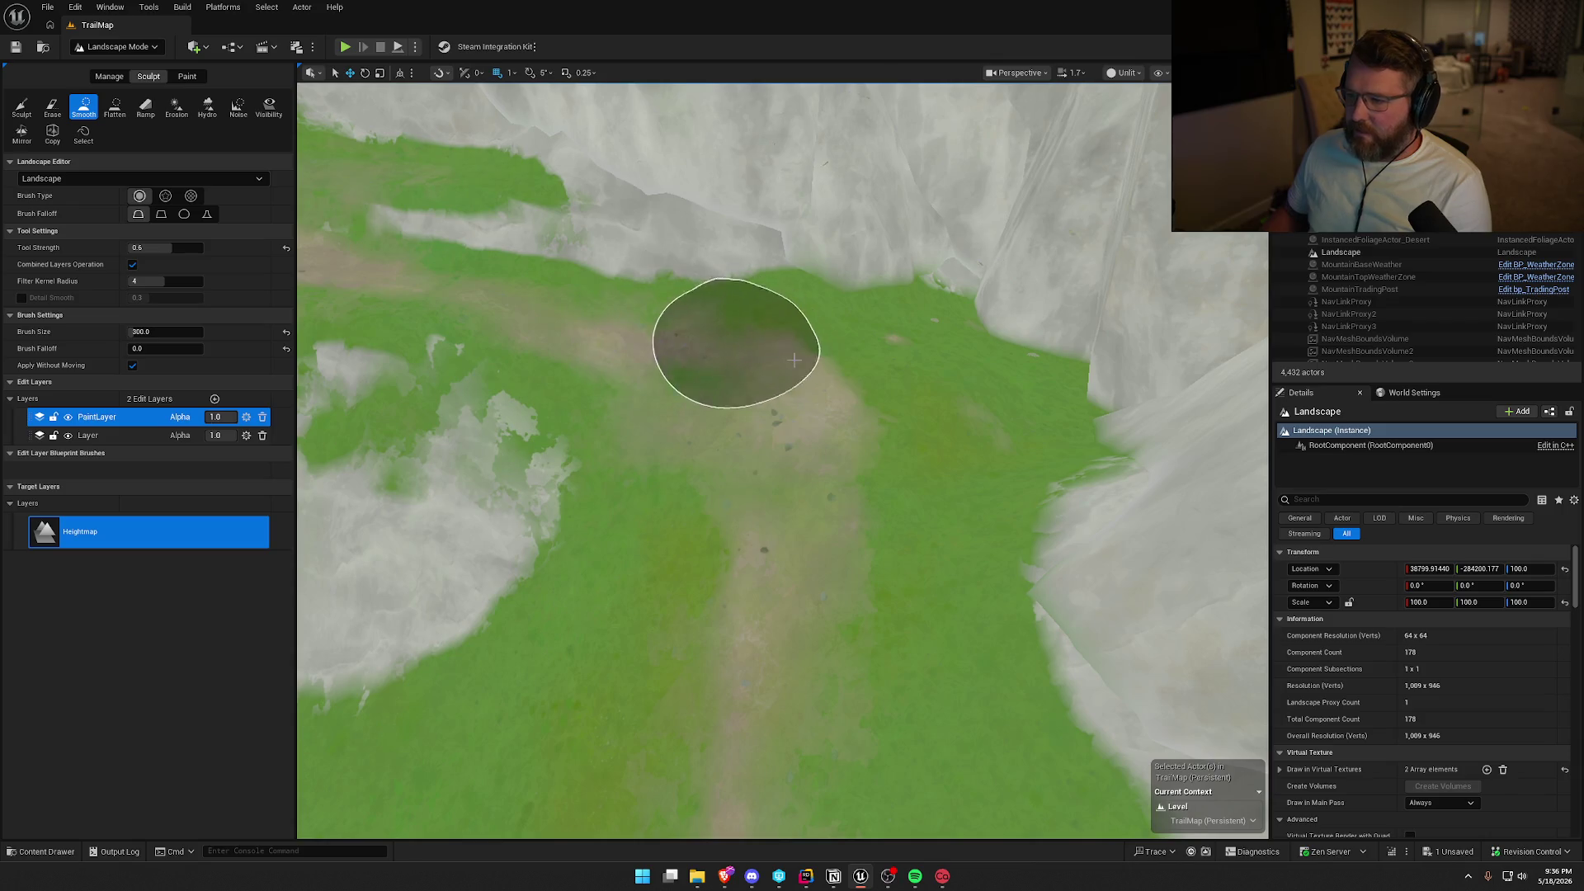
mouse_move(794, 359)
left_mouse_down()
mouse_move(940, 424)
mouse_move(902, 432)
mouse_move(849, 407)
mouse_move(685, 561)
mouse_move(813, 610)
mouse_move(821, 456)
left_mouse_up()
left_click_drag(770, 410, 770, 272)
mouse_move(783, 462)
left_mouse_down()
mouse_move(783, 330)
mouse_move(784, 445)
left_mouse_up()
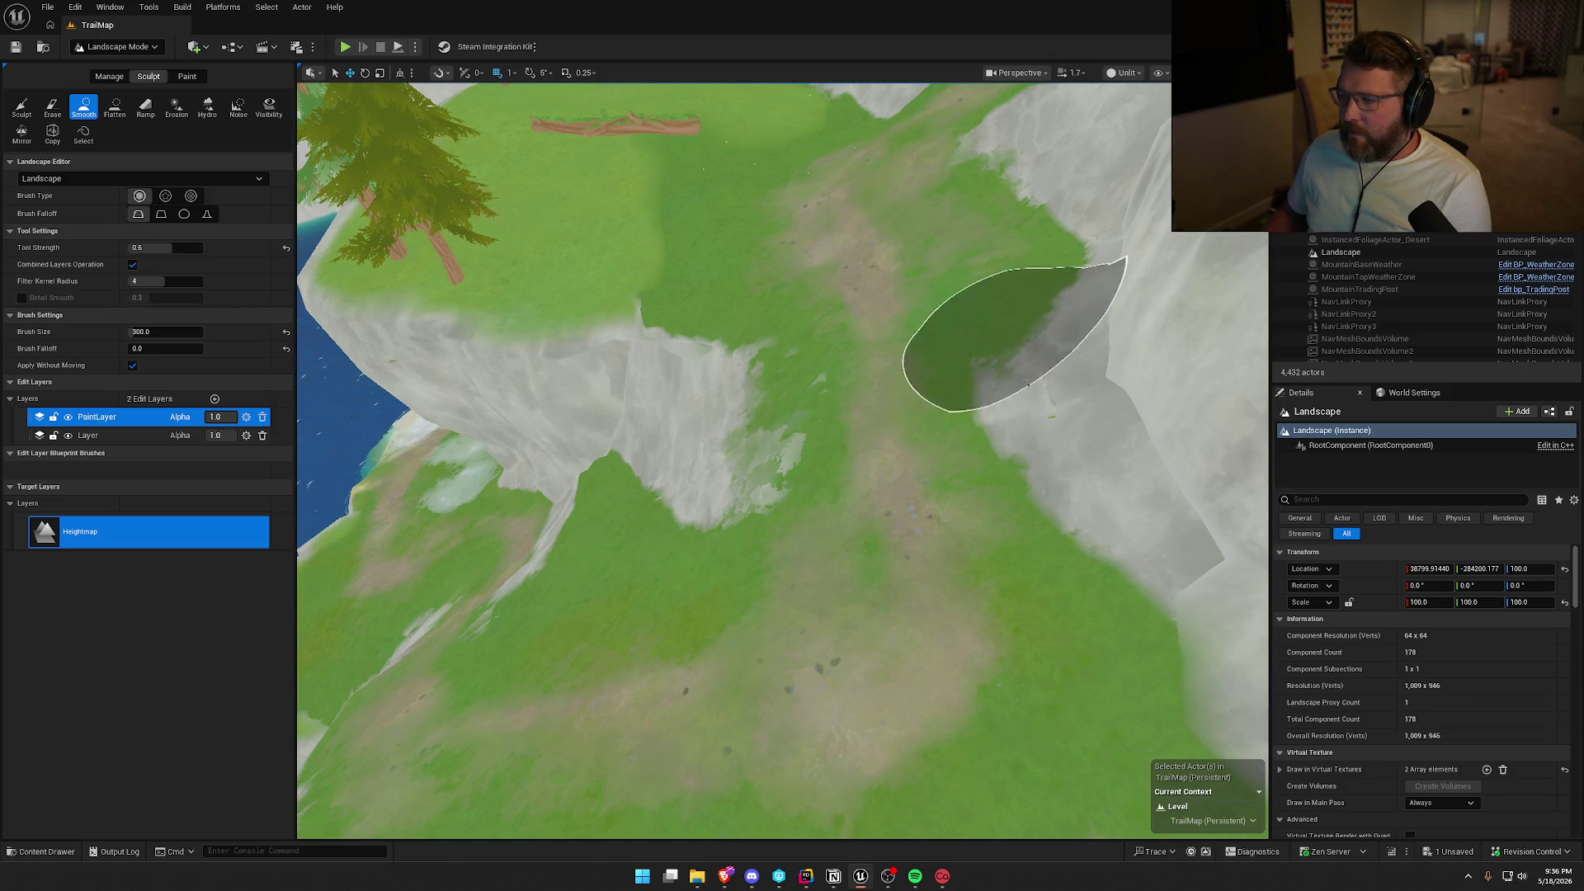
Inspect the trail and grass below the rock wall from close, wide and top-down views.
scroll(1026, 512, "up", 5)
left_click_drag(1025, 512, 1025, 462)
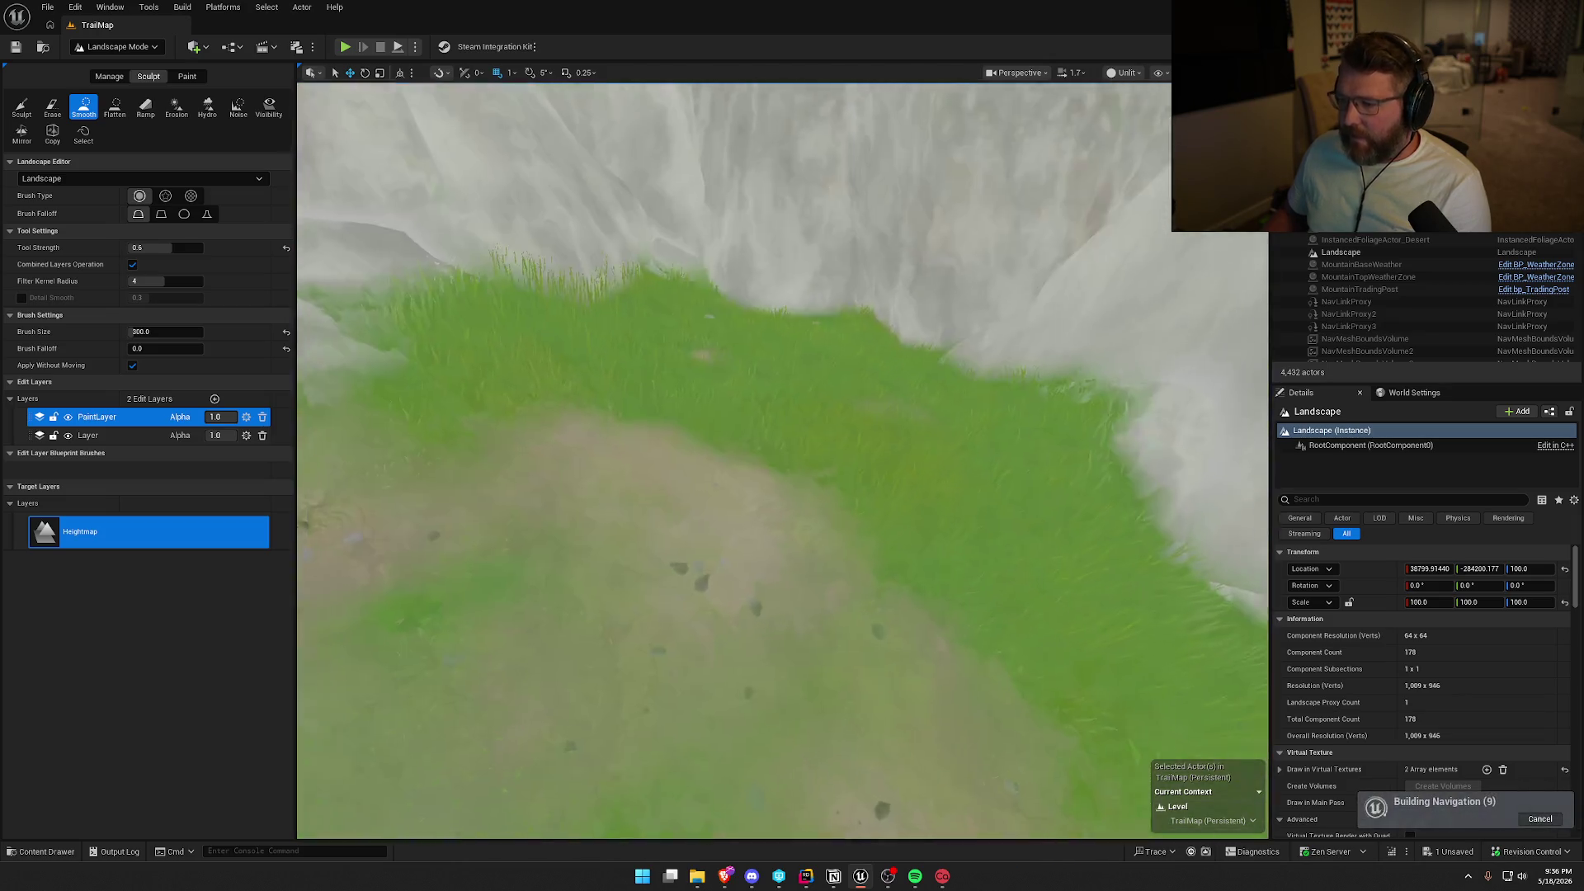
left_click_drag(784, 413, 784, 610)
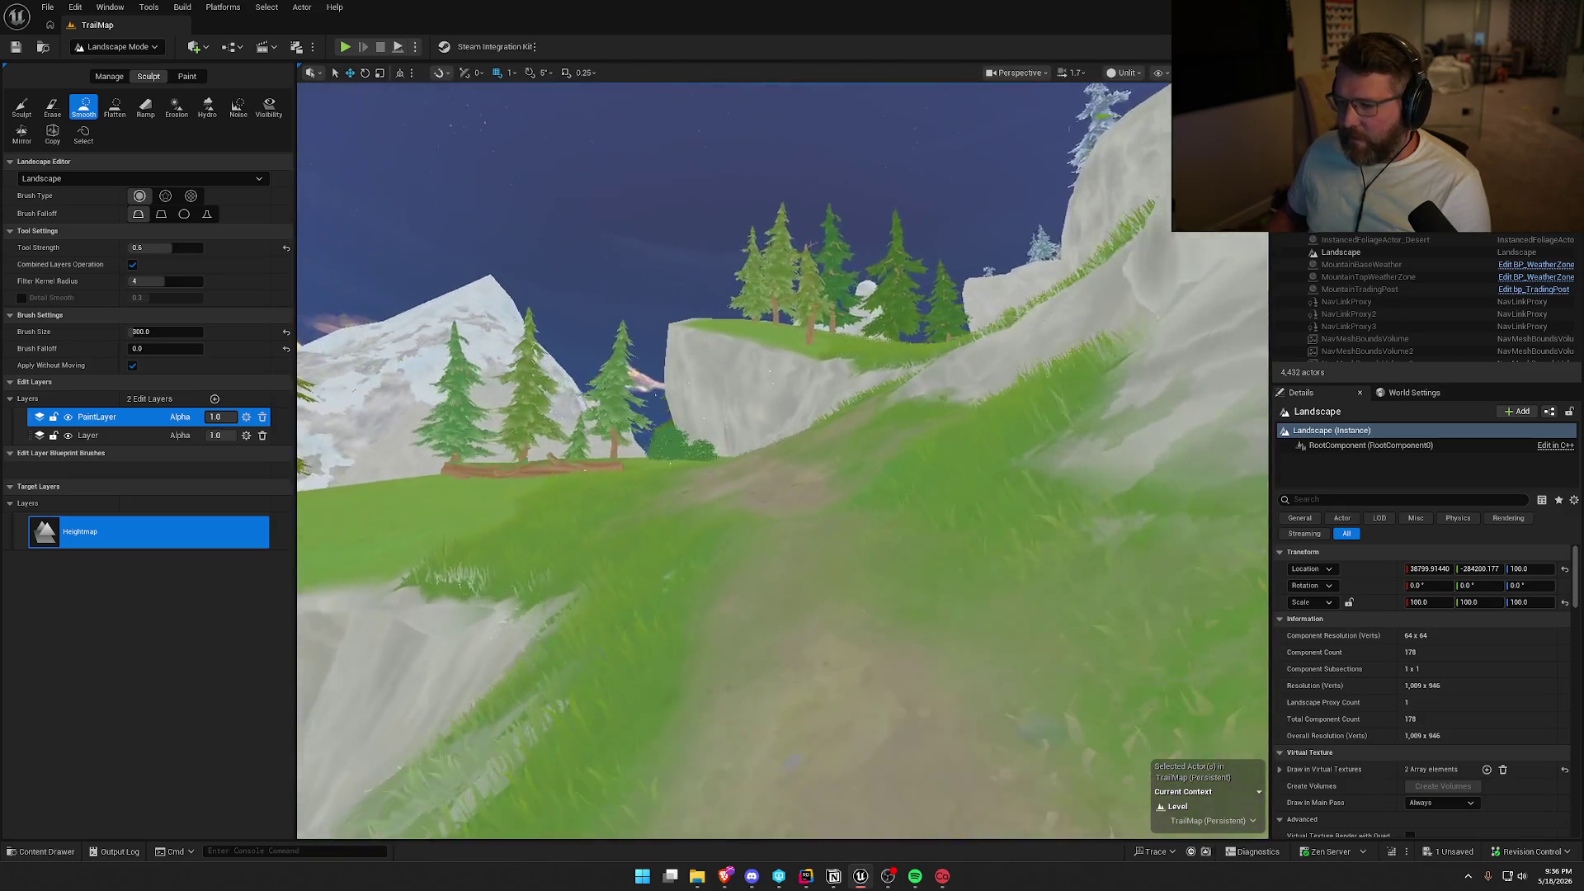
left_click_drag(770, 330, 770, 377)
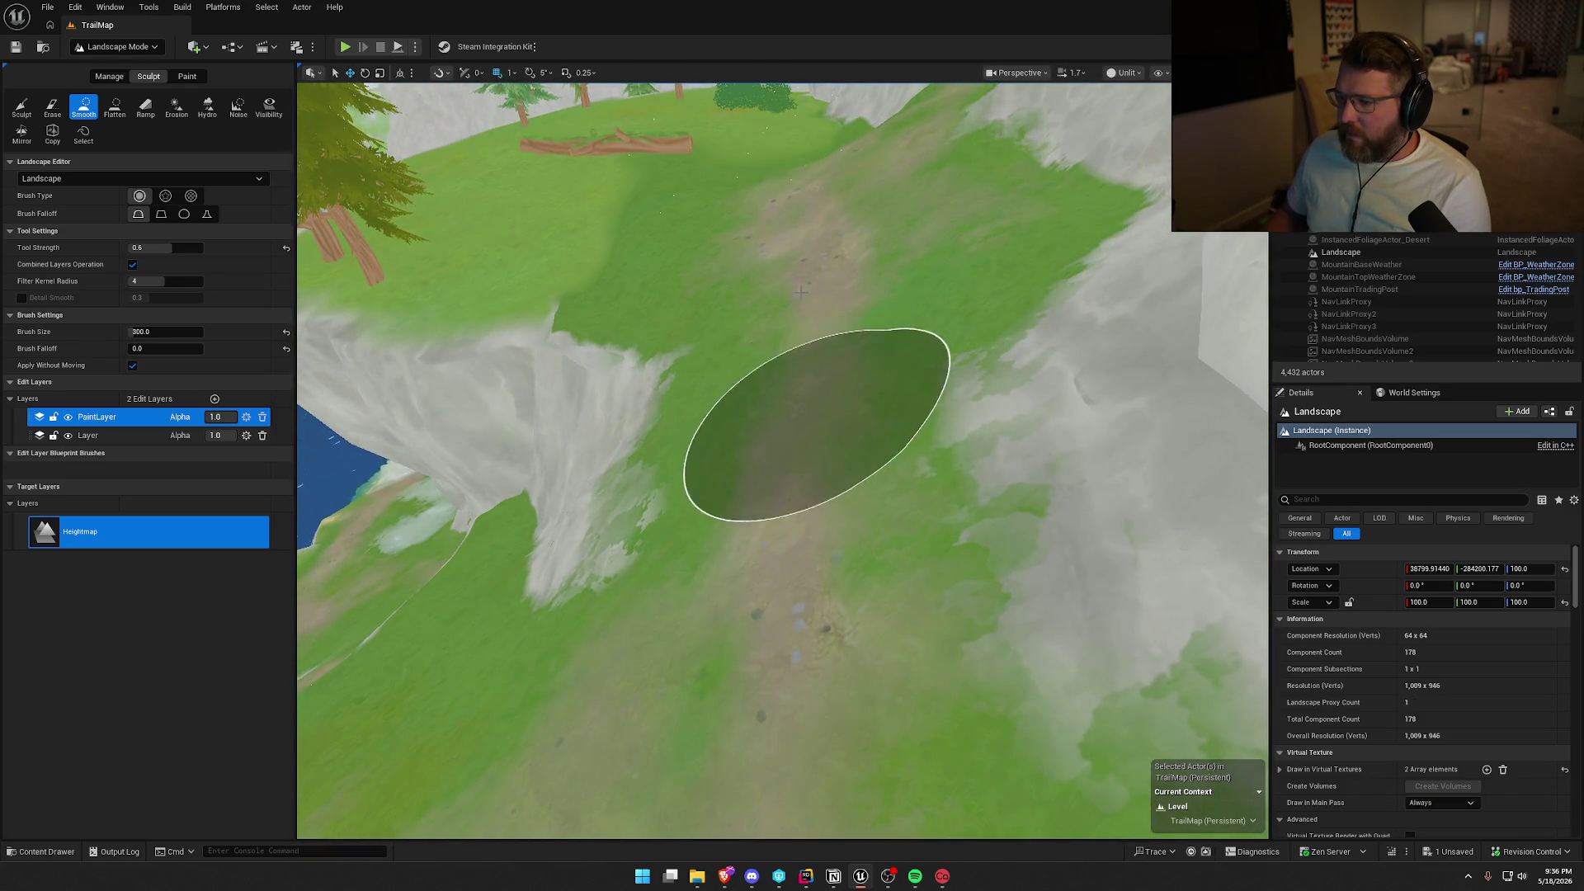
mouse_move(840, 384)
left_mouse_down()
mouse_move(809, 301)
mouse_move(743, 403)
left_mouse_up()
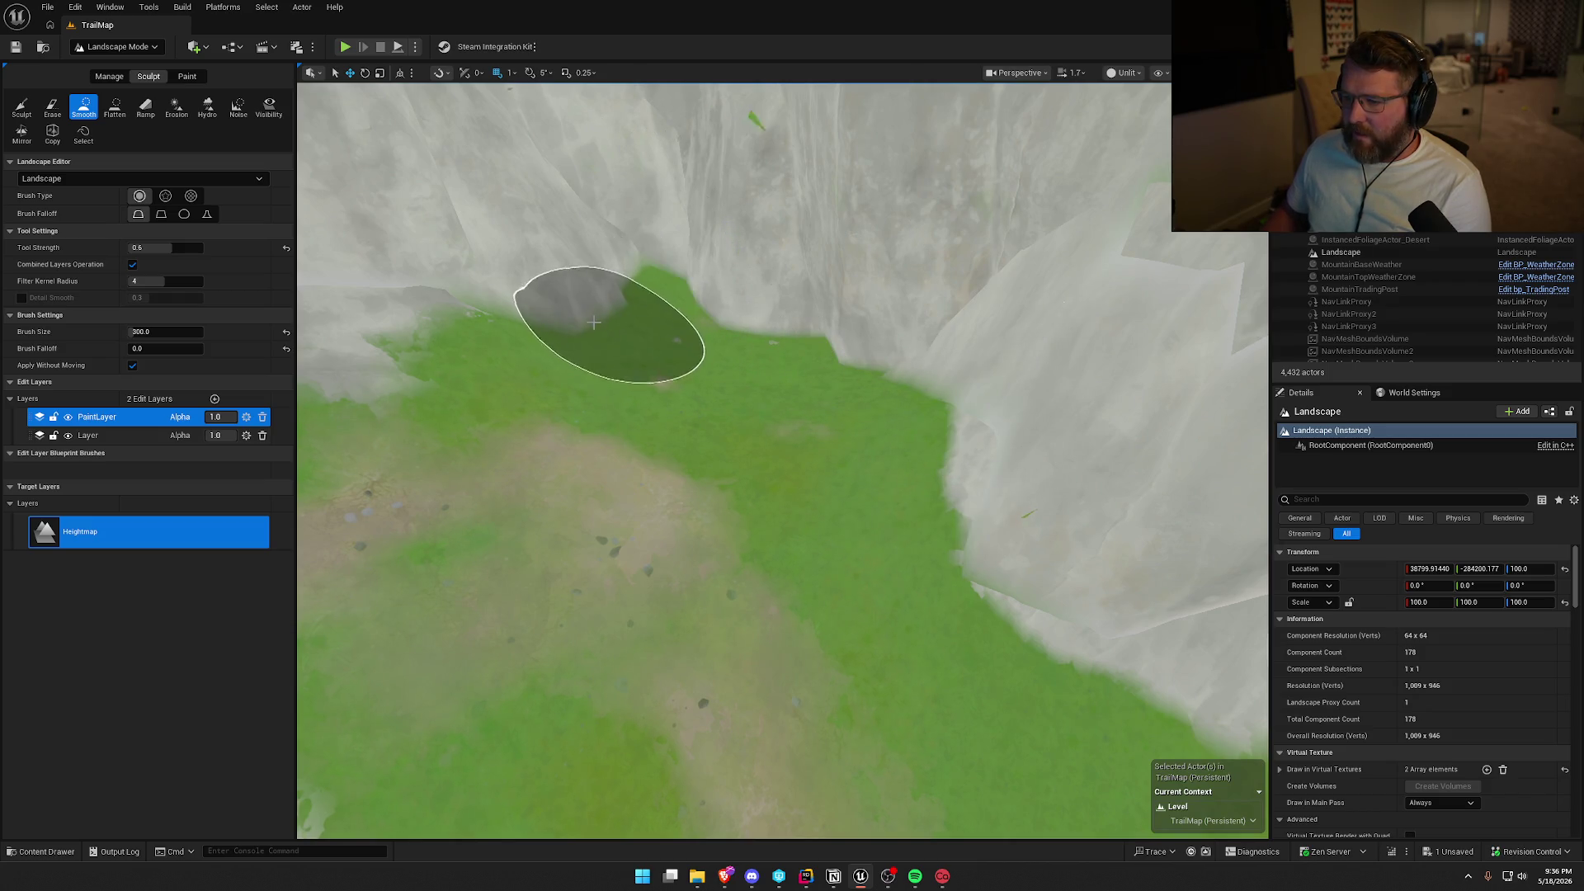
Fly along the dirt trail between the cliffs toward the trees and the deer.
mouse_move(790, 334)
left_mouse_down()
mouse_move(875, 388)
mouse_move(833, 313)
mouse_move(850, 396)
mouse_move(909, 455)
left_mouse_up()
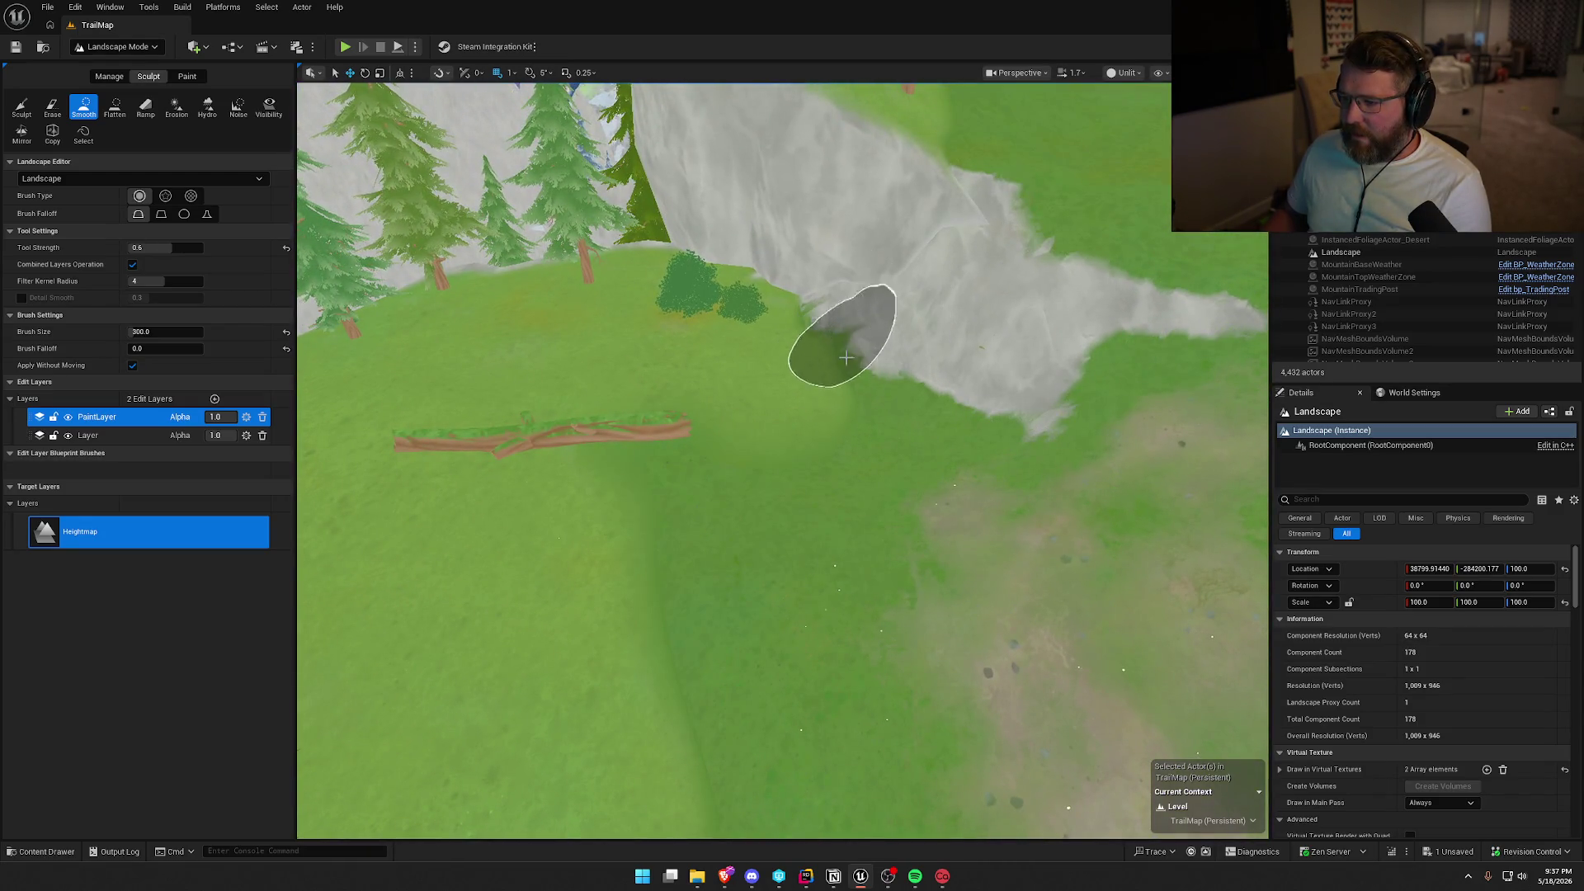
left_click_drag(846, 358, 734, 414)
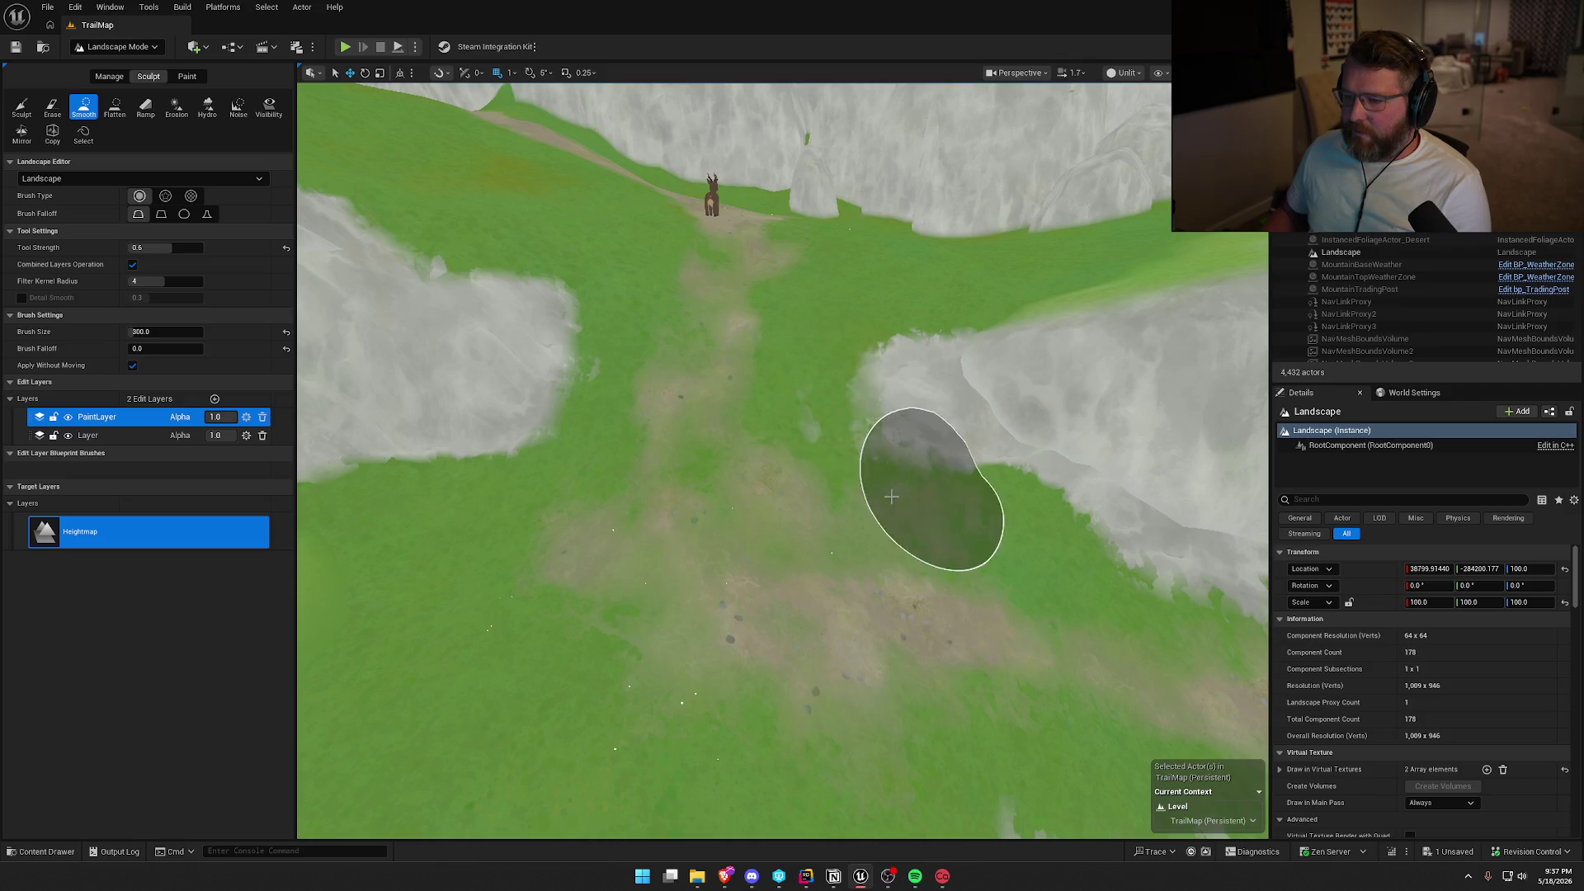
mouse_move(891, 495)
left_mouse_down()
mouse_move(825, 504)
mouse_move(884, 495)
left_mouse_up()
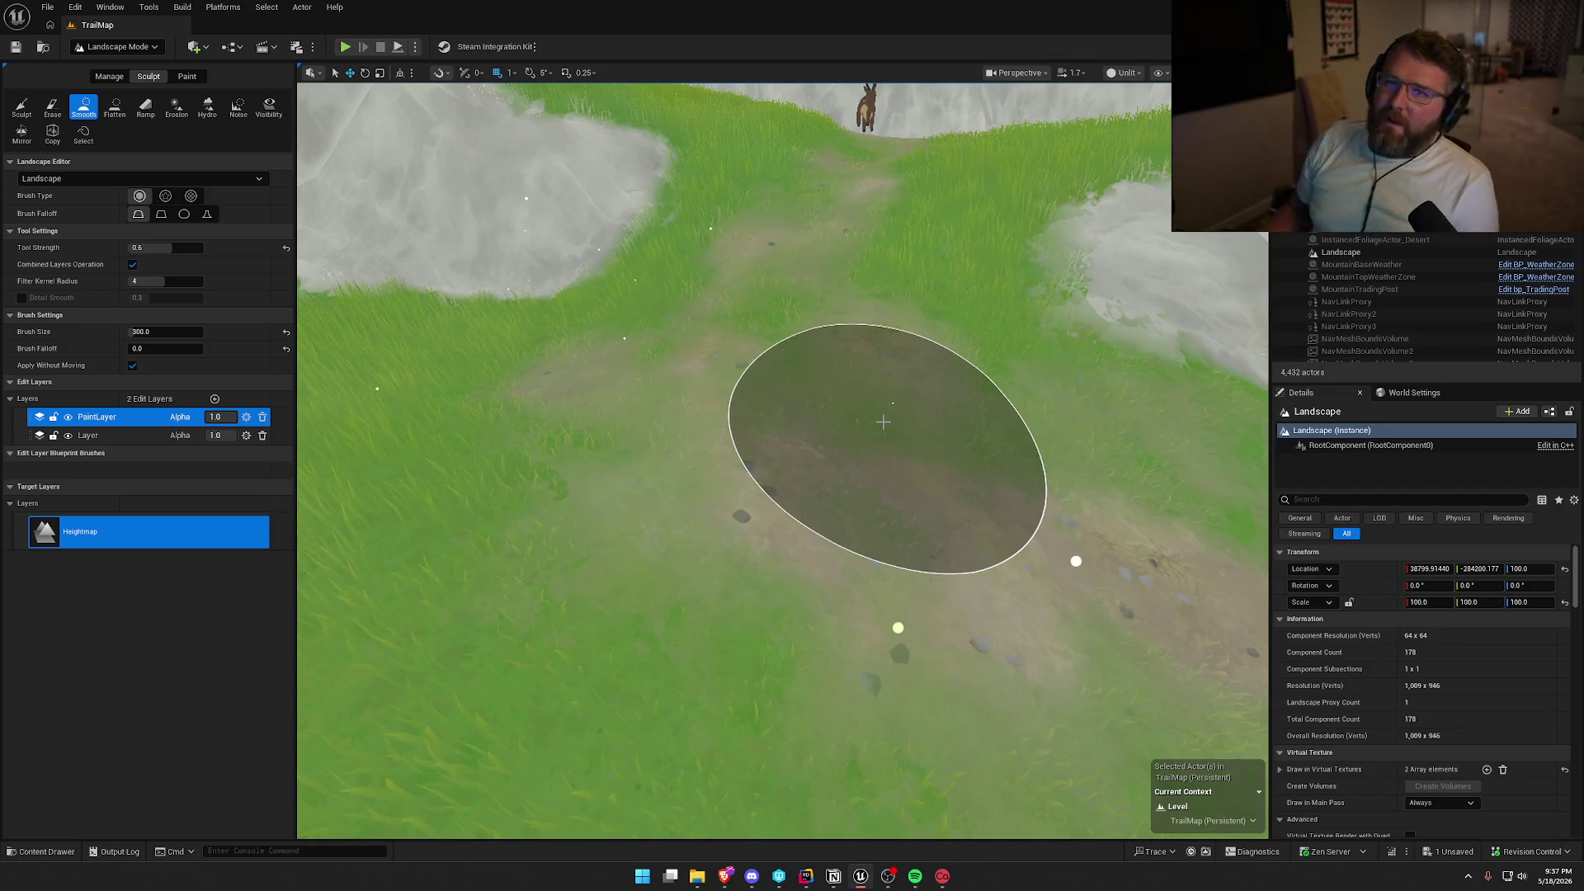
mouse_move(883, 421)
left_mouse_down()
mouse_move(833, 462)
mouse_move(707, 311)
left_mouse_up()
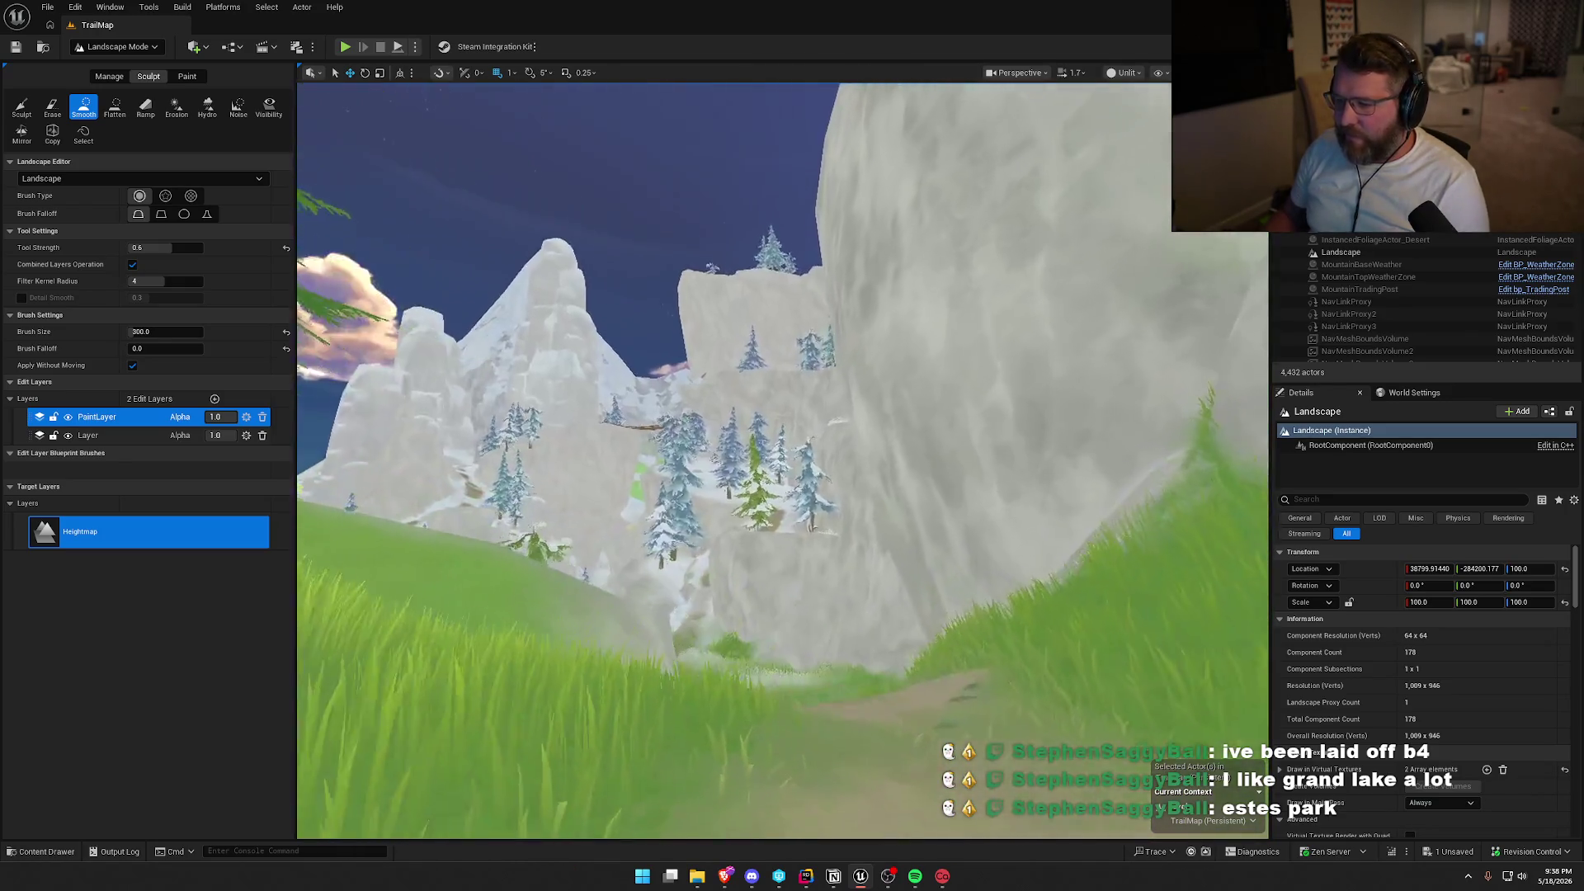
scroll(855, 486, "down", 5)
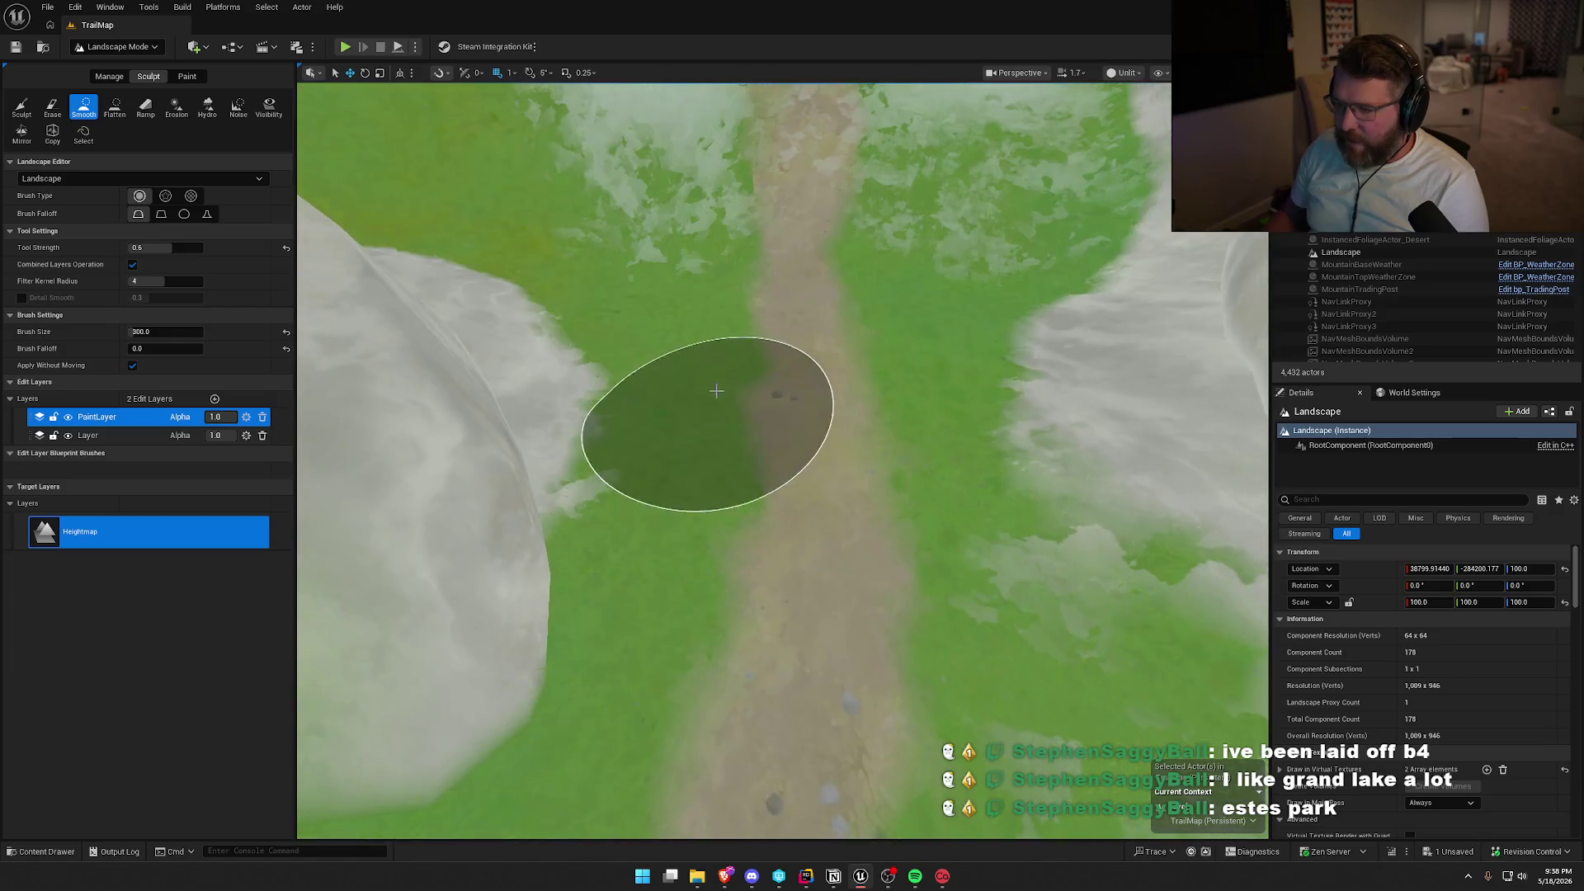
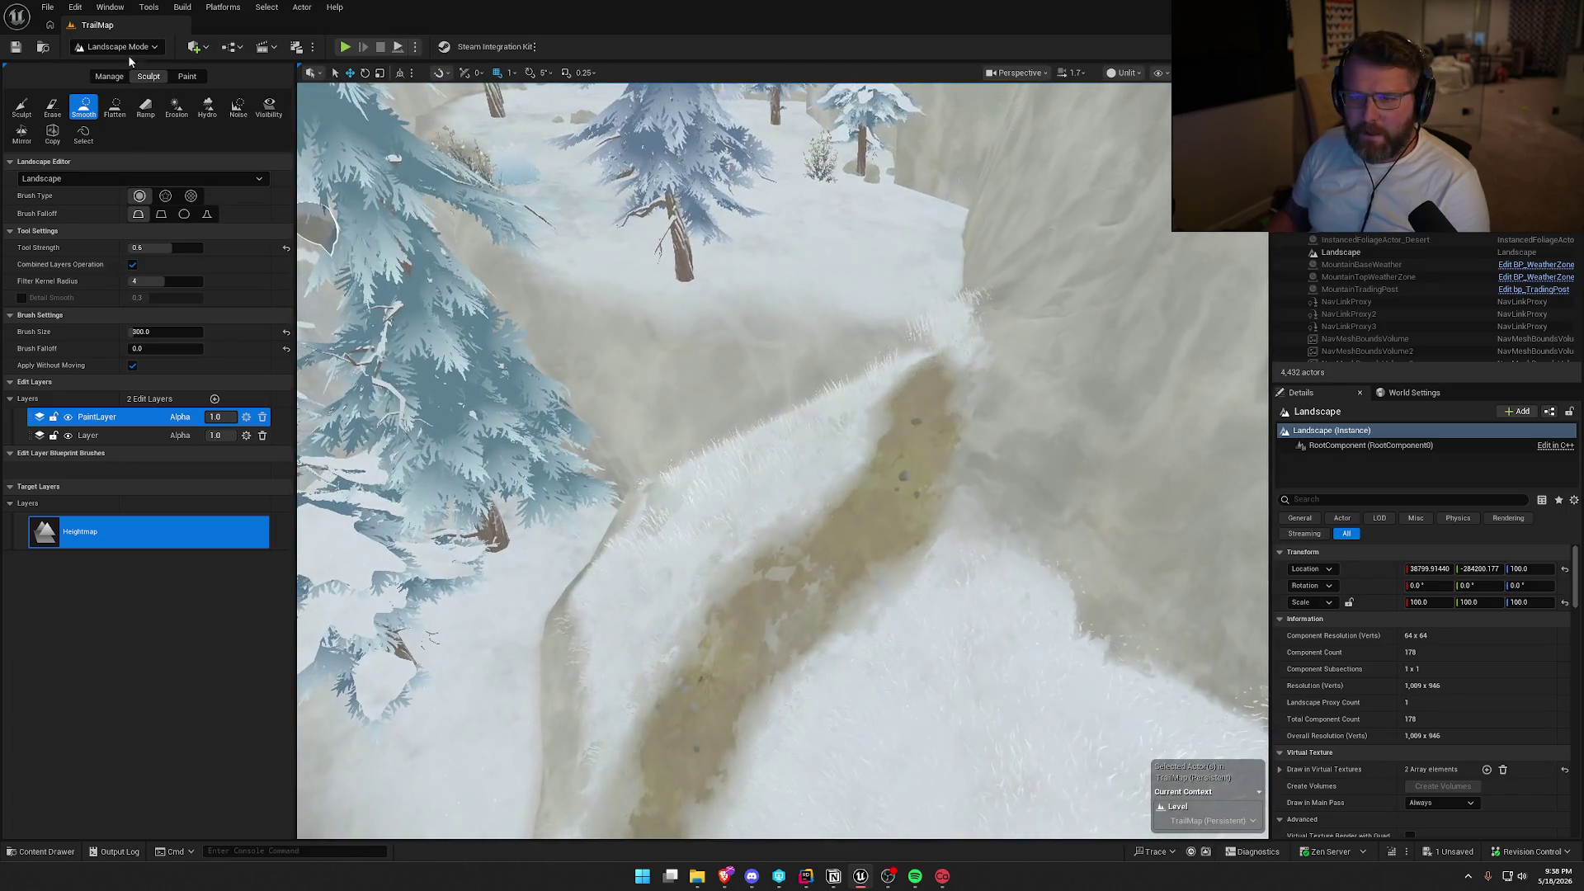
Raise the snowy ground across the trail gully, then smooth the new mound by the trail.
left_click(22, 106)
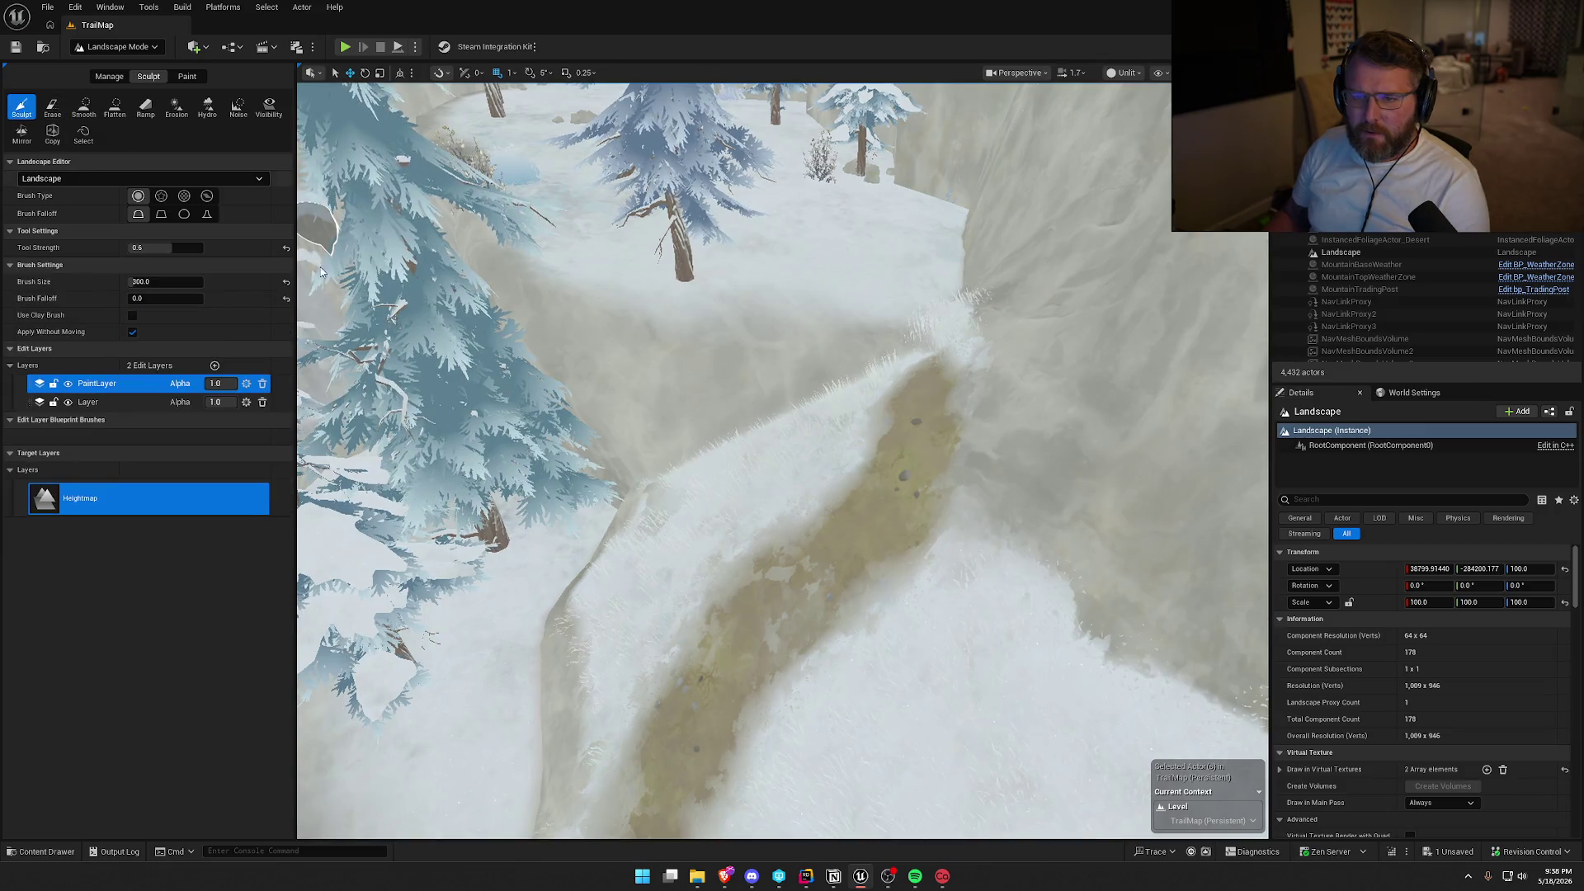
mouse_move(693, 462)
left_mouse_down()
mouse_move(831, 396)
mouse_move(707, 453)
mouse_move(628, 541)
mouse_move(771, 512)
mouse_move(820, 470)
left_mouse_up()
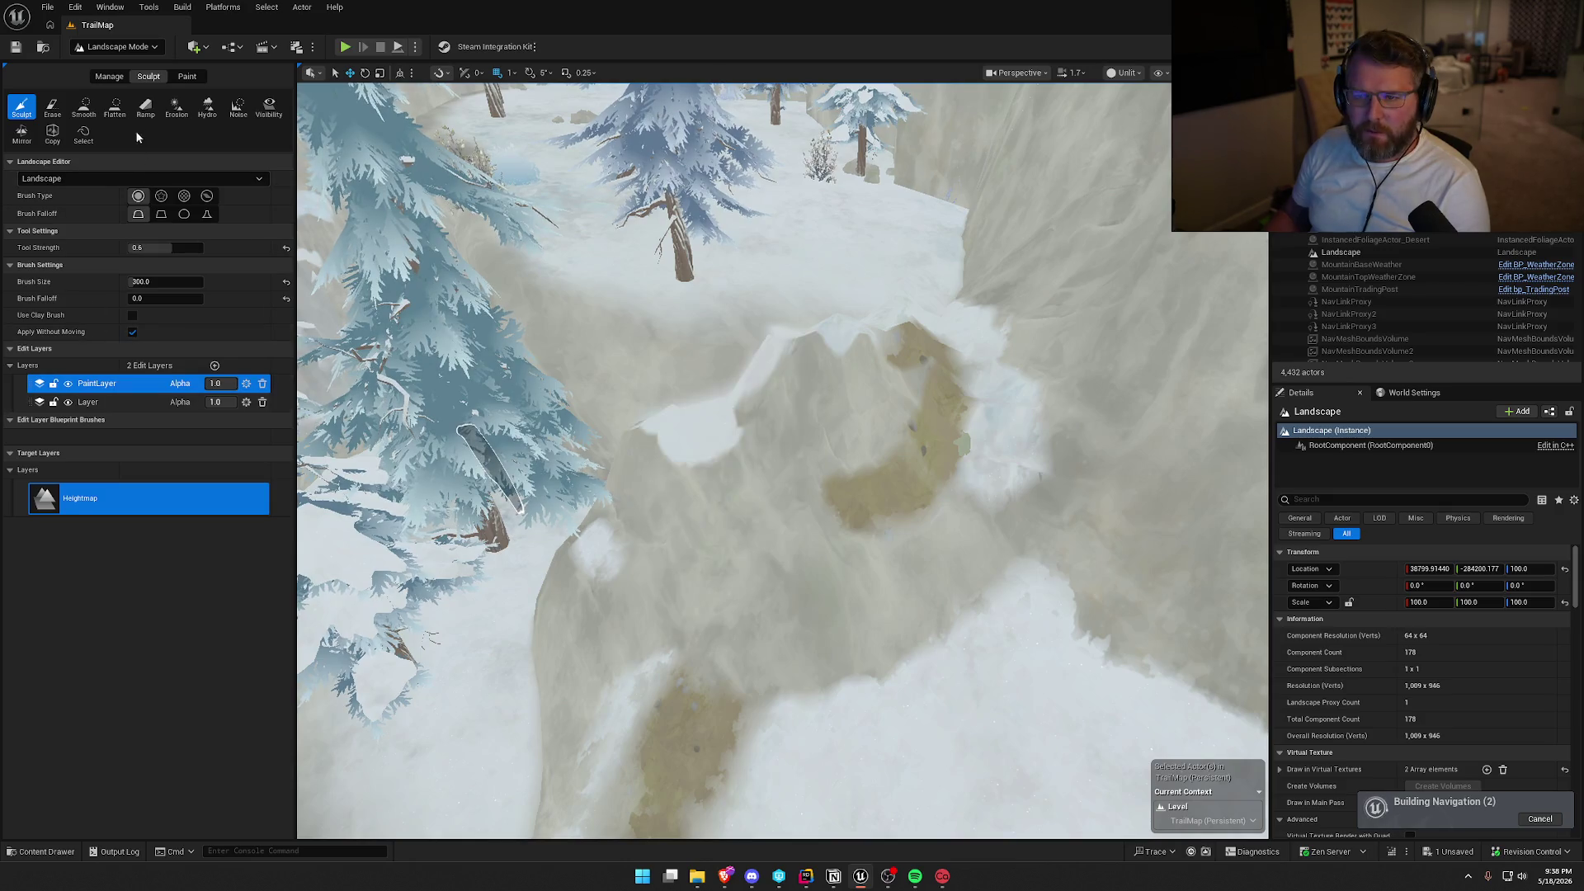
left_click(83, 106)
mouse_move(725, 478)
left_mouse_down()
mouse_move(954, 389)
mouse_move(644, 530)
mouse_move(668, 392)
mouse_move(769, 353)
mouse_move(933, 553)
mouse_move(875, 643)
mouse_move(631, 710)
left_mouse_up()
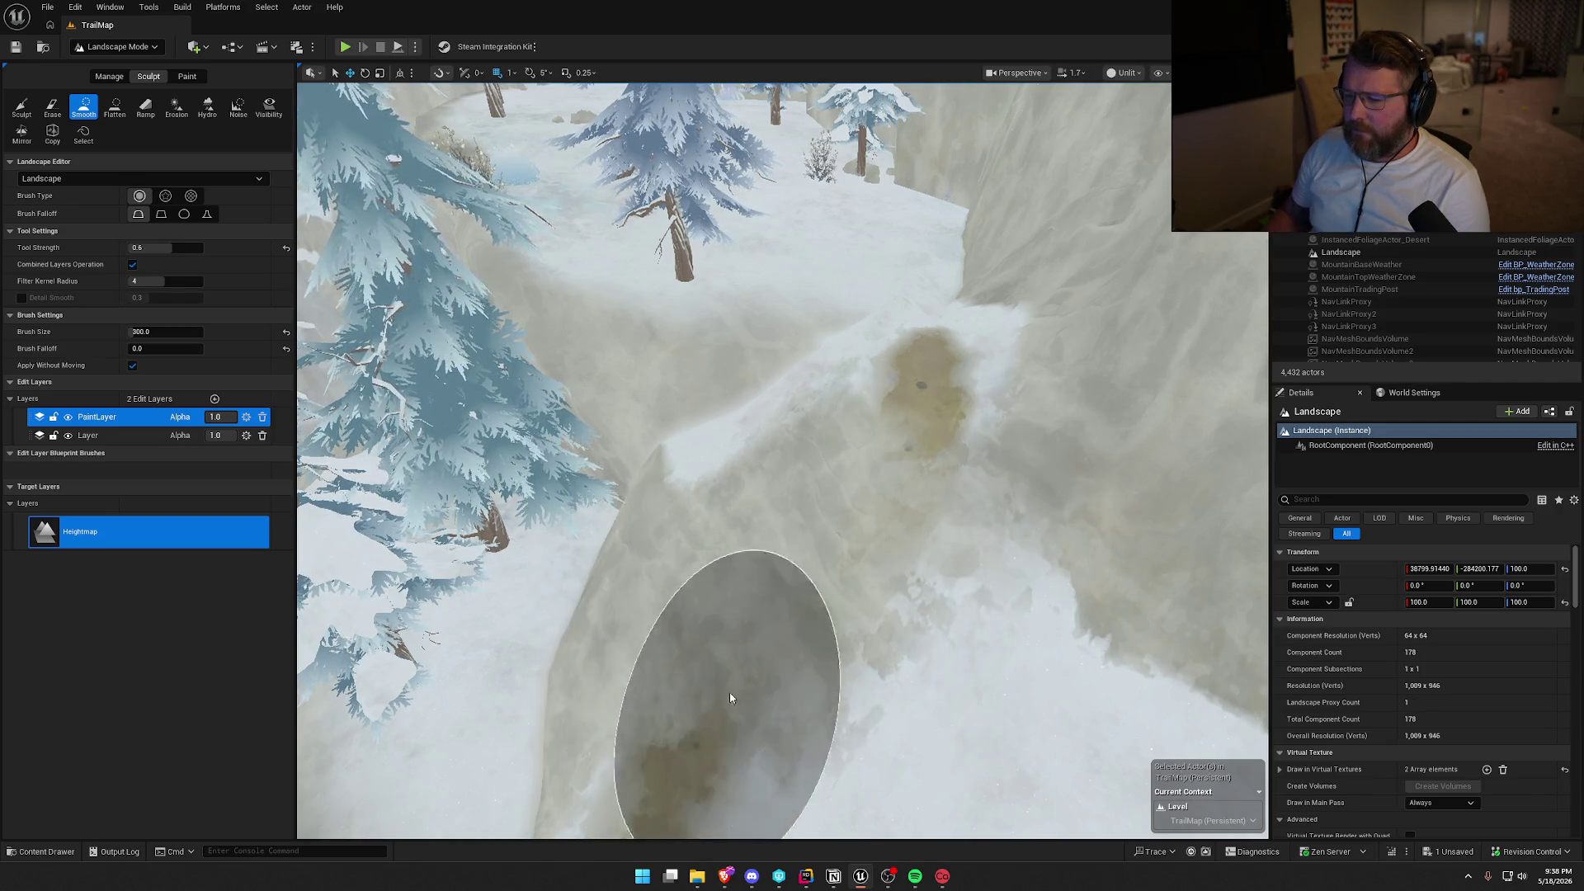
scroll(697, 689, "up", 5)
scroll(760, 583, "down", 2)
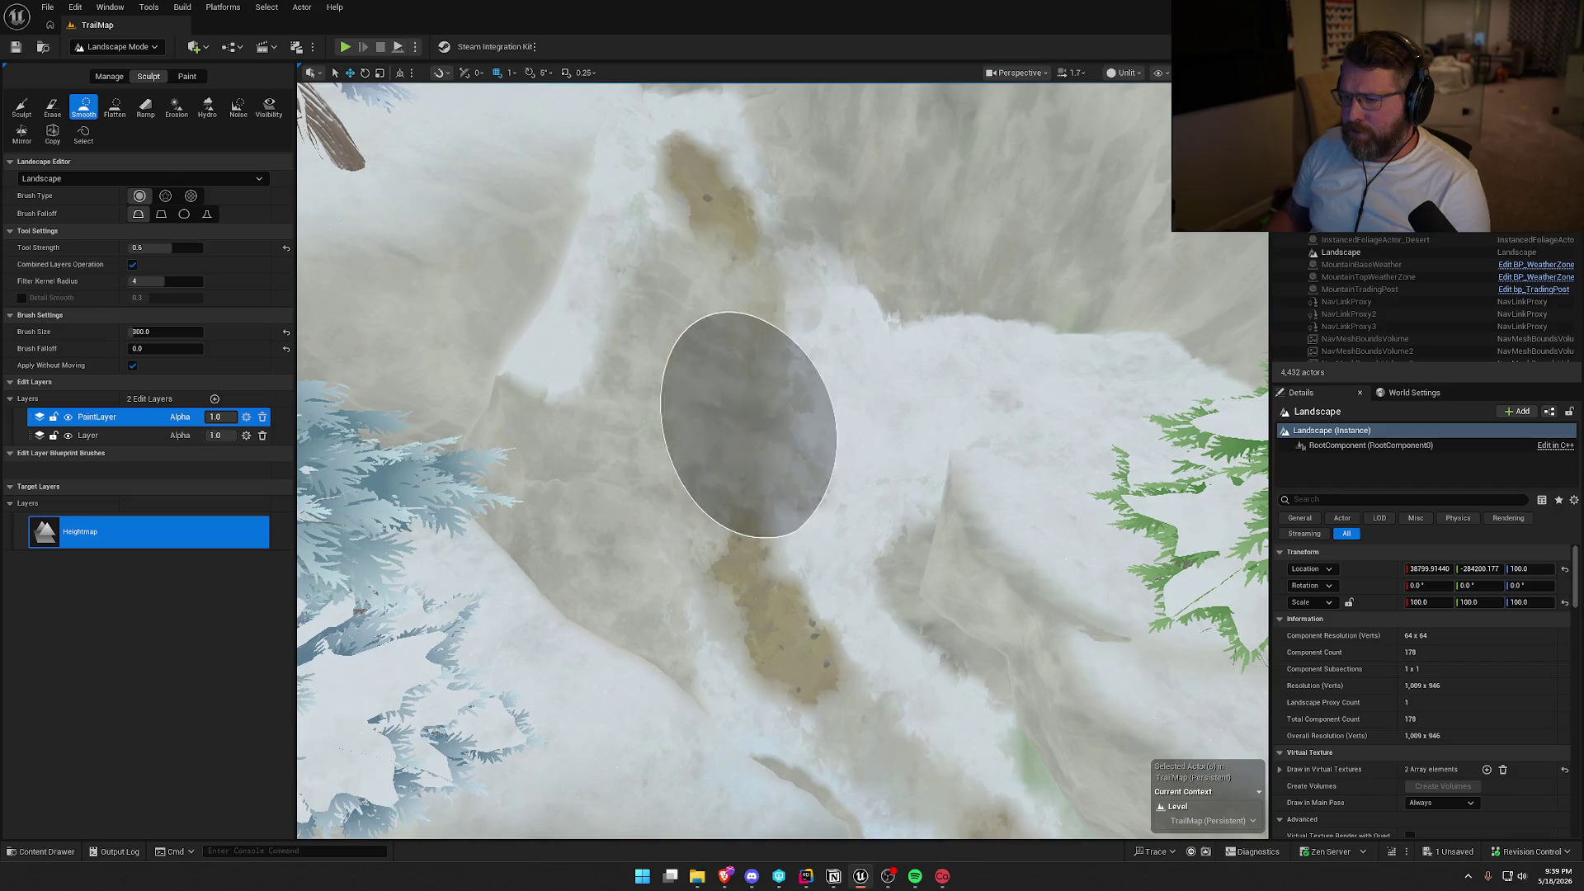
Smooth the trail patches further, briefly picking Flatten before returning to Smooth.
mouse_move(690, 318)
left_mouse_down()
mouse_move(743, 265)
mouse_move(703, 449)
mouse_move(688, 90)
left_mouse_up()
mouse_move(866, 459)
left_mouse_down()
mouse_move(866, 330)
mouse_move(825, 272)
mouse_move(833, 313)
mouse_move(841, 289)
left_mouse_up()
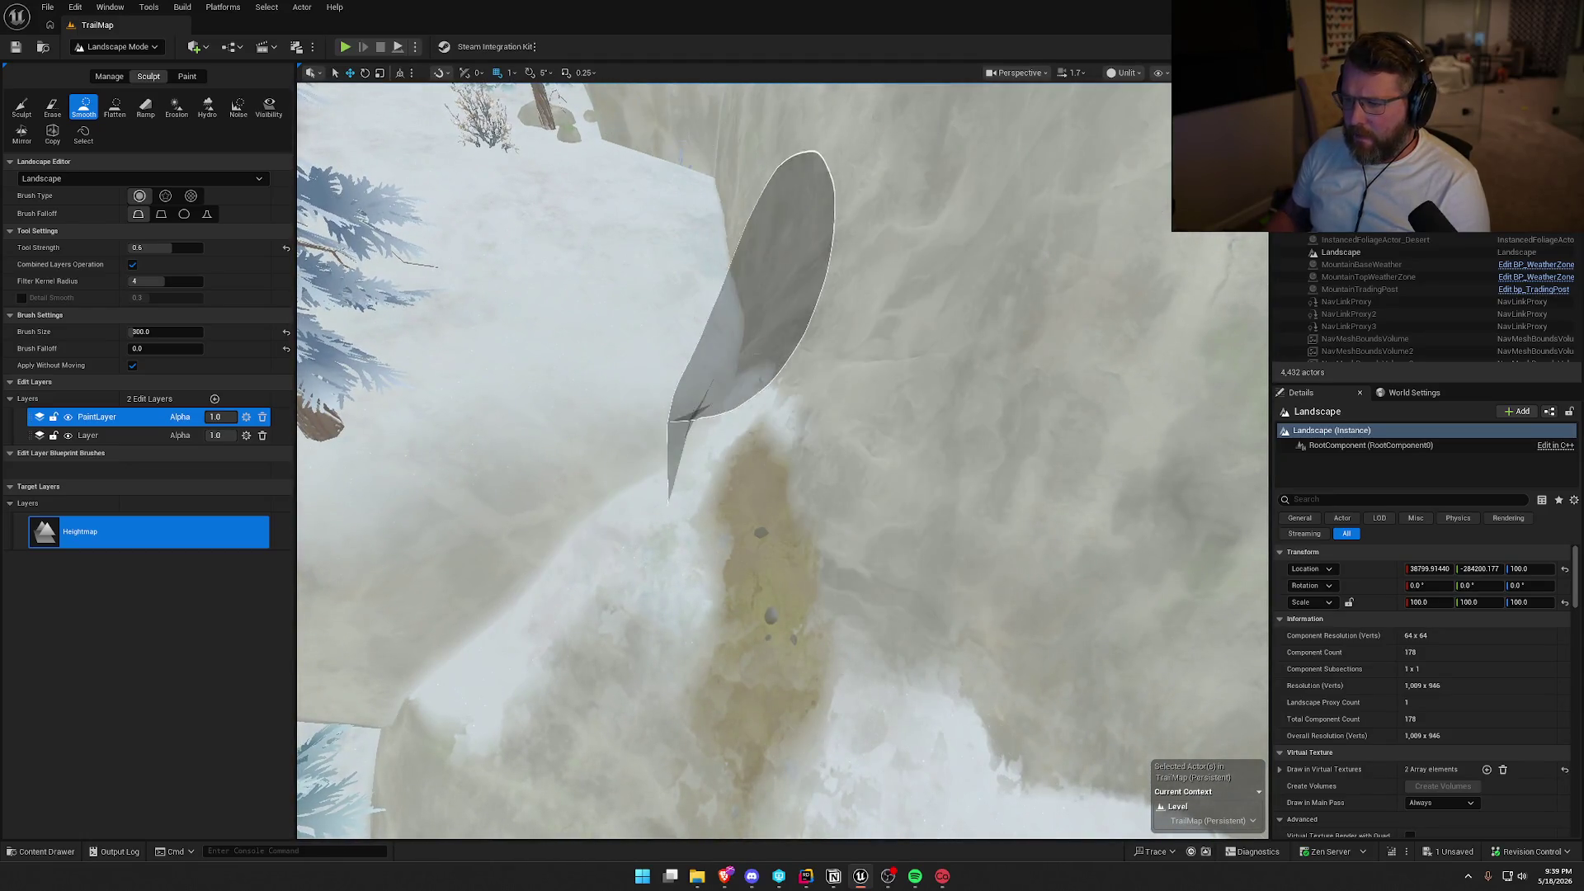
left_click(119, 114)
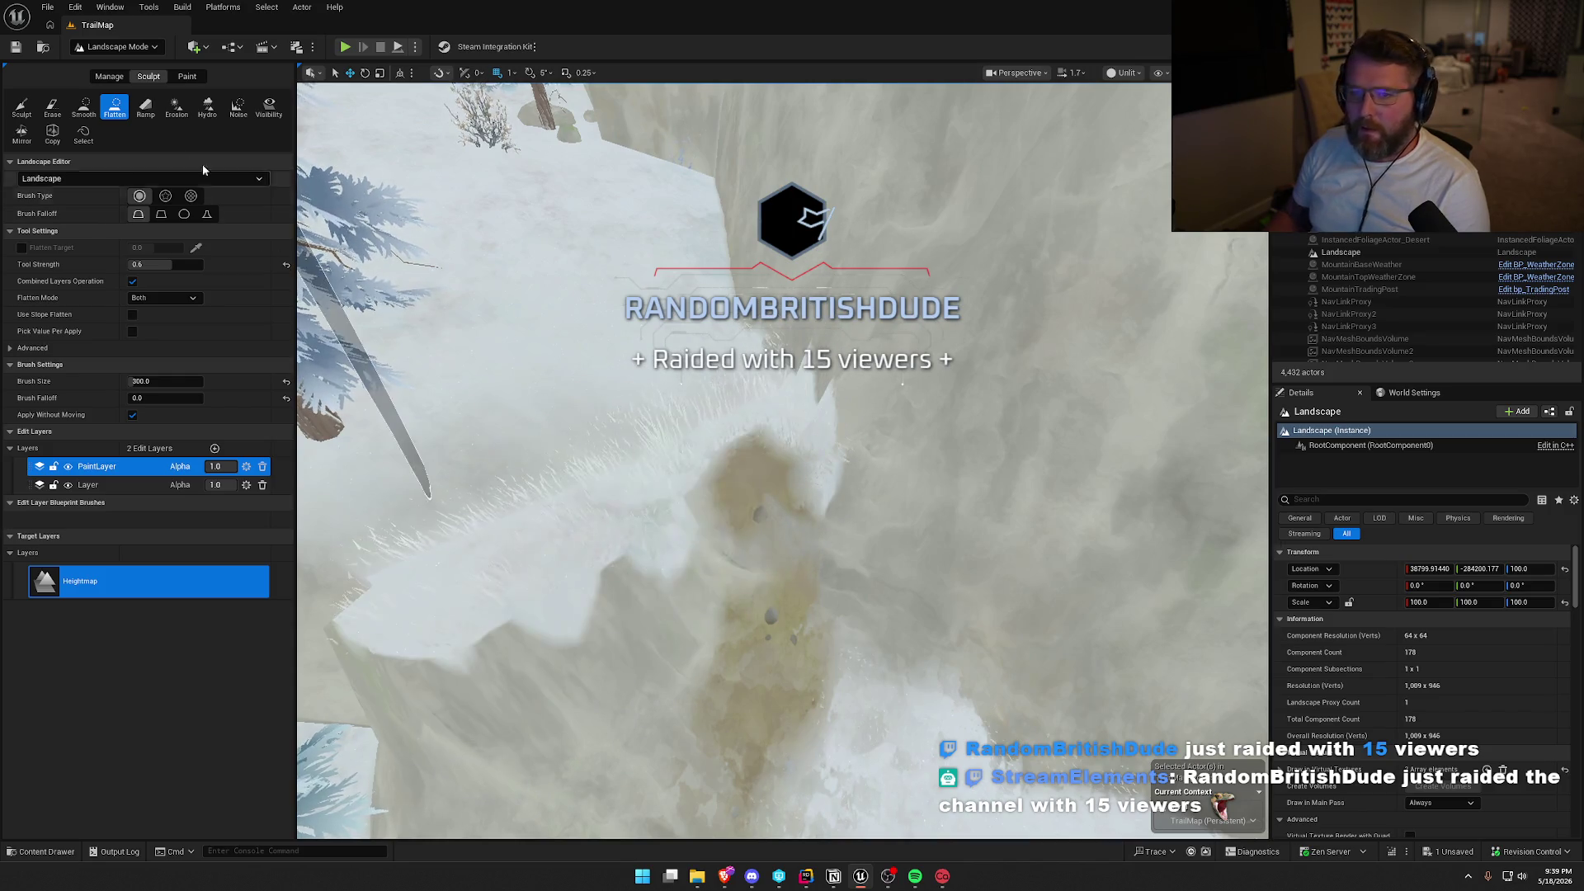
left_click(83, 110)
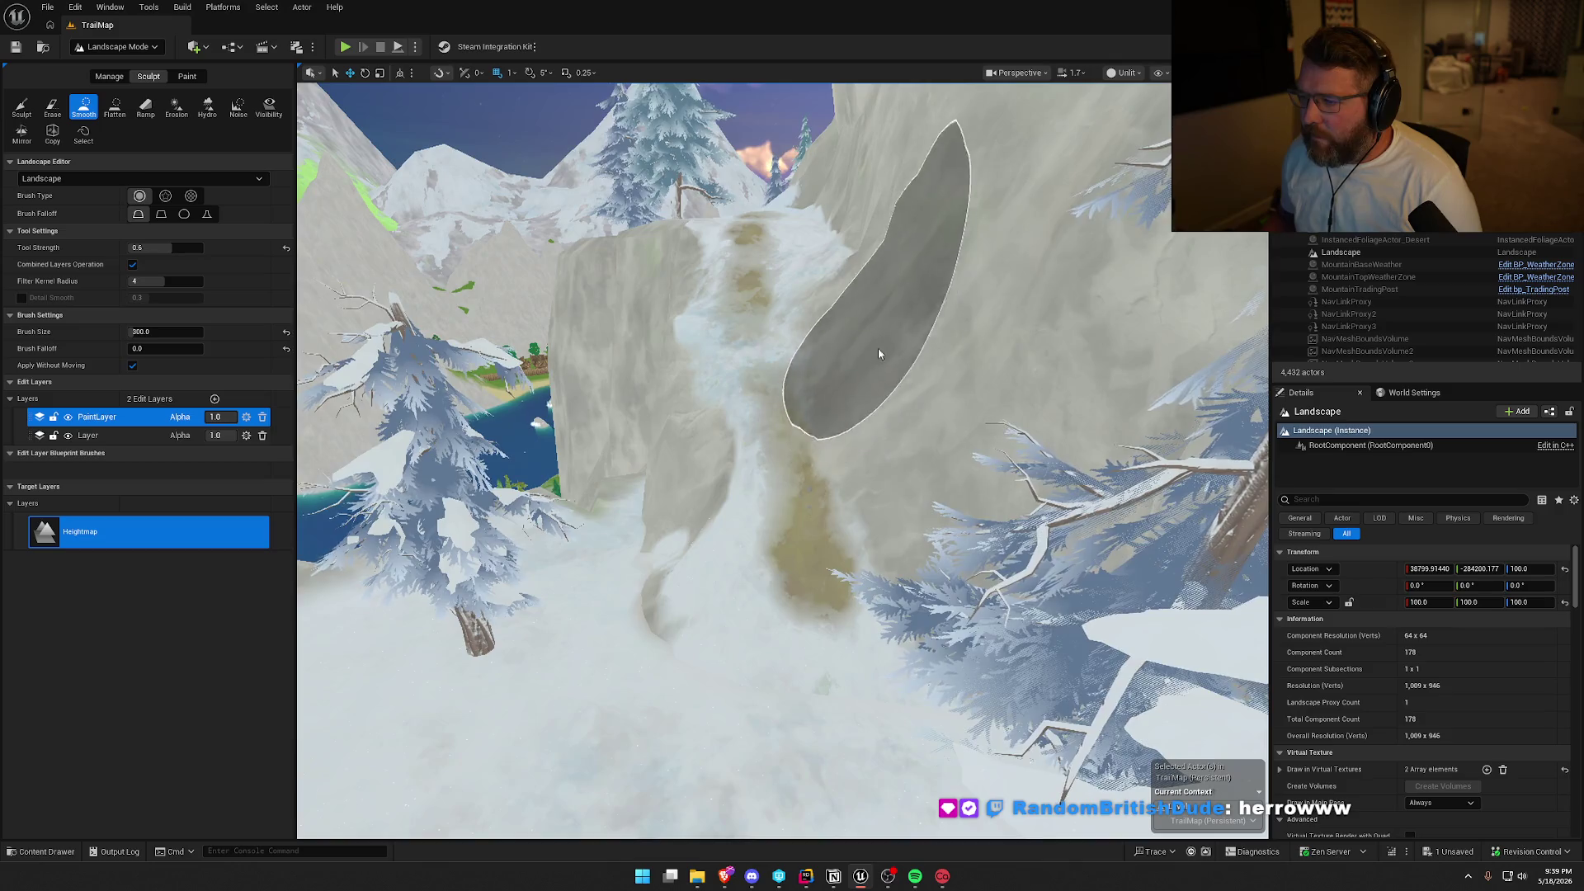
Survey the cliff trail down toward the lake, toggling Sculpt and back to Smooth.
scroll(876, 363, "down", 5)
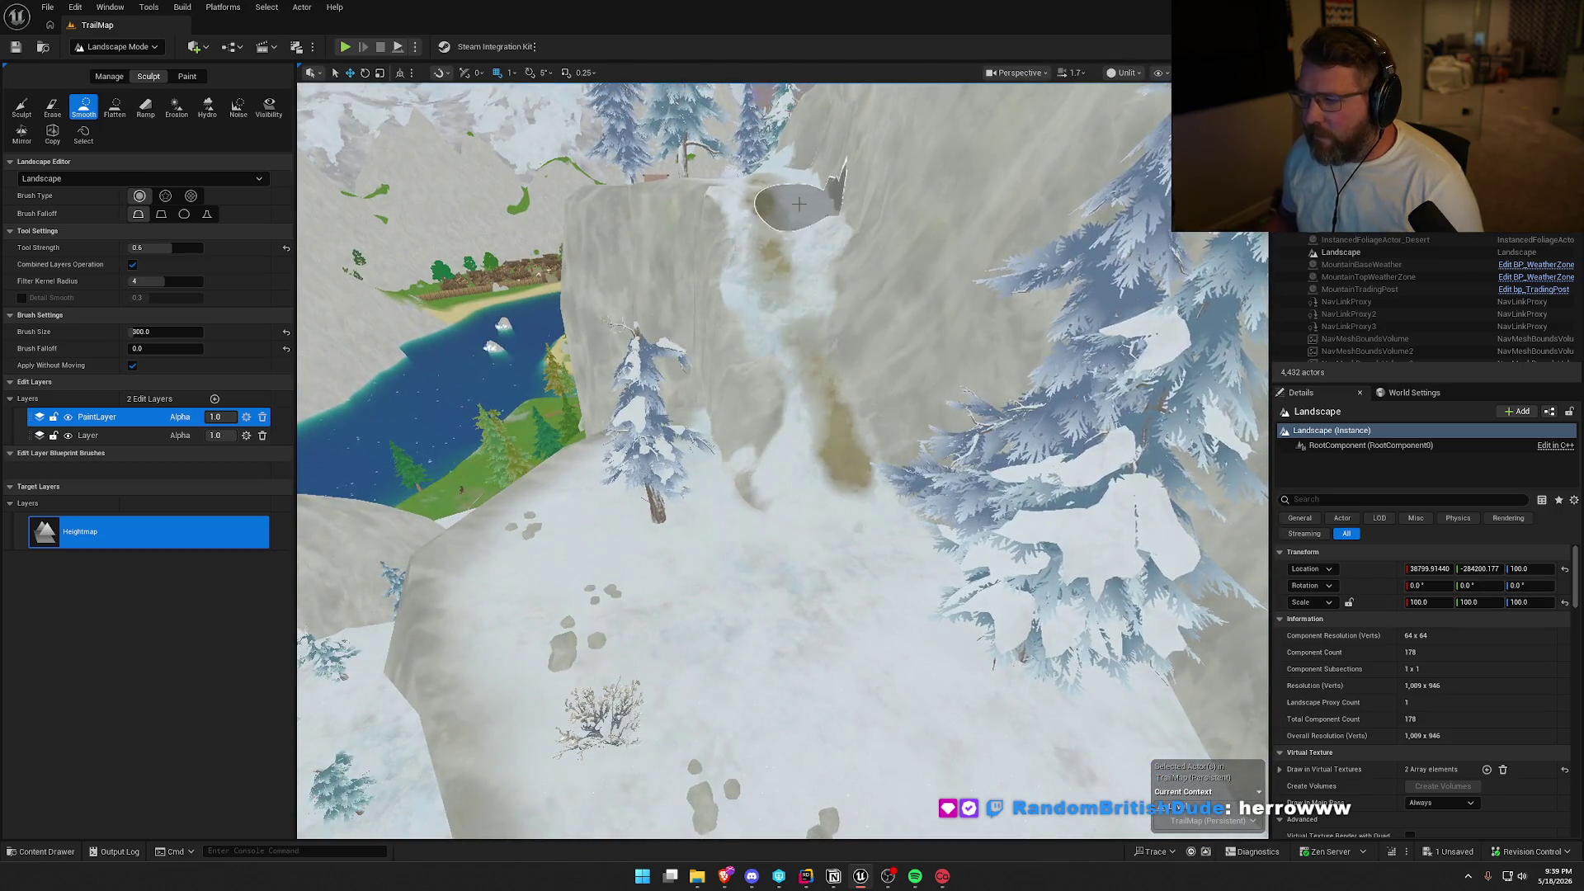
scroll(799, 204, "up", 4)
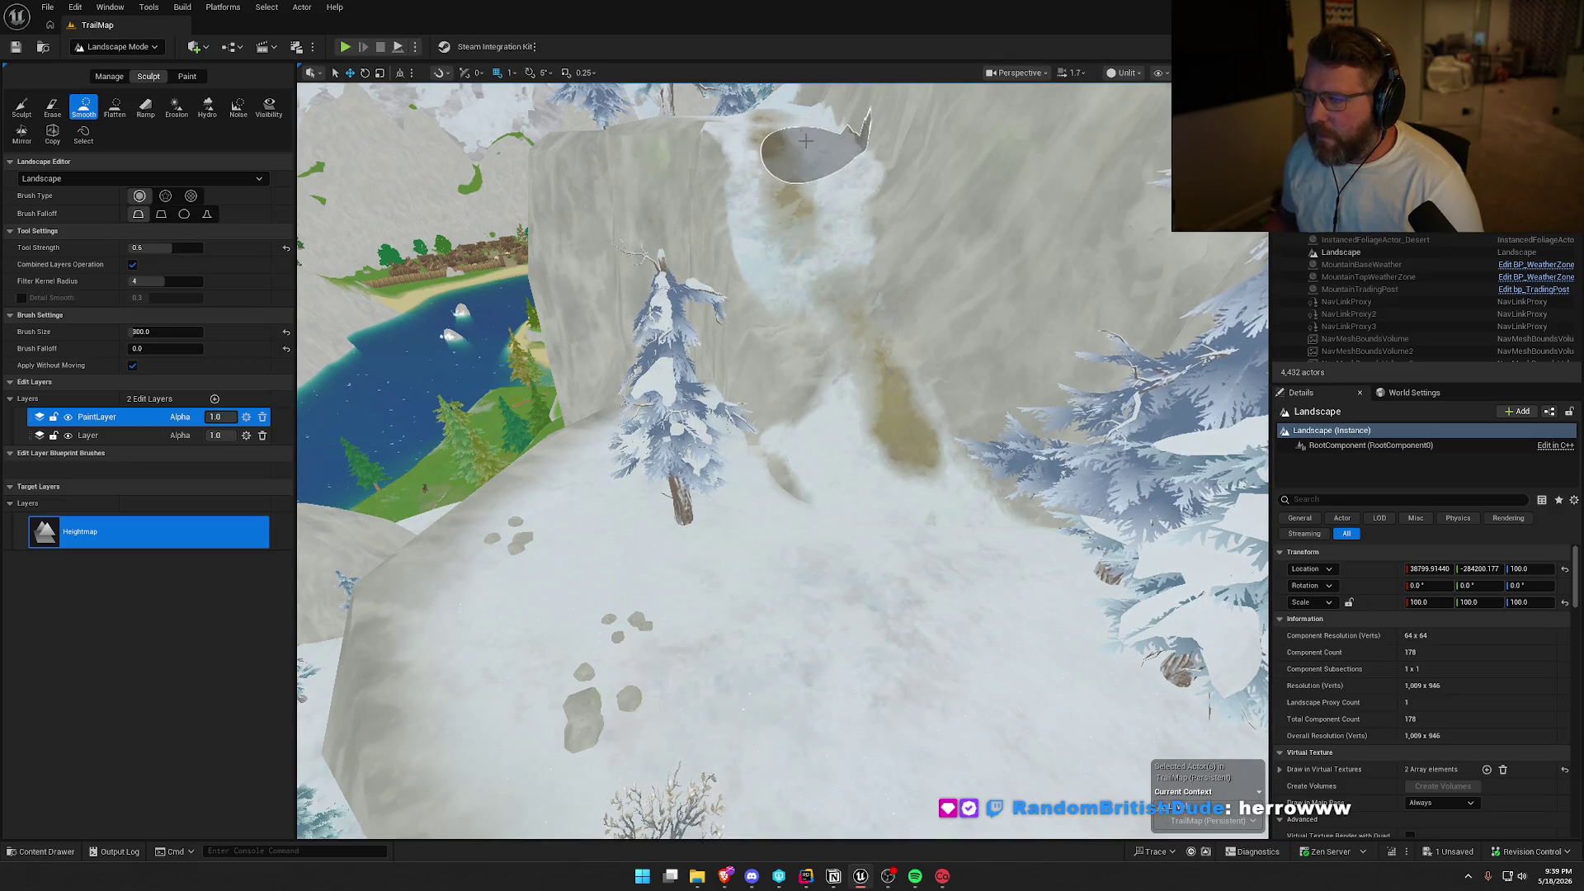
scroll(868, 239, "up", 8)
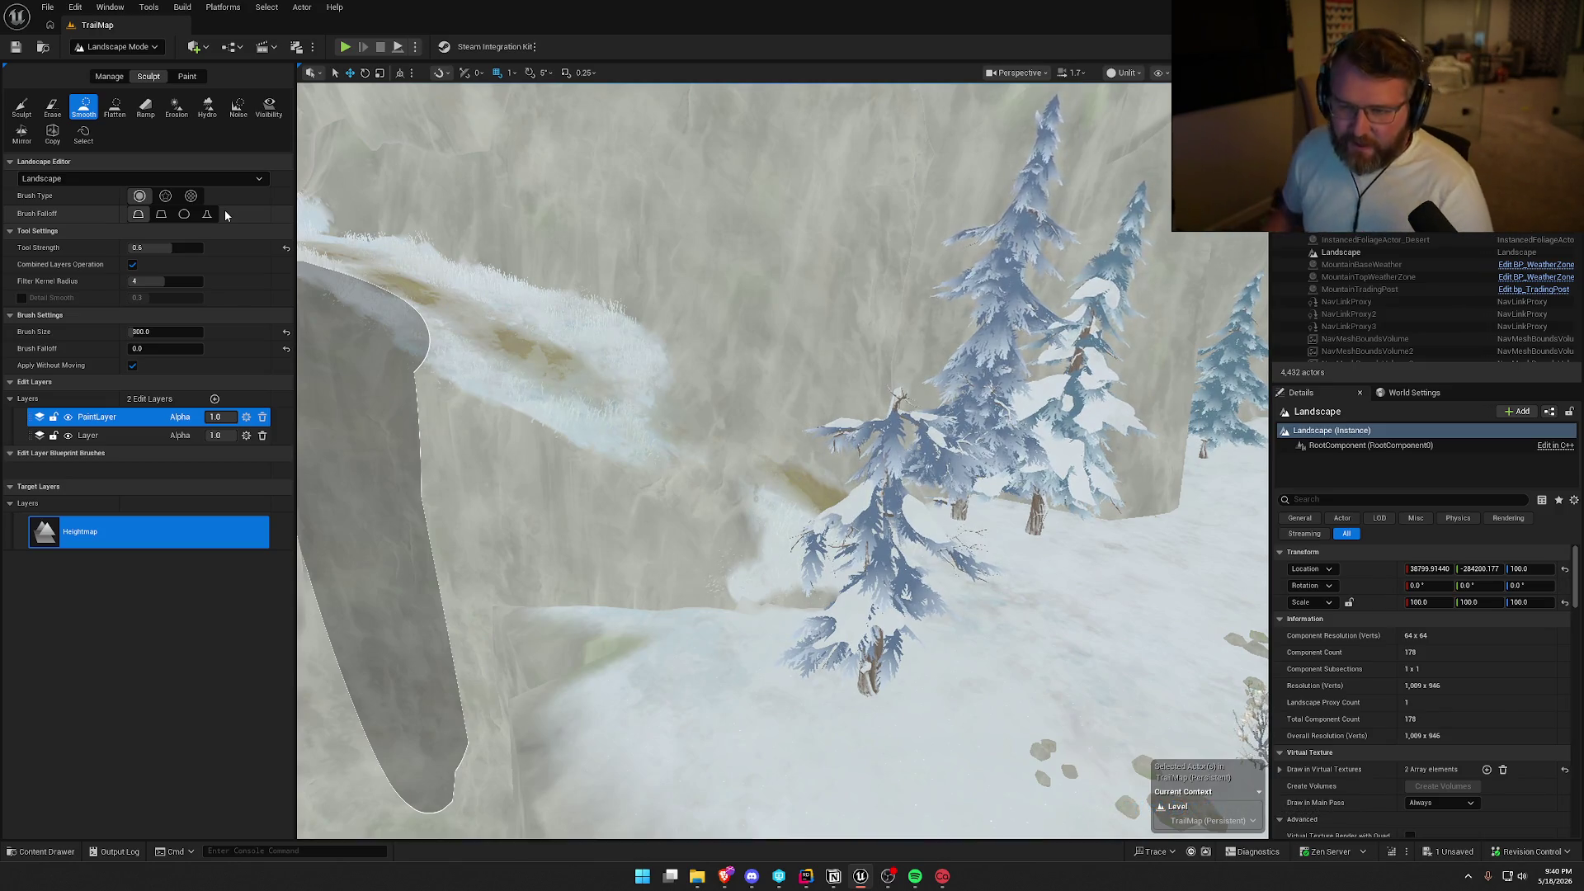
left_click(33, 107)
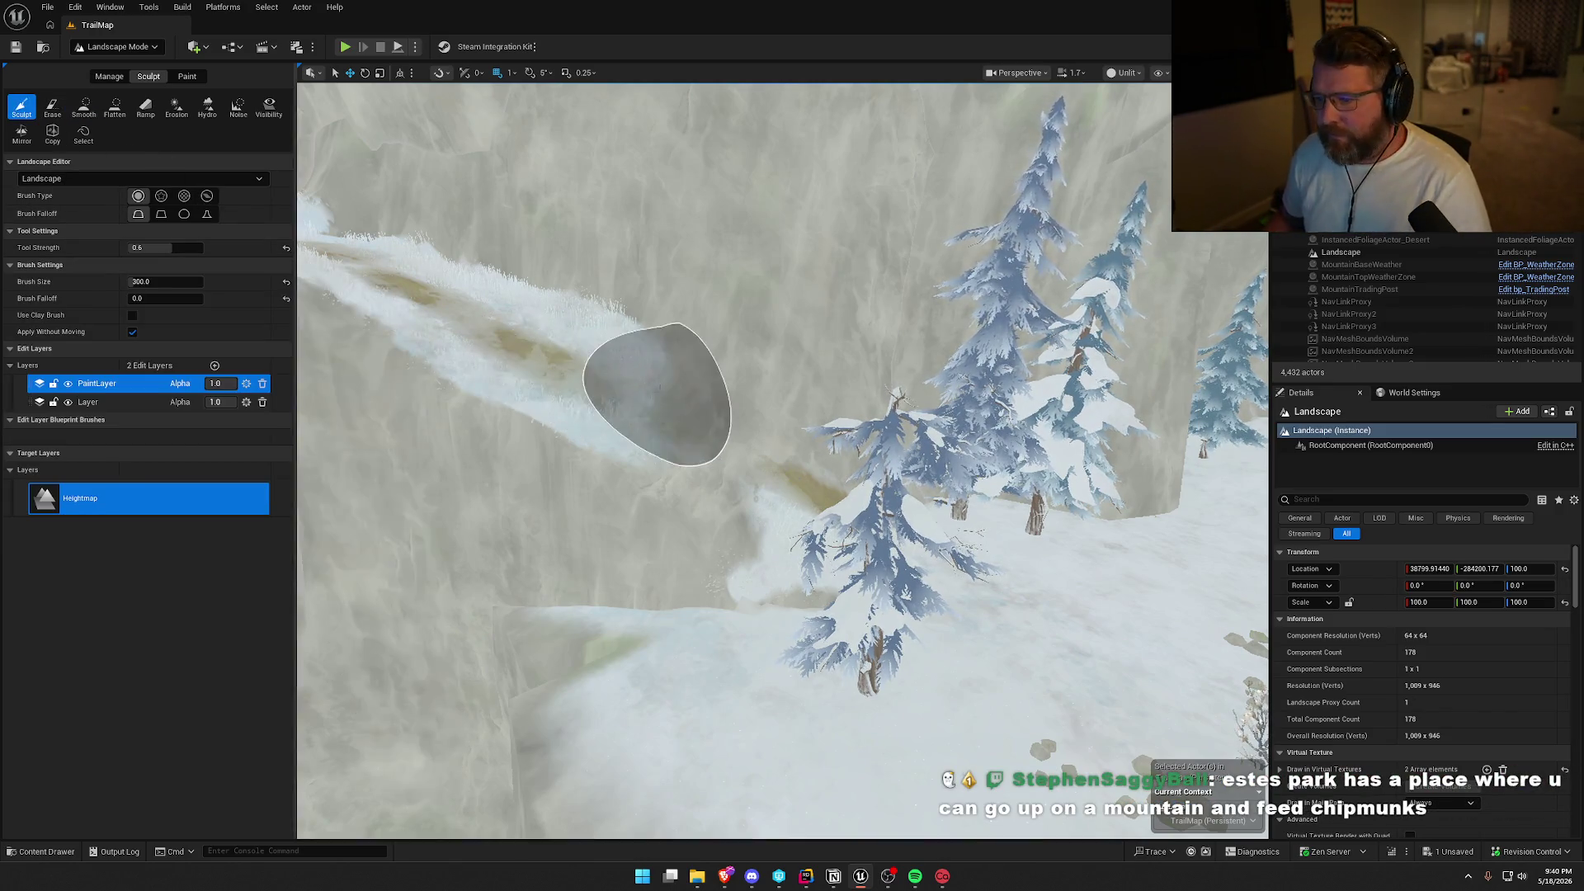
left_click(84, 107)
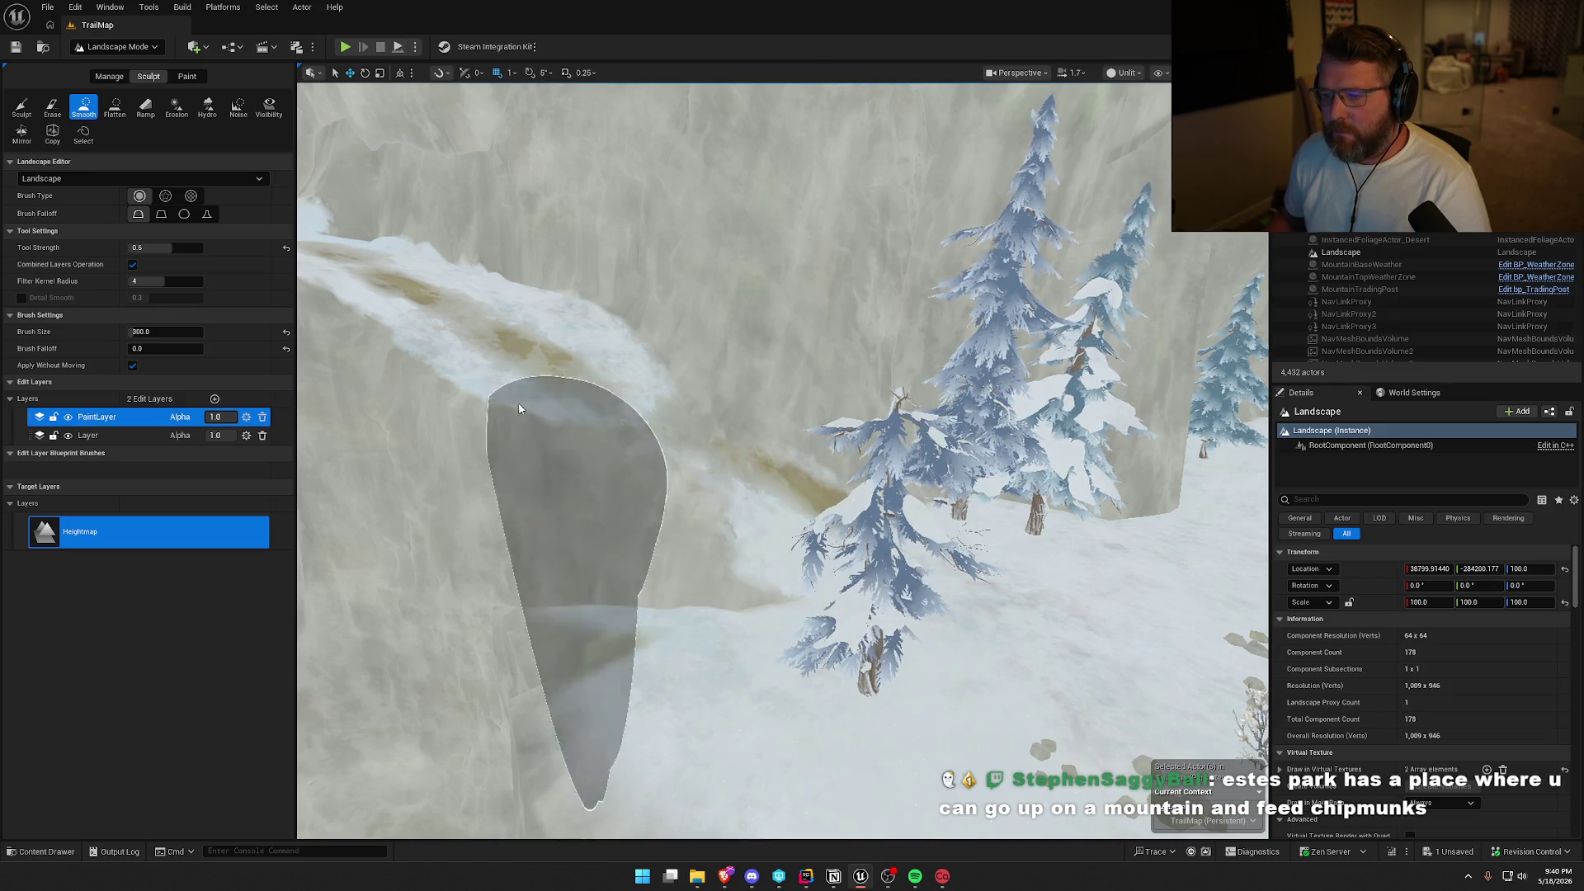
scroll(518, 408, "down", 5)
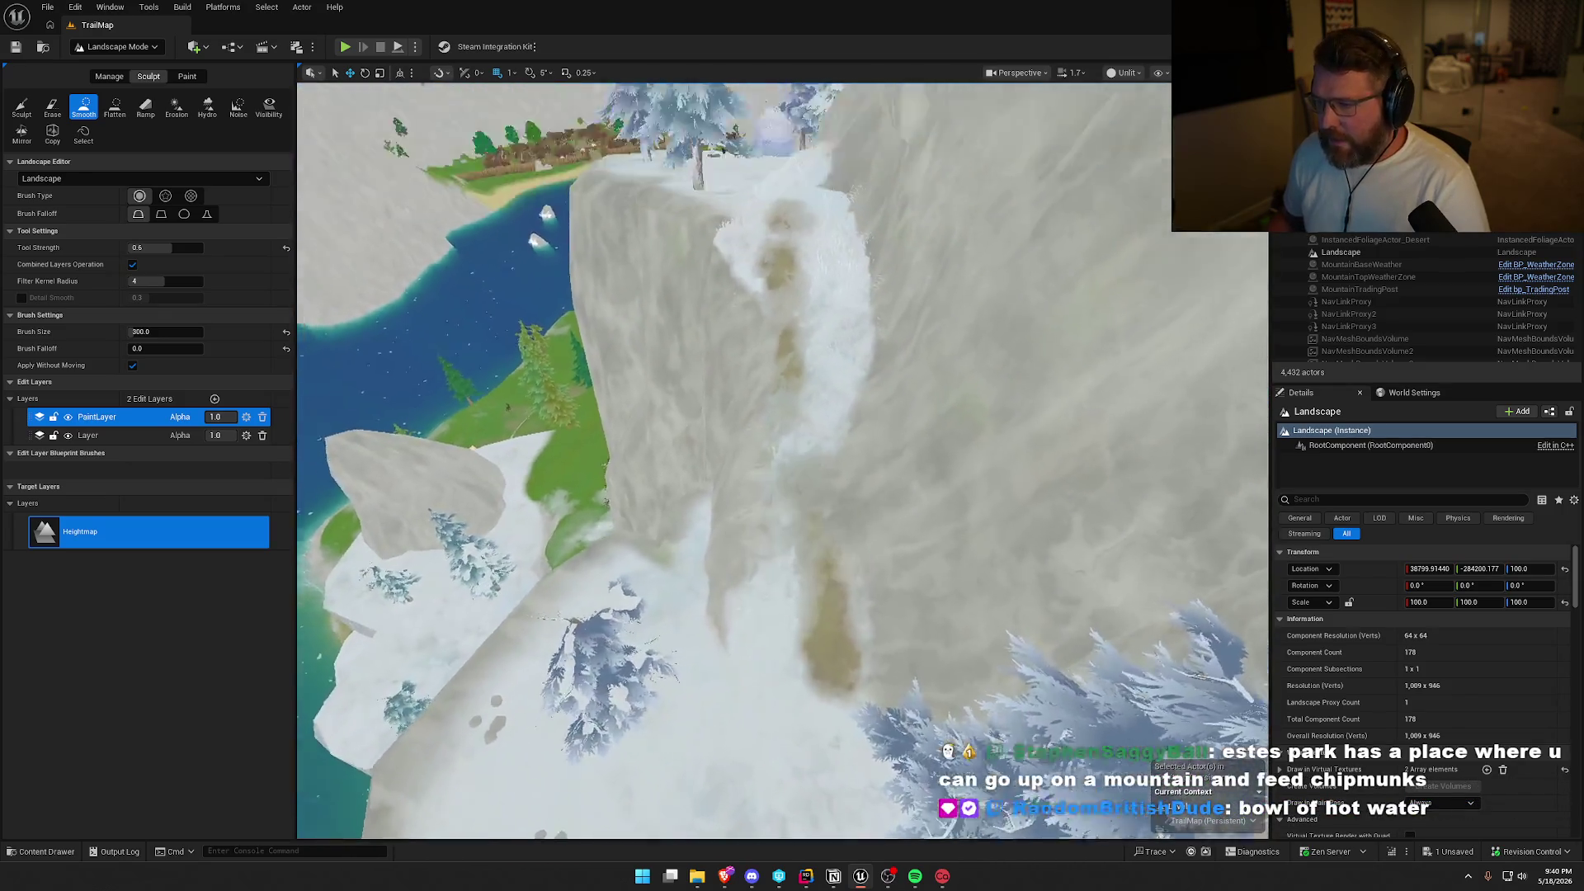
scroll(733, 461, "up", 5)
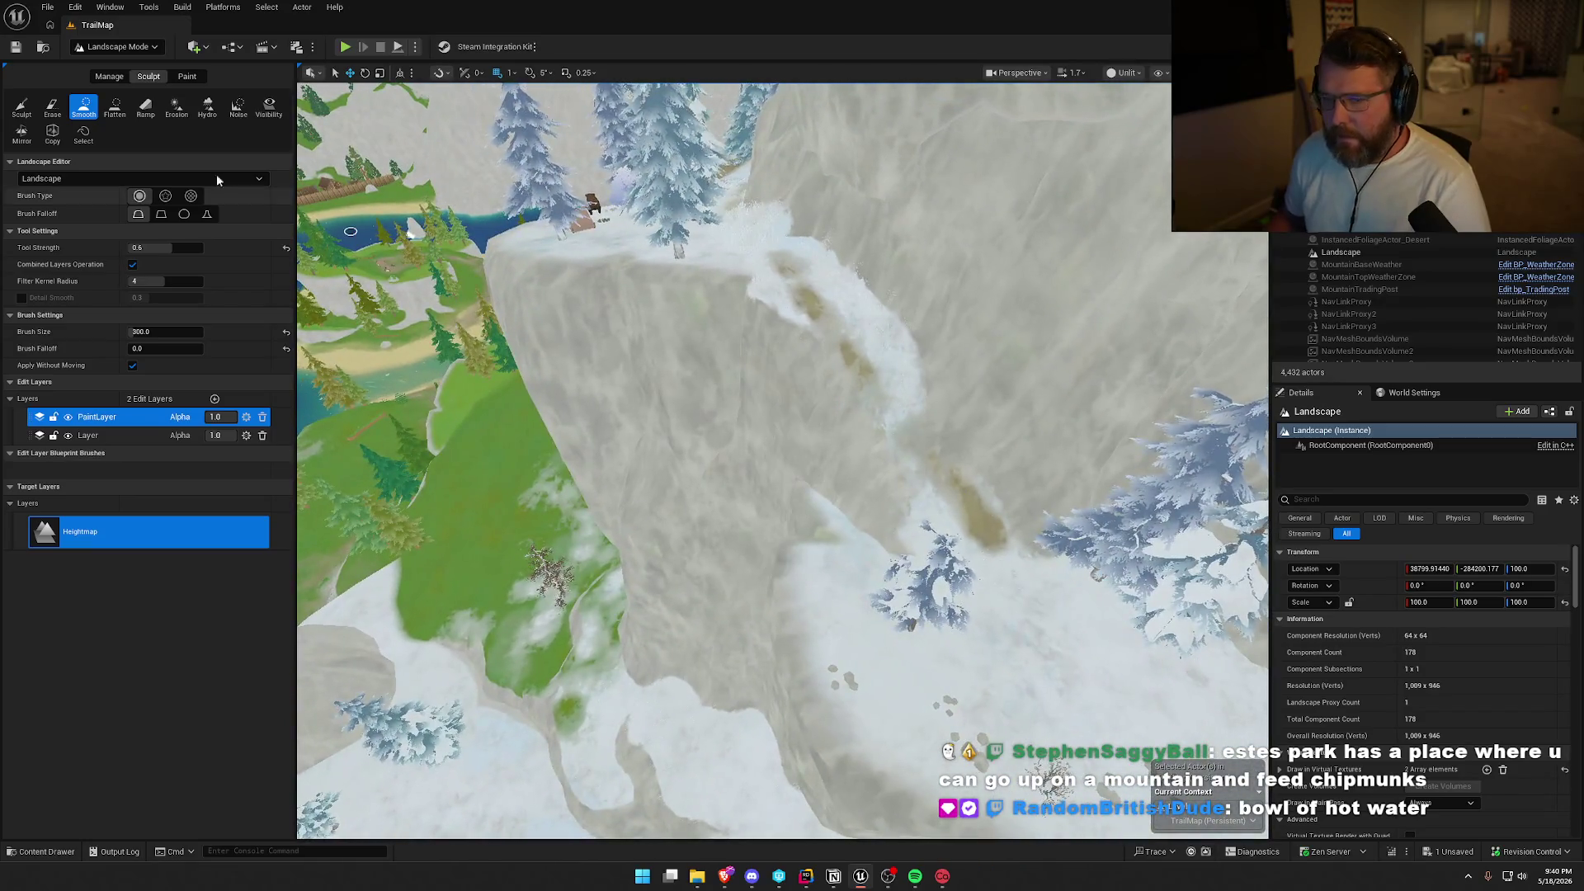
left_click(146, 109)
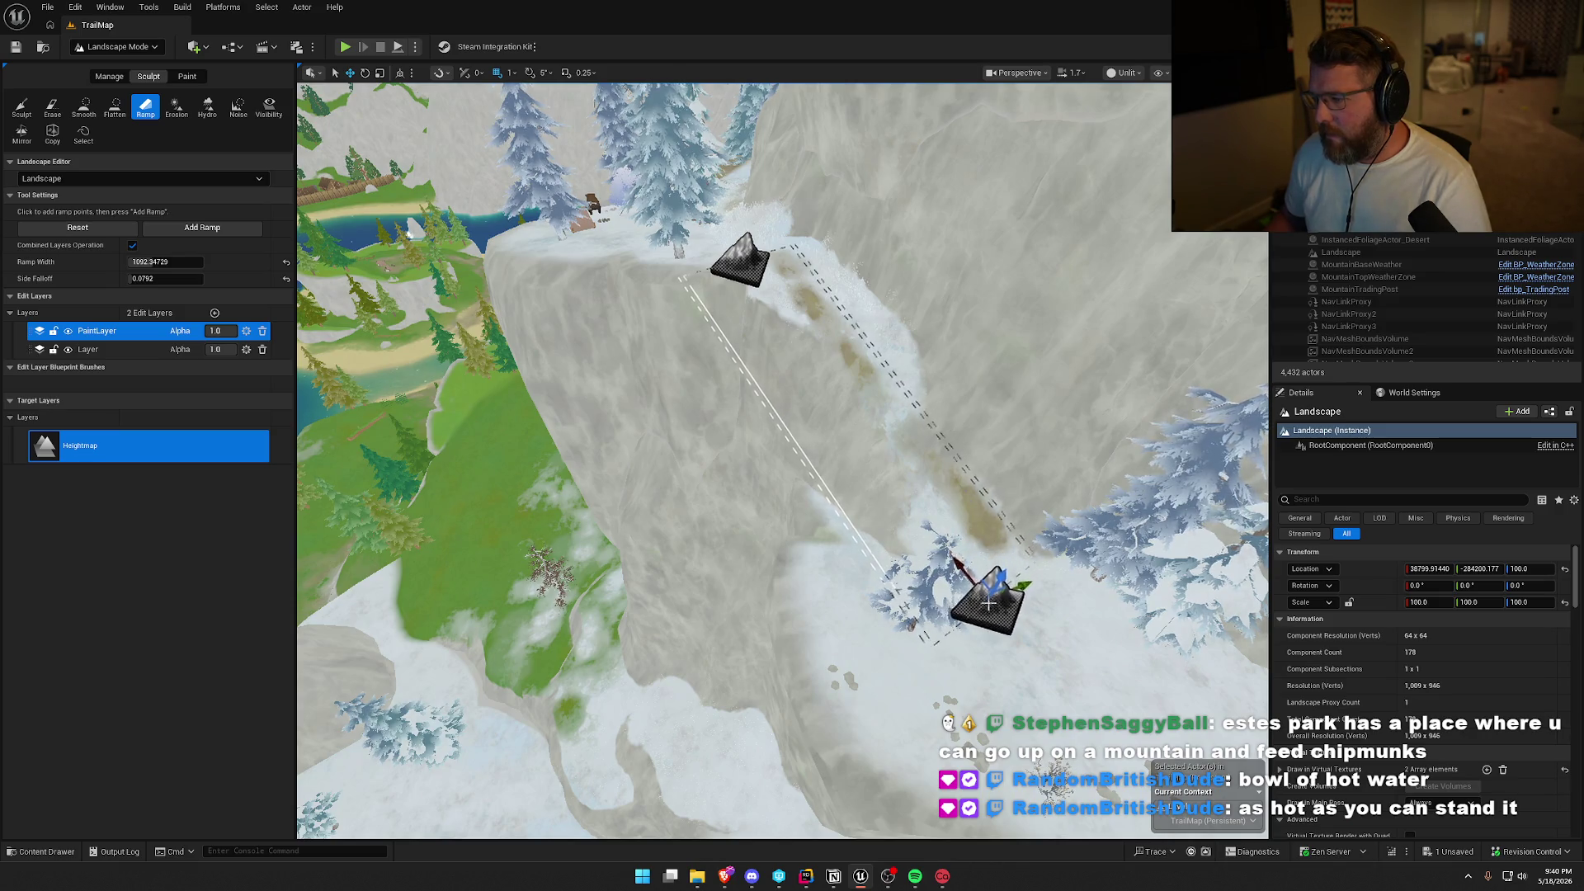
Apply the first ramp between the two placed ramp points down the gully.
left_click_drag(1020, 588, 963, 493)
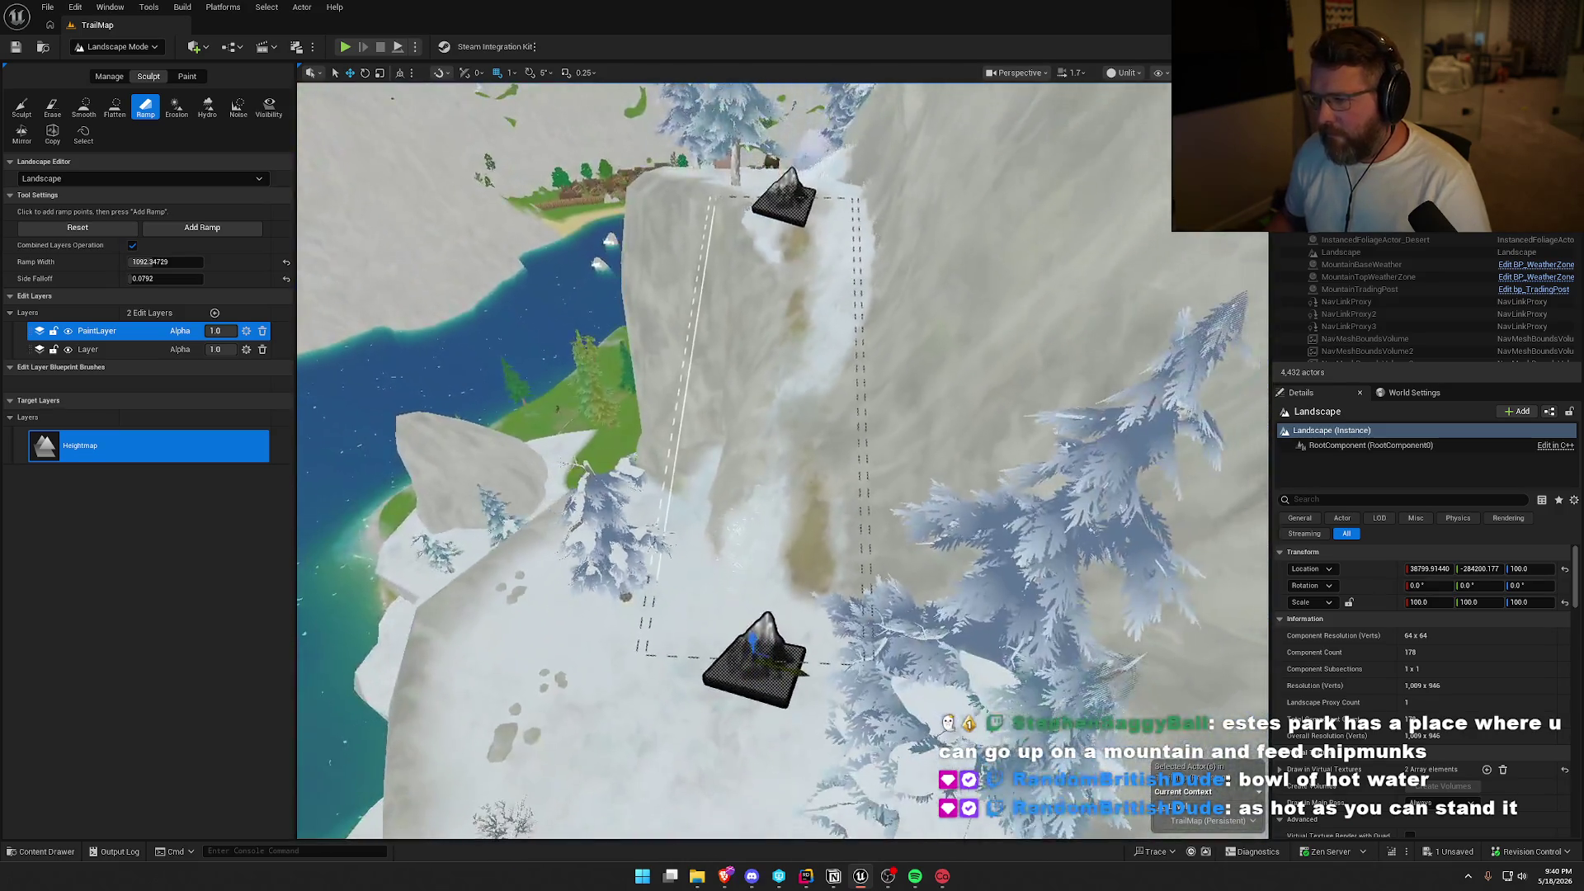
left_click(198, 228)
mouse_move(588, 359)
left_mouse_down()
mouse_move(520, 373)
mouse_move(587, 358)
left_mouse_up()
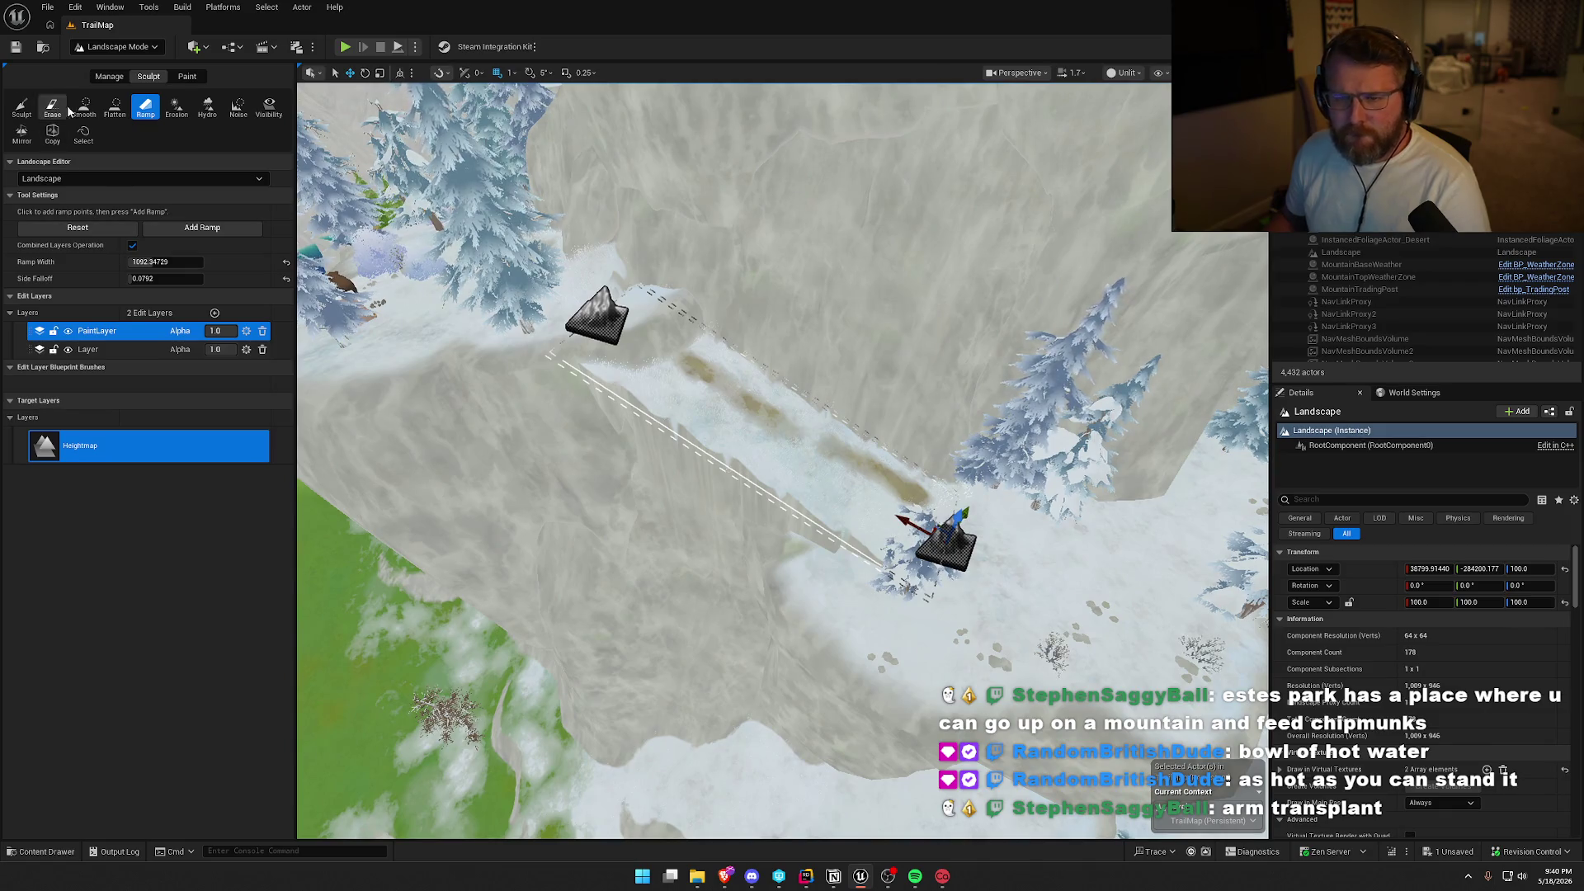
Carve a second ramp flattening the snowy gully, then switch to Selection Mode.
left_click(21, 106)
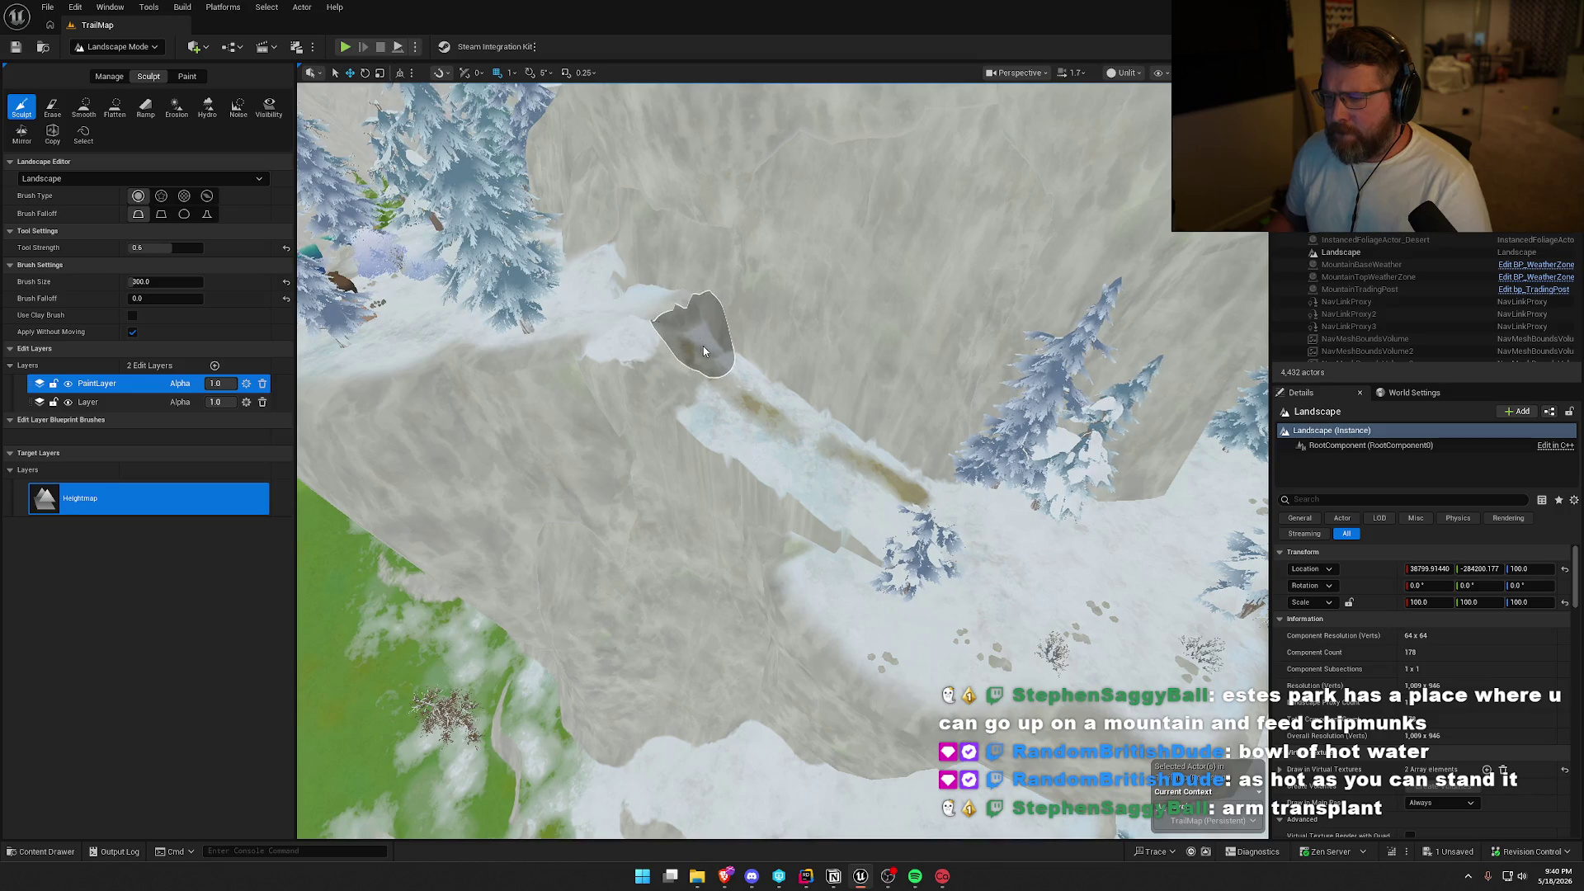
left_click(83, 105)
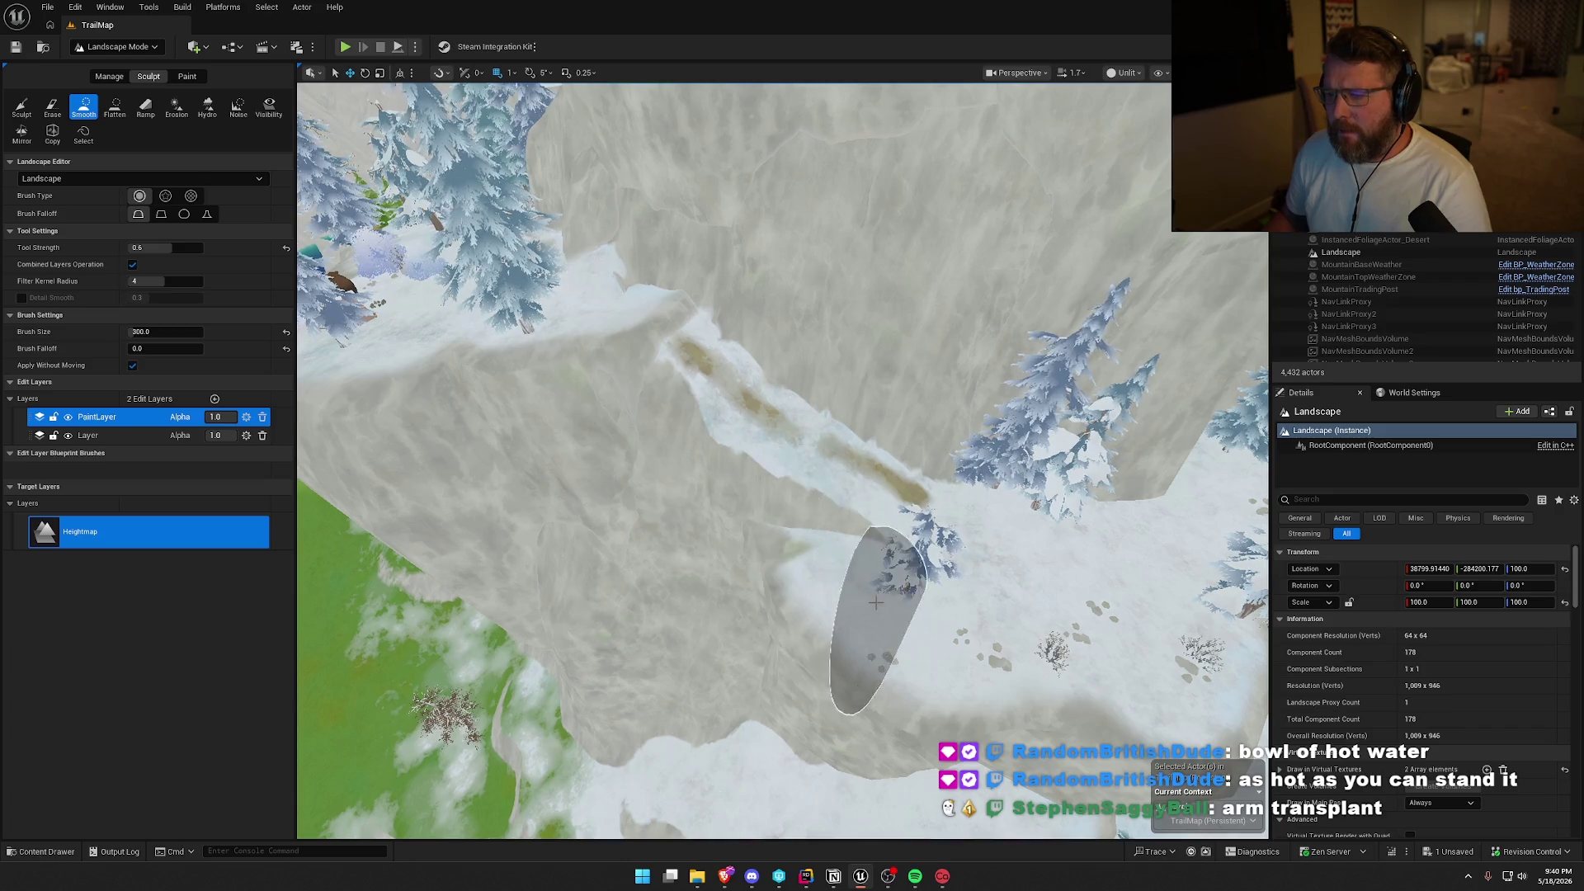
left_click_drag(876, 603, 891, 544)
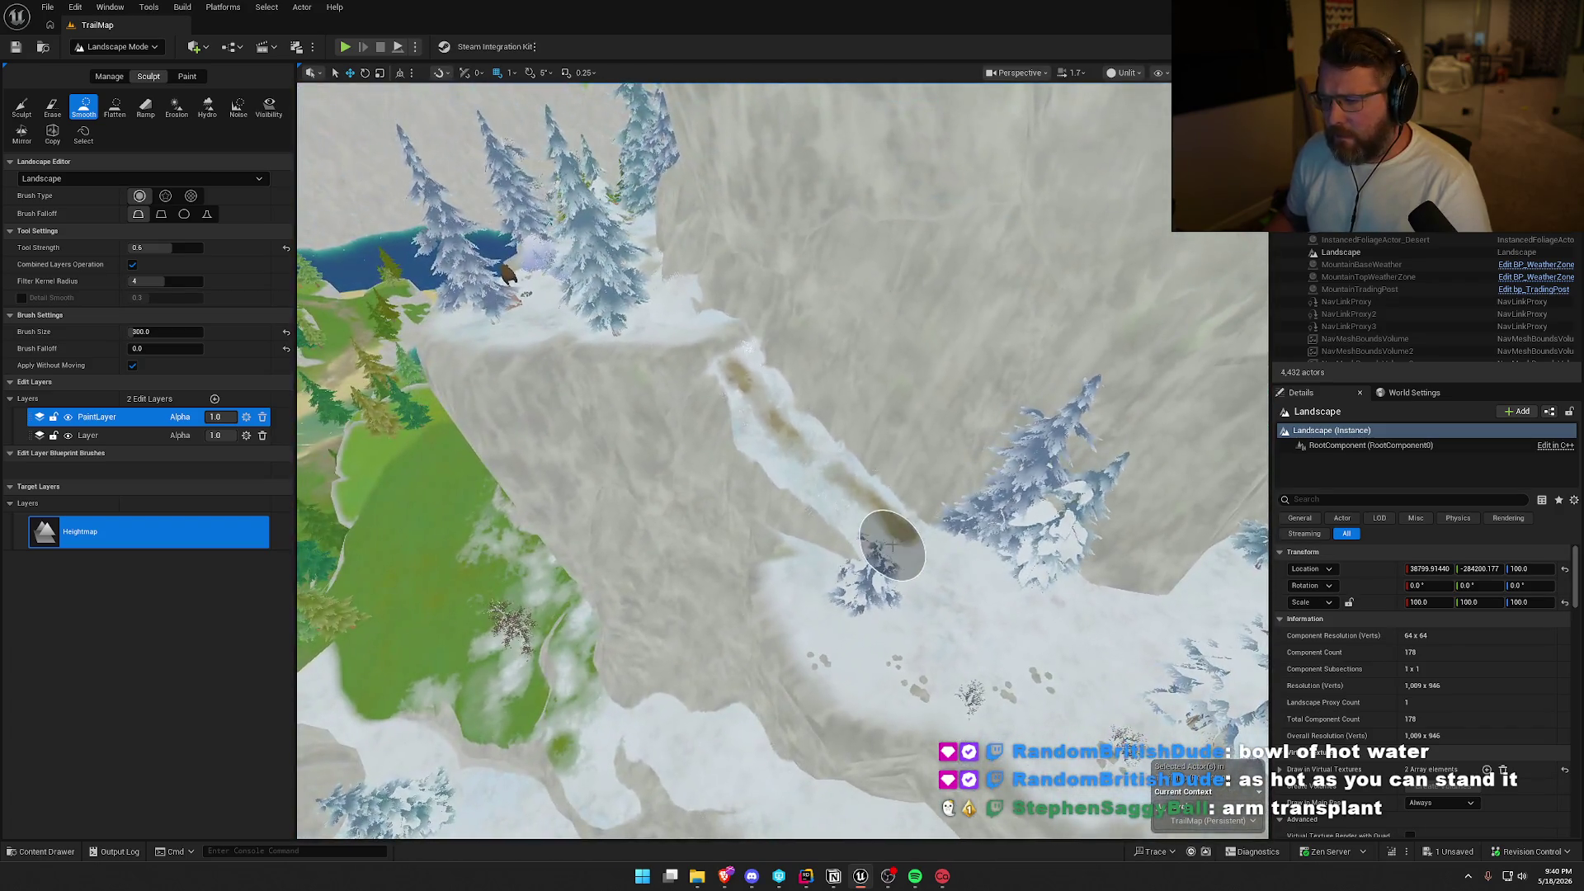
left_click(142, 110)
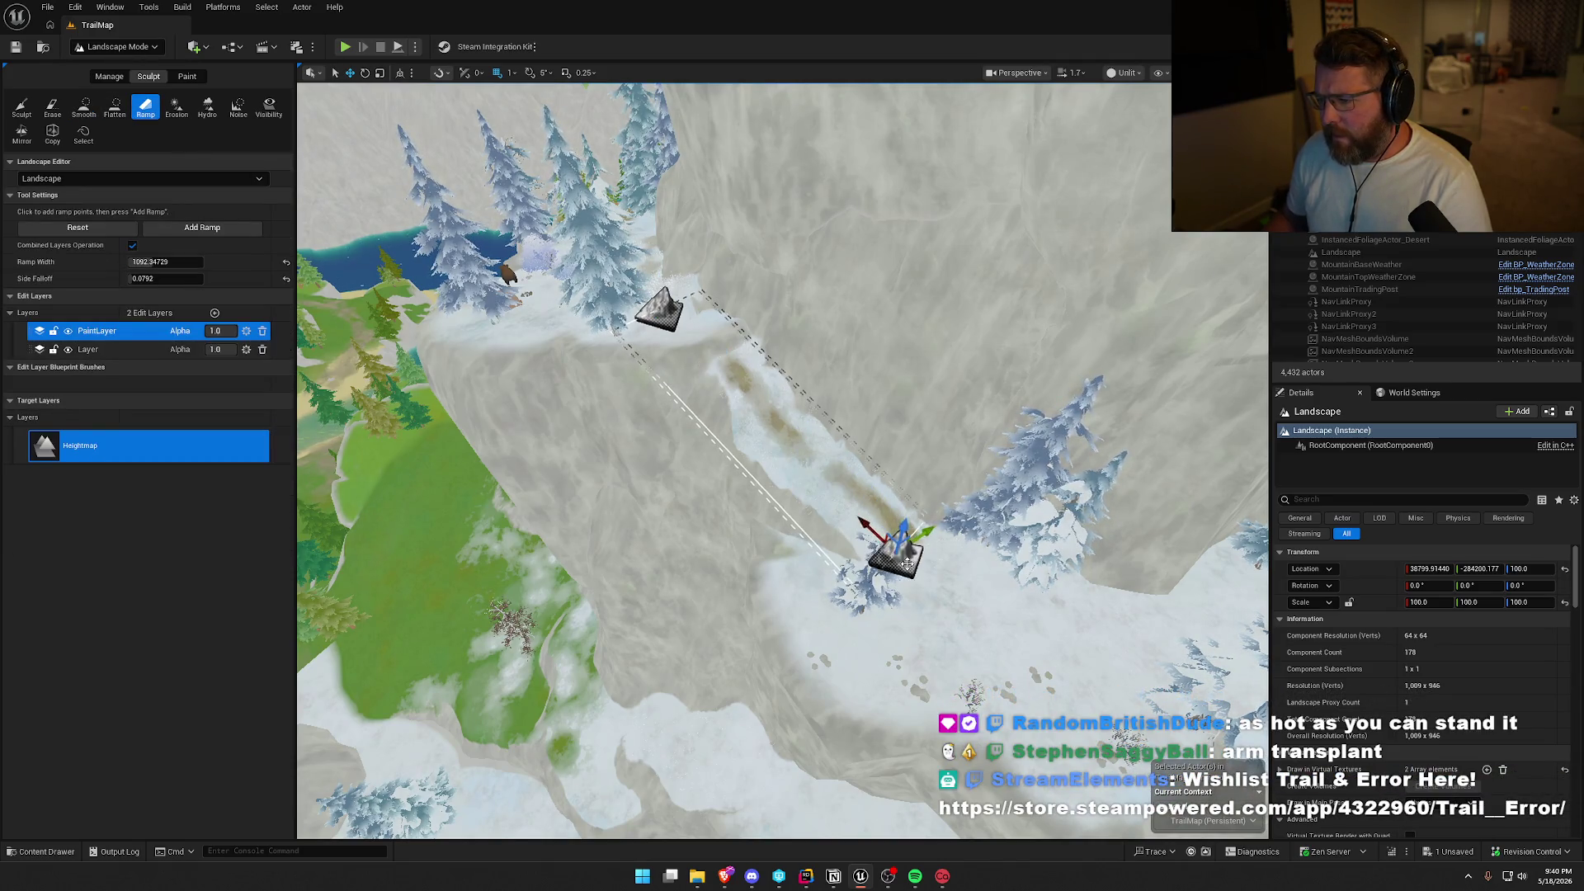
left_click(209, 232)
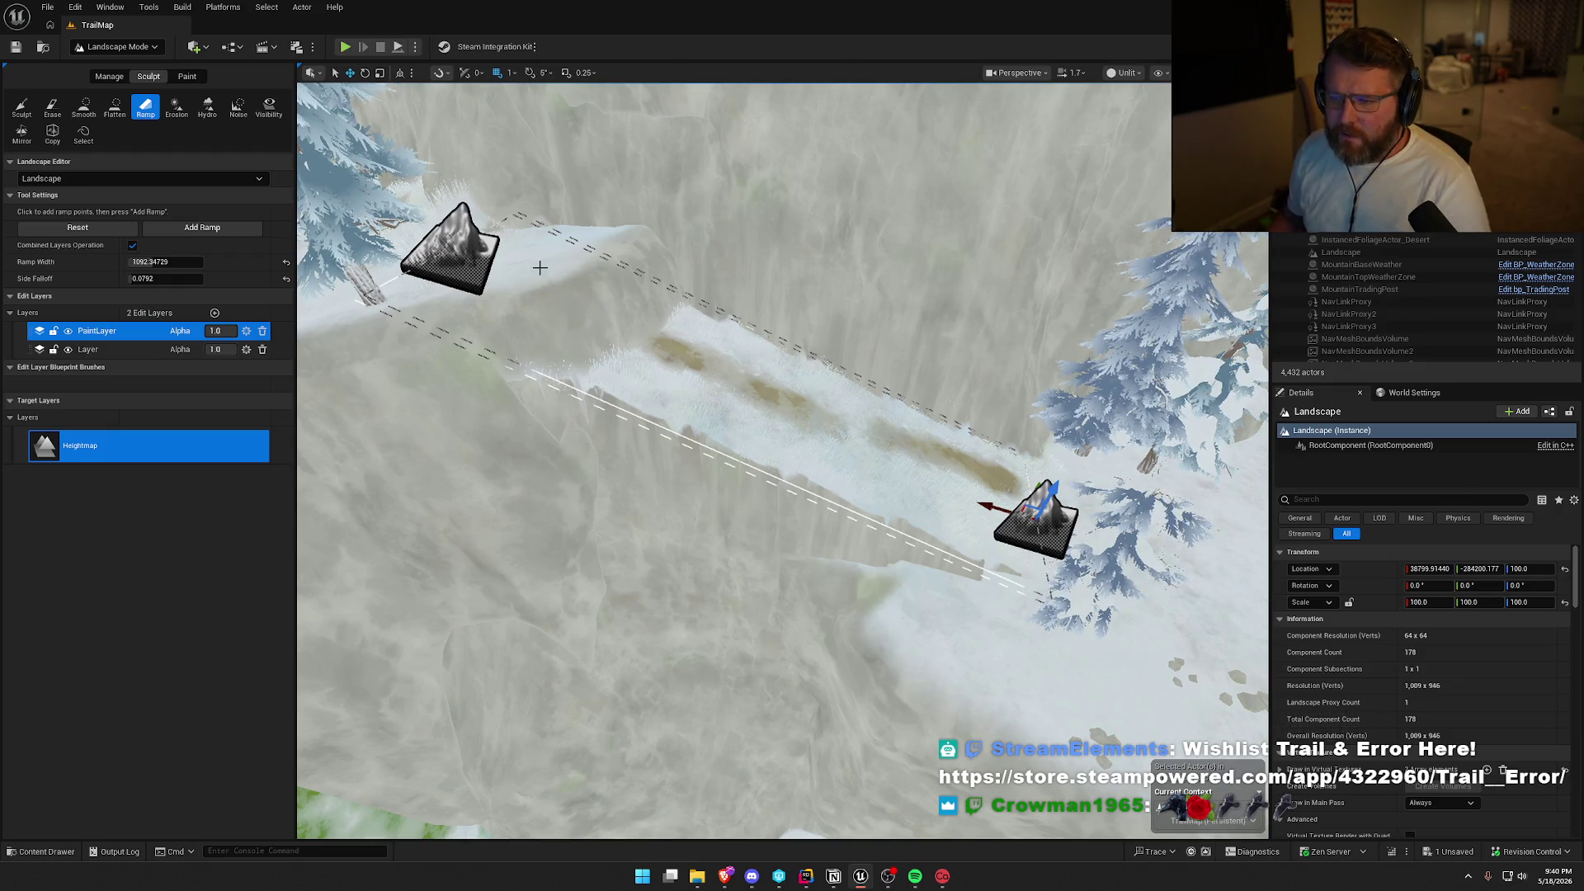
left_click(118, 47)
left_click(112, 64)
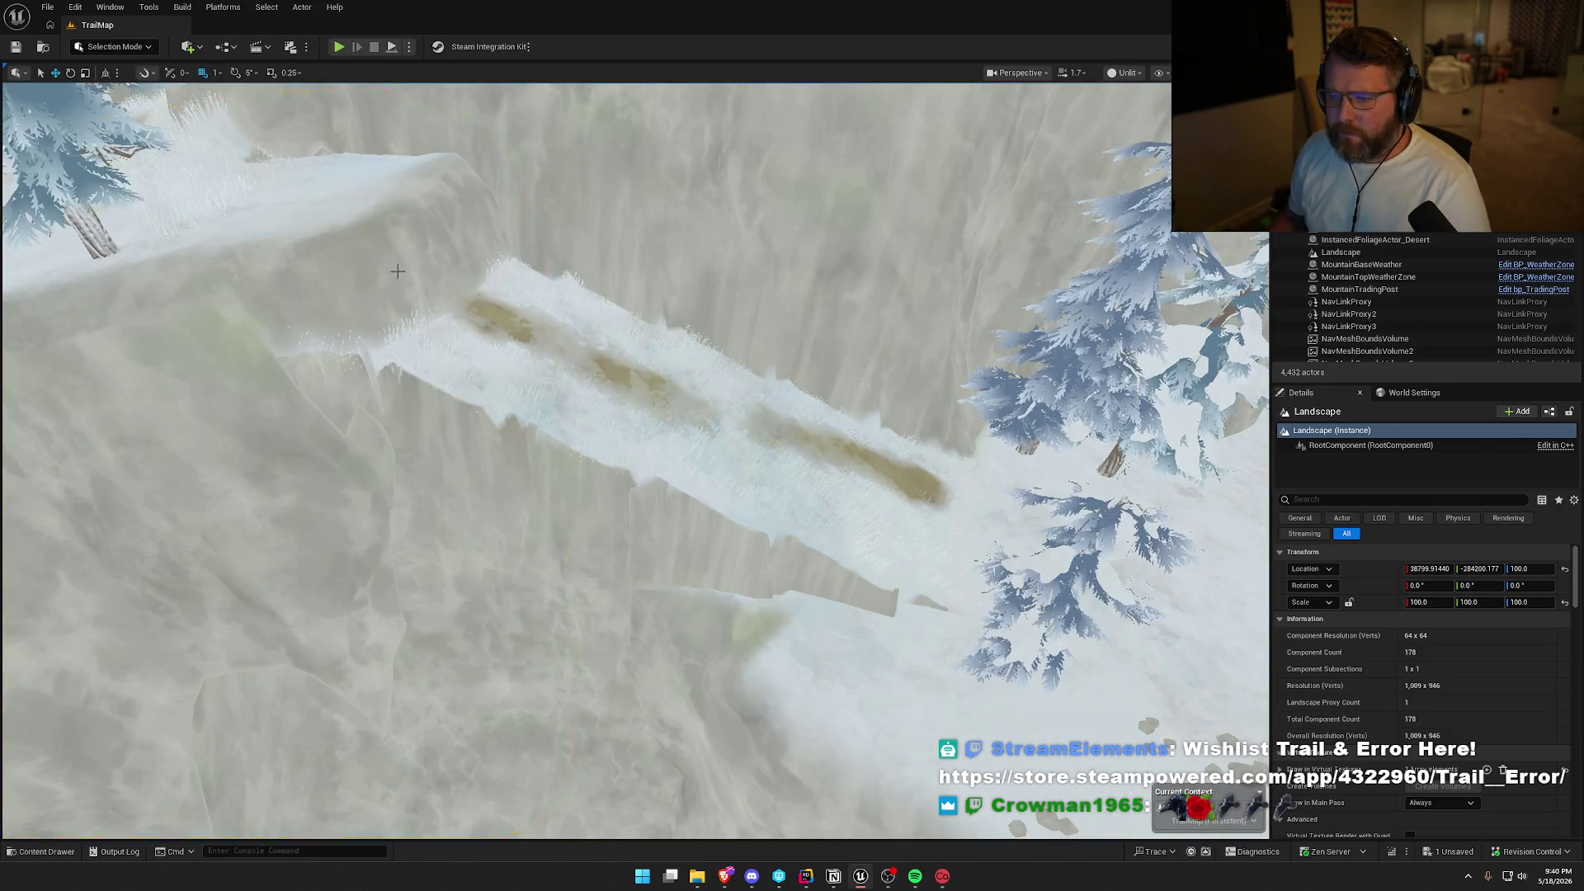
Select SM_CliffClassic21, focus on it and rotate it to tilt the rock.
left_click(397, 272)
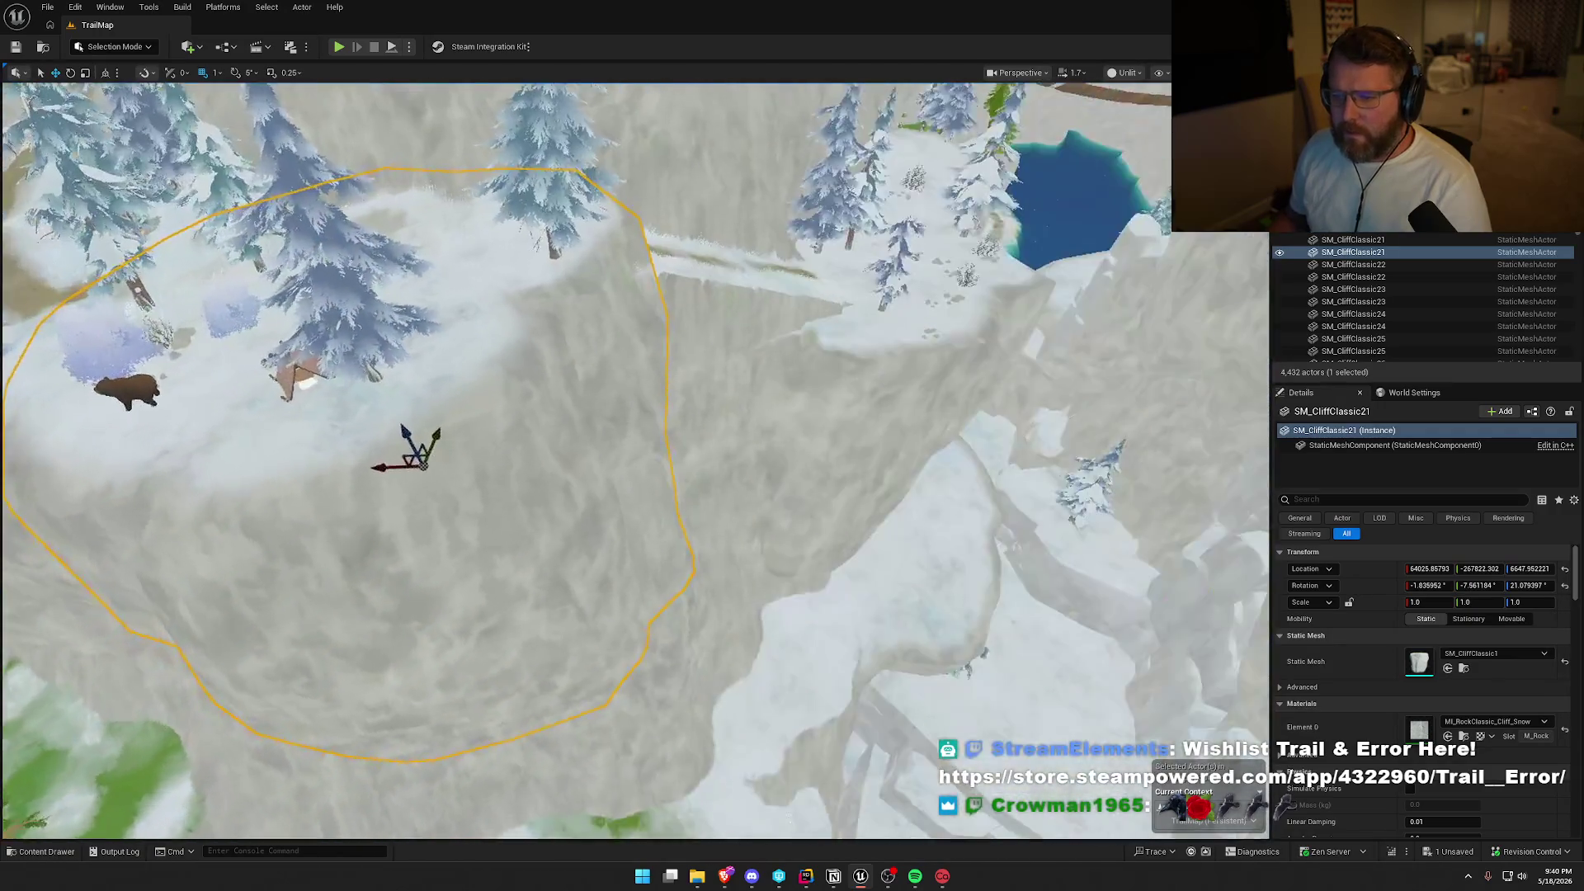
key("f")
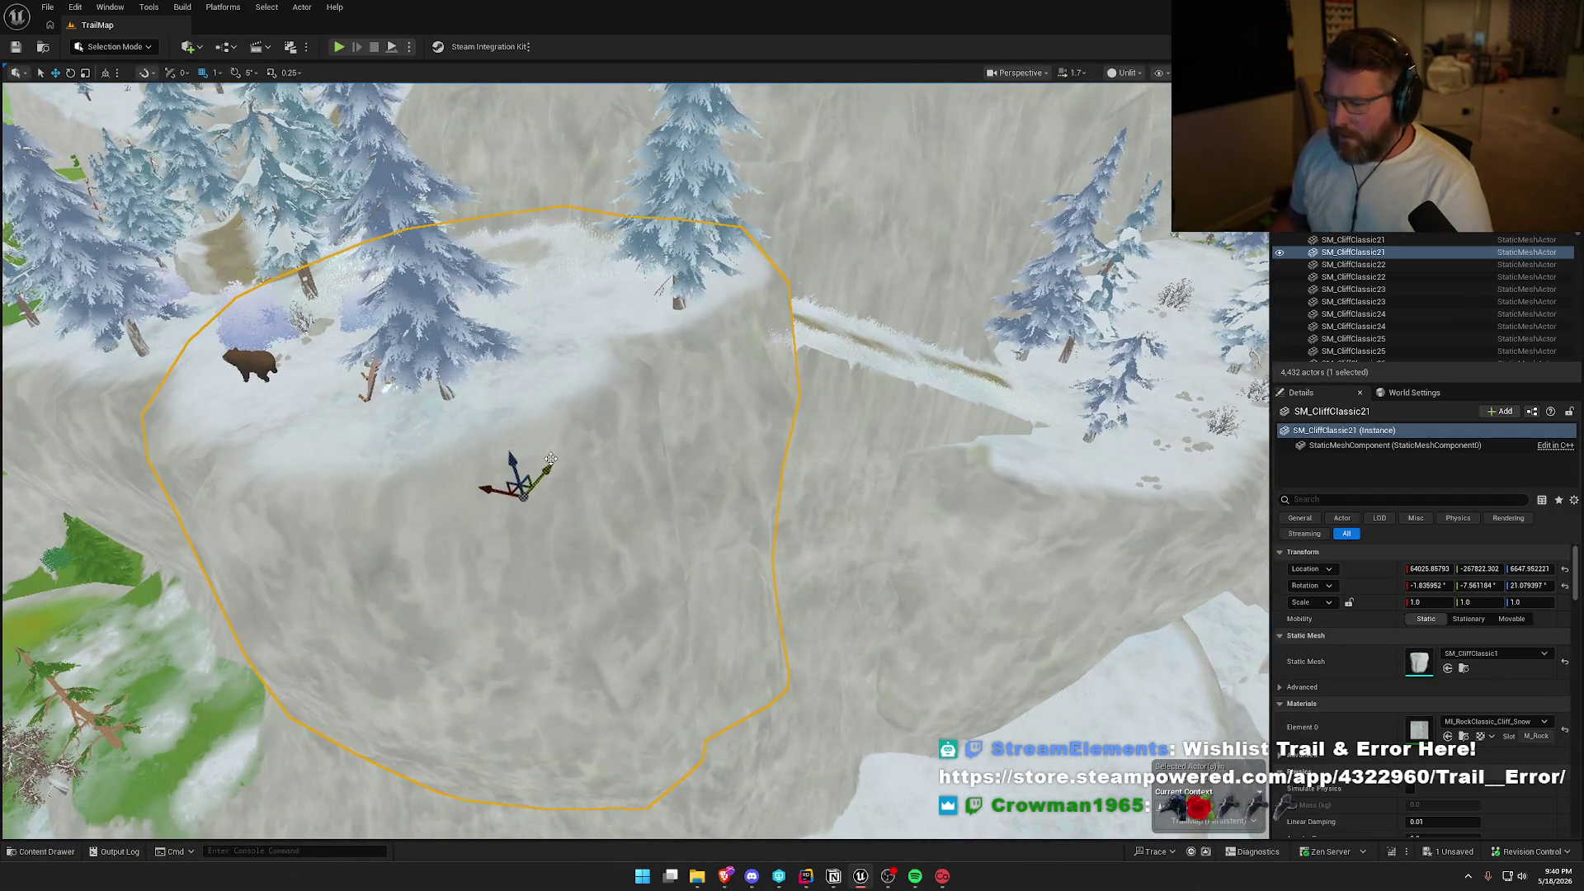
mouse_move(540, 464)
left_mouse_down()
mouse_move(453, 463)
mouse_move(513, 437)
mouse_move(525, 479)
mouse_move(552, 452)
mouse_move(306, 191)
left_mouse_up()
key("w")
Return to Landscape Mode with the Smooth tool selected.
left_click(113, 46)
left_click(107, 81)
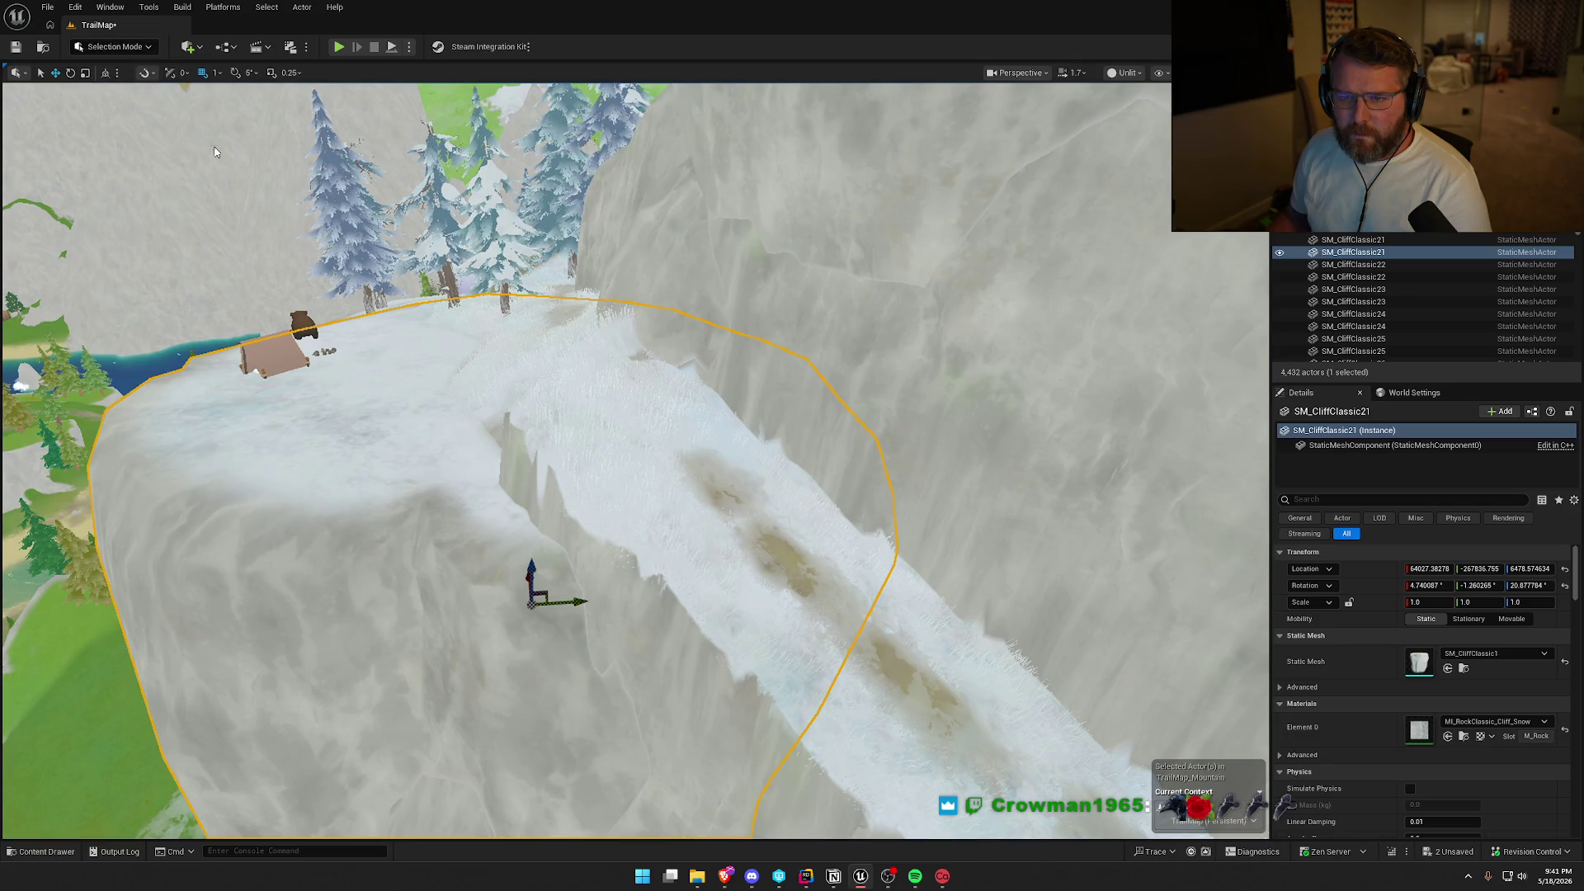
left_click(85, 109)
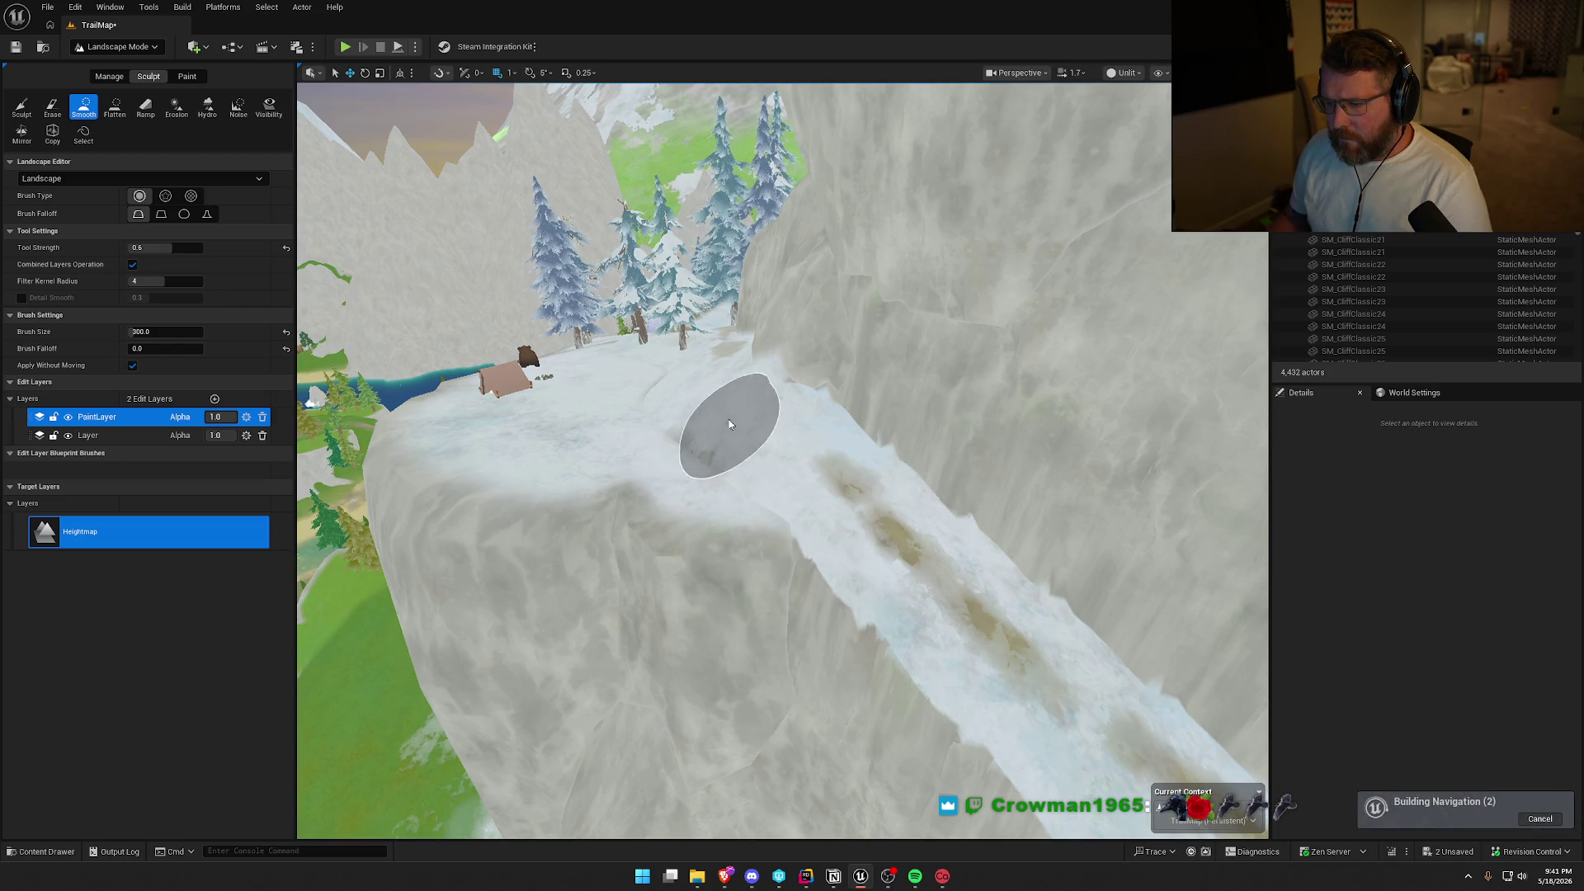
Undo the last three smoothing strokes on the snowy trail.
scroll(723, 417, "up", 5)
scroll(784, 462, "up", 5)
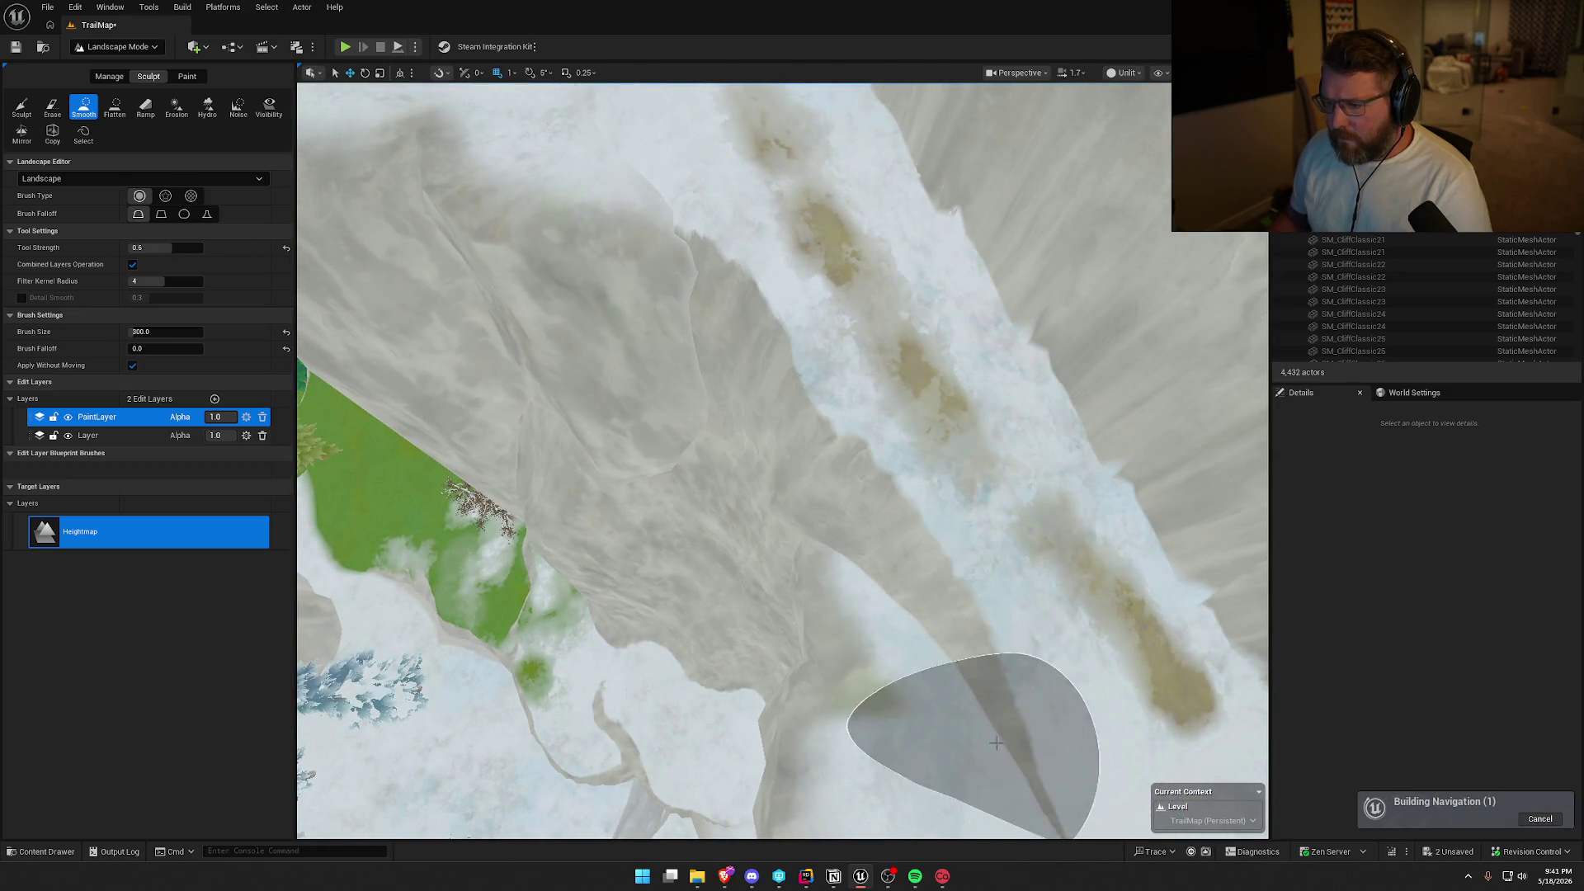
scroll(954, 725, "up", 5)
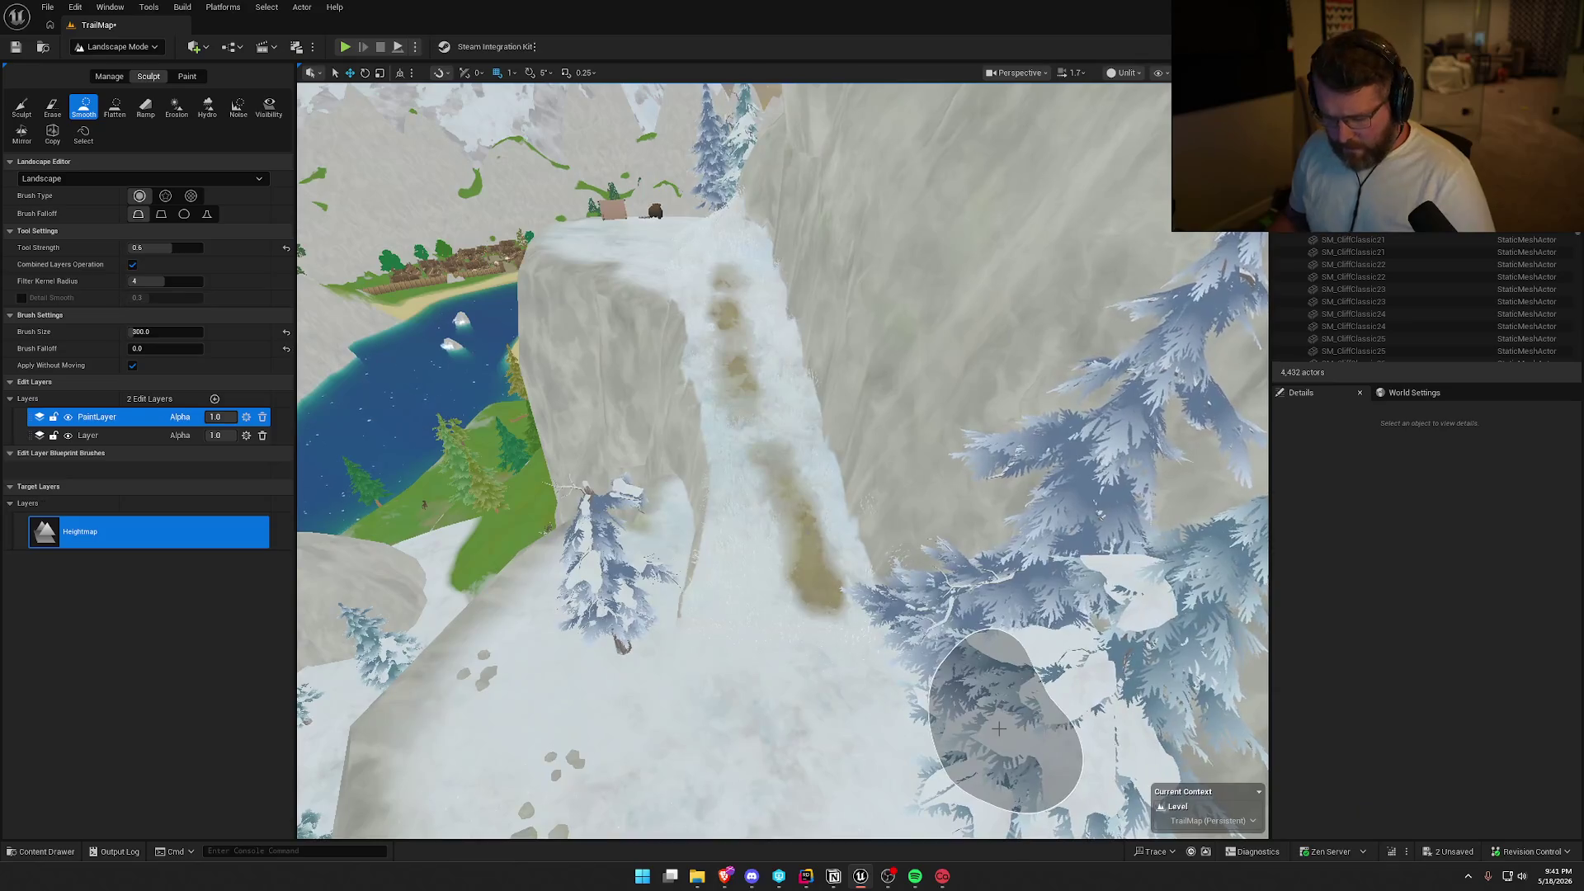
key("ctrl+z")
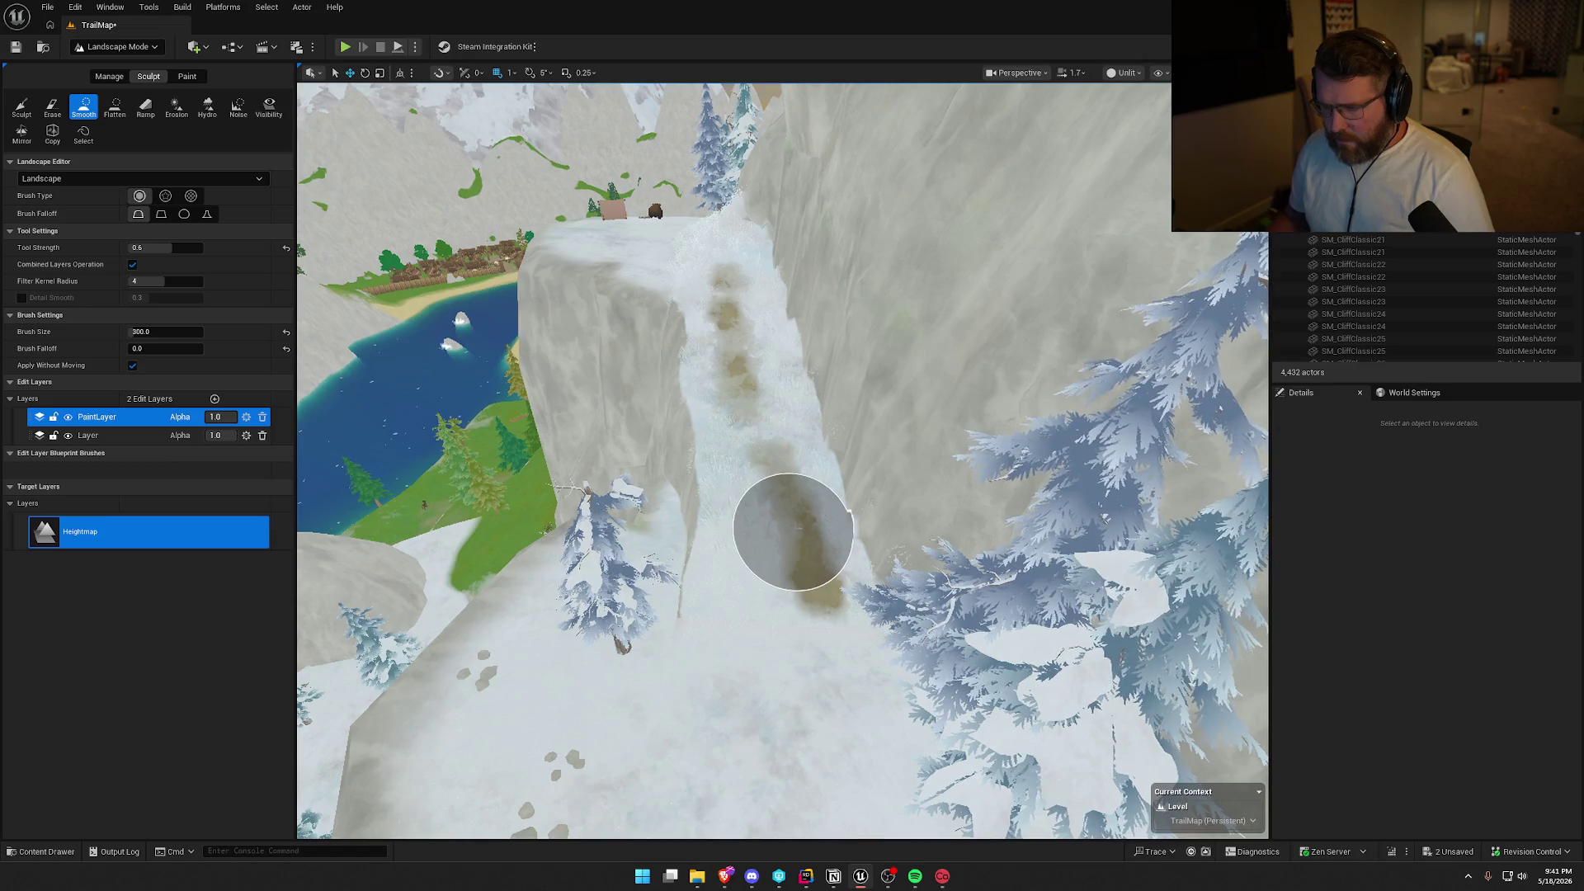
key("ctrl+z")
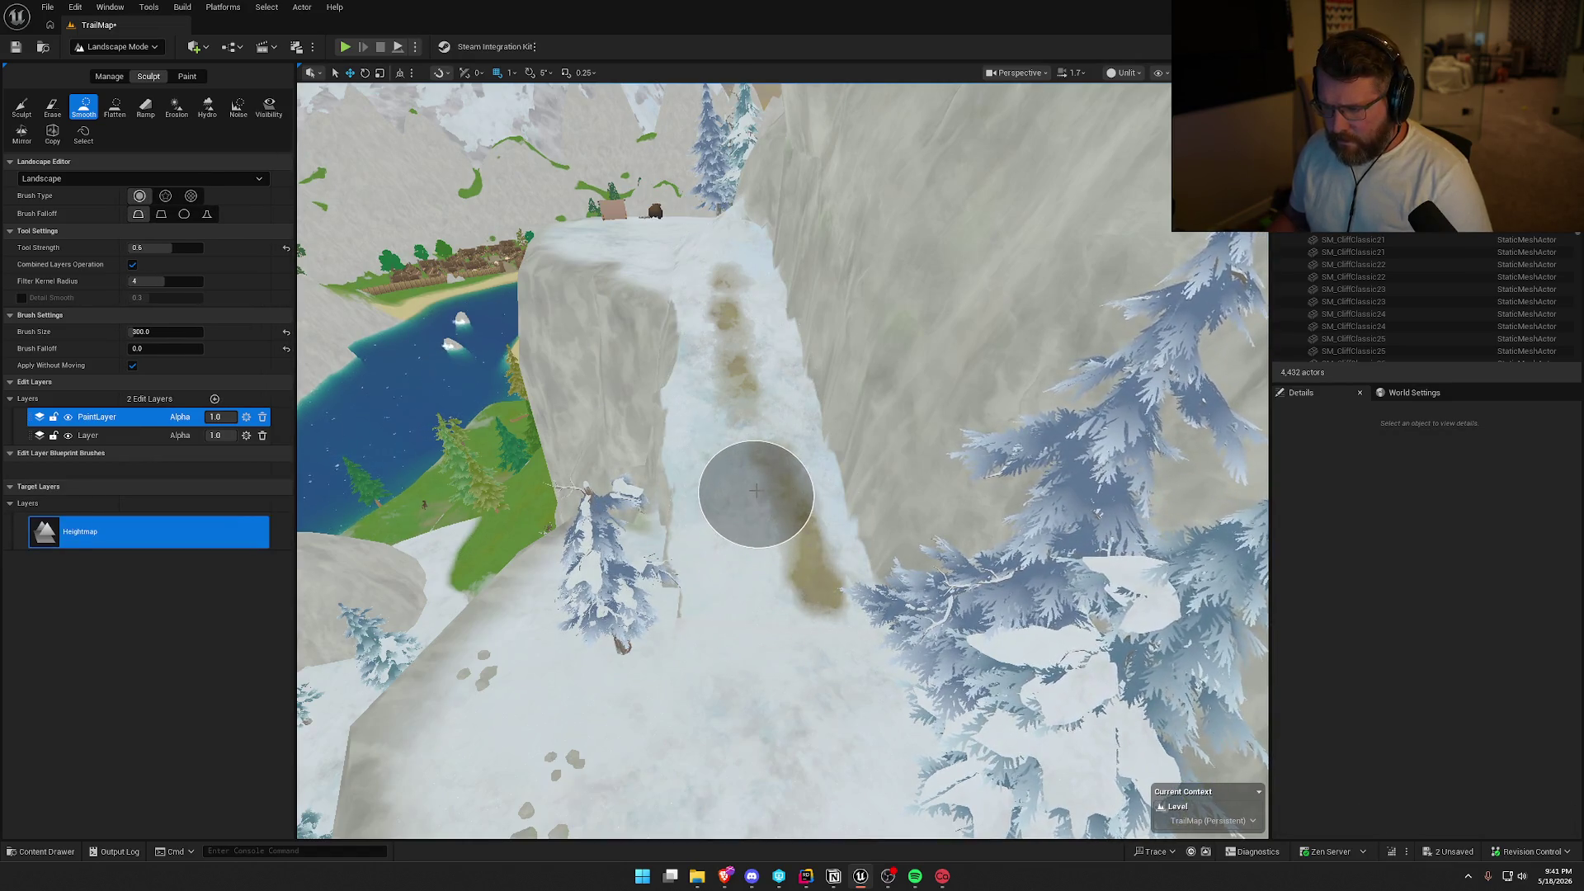
key("ctrl+z")
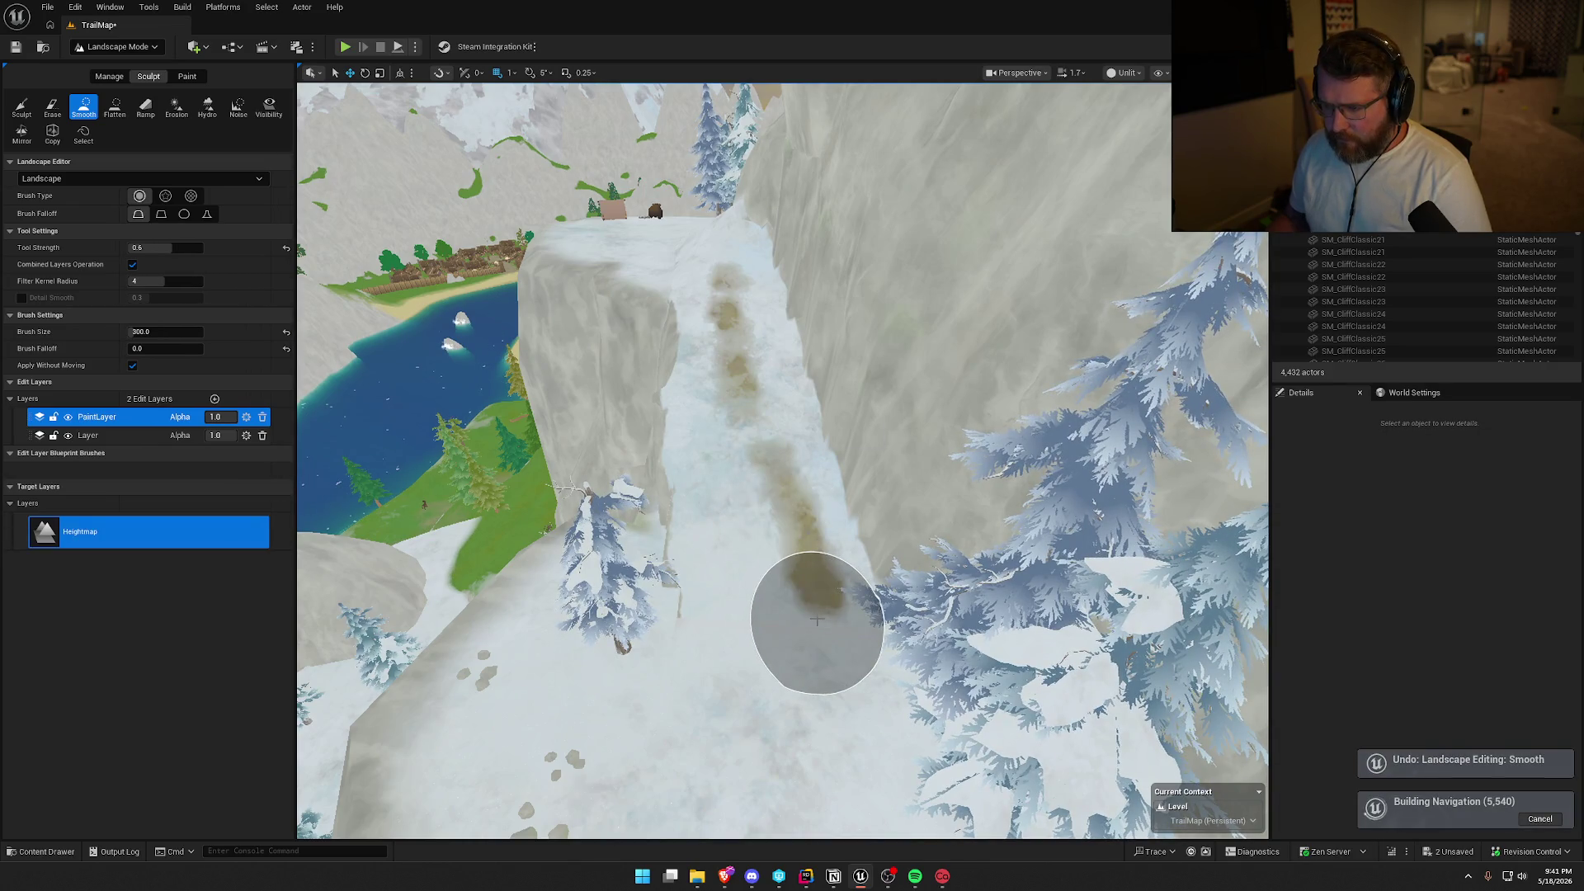
Pull back to the campsite, switch to Selection Mode and select the bp_CampingTent.
scroll(809, 576, "down", 10)
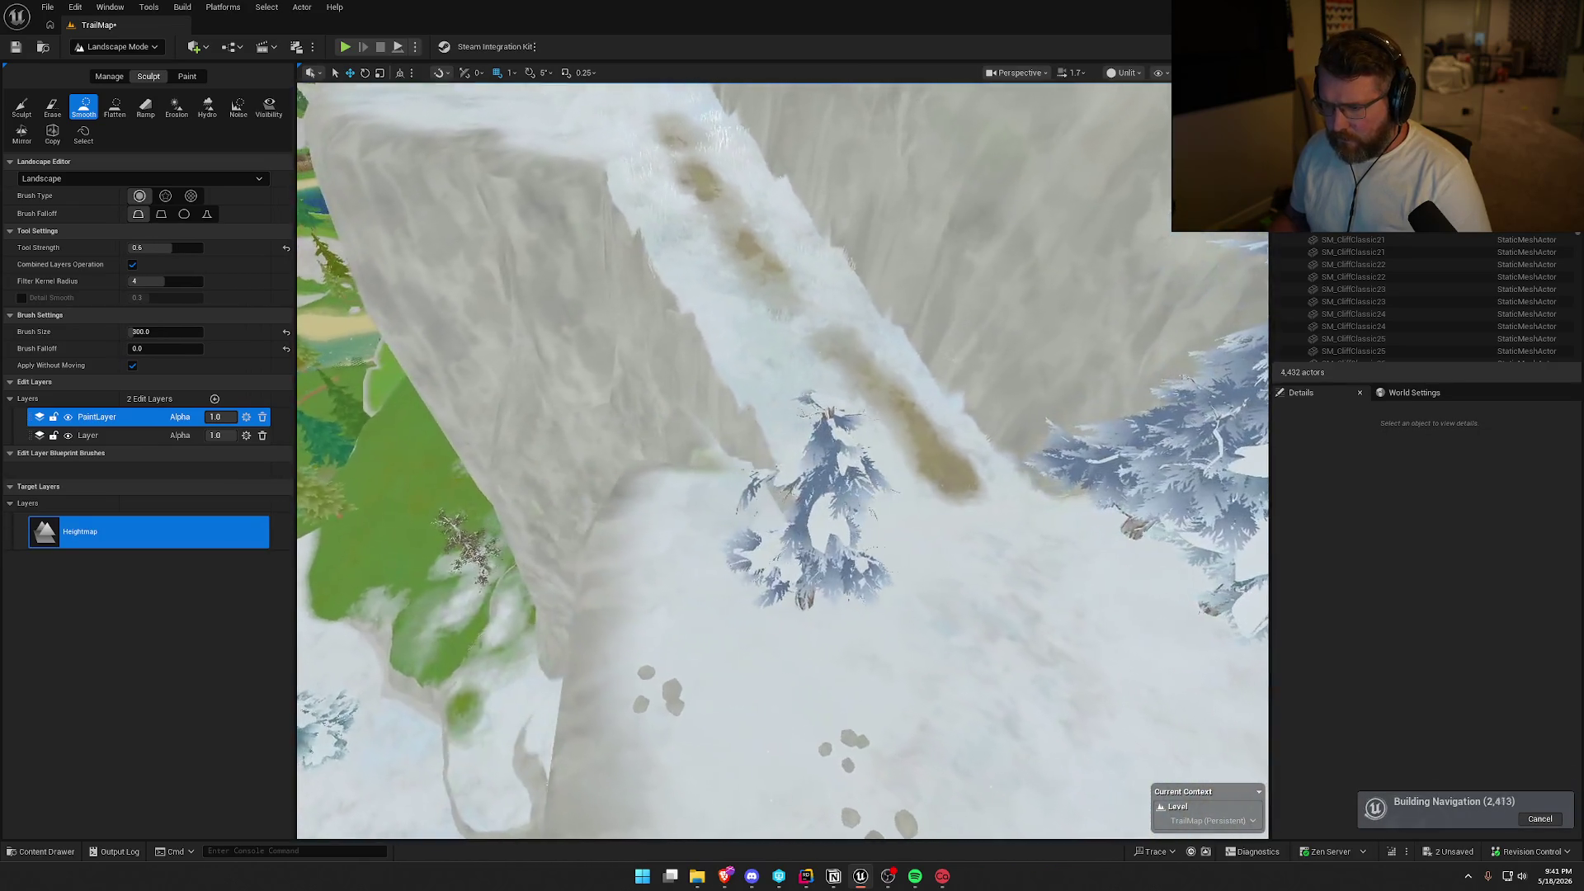
scroll(784, 462, "up", 10)
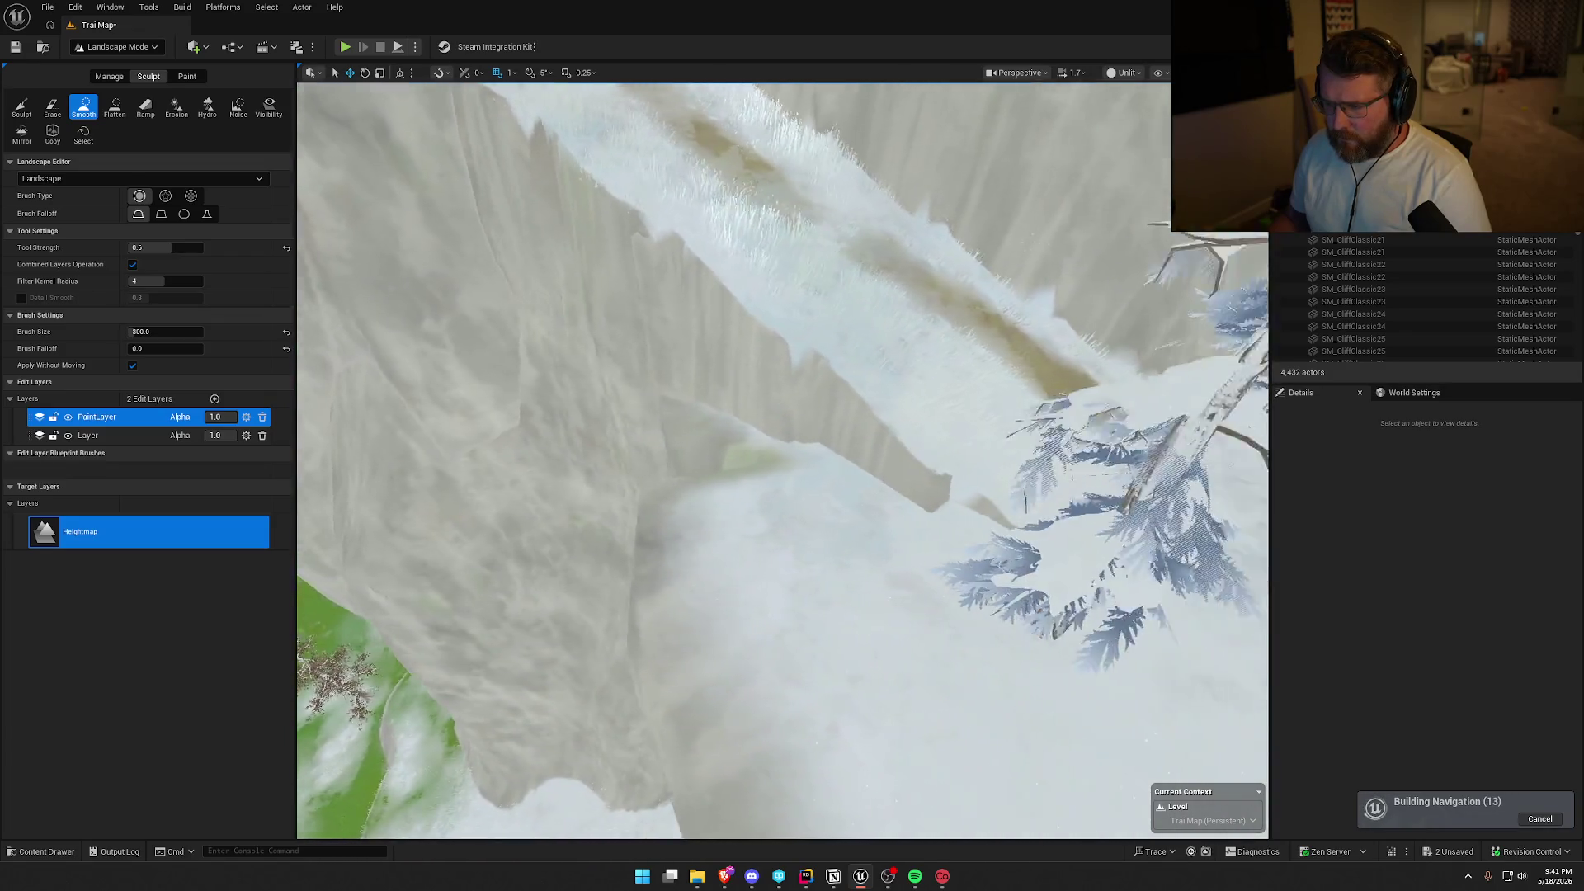
scroll(784, 462, "down", 8)
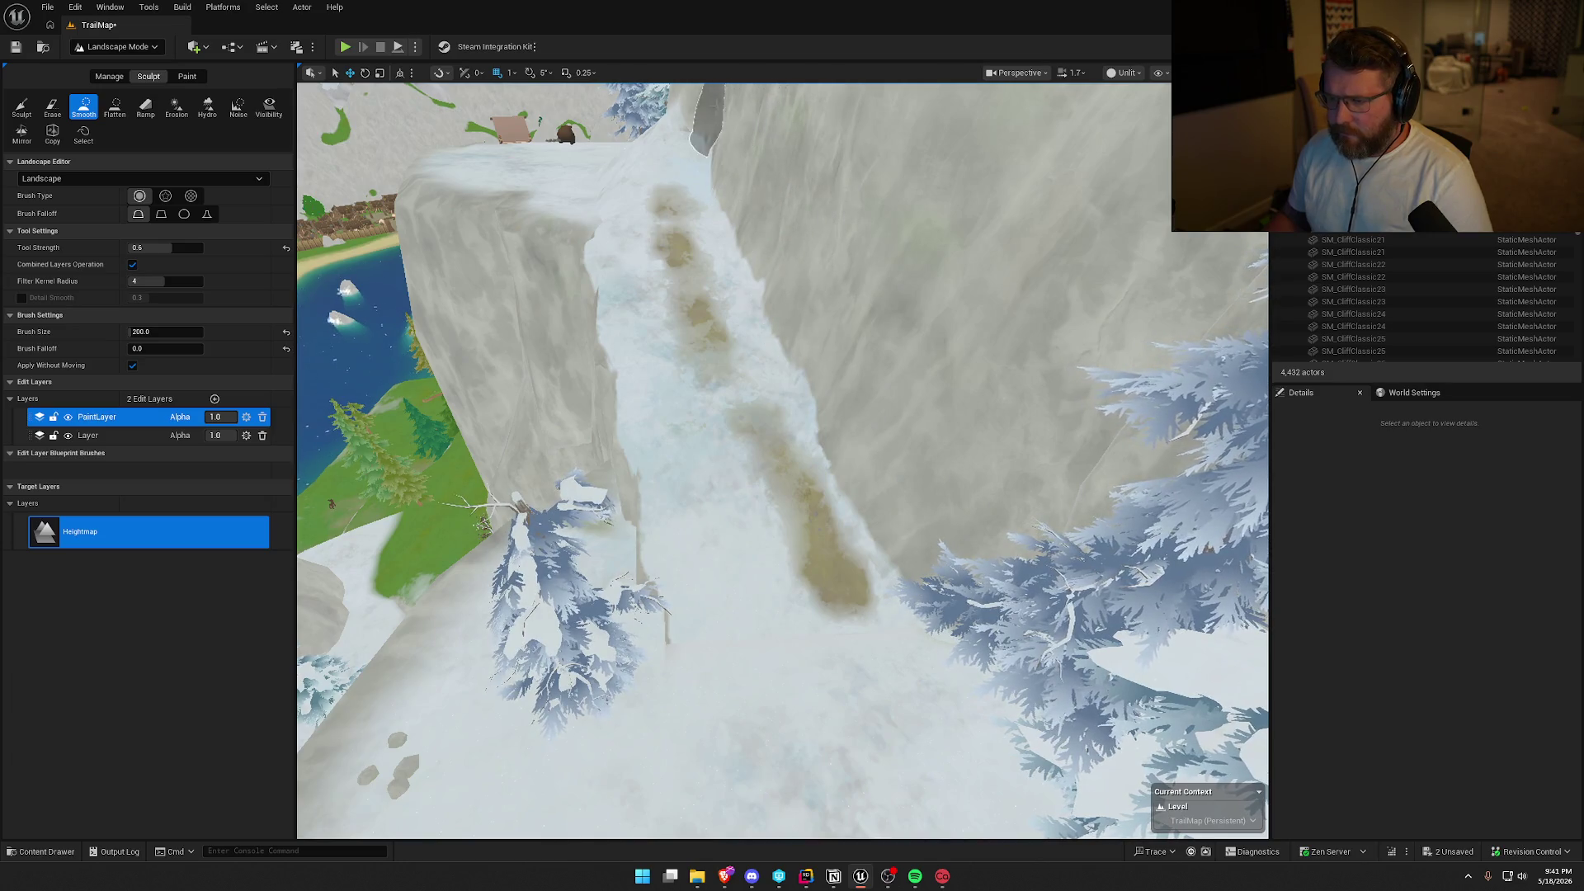
scroll(783, 462, "down", 10)
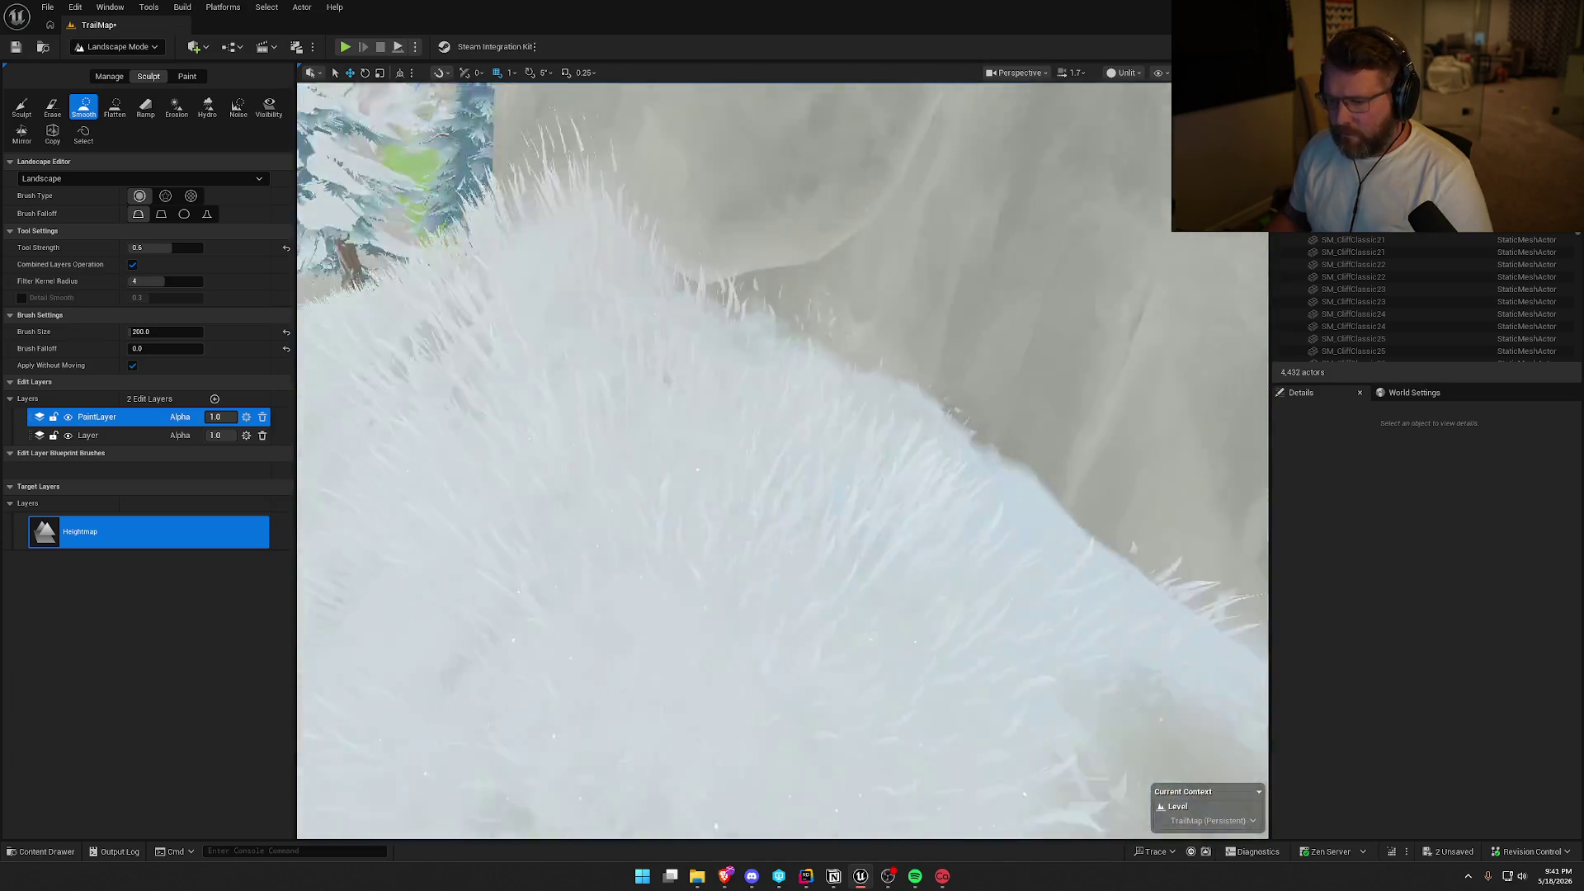
scroll(784, 394, "up", 5)
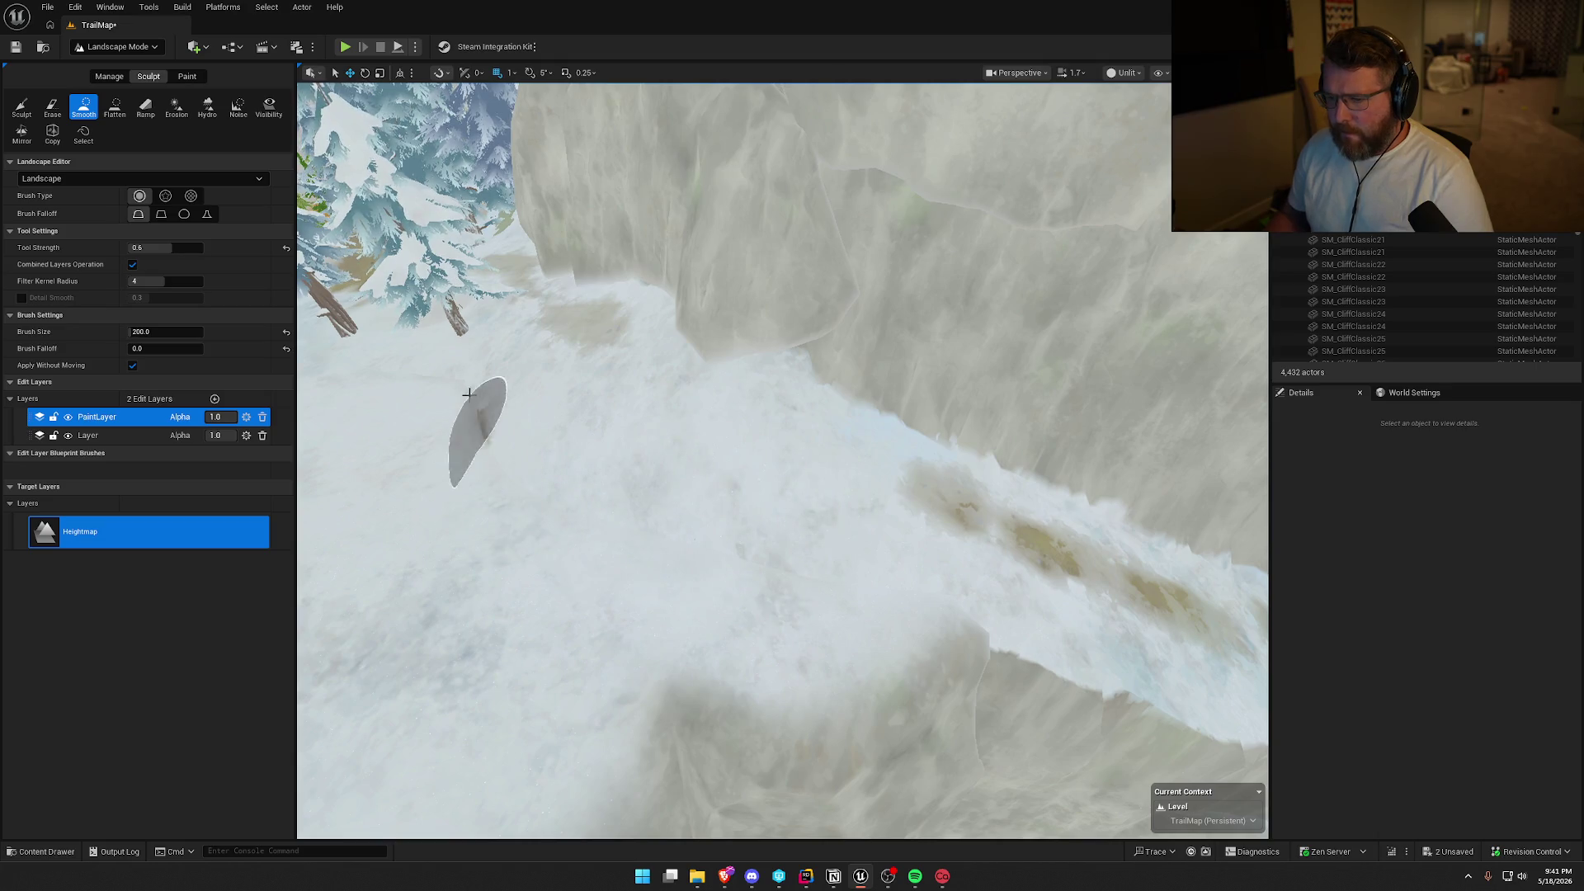
left_click_drag(618, 495, 619, 495)
left_click(116, 46)
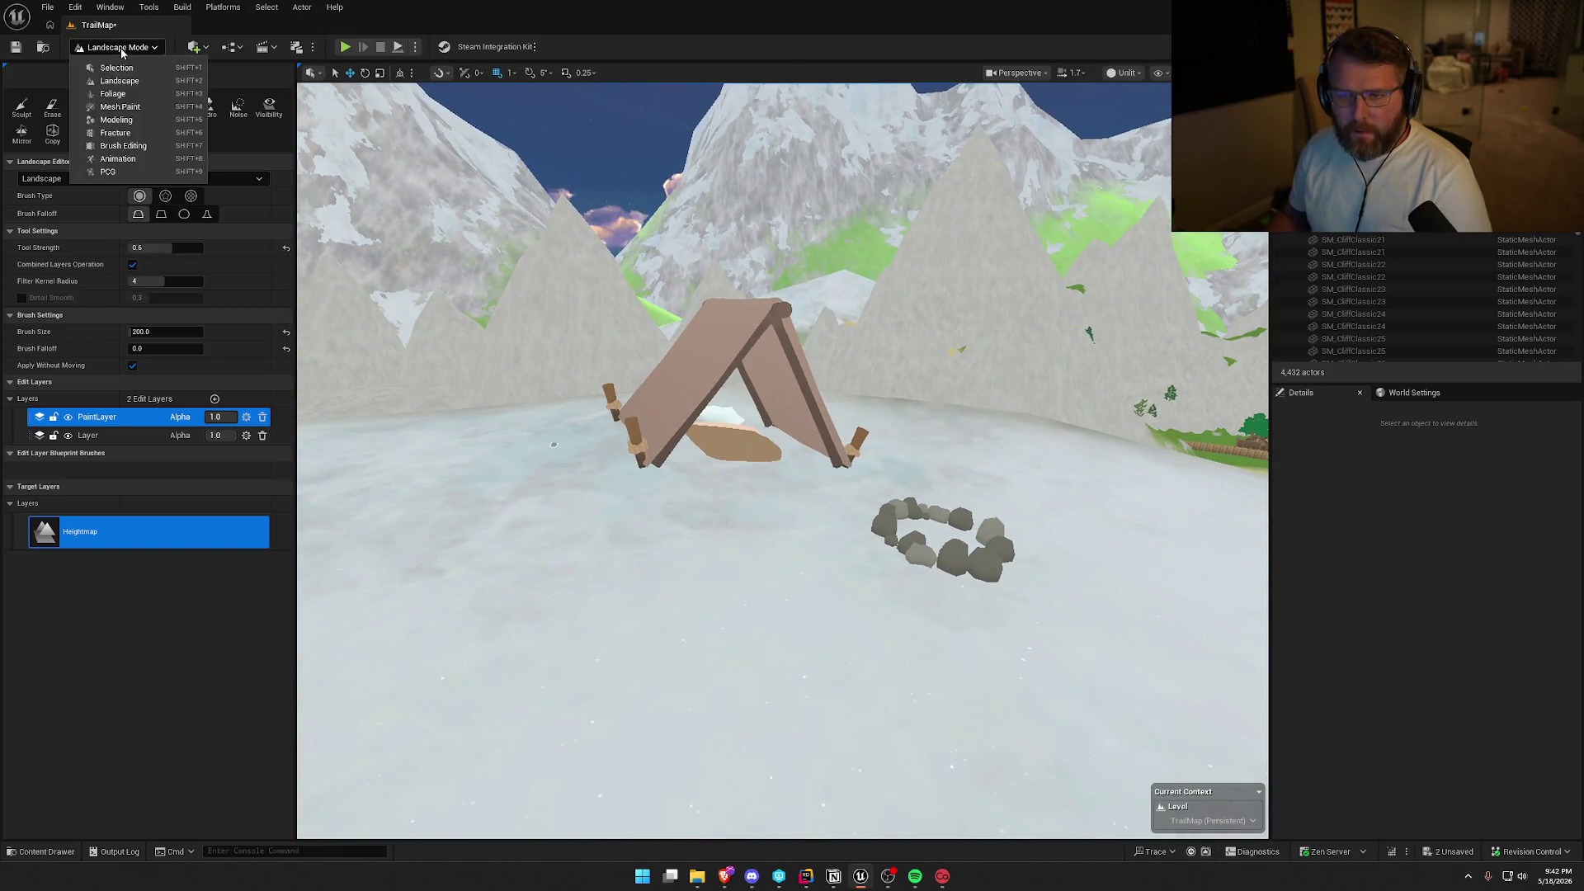
left_click(107, 63)
left_click(533, 323)
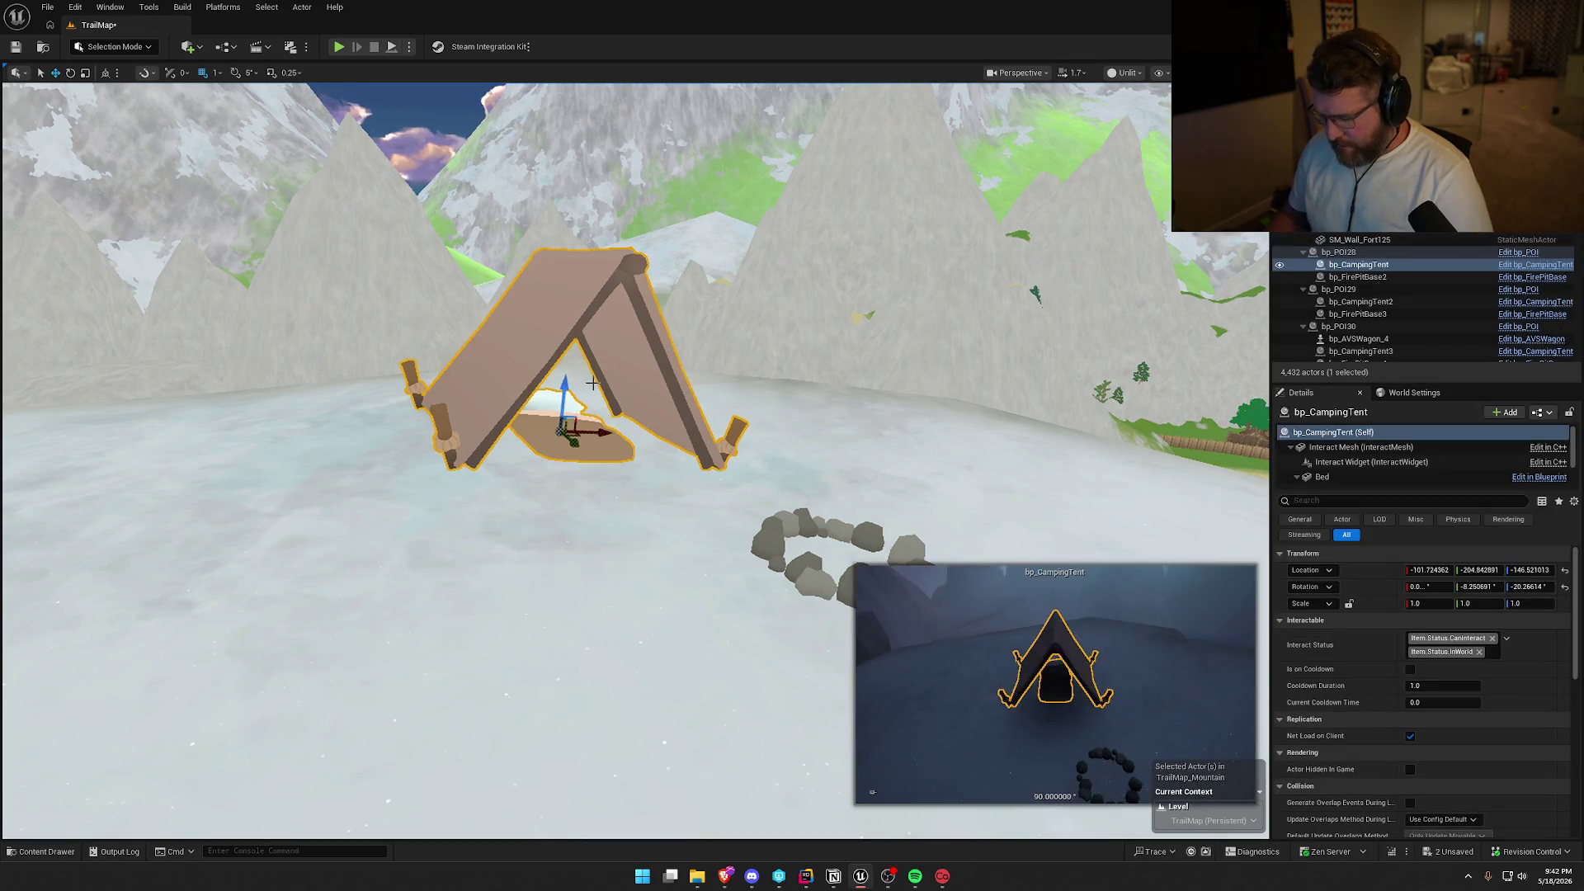
Drop the camping tent down onto the snow with End.
key("e")
mouse_move(678, 453)
left_mouse_down()
mouse_move(683, 441)
mouse_move(651, 458)
mouse_move(652, 495)
mouse_move(664, 413)
mouse_move(671, 465)
left_mouse_up()
key("End")
left_click_drag(699, 313, 699, 413)
Level the fire pit by rotating it about 10 degrees and drop it onto the ground.
left_click(837, 417)
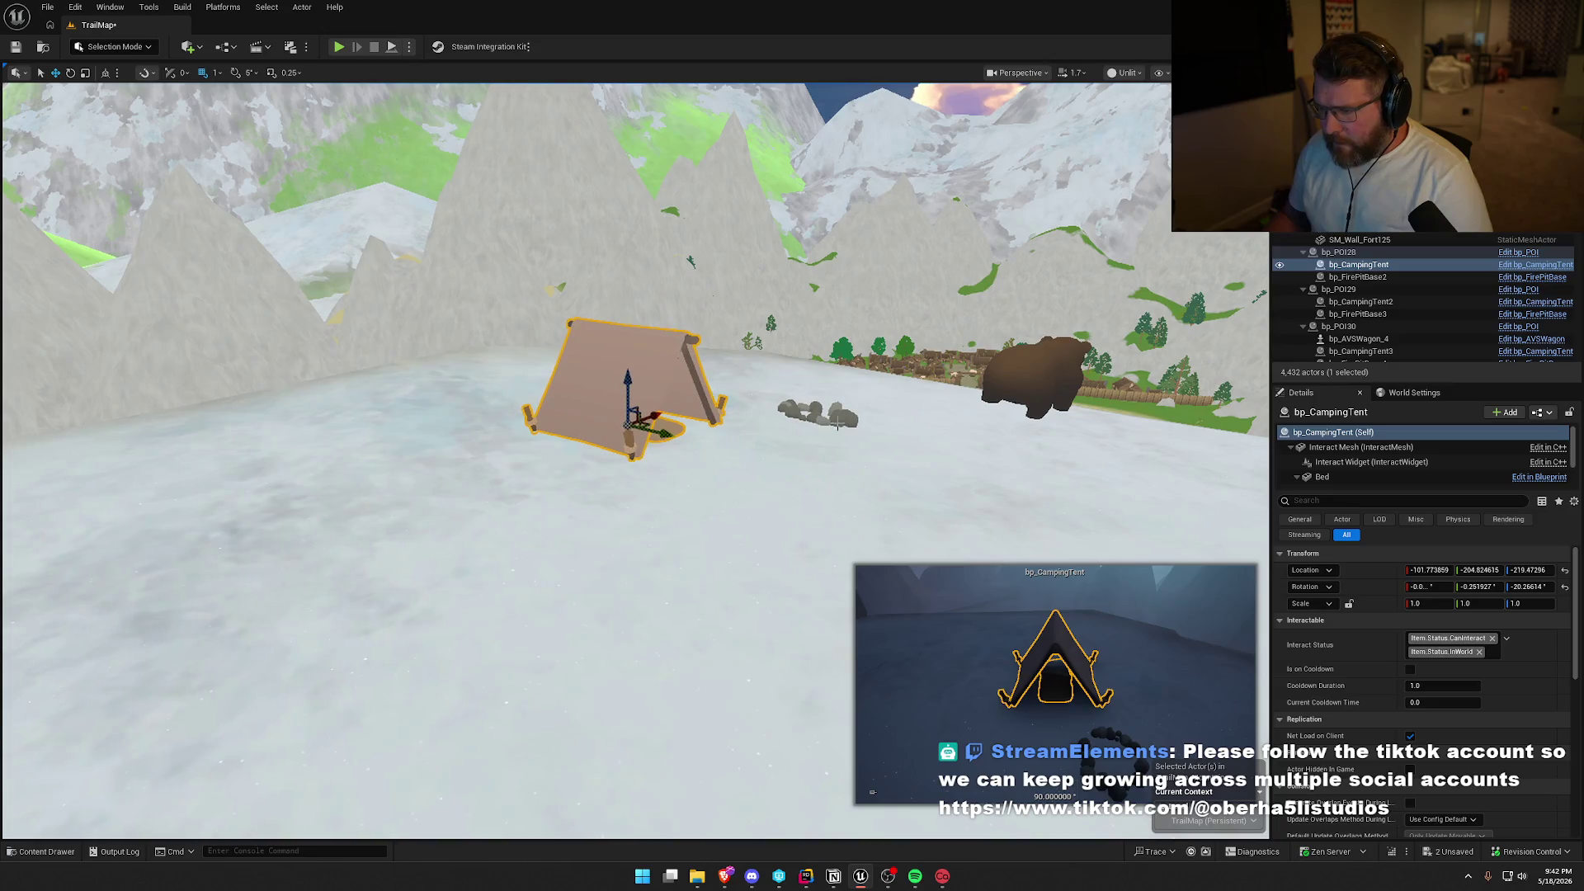
key("f")
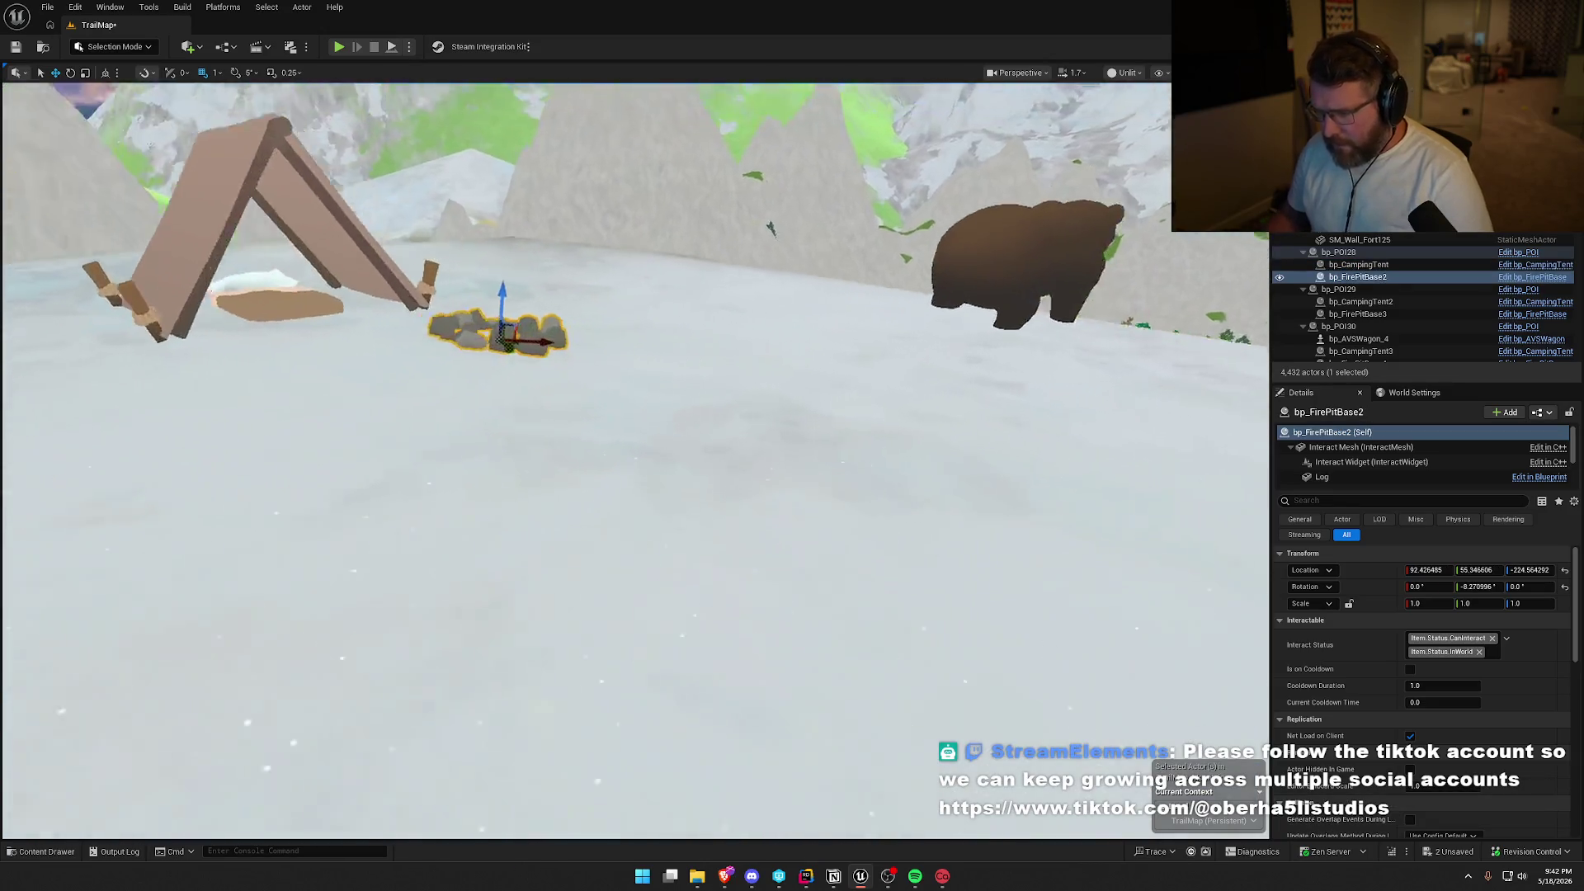
left_click_drag(862, 417, 689, 354)
key("e")
left_click_drag(718, 514, 734, 465)
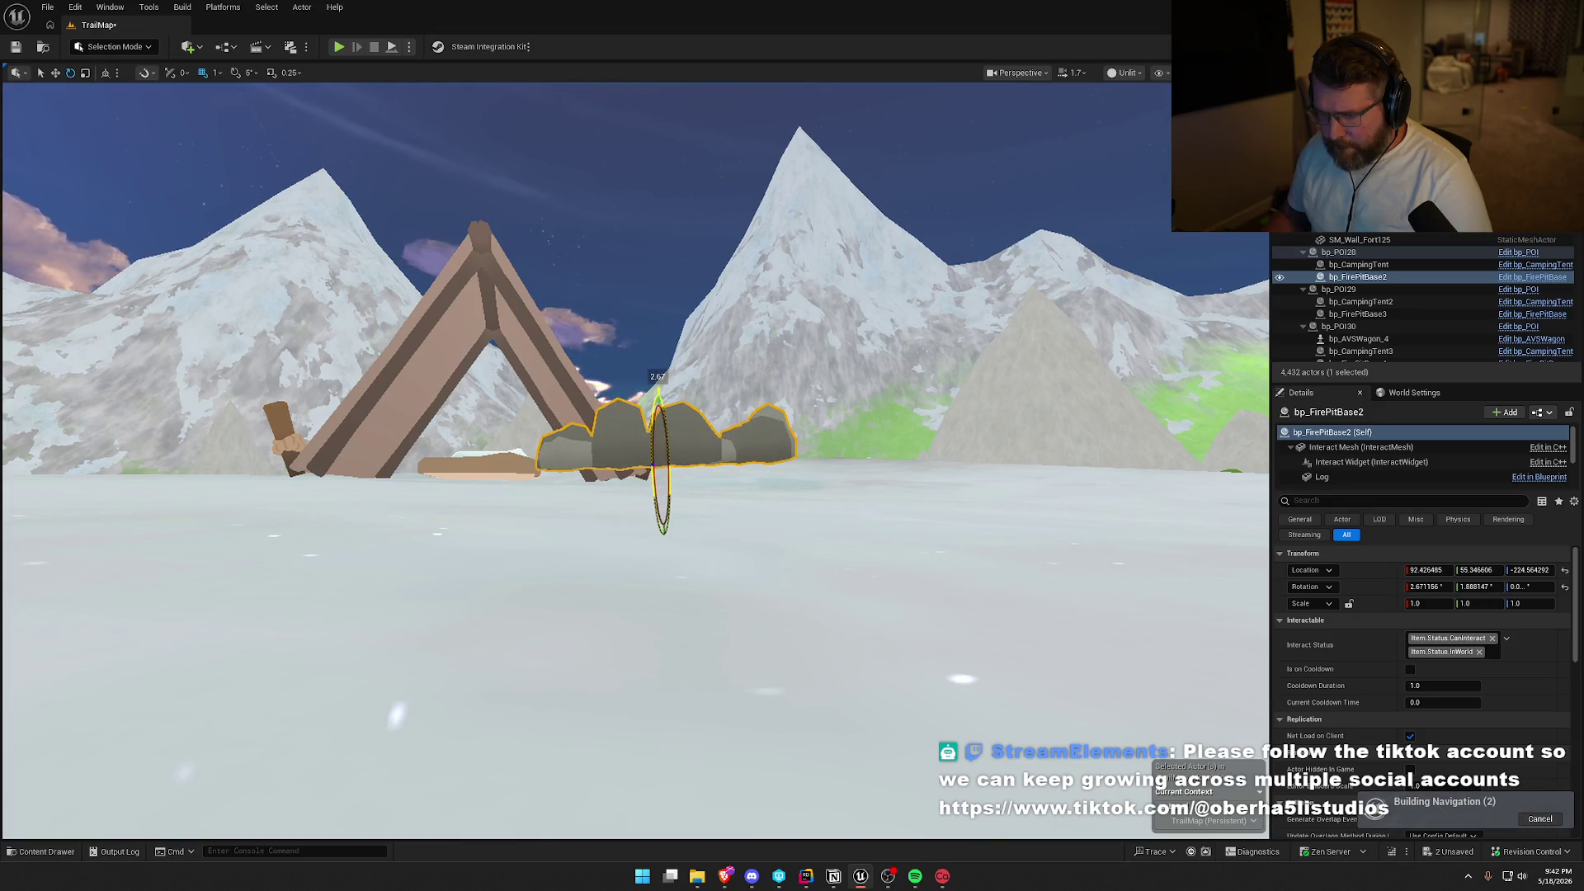
key("End")
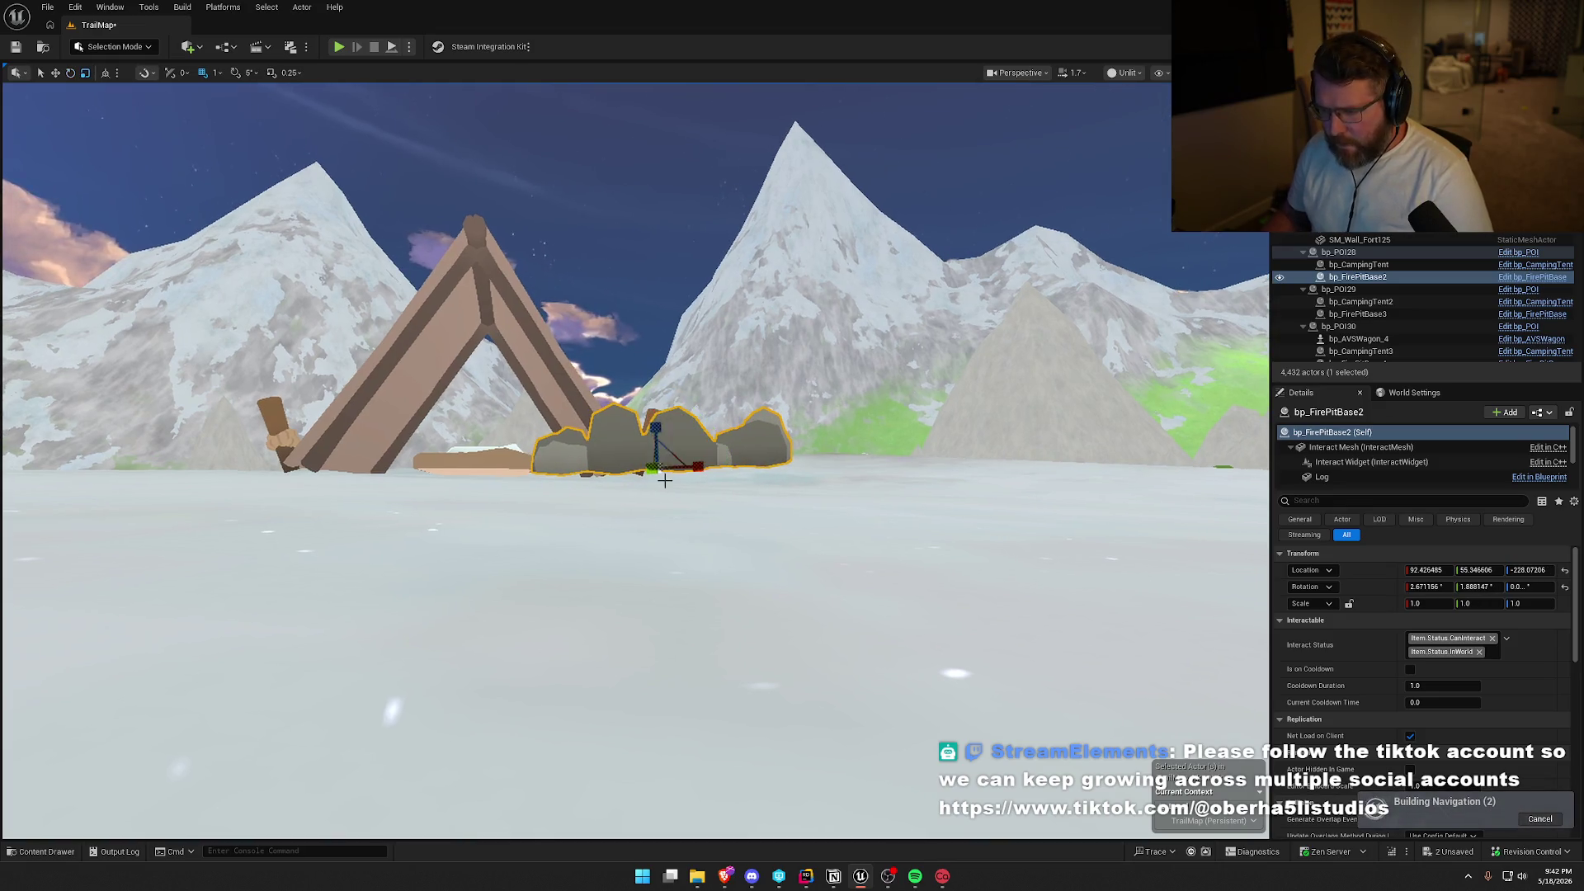
key("Escape")
key("w")
Select the bear and settle it onto the ground.
mouse_move(760, 495)
left_mouse_down()
mouse_move(759, 462)
mouse_move(760, 544)
mouse_move(677, 528)
mouse_move(523, 340)
mouse_move(526, 279)
mouse_move(553, 339)
left_mouse_up()
left_click(523, 340)
key("Escape")
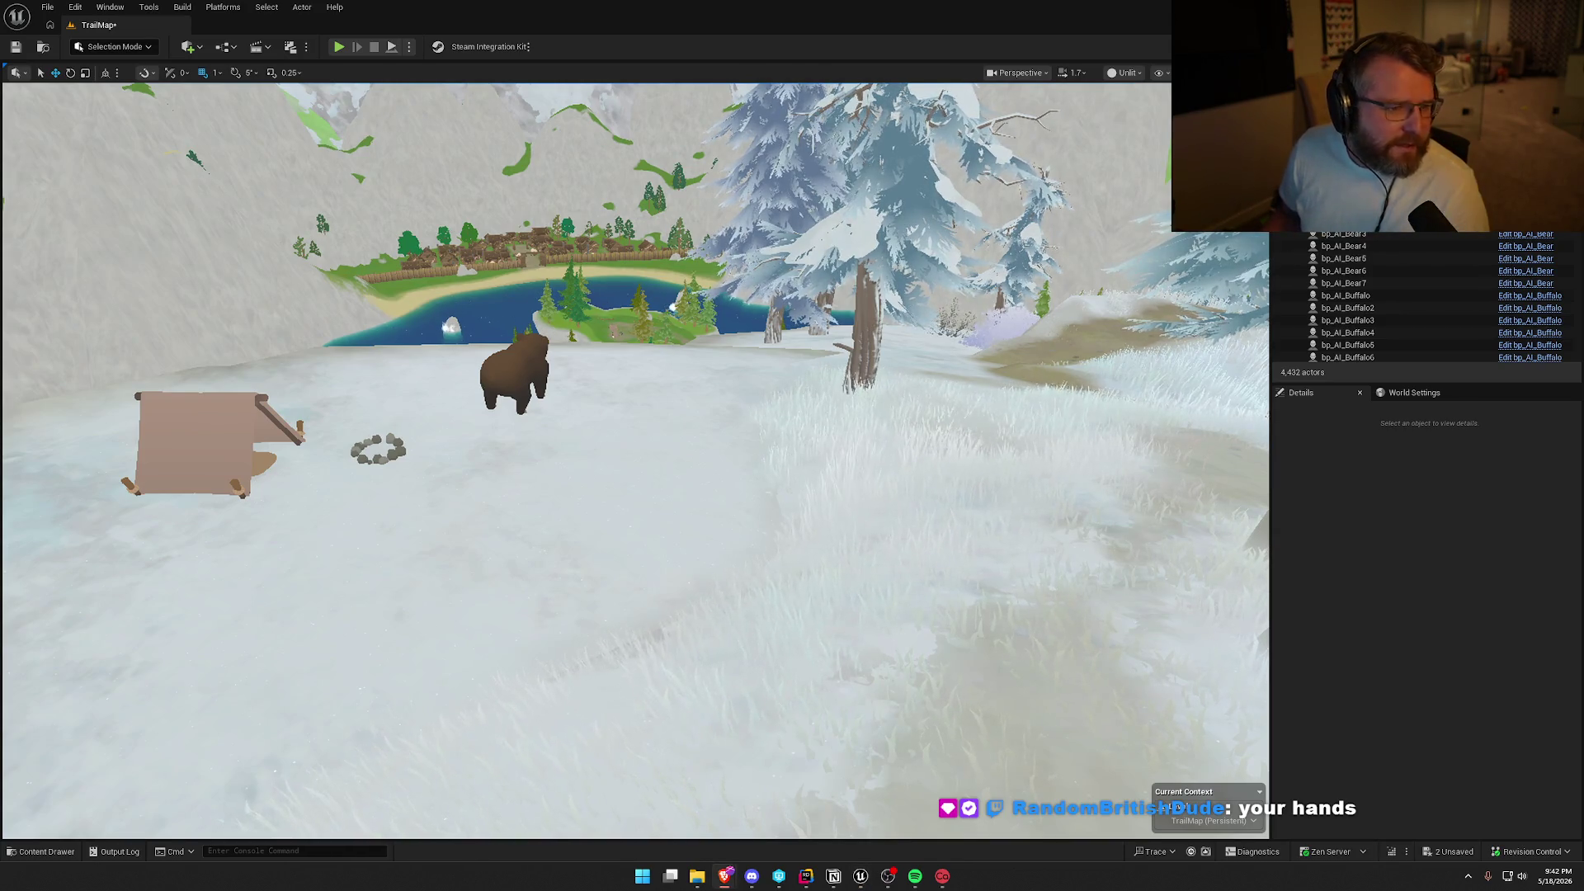
left_click_drag(576, 440, 480, 441)
left_click(114, 47)
Switch back to Landscape Mode and fly along the trail toward the cliff edge.
left_click(117, 80)
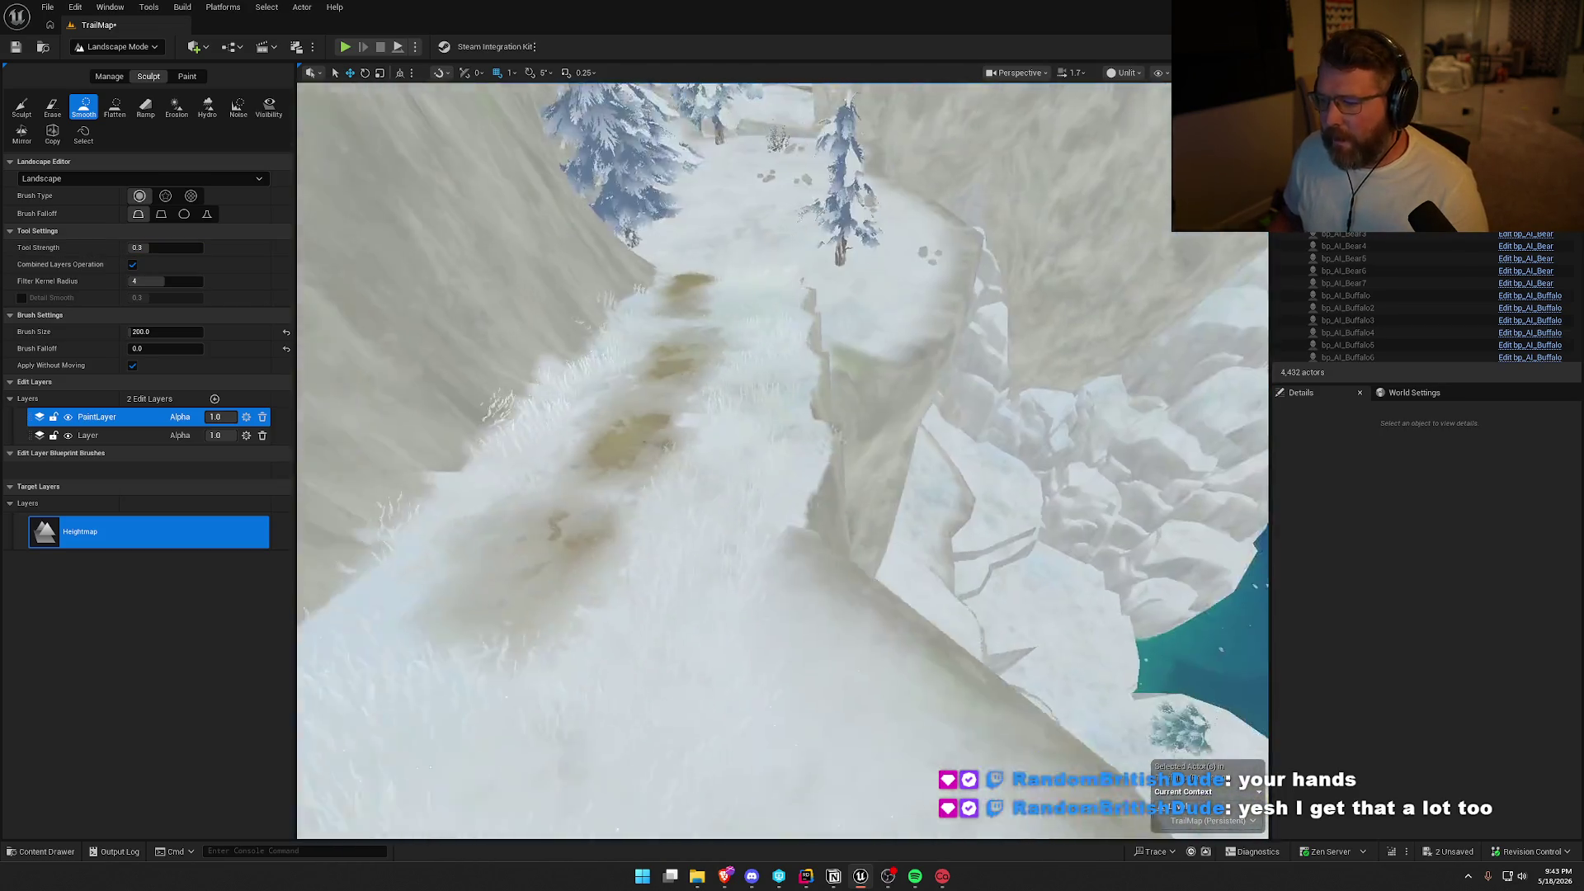
left_click_drag(742, 330, 709, 318)
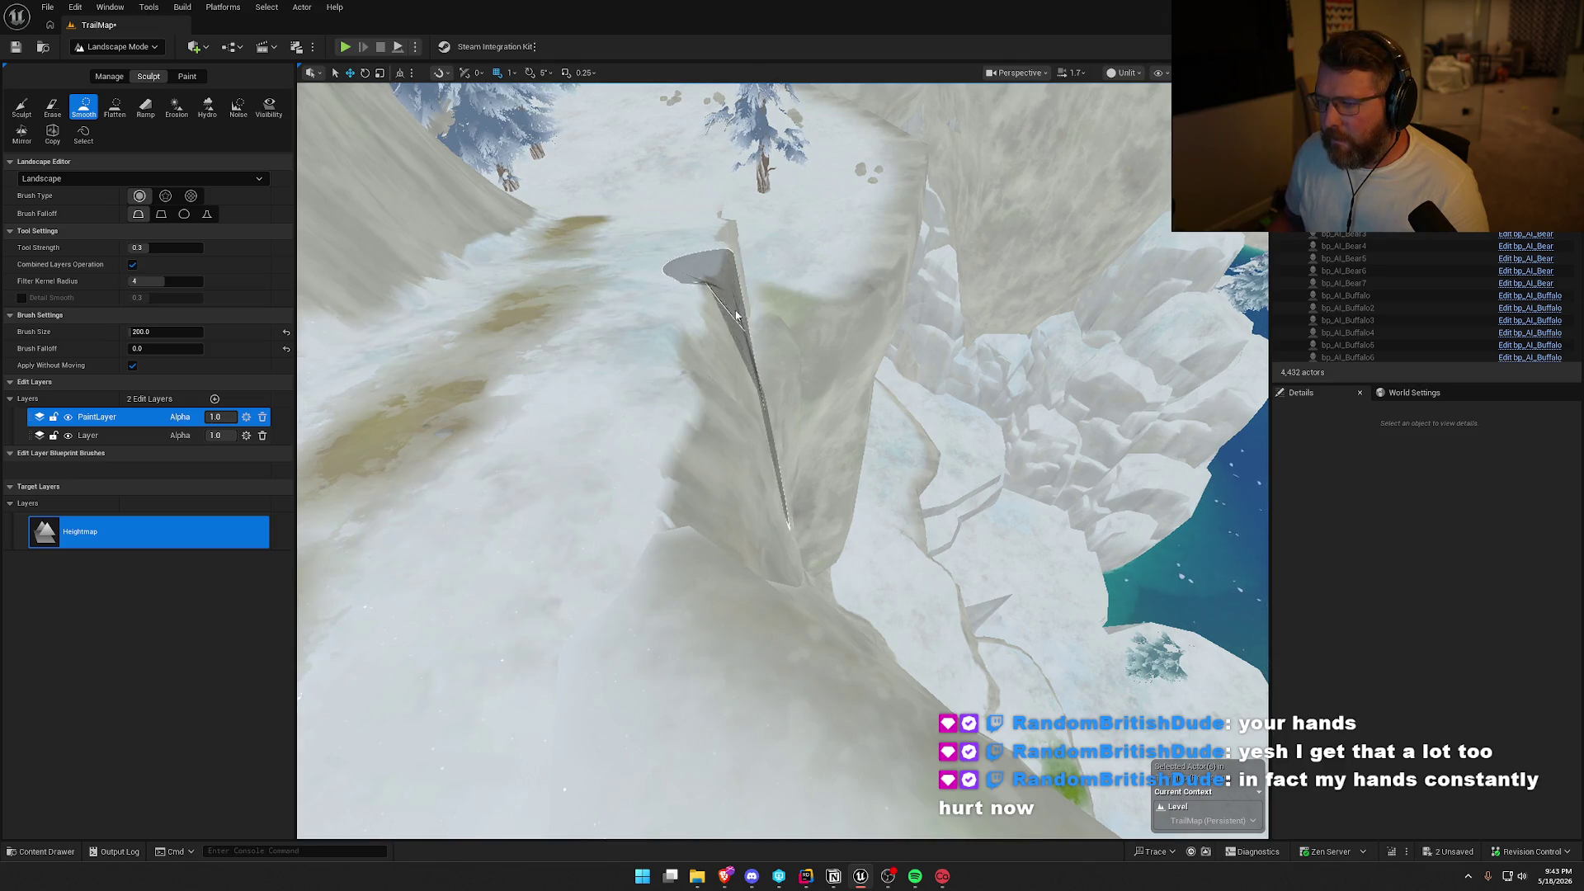
key("w")
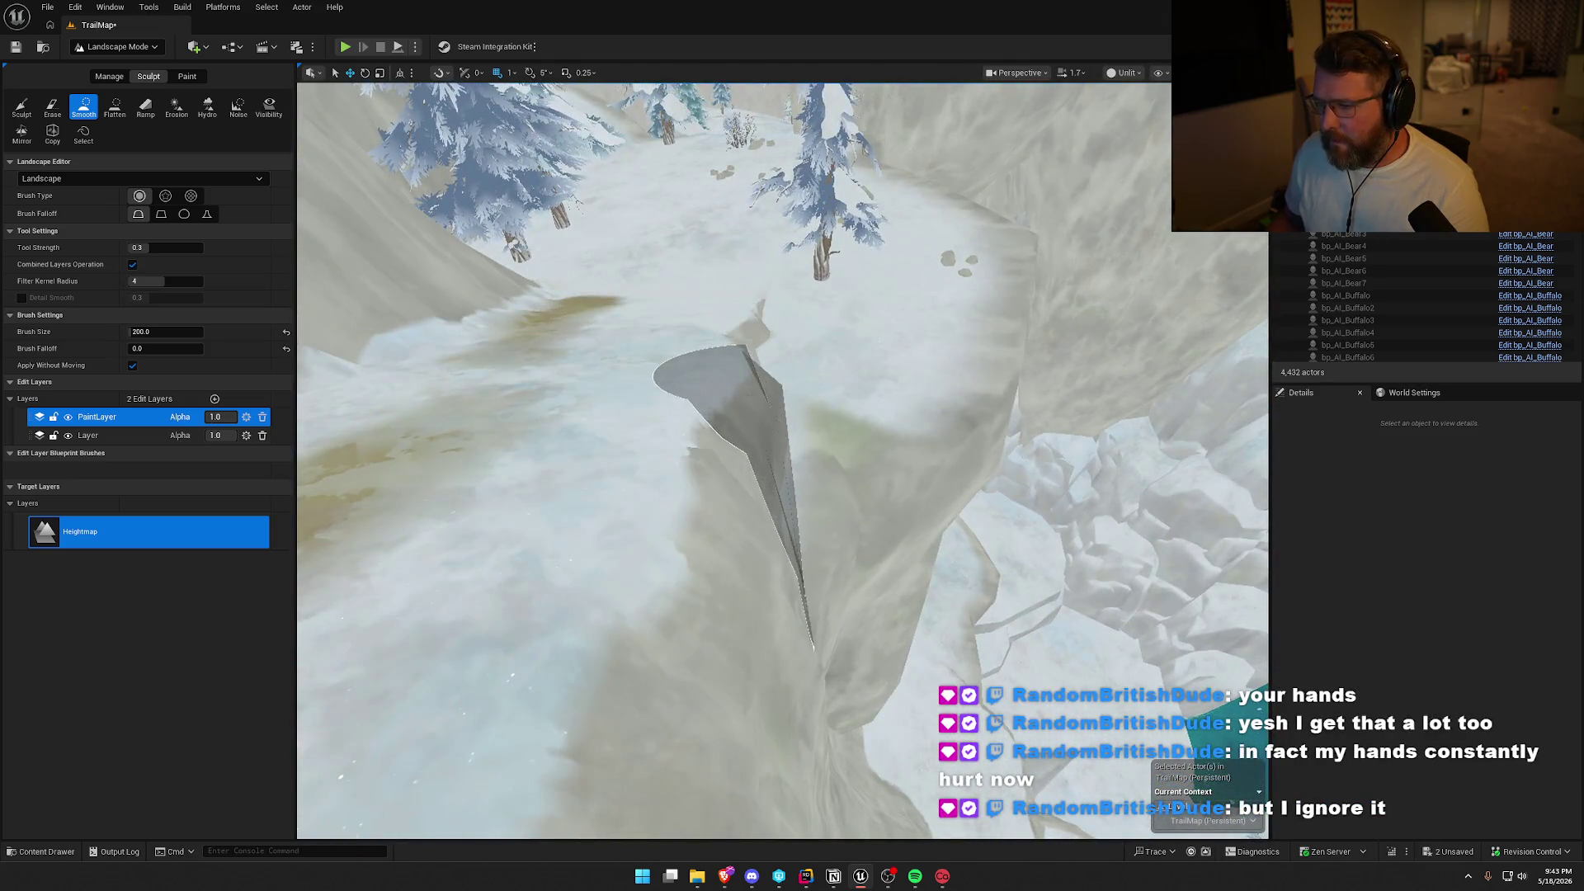
key("w")
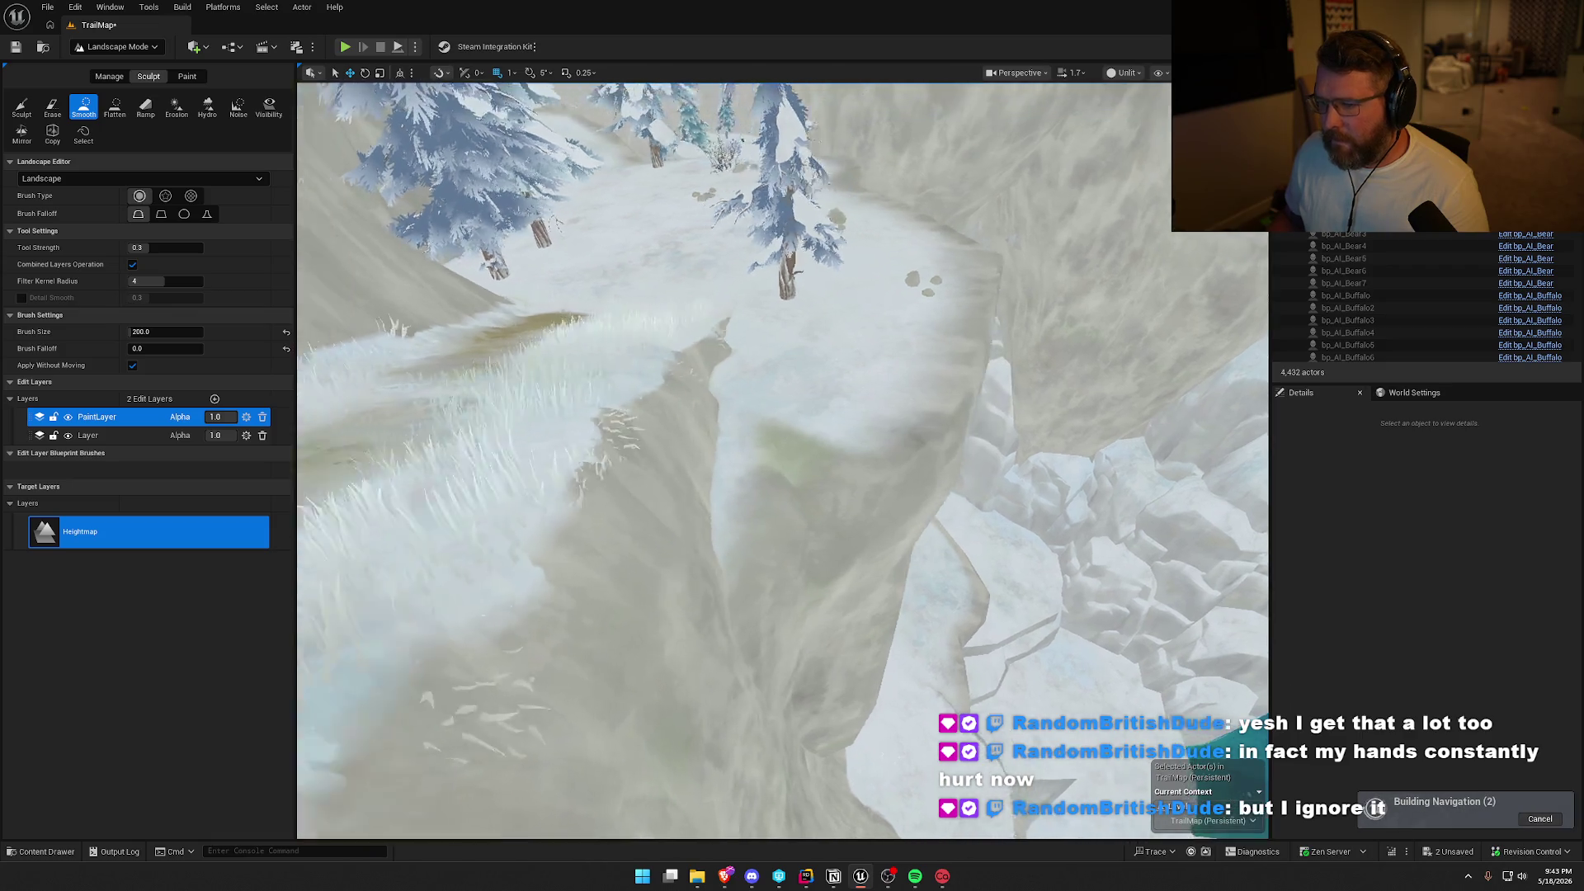
key("w")
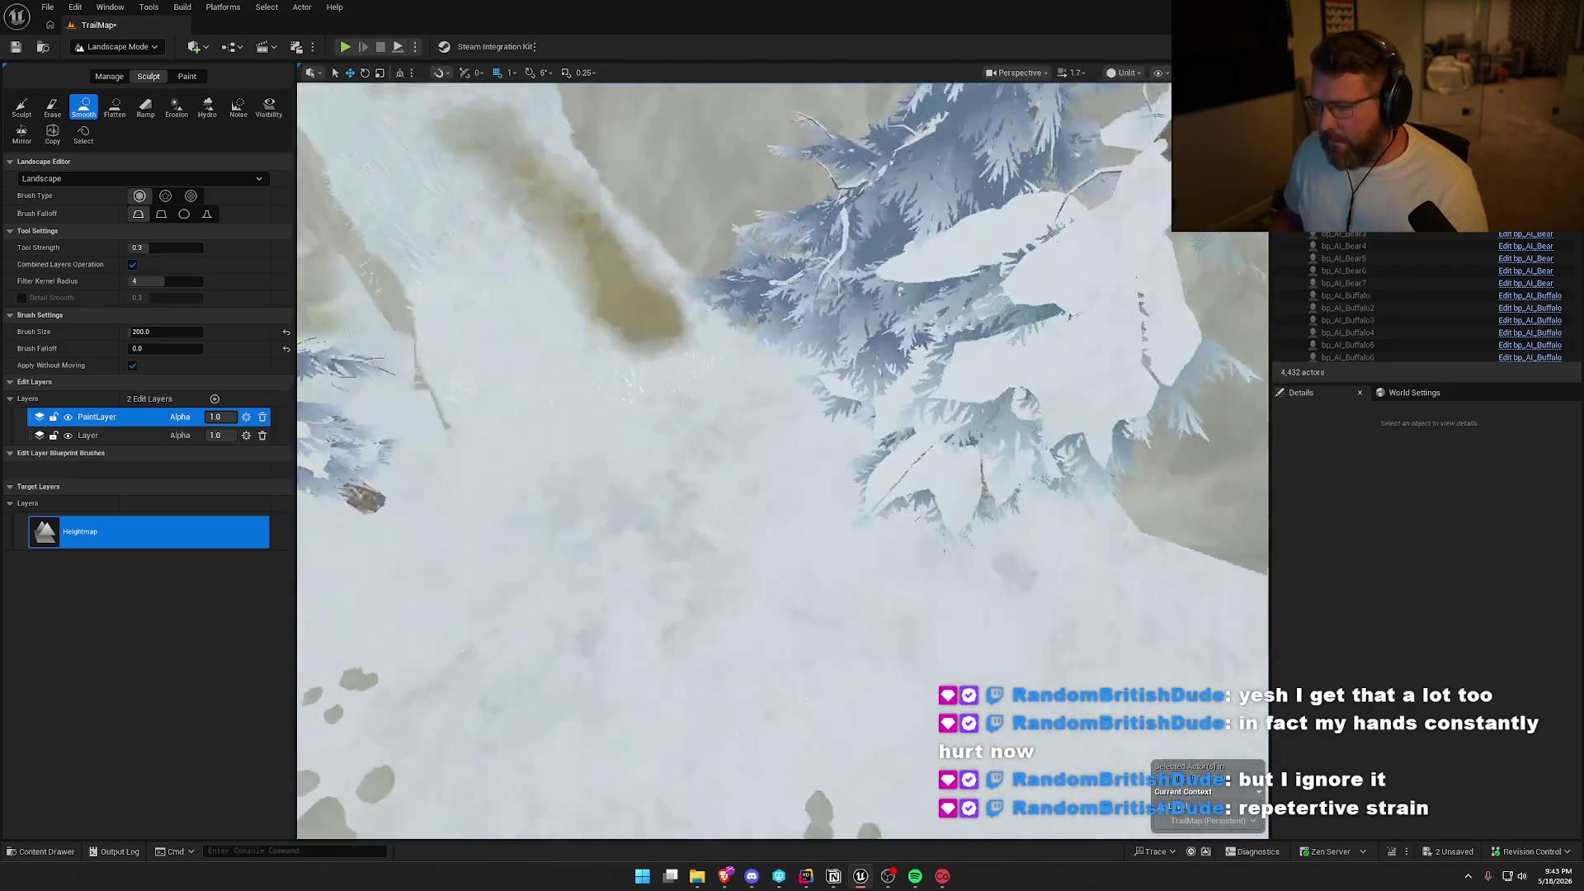
key("w")
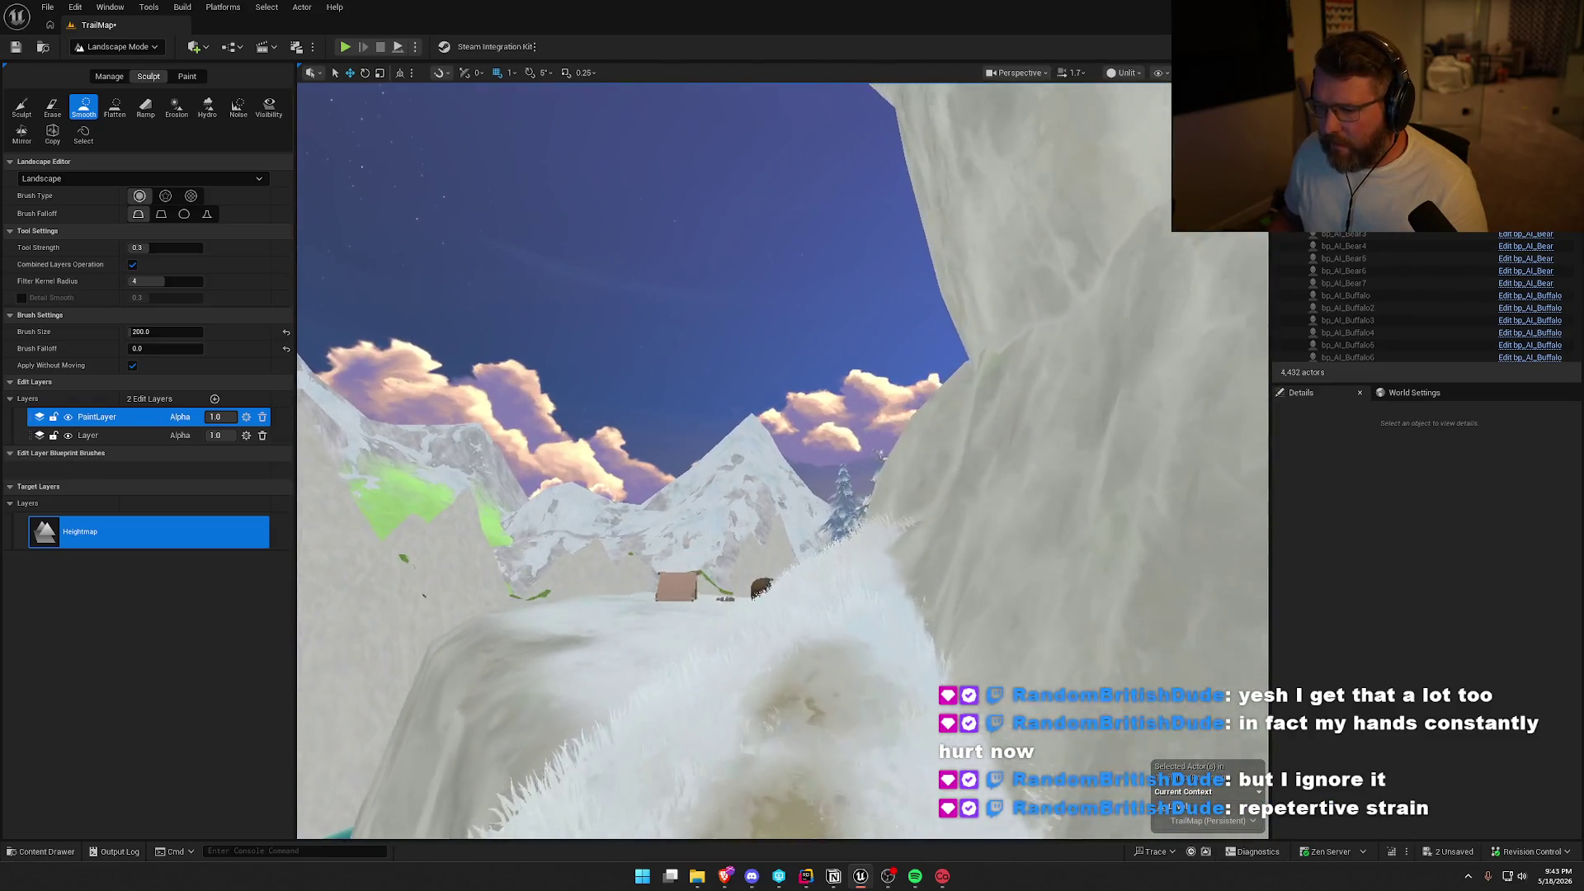
key("w")
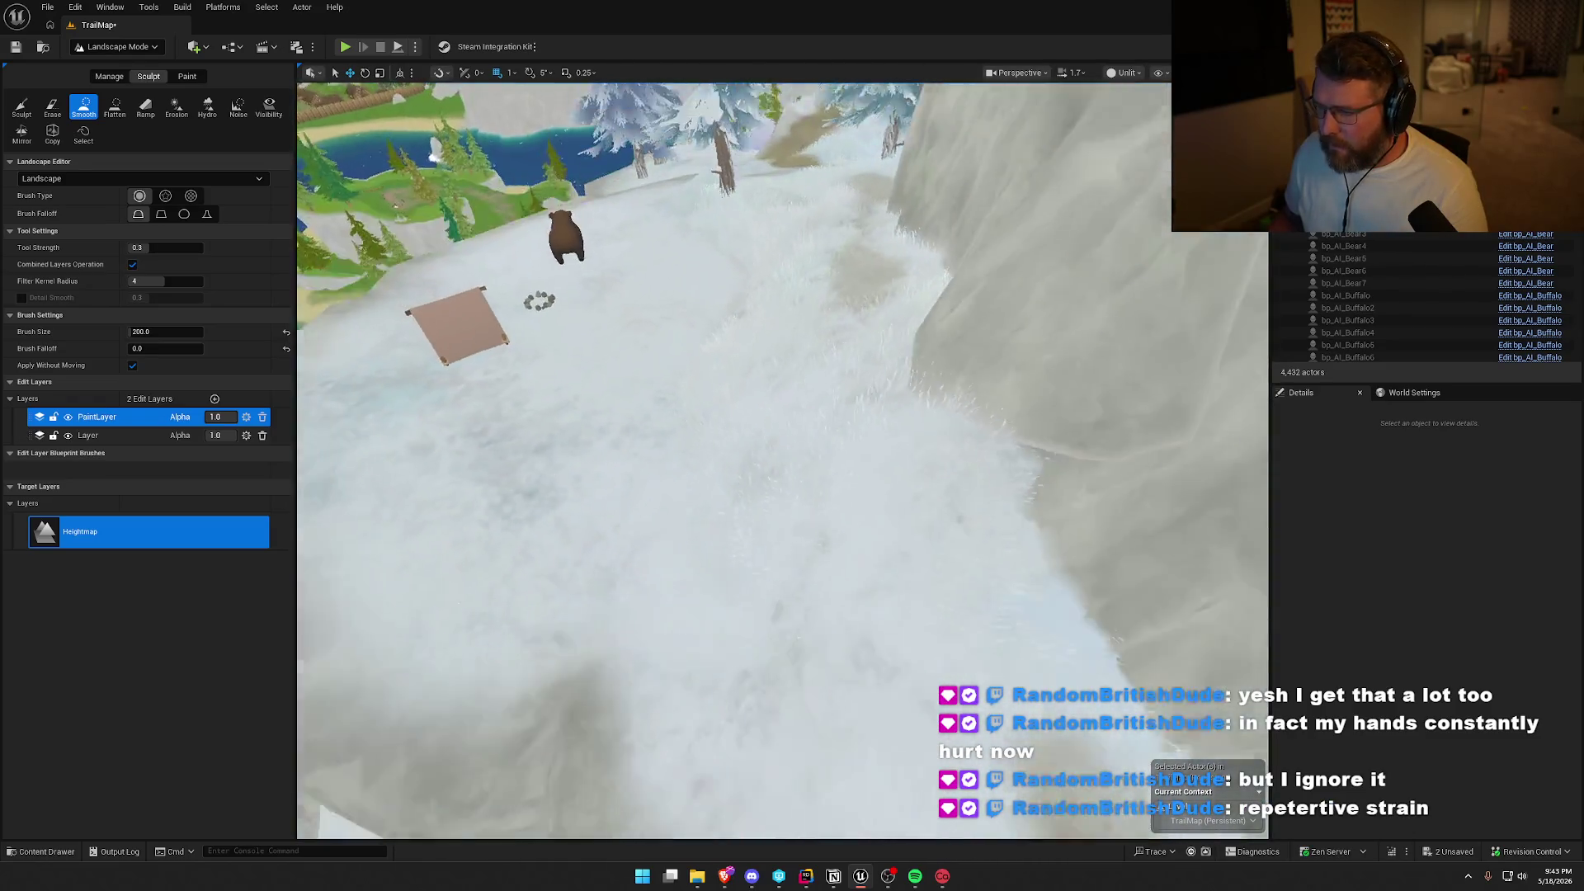
Get a top-down view of the dirt path and smooth its edge near the campsite.
key("s")
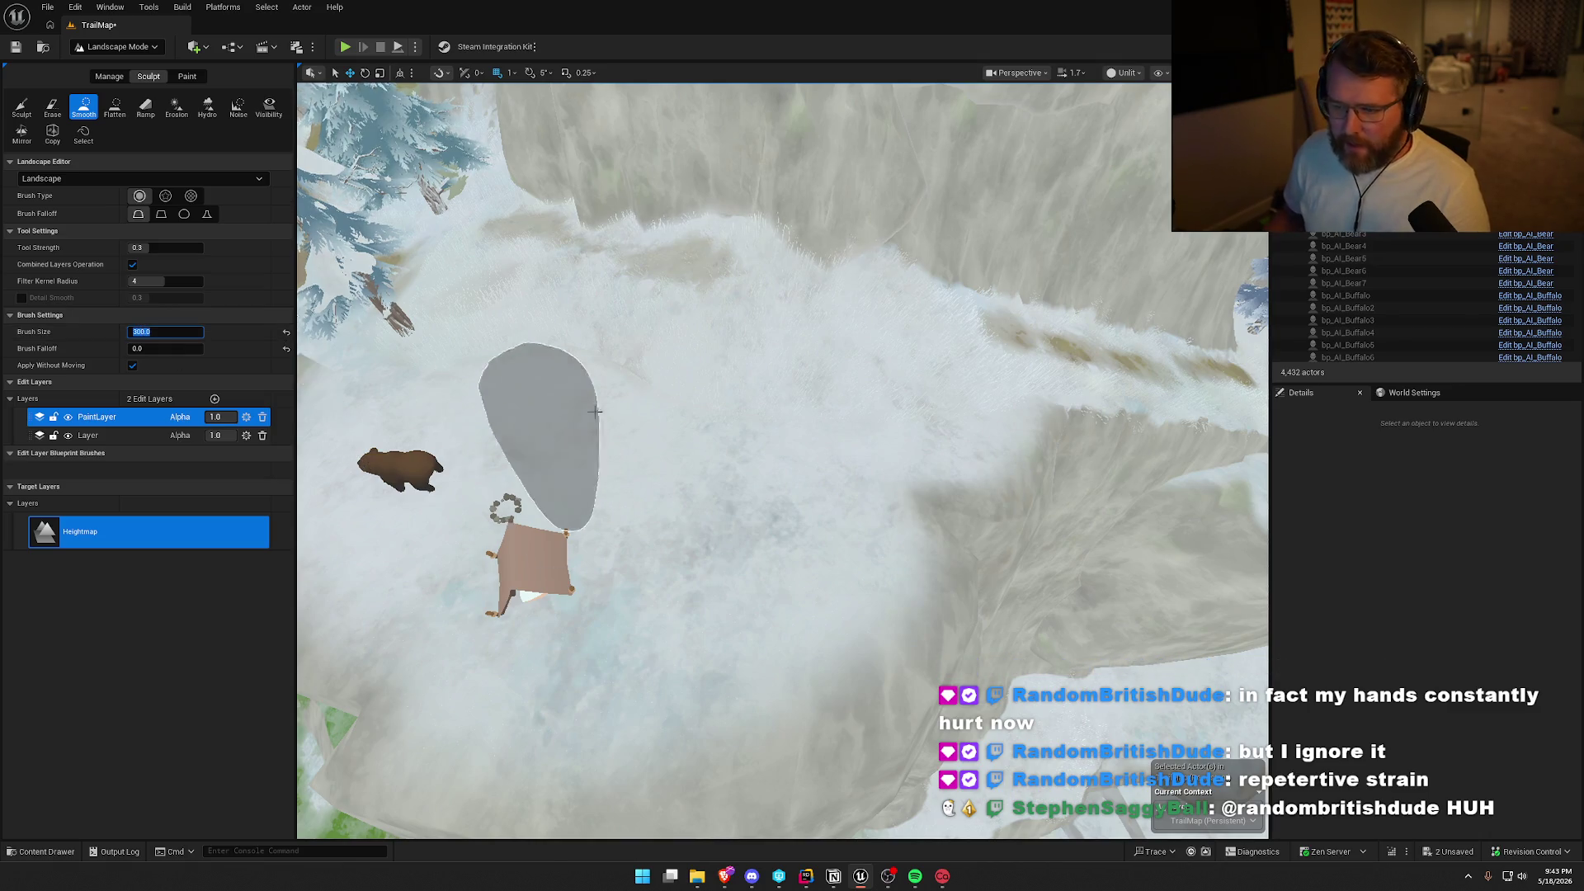
key("w")
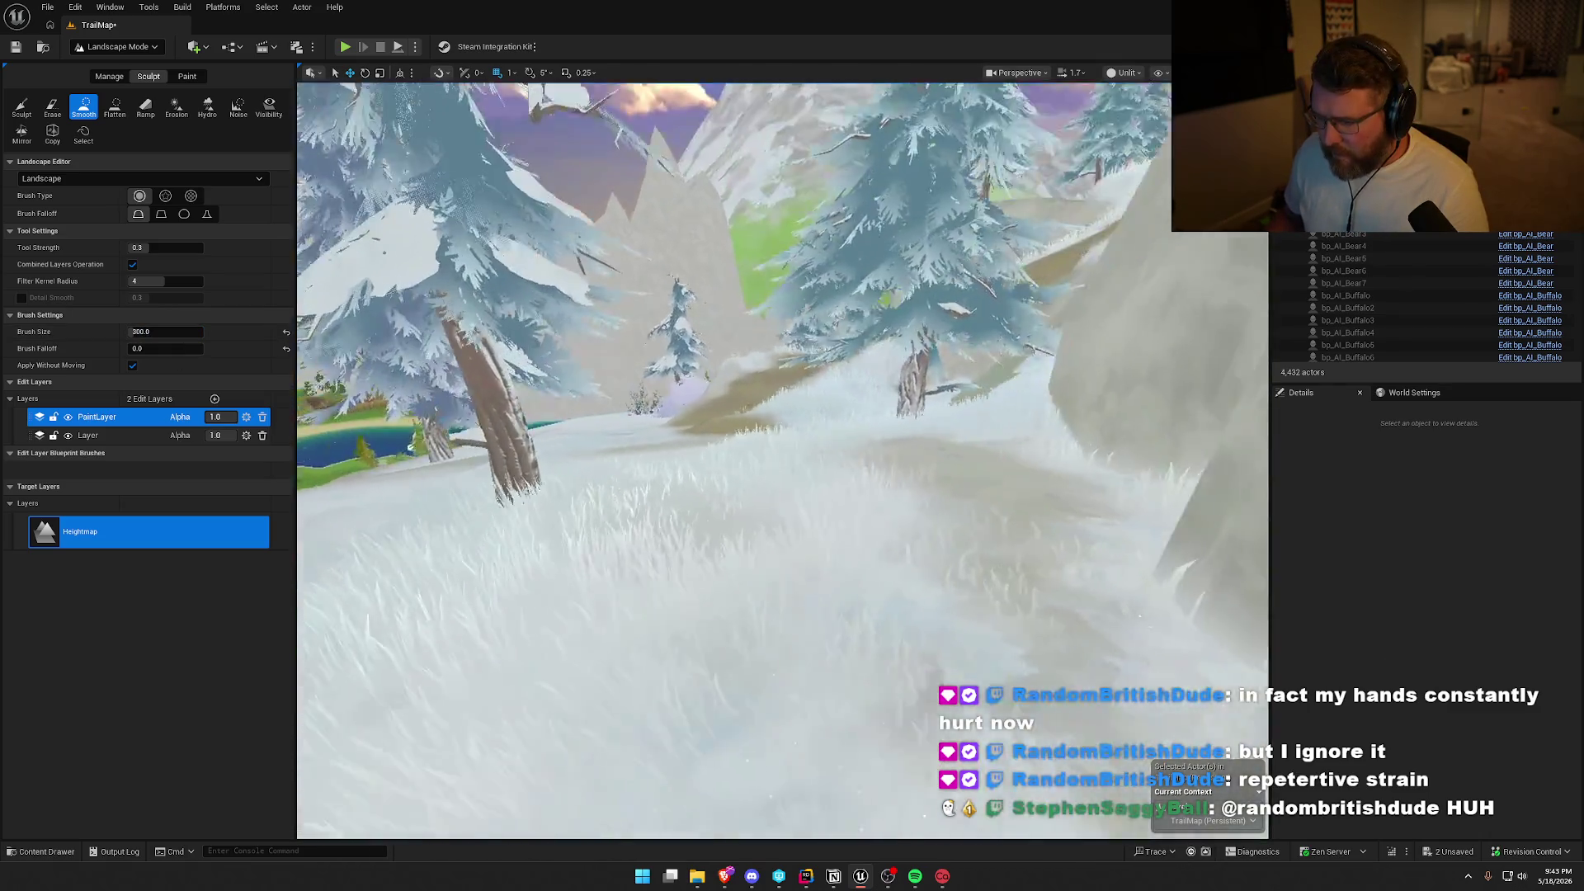
key("s")
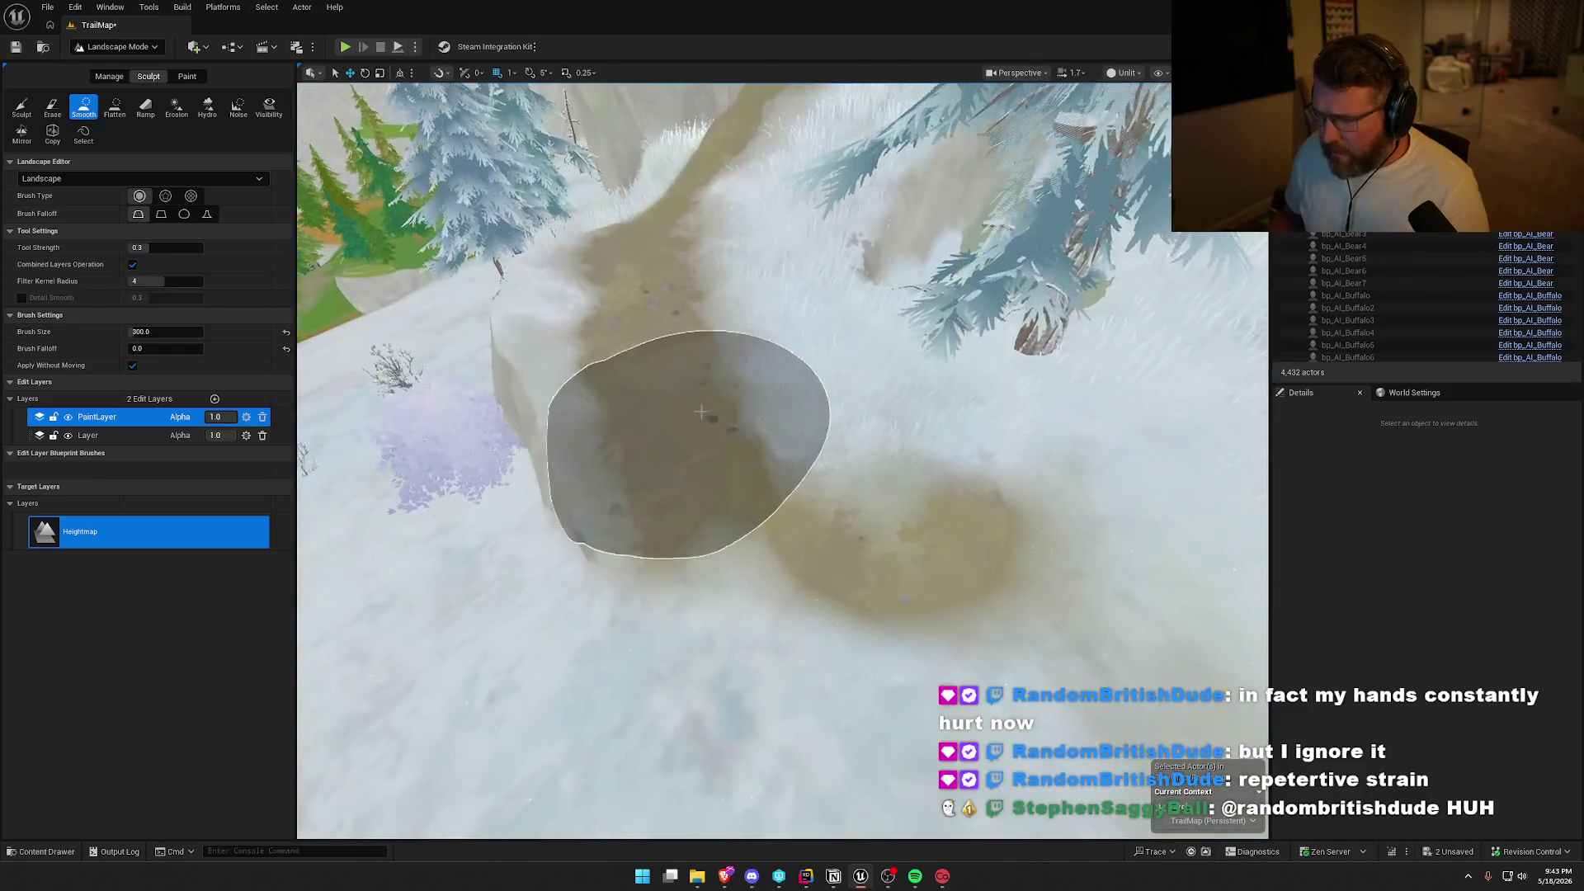
key("w")
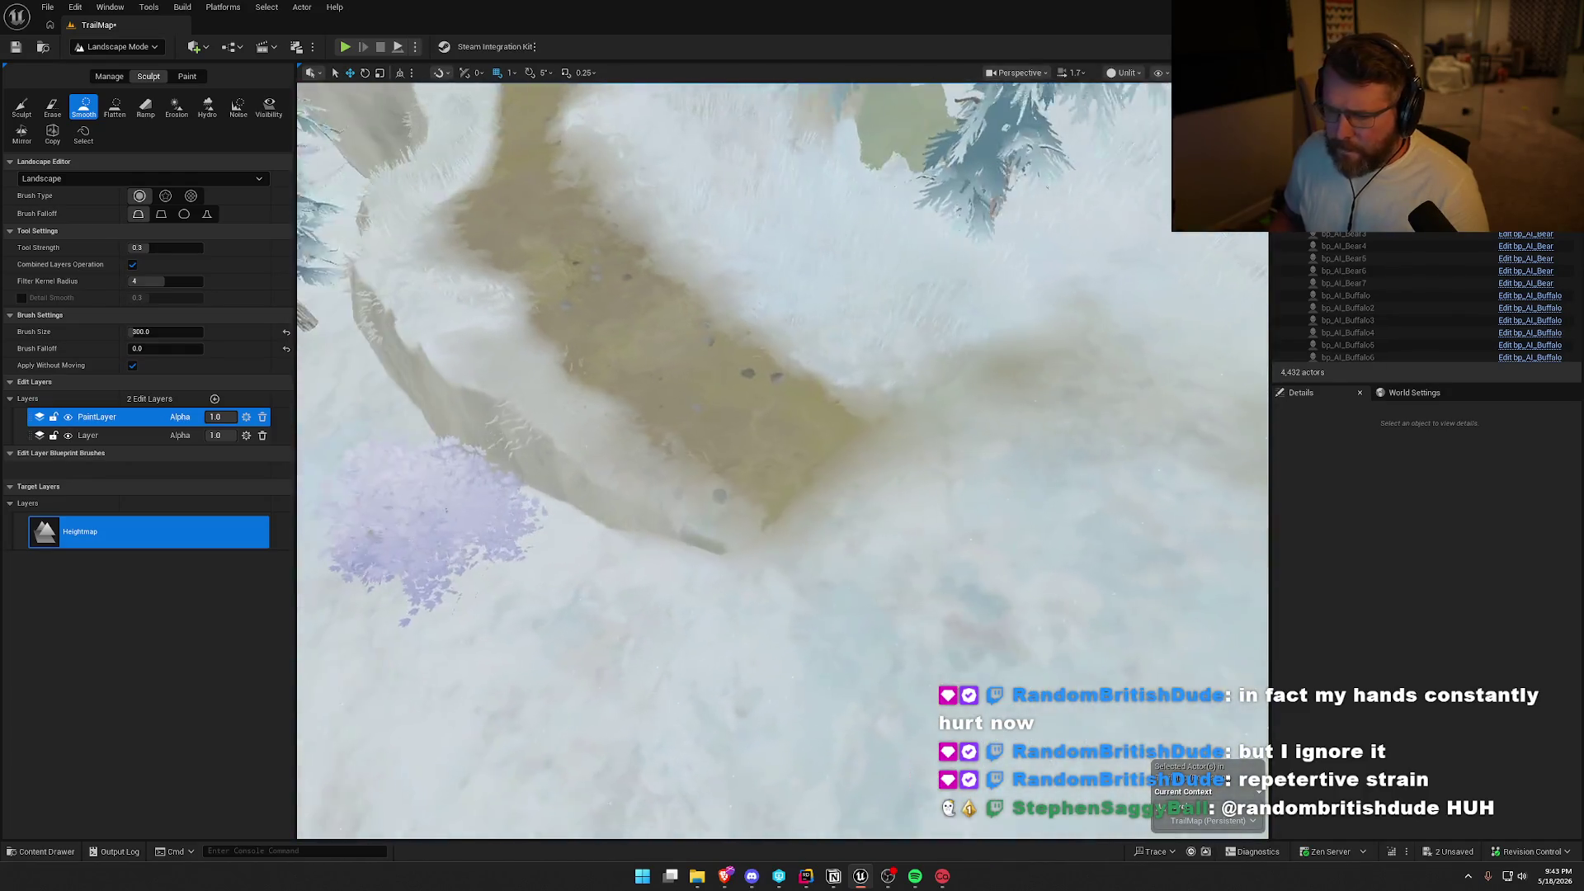
left_click_drag(1072, 627, 792, 536)
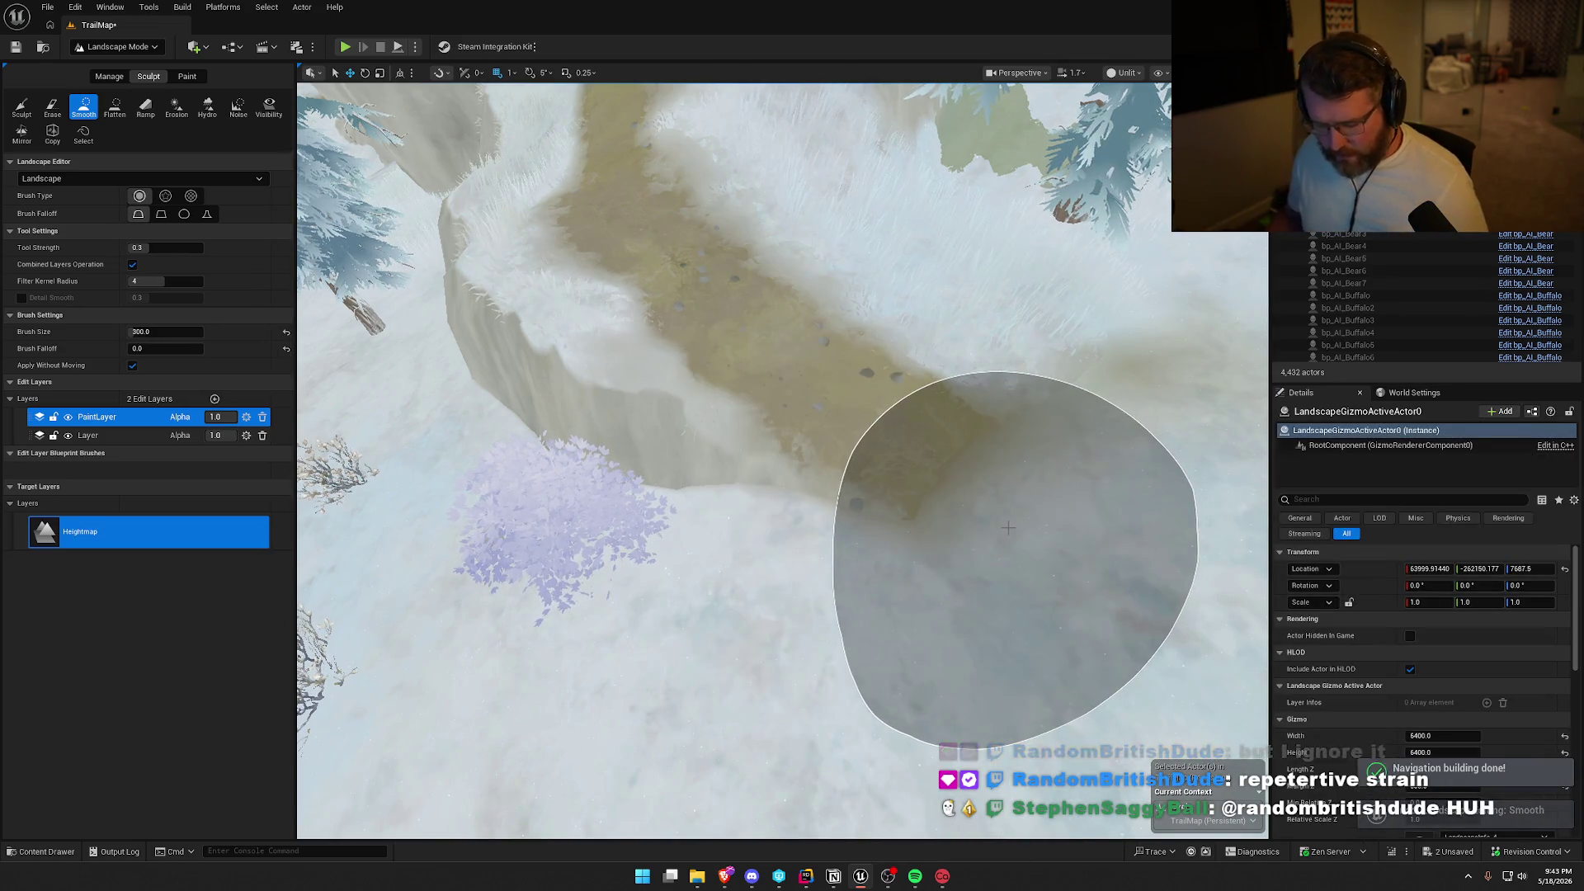
key("w")
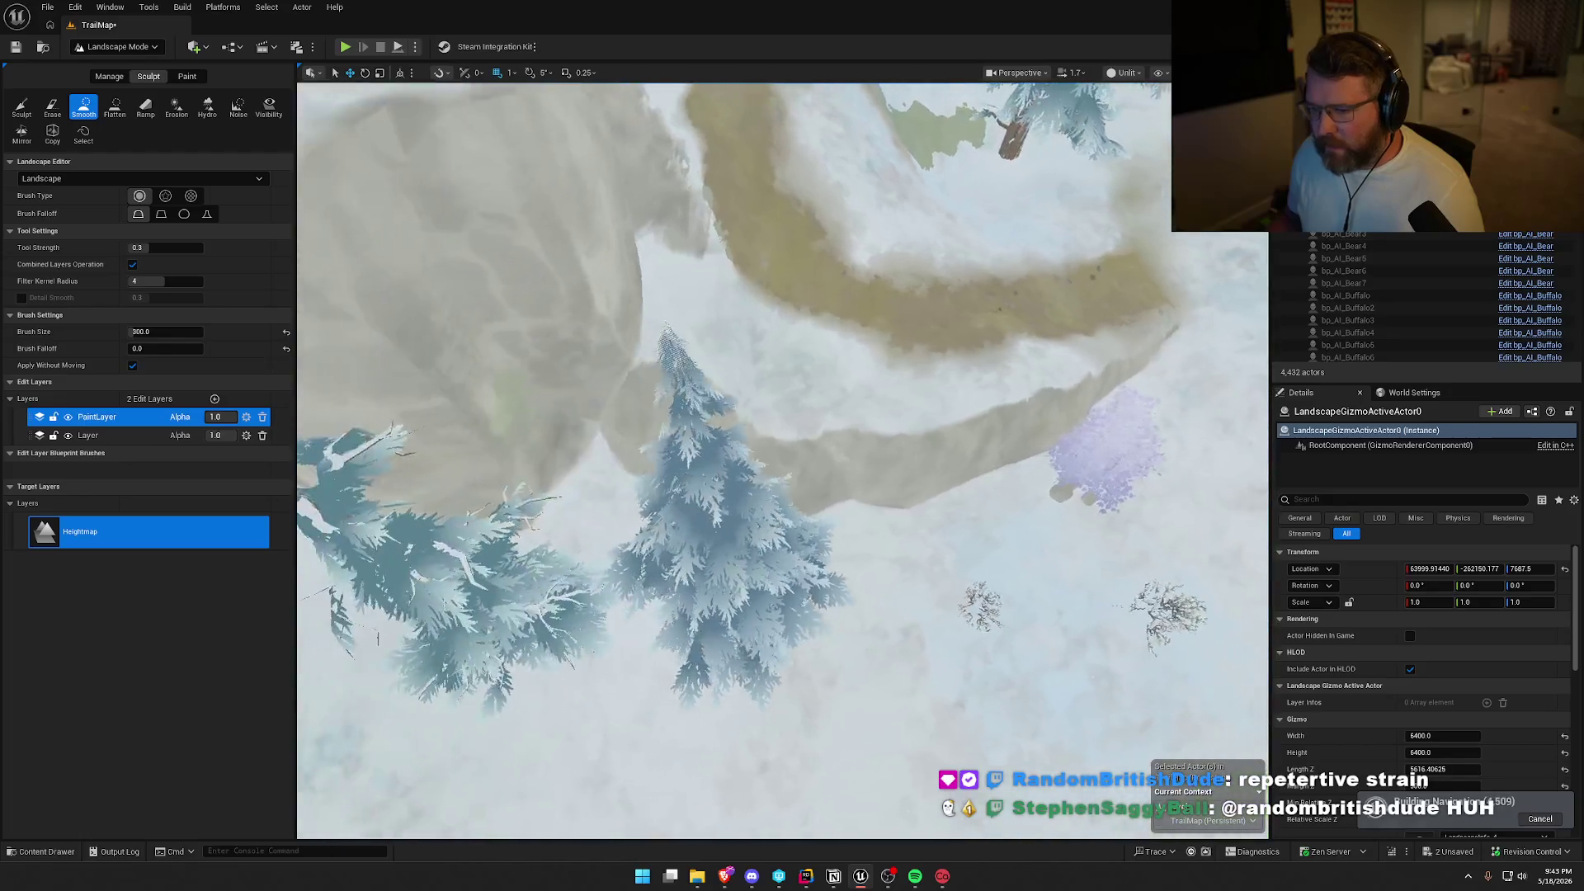
key("w")
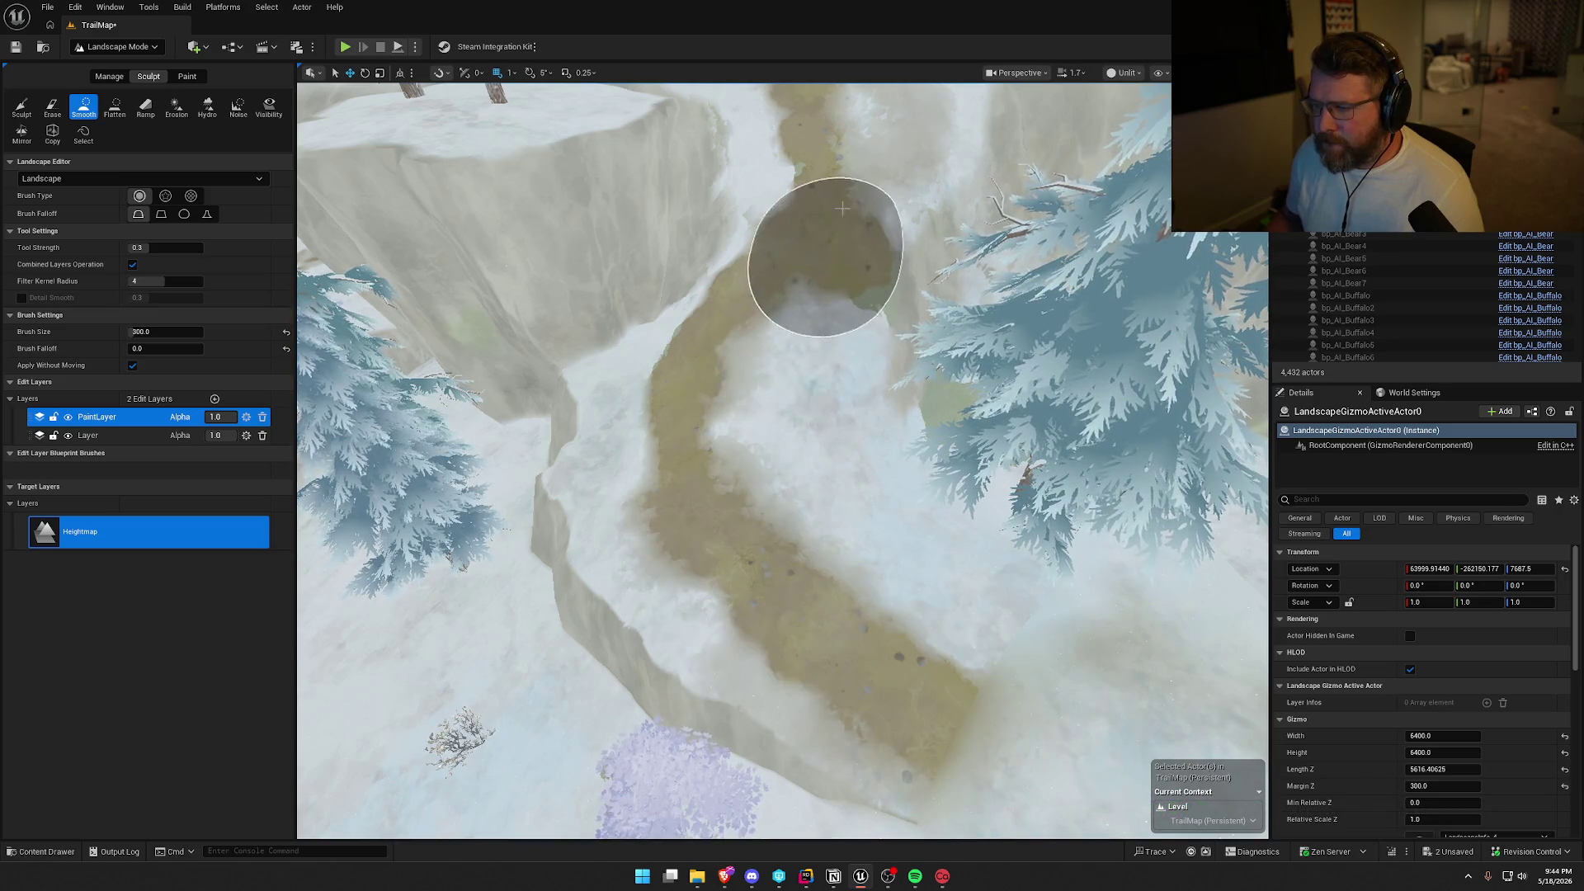
key("w")
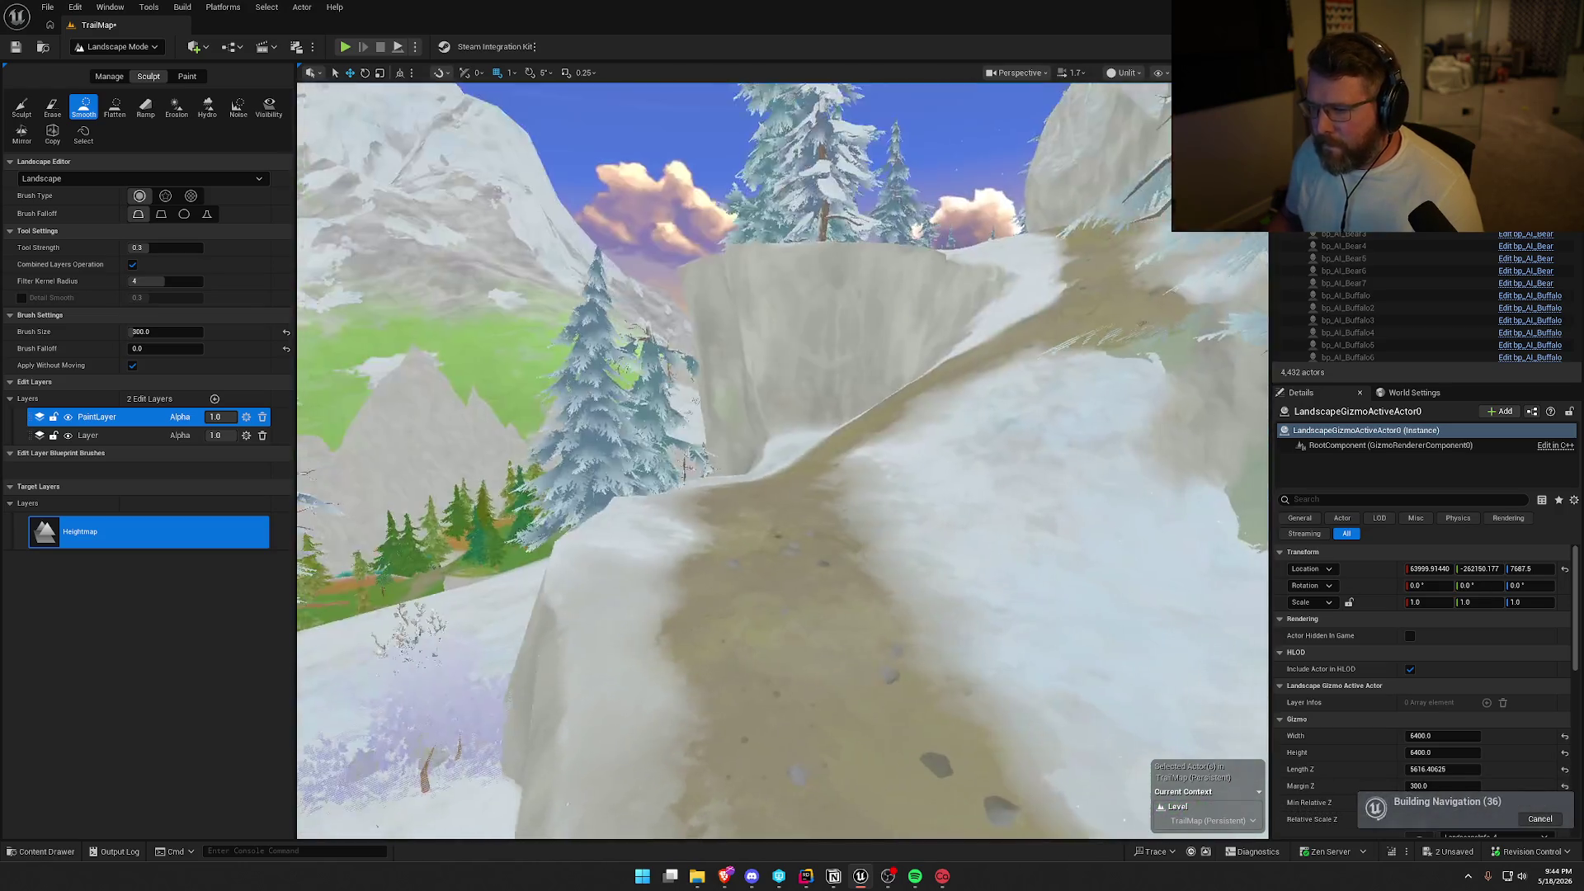
key("w")
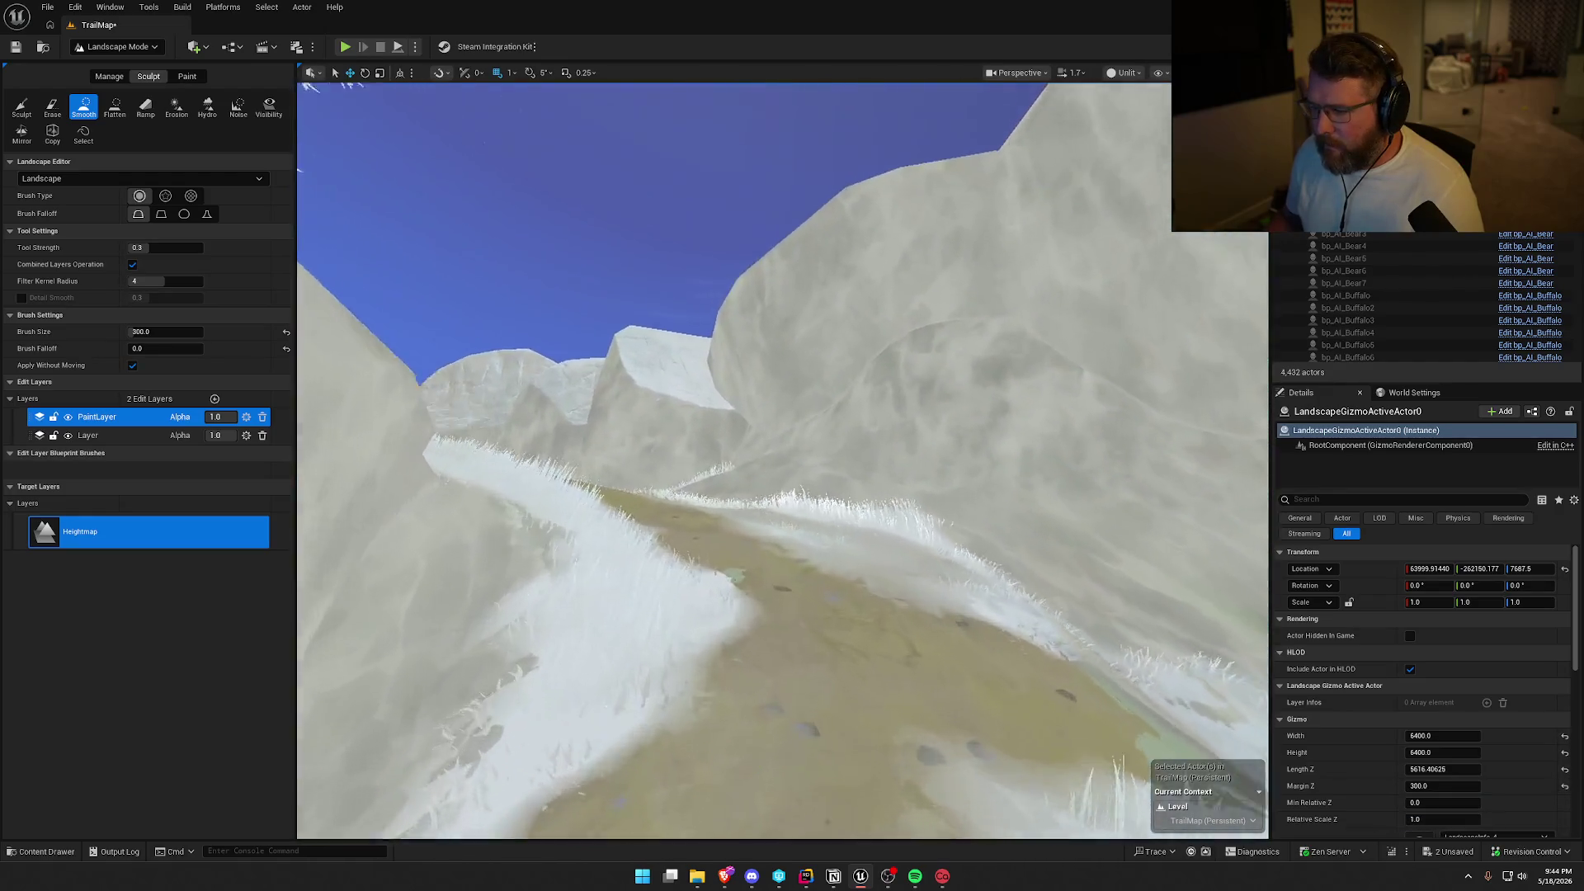
key("w")
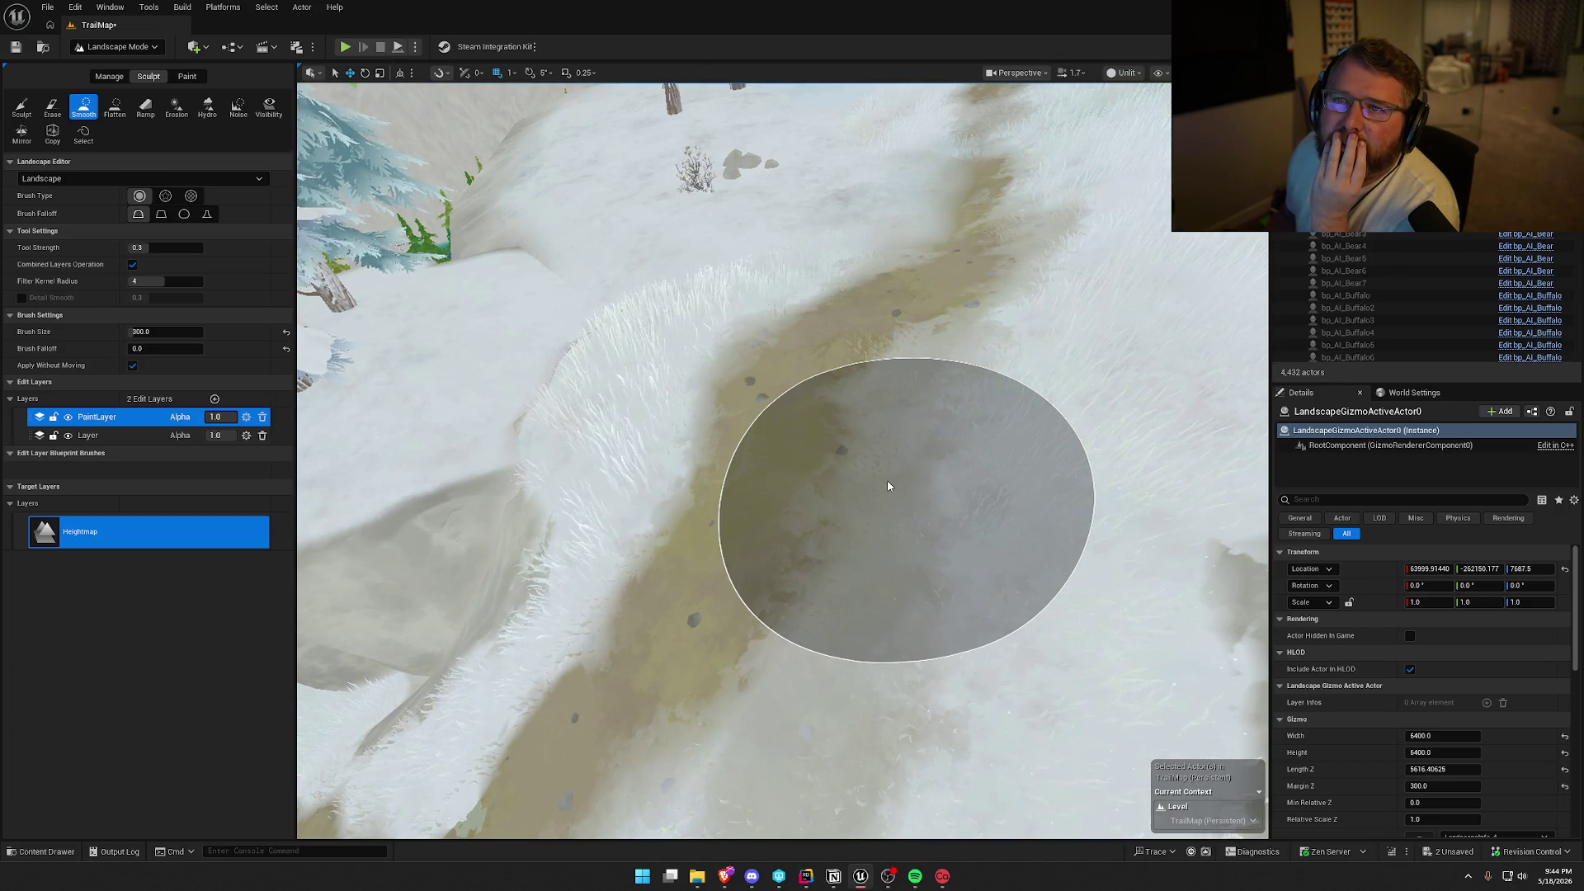
scroll(887, 486, "up", 5)
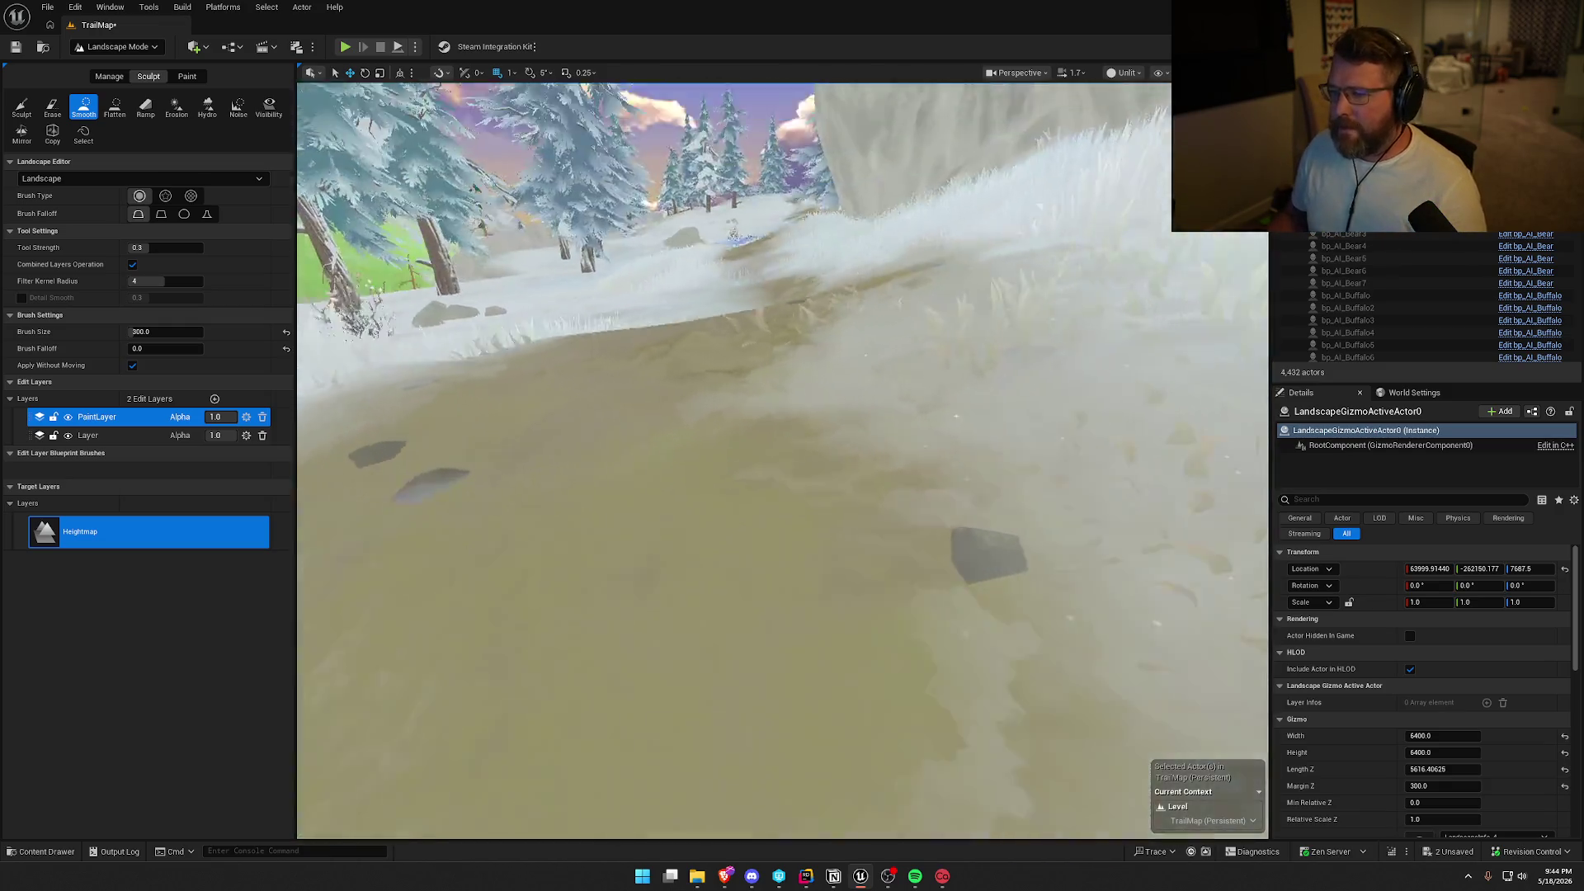
scroll(788, 543, "down", 5)
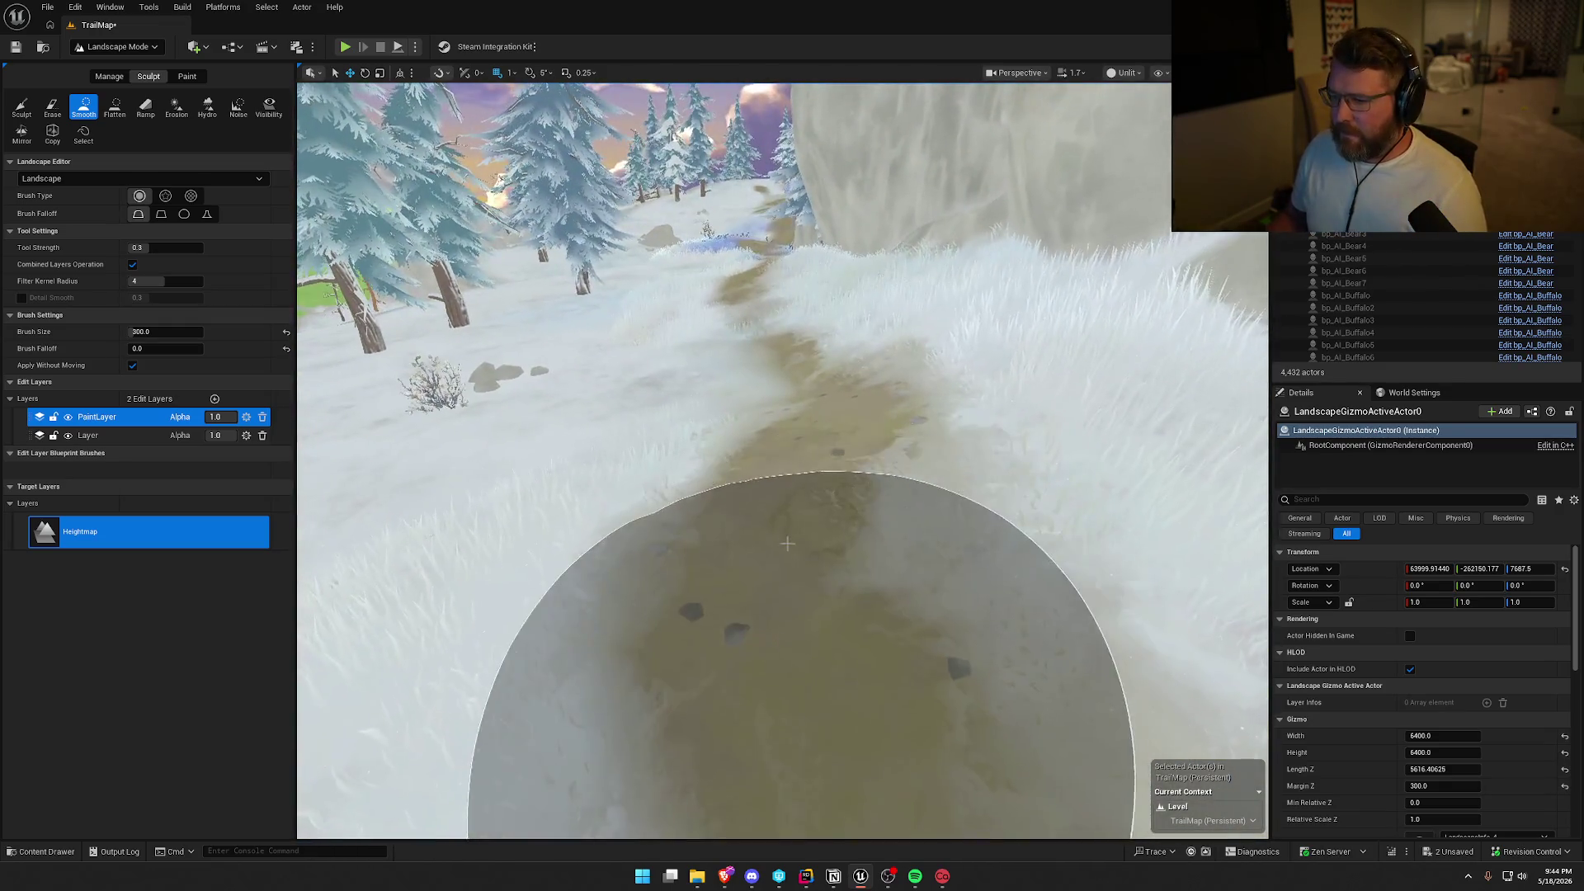
scroll(788, 543, "down", 5)
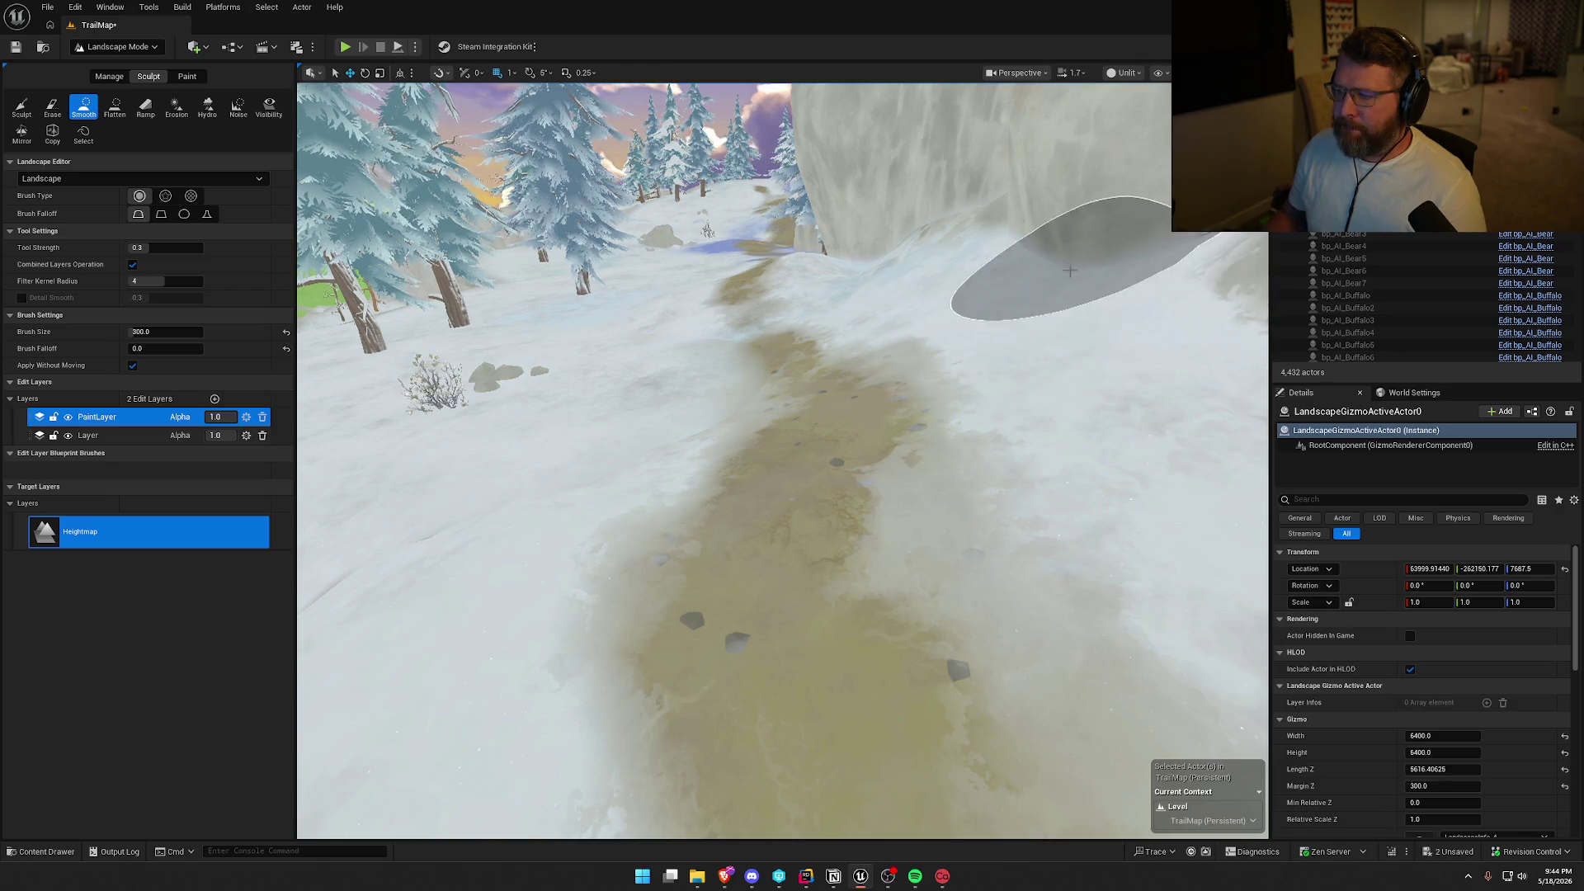
scroll(1096, 275, "up", 5)
scroll(1072, 347, "down", 4)
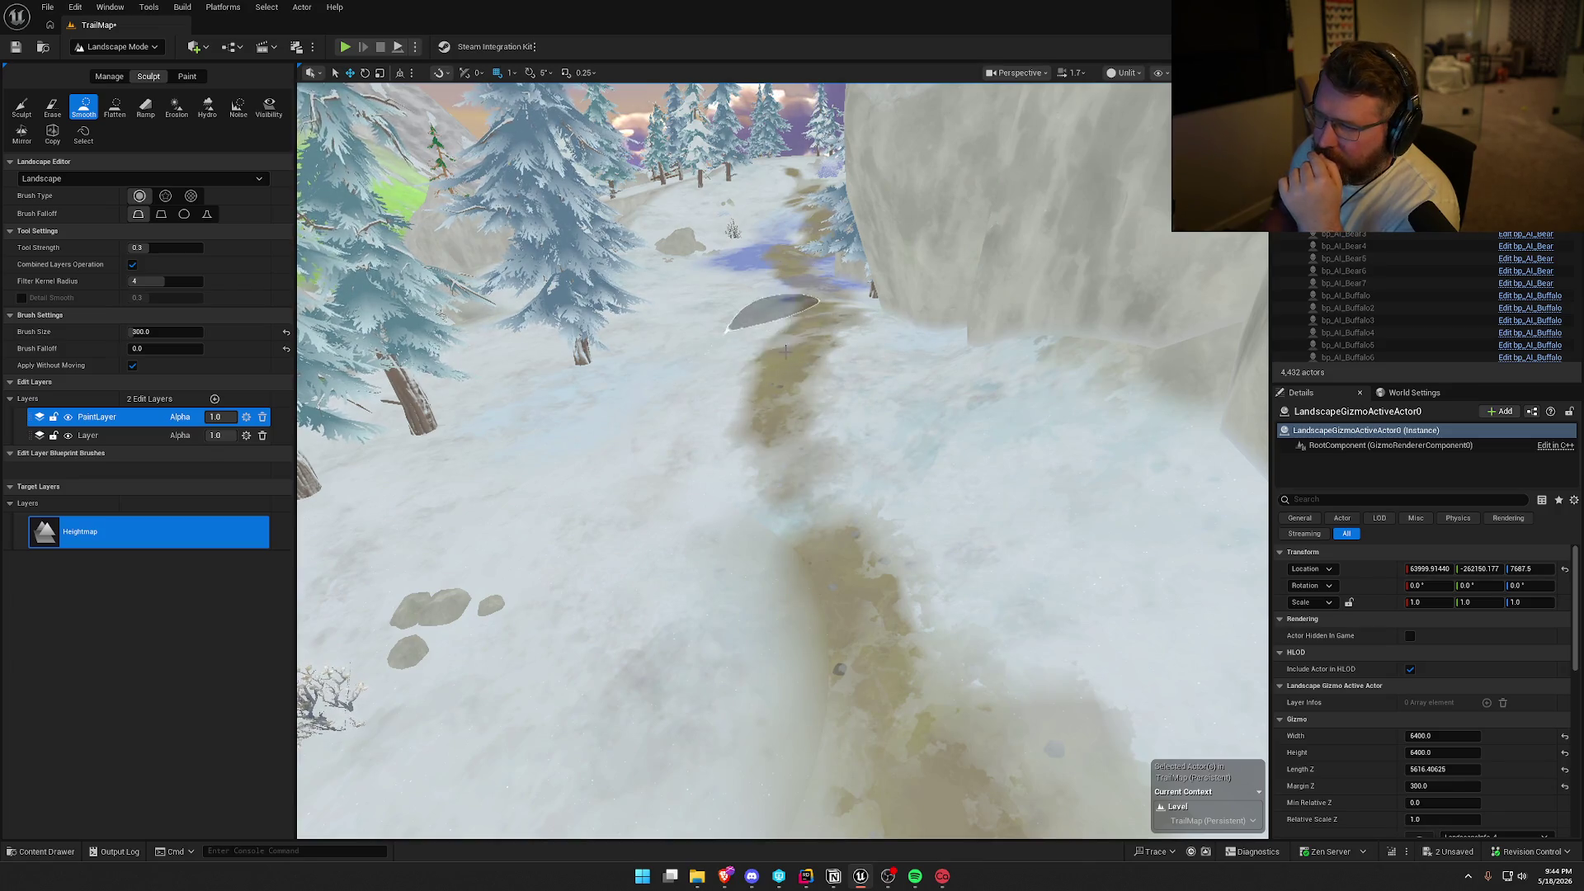
scroll(889, 339, "up", 6)
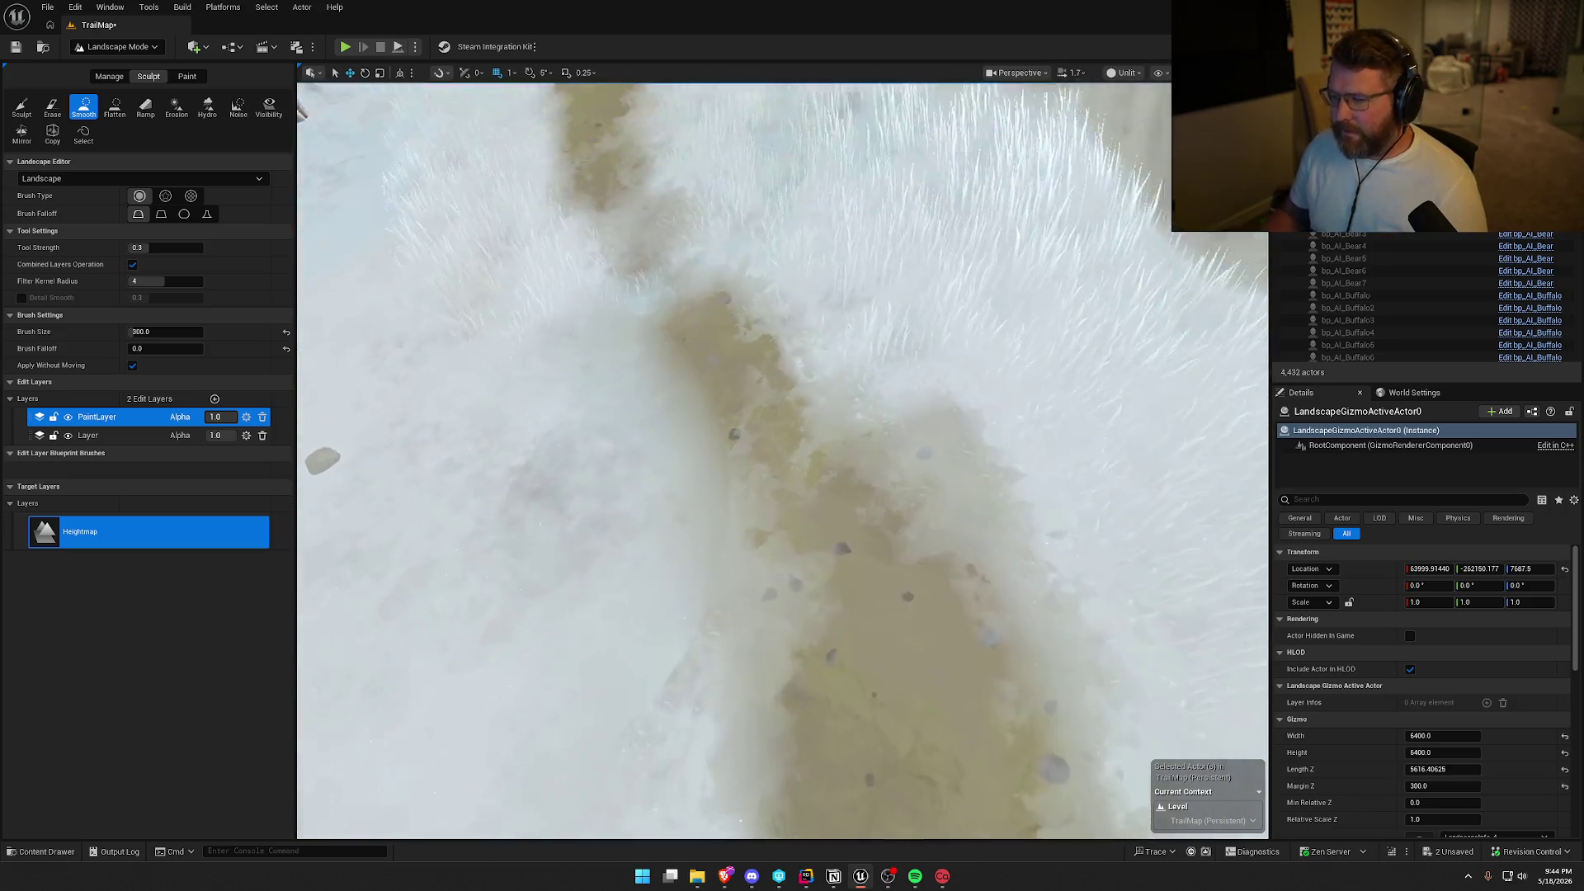
key("w")
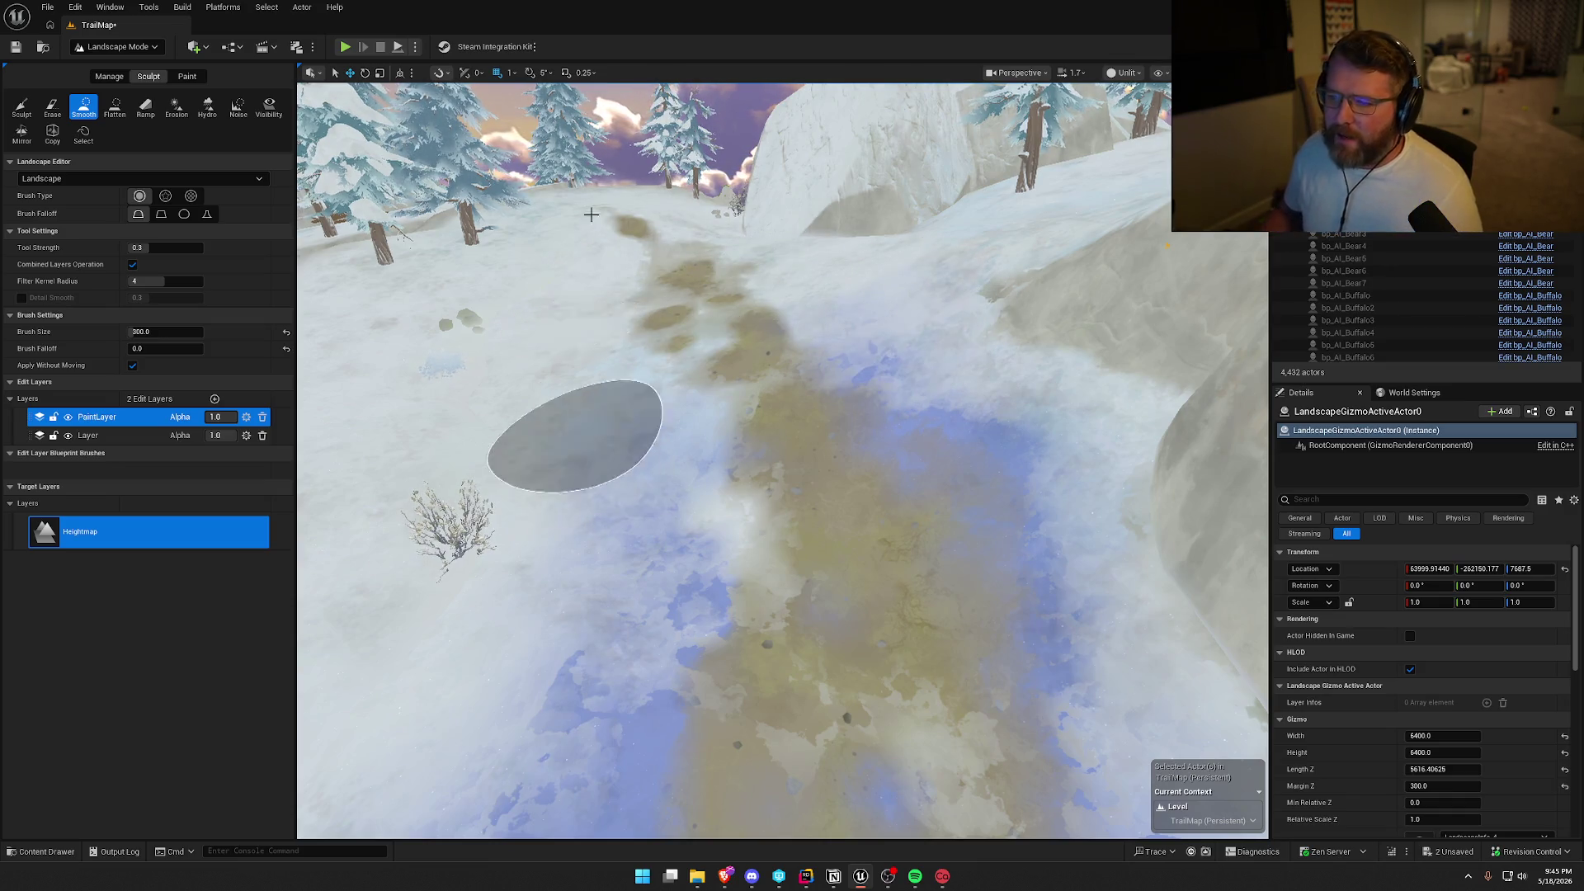
key("w")
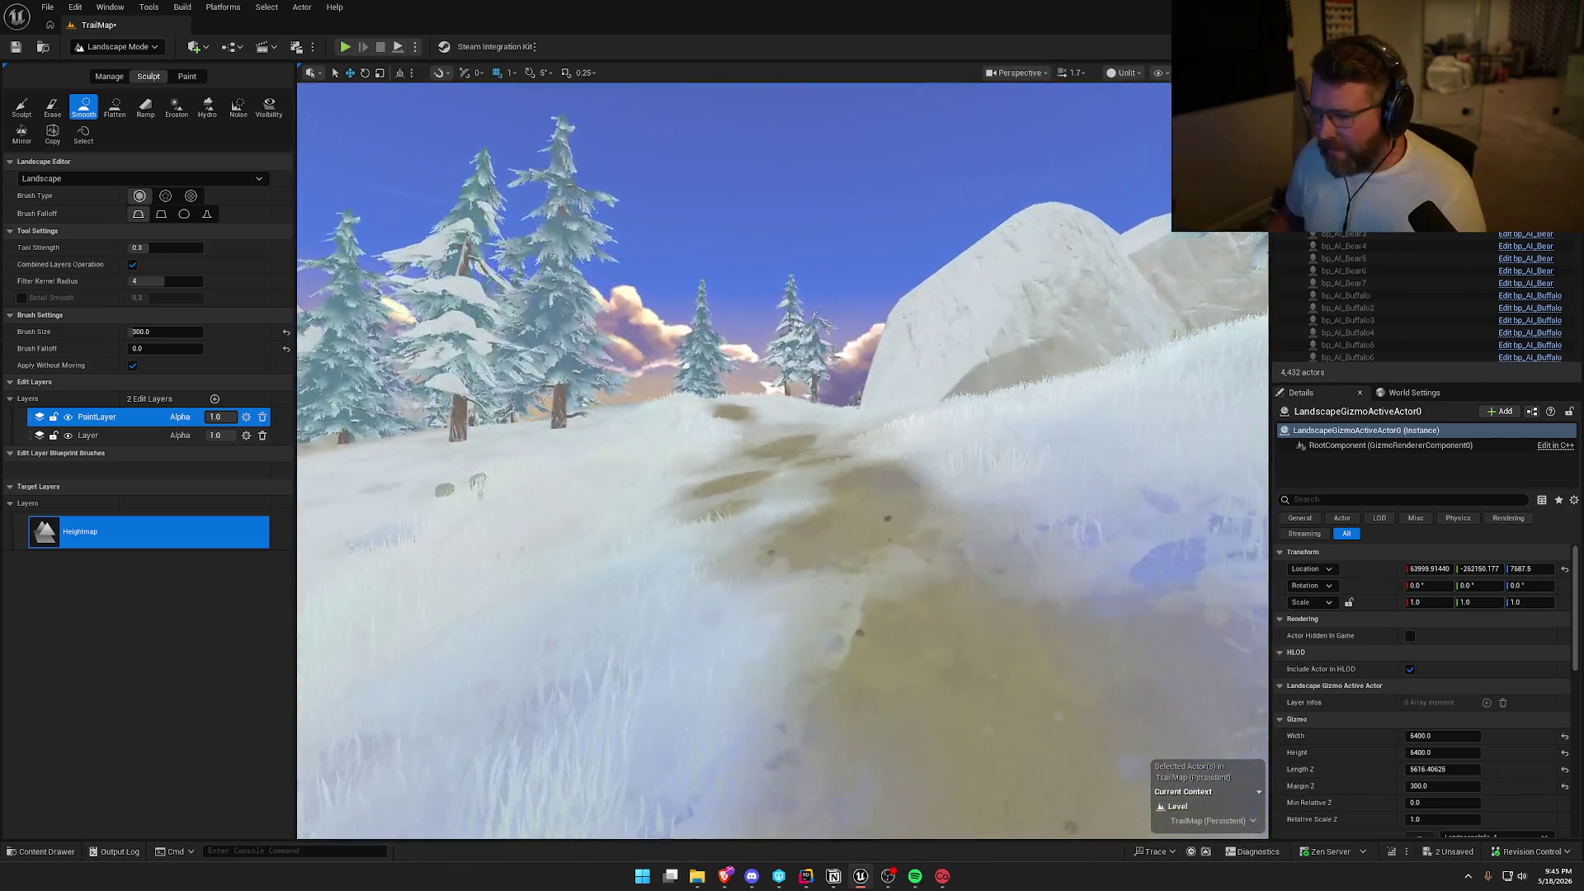
key("e")
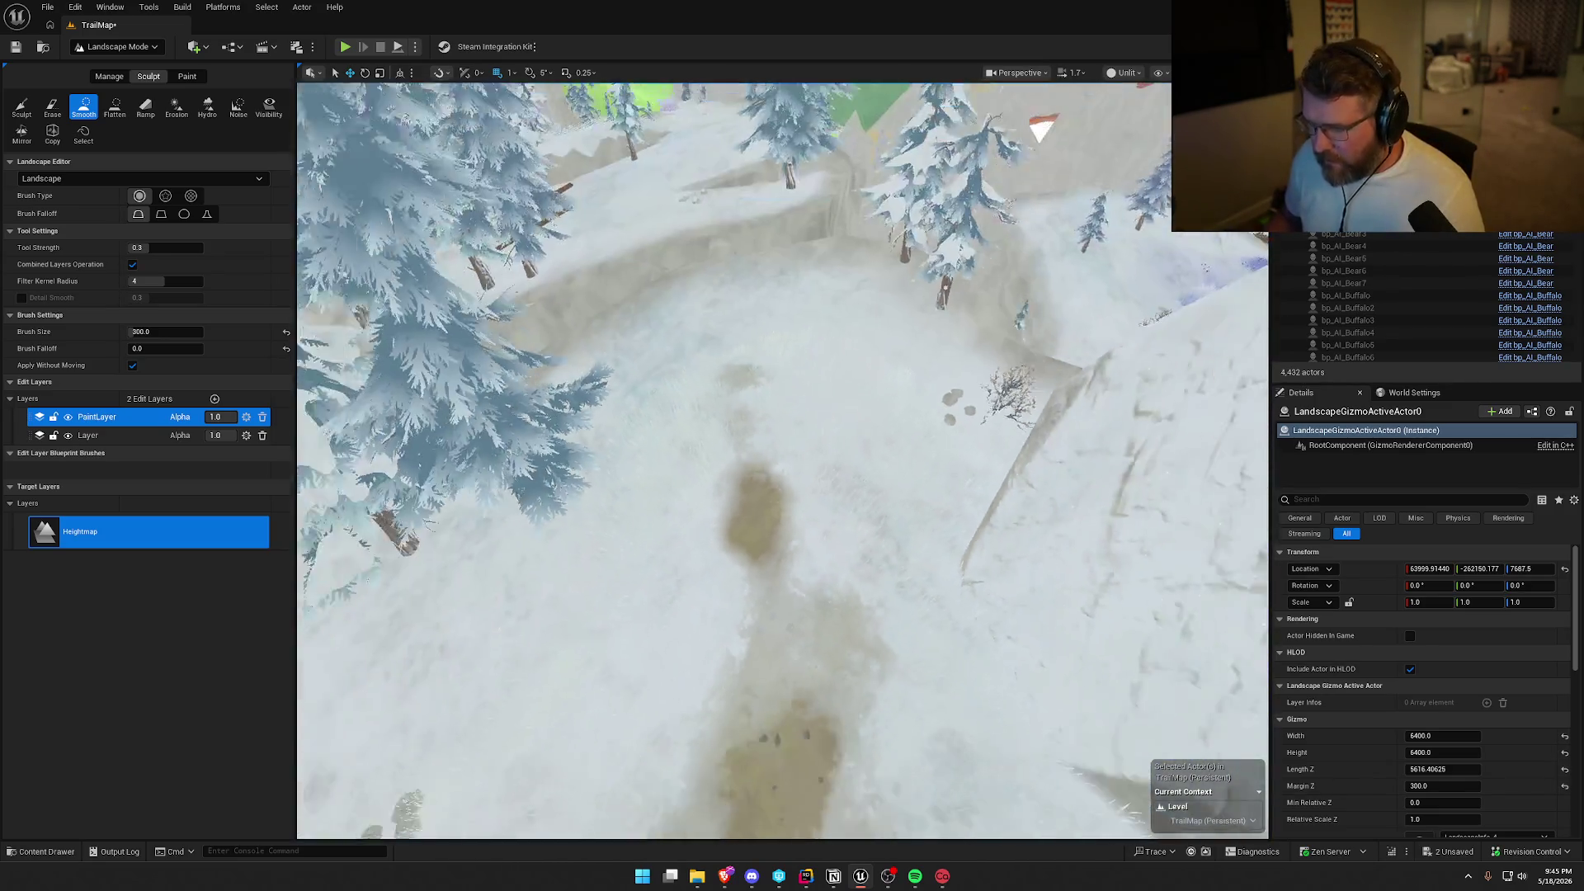
key("e")
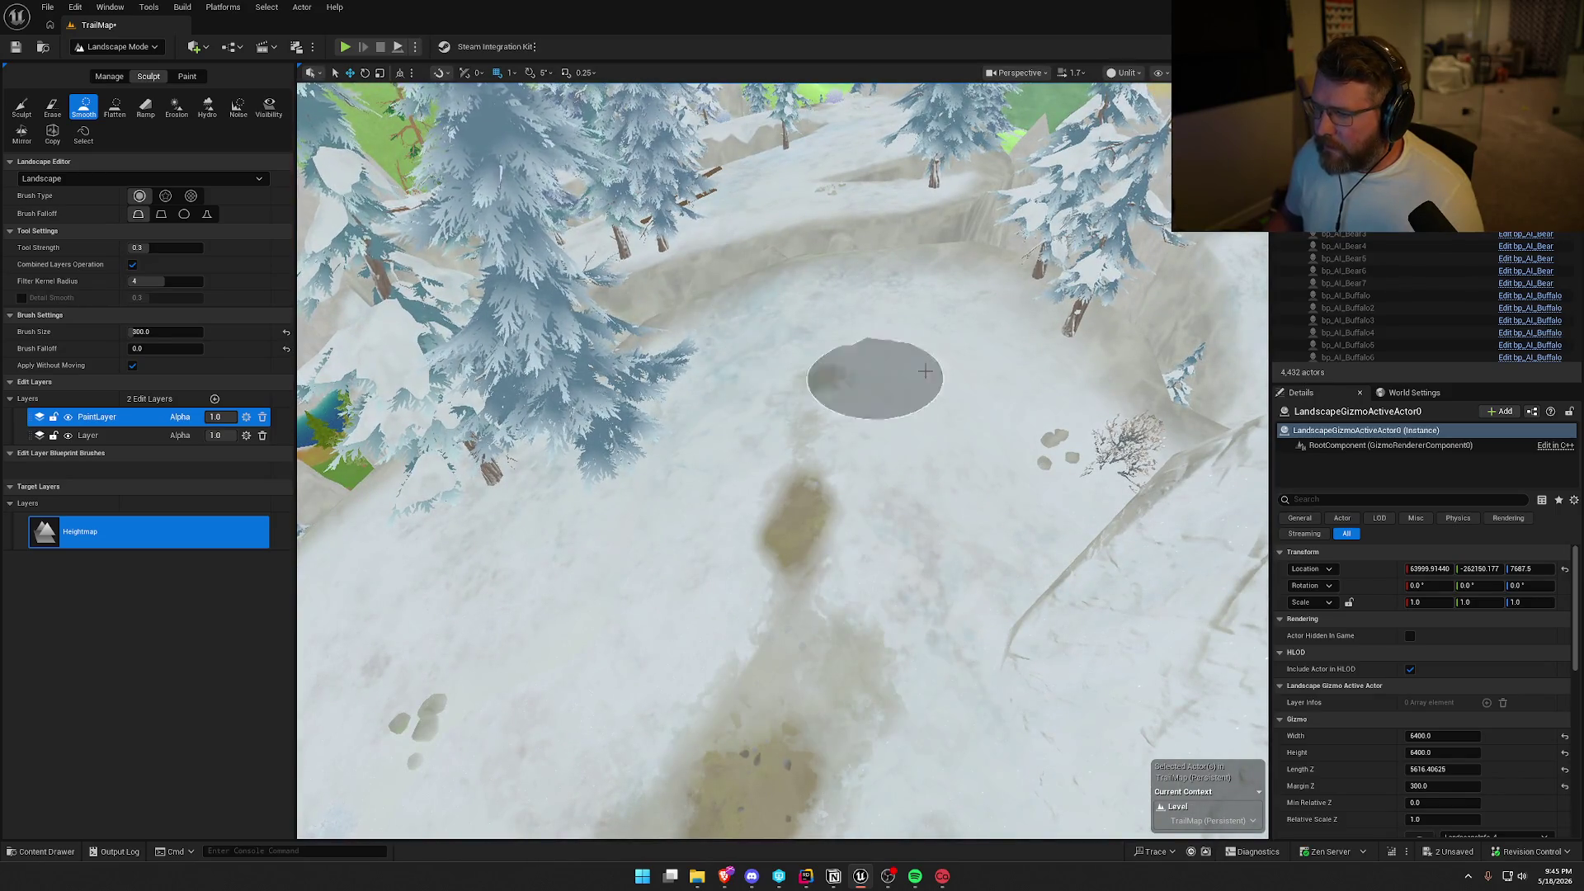
mouse_move(925, 371)
left_mouse_down()
mouse_move(916, 239)
mouse_move(781, 364)
left_mouse_up()
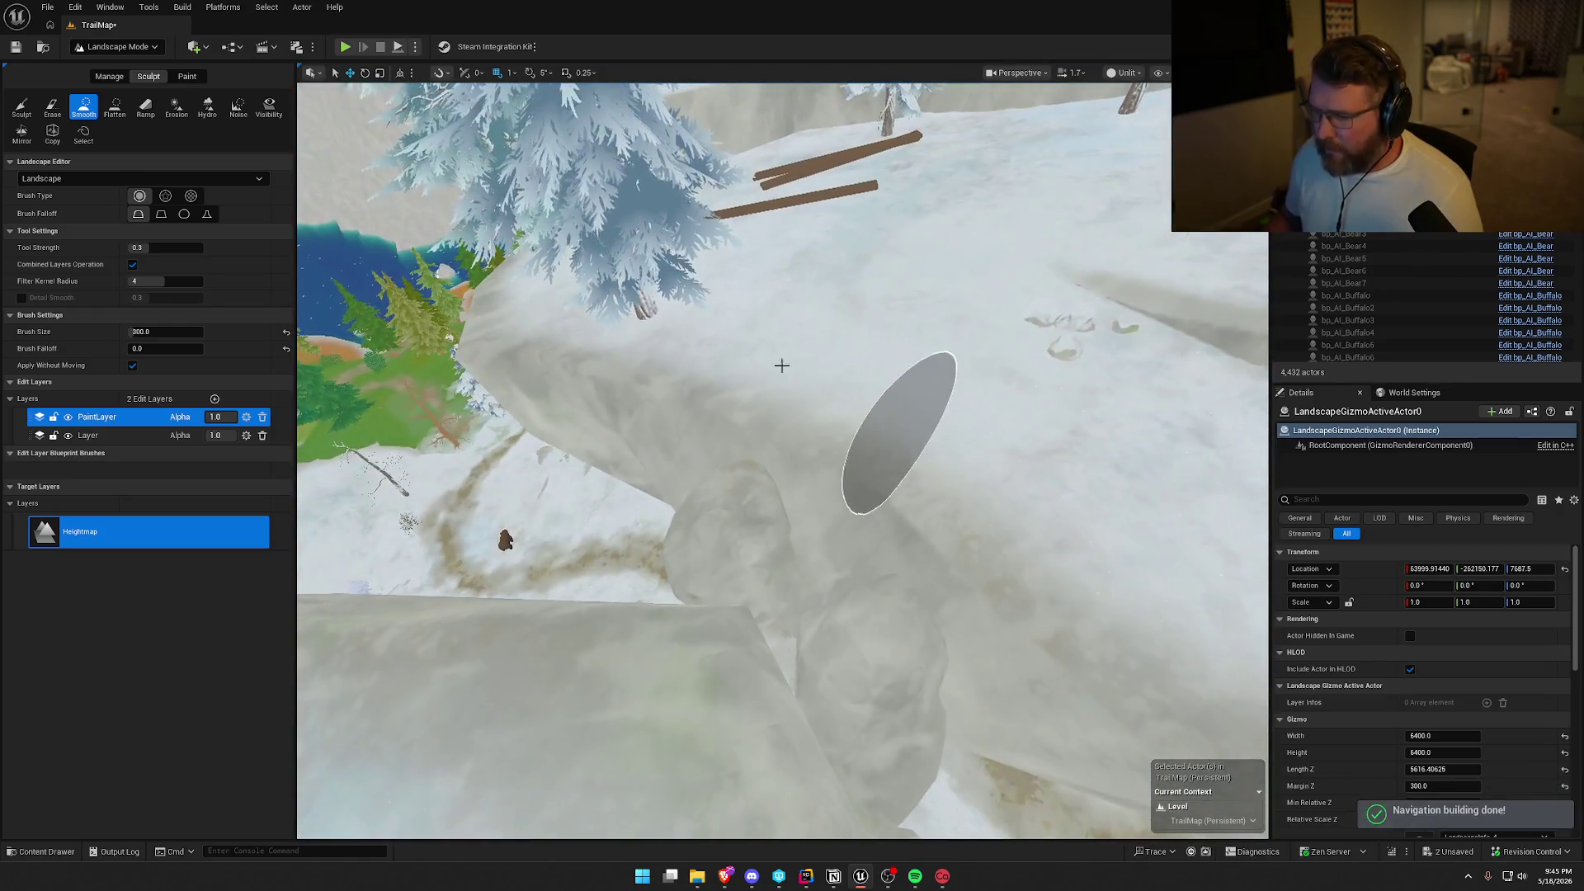
Switch to Selection Mode and delete the three crossed bp_Board actors near the cliff.
left_click(120, 48)
left_click(116, 68)
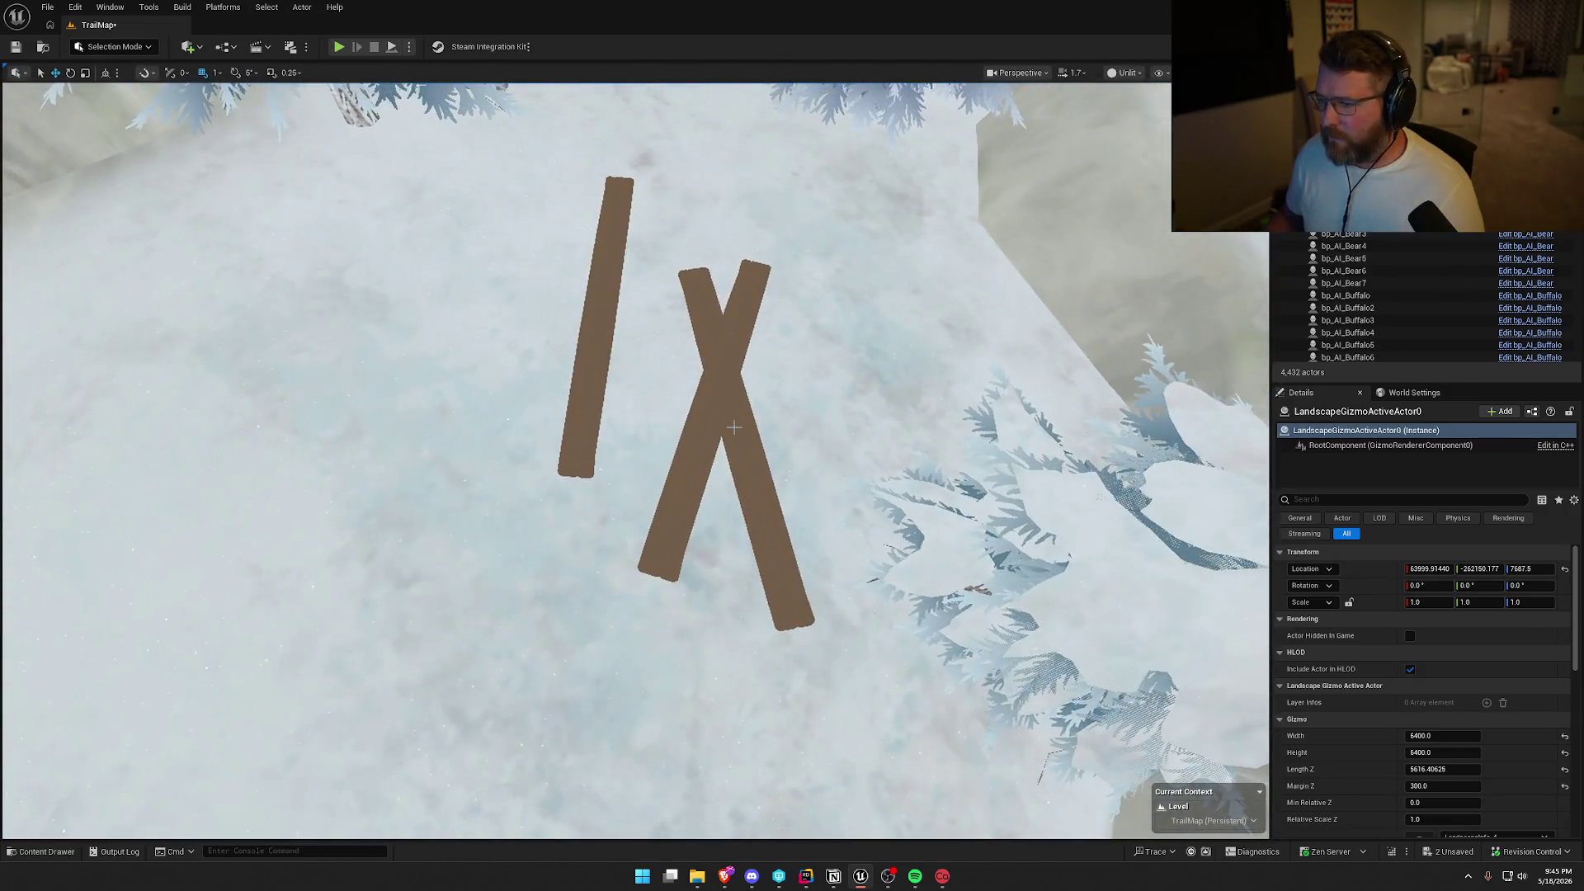
left_click(724, 424)
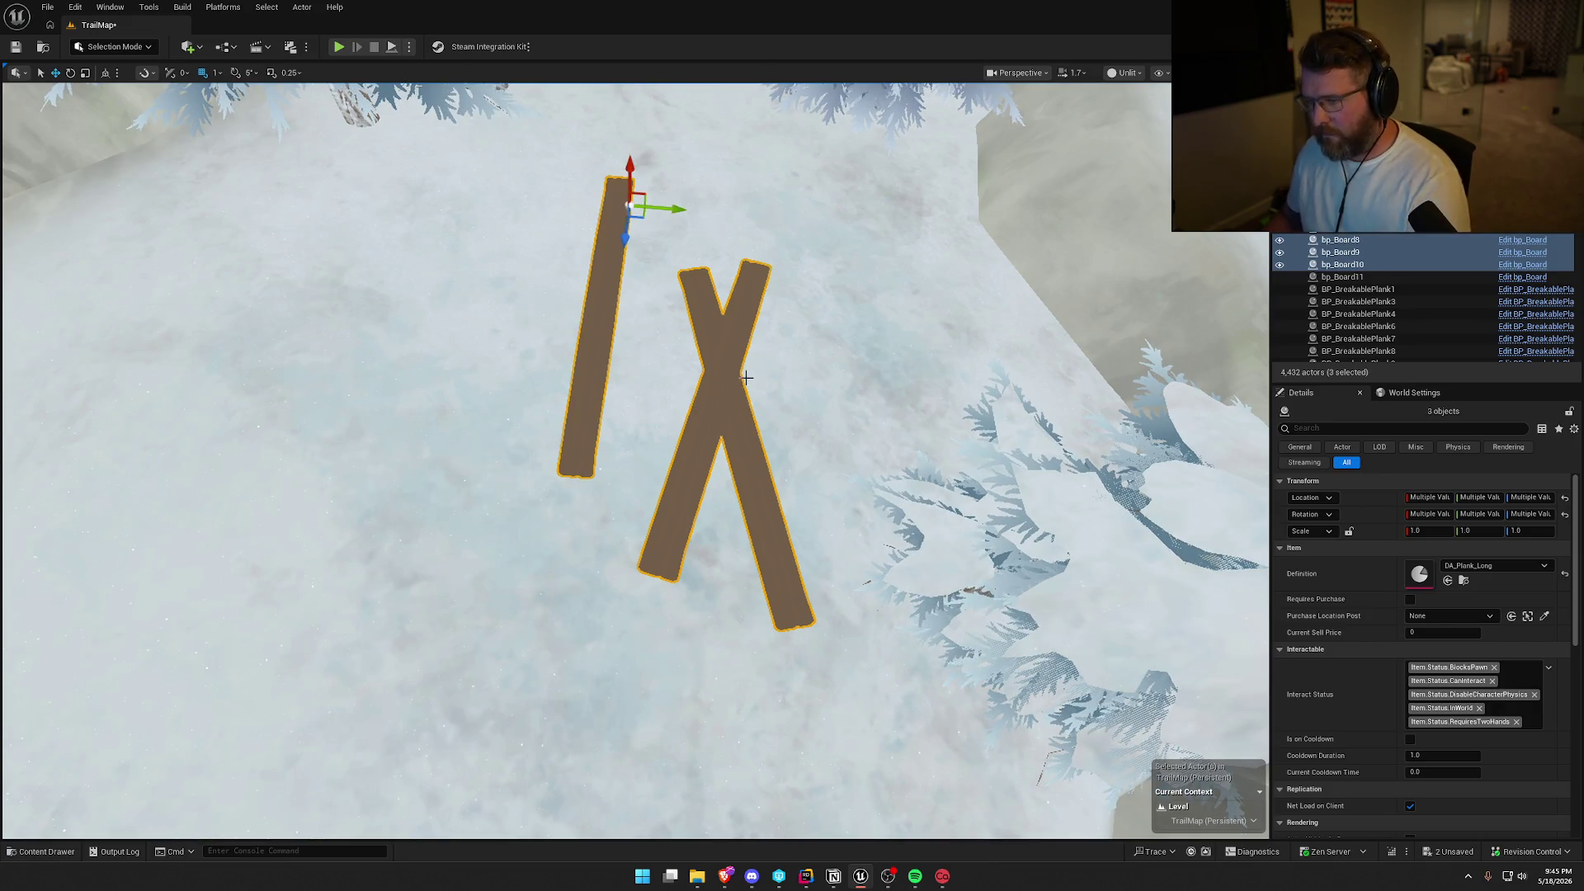
key("Delete")
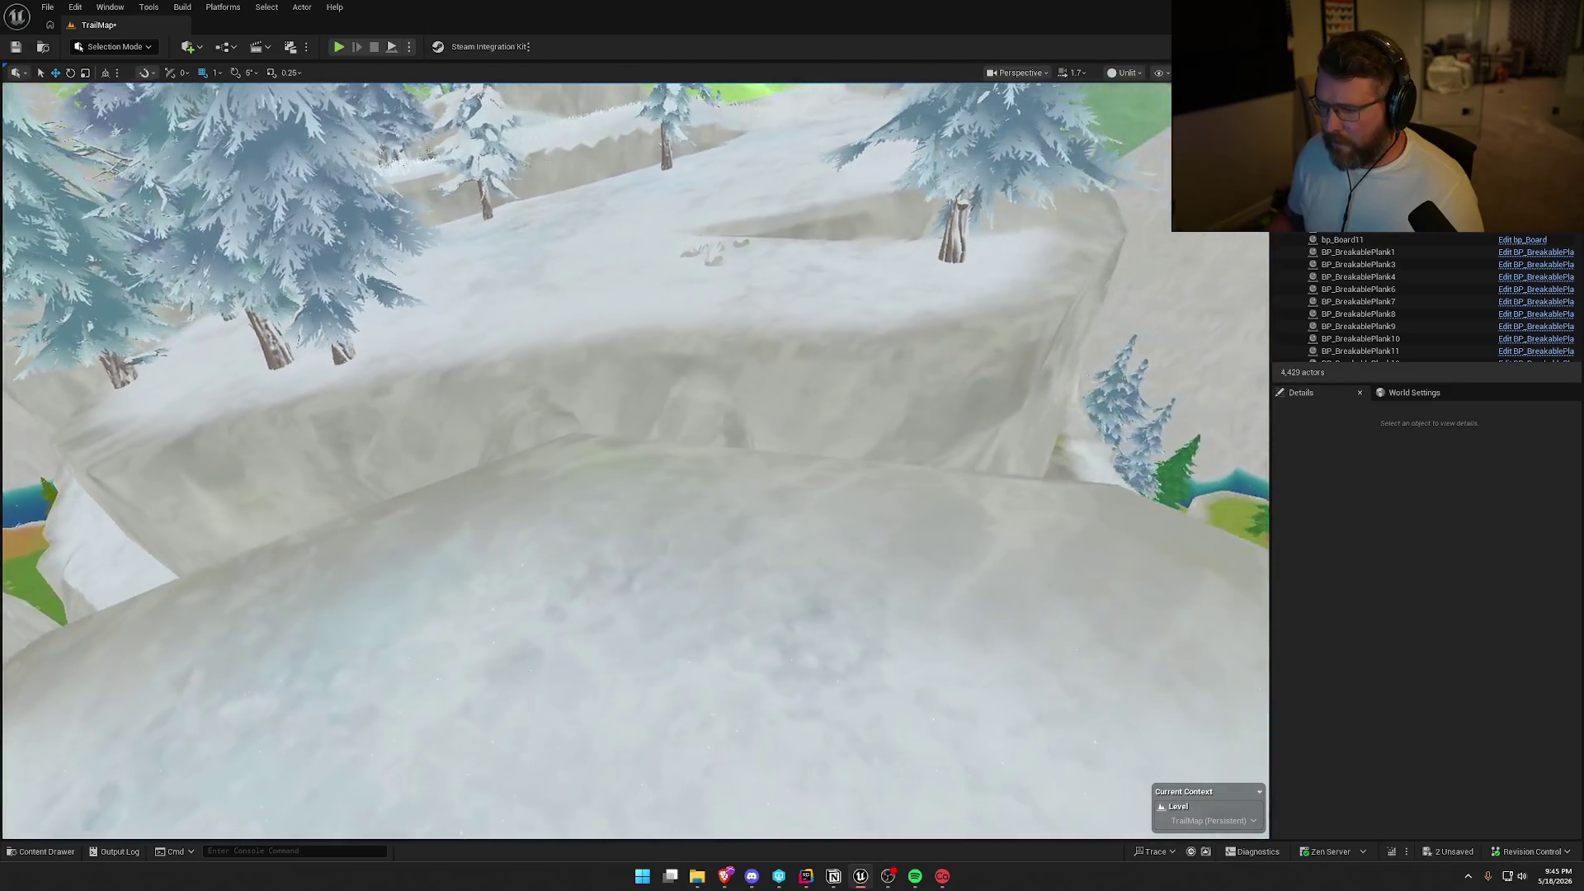
key("ctrl+space")
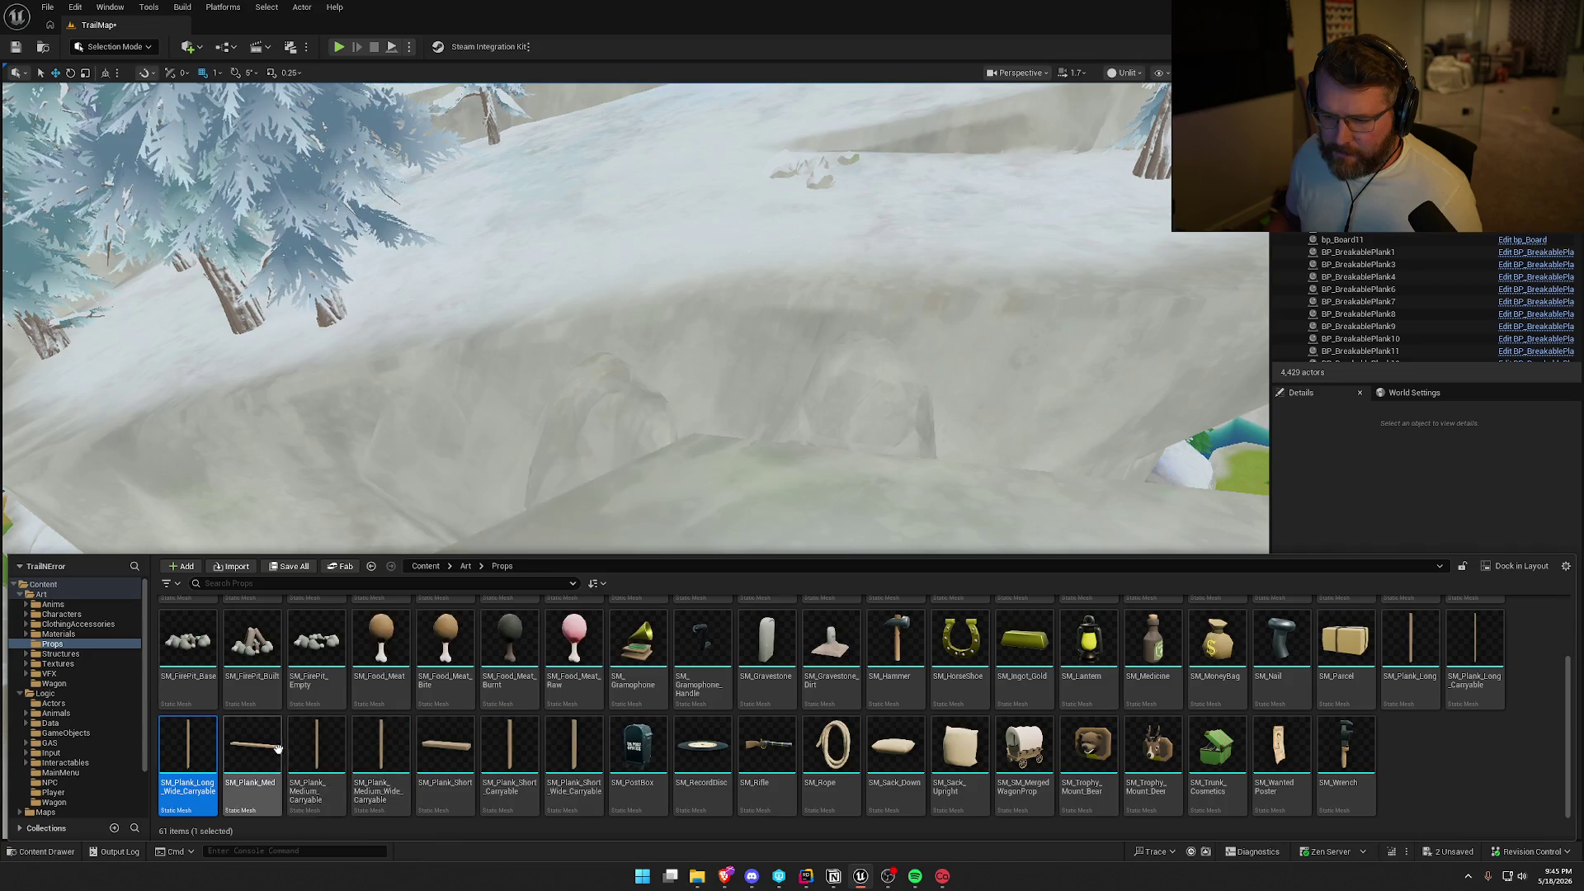
Try an SM_Plank_Med plank over the gap, then delete it.
left_click_drag(272, 749, 652, 479)
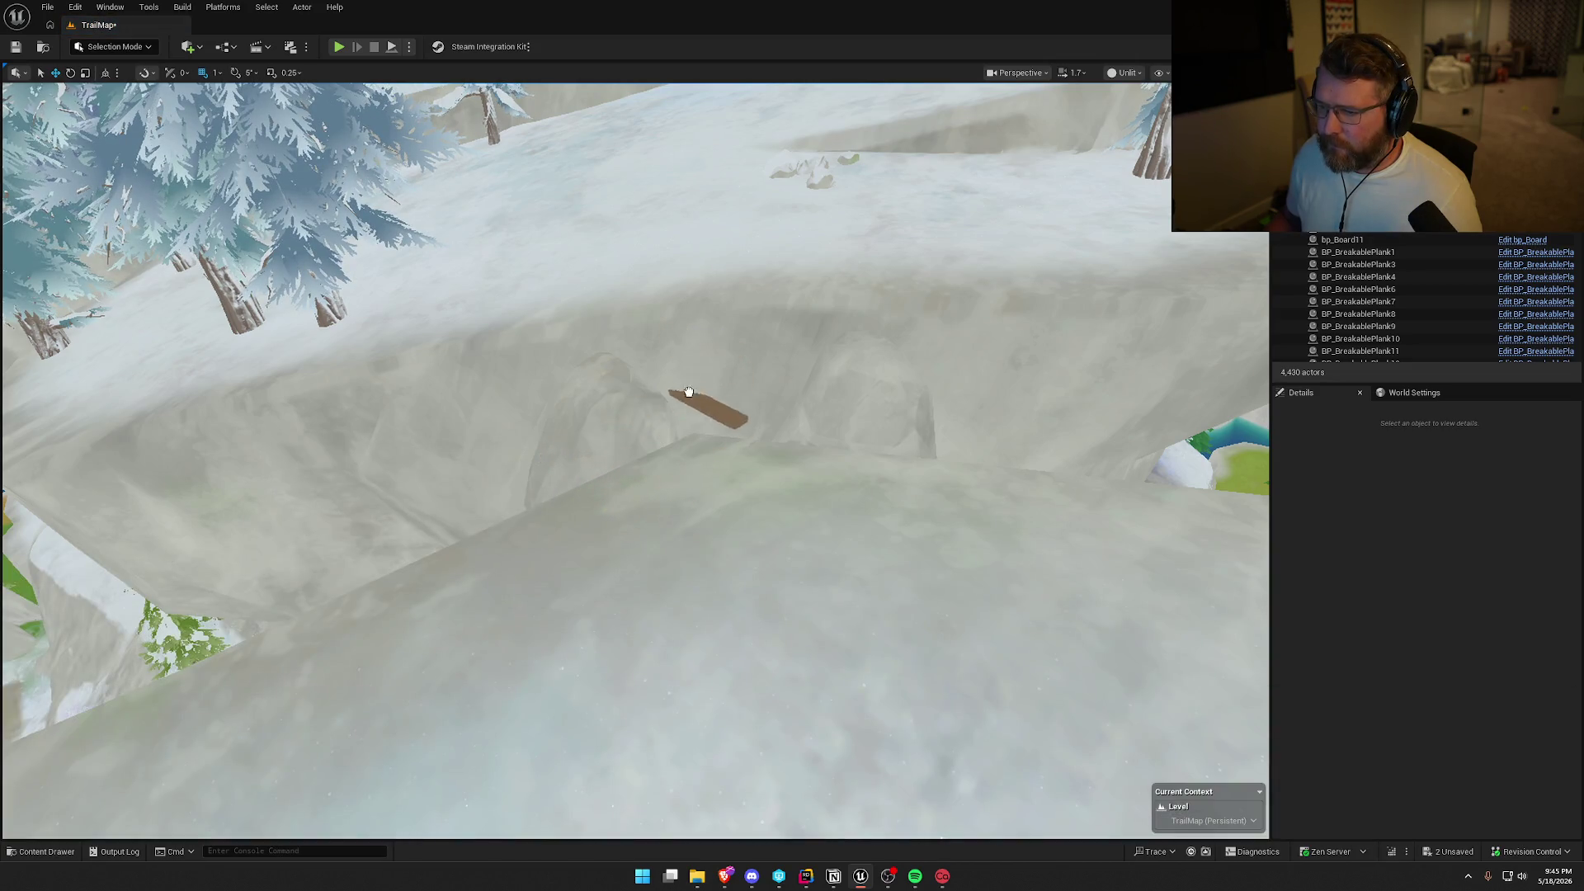
left_click_drag(680, 538, 768, 598)
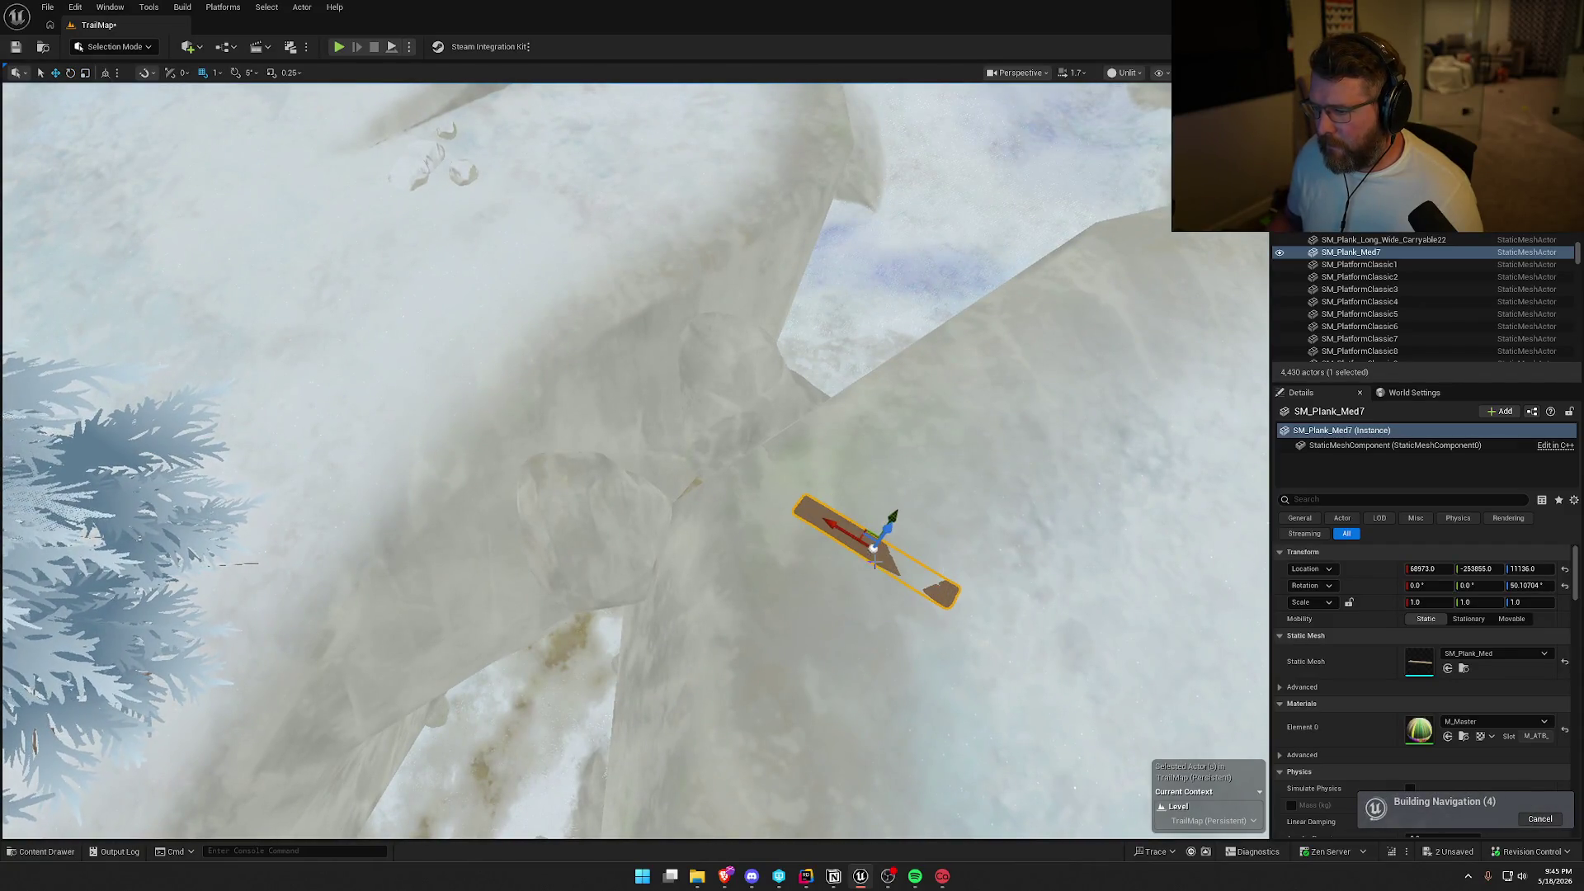
left_click_drag(867, 528, 630, 466)
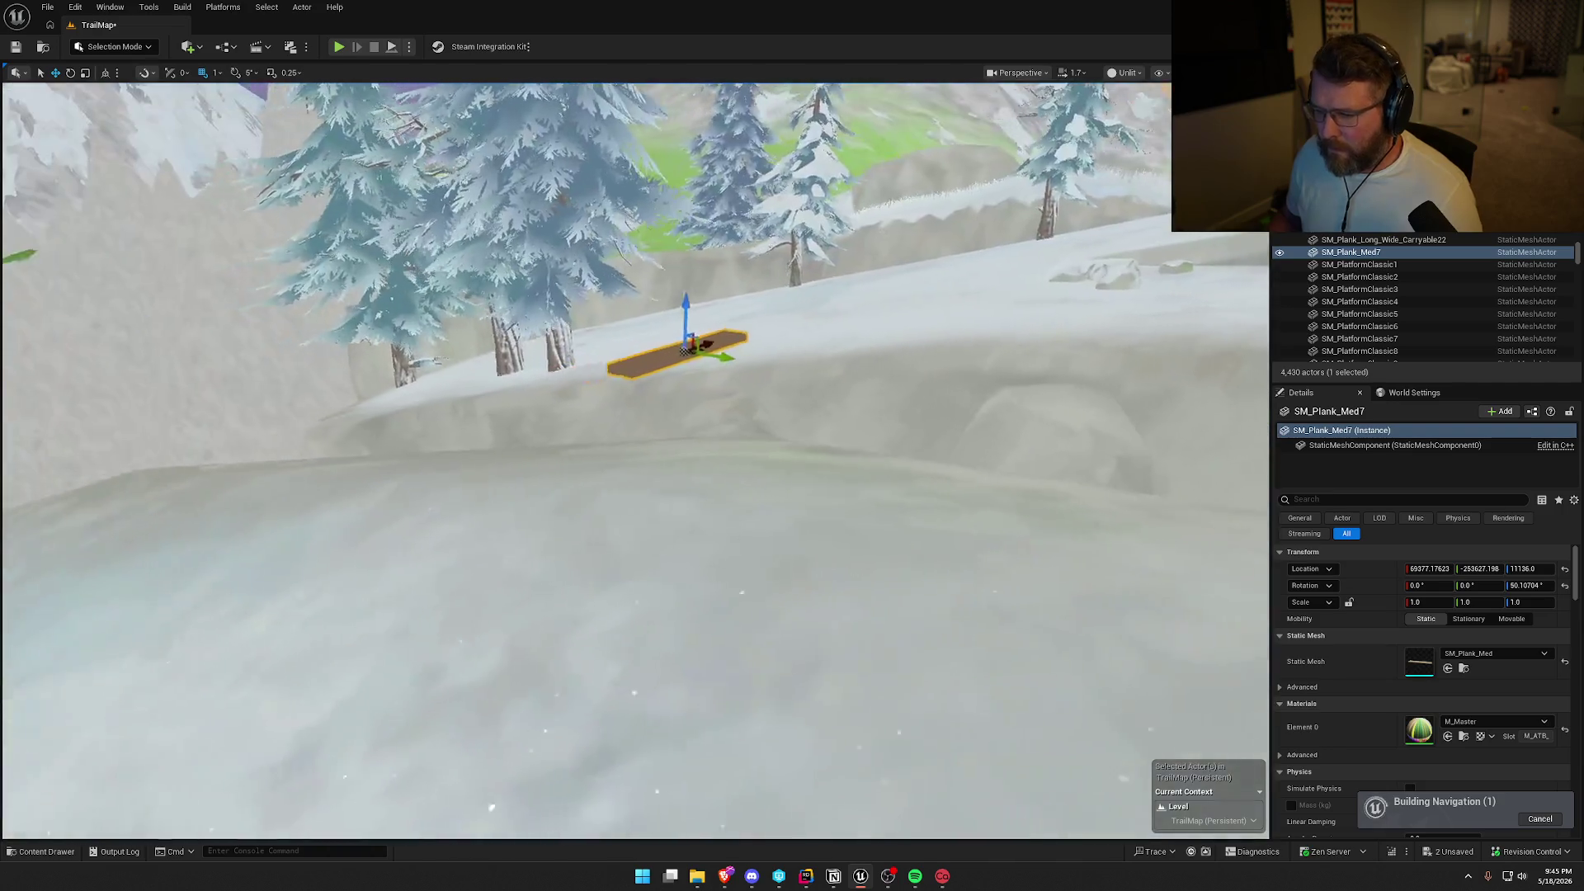
left_click_drag(700, 514, 677, 513)
key("Delete")
Place an SM_Plank_Long_Wide_Carryable plank, rotate it about 82 degrees and move it toward the gap.
key("ctrl+space")
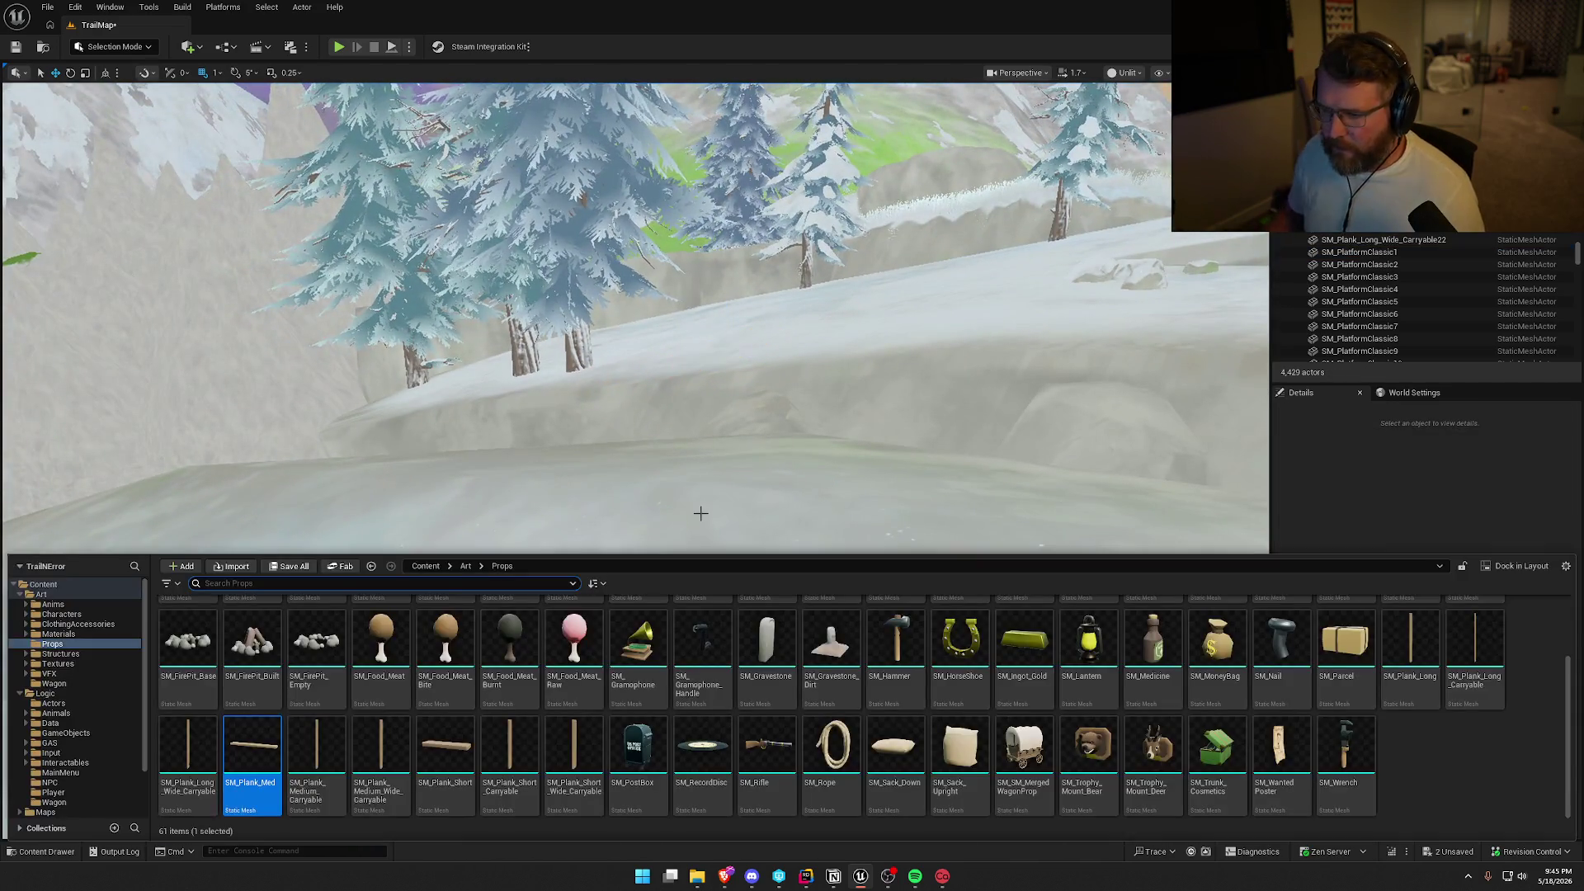
mouse_move(163, 757)
left_mouse_down()
mouse_move(594, 481)
mouse_move(693, 470)
mouse_move(710, 519)
left_mouse_up()
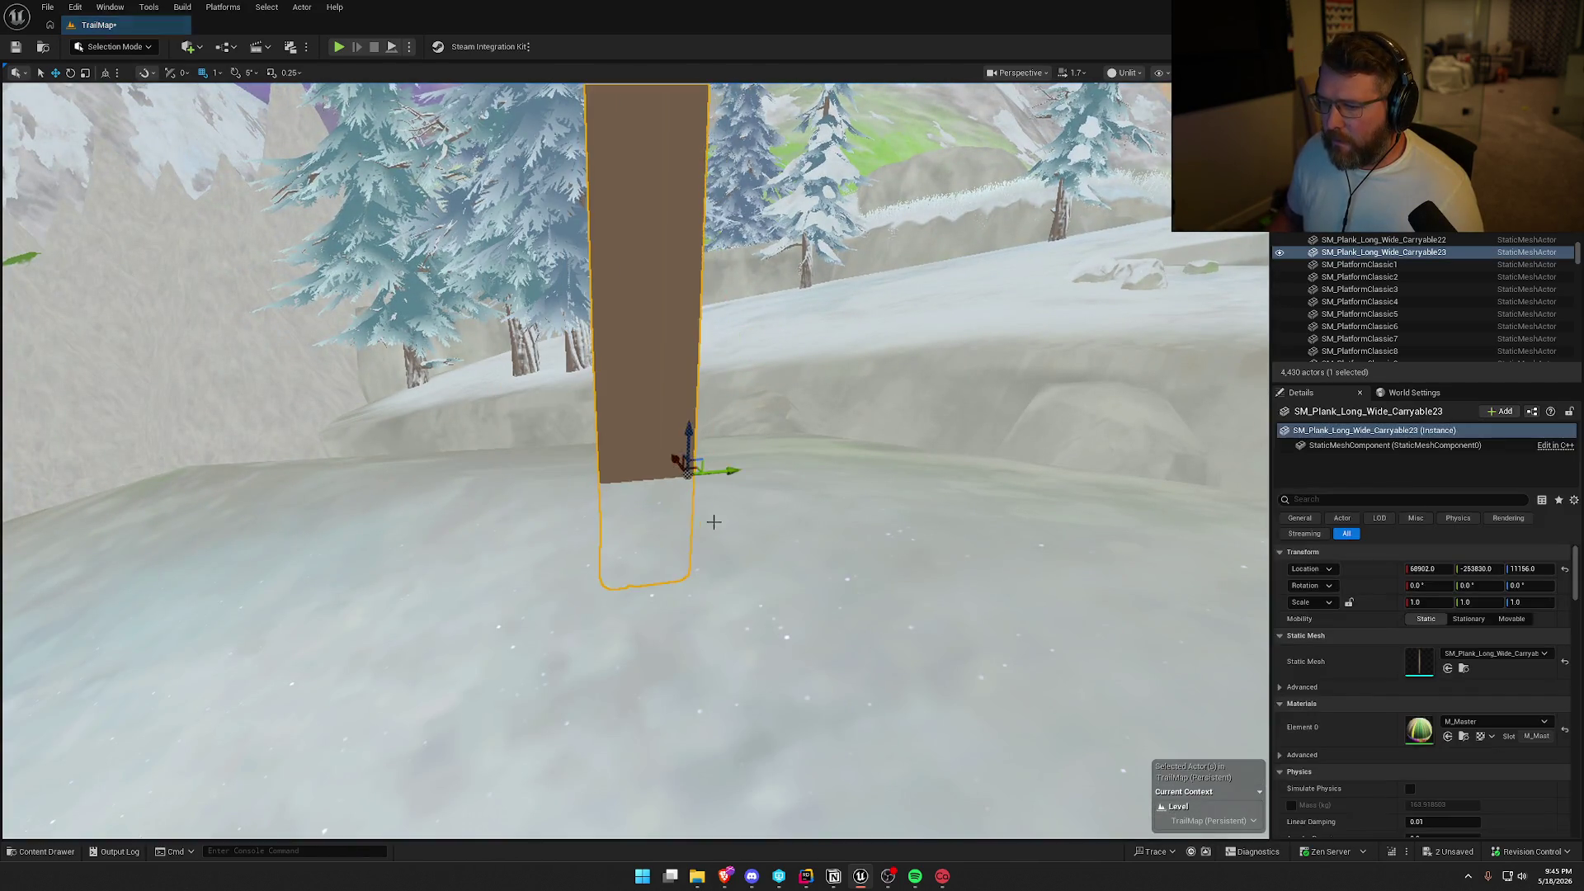
key("f")
mouse_move(648, 606)
left_mouse_down()
mouse_move(660, 602)
mouse_move(647, 607)
left_mouse_up()
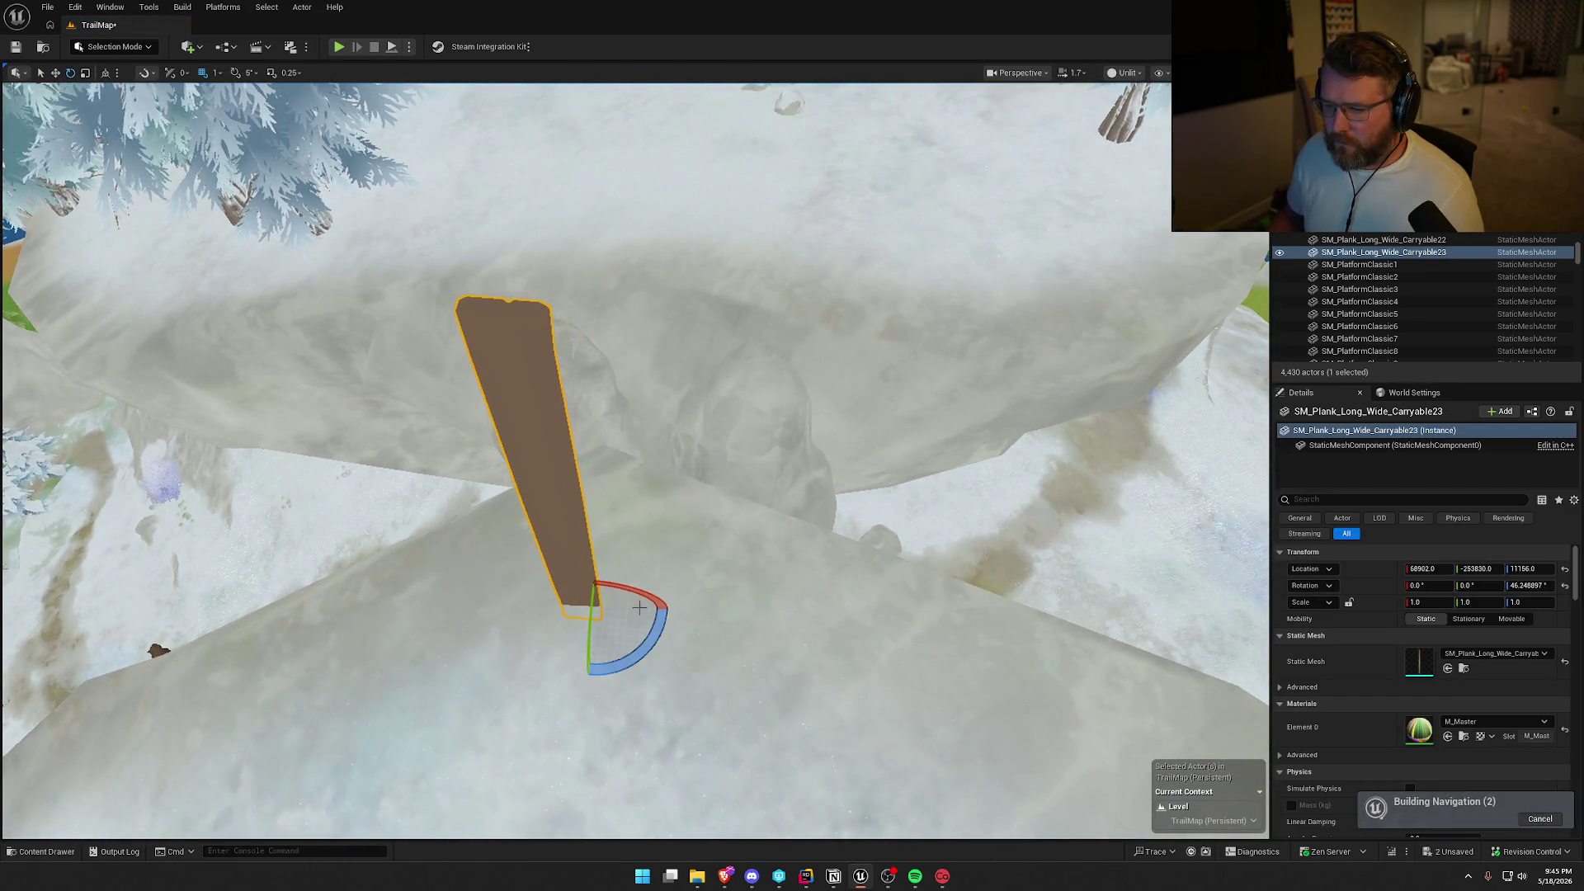
mouse_move(593, 636)
left_mouse_down()
mouse_move(599, 615)
mouse_move(642, 641)
left_mouse_up()
left_click_drag(780, 443, 760, 444)
mouse_move(635, 457)
left_mouse_down()
mouse_move(783, 445)
mouse_move(801, 473)
left_mouse_up()
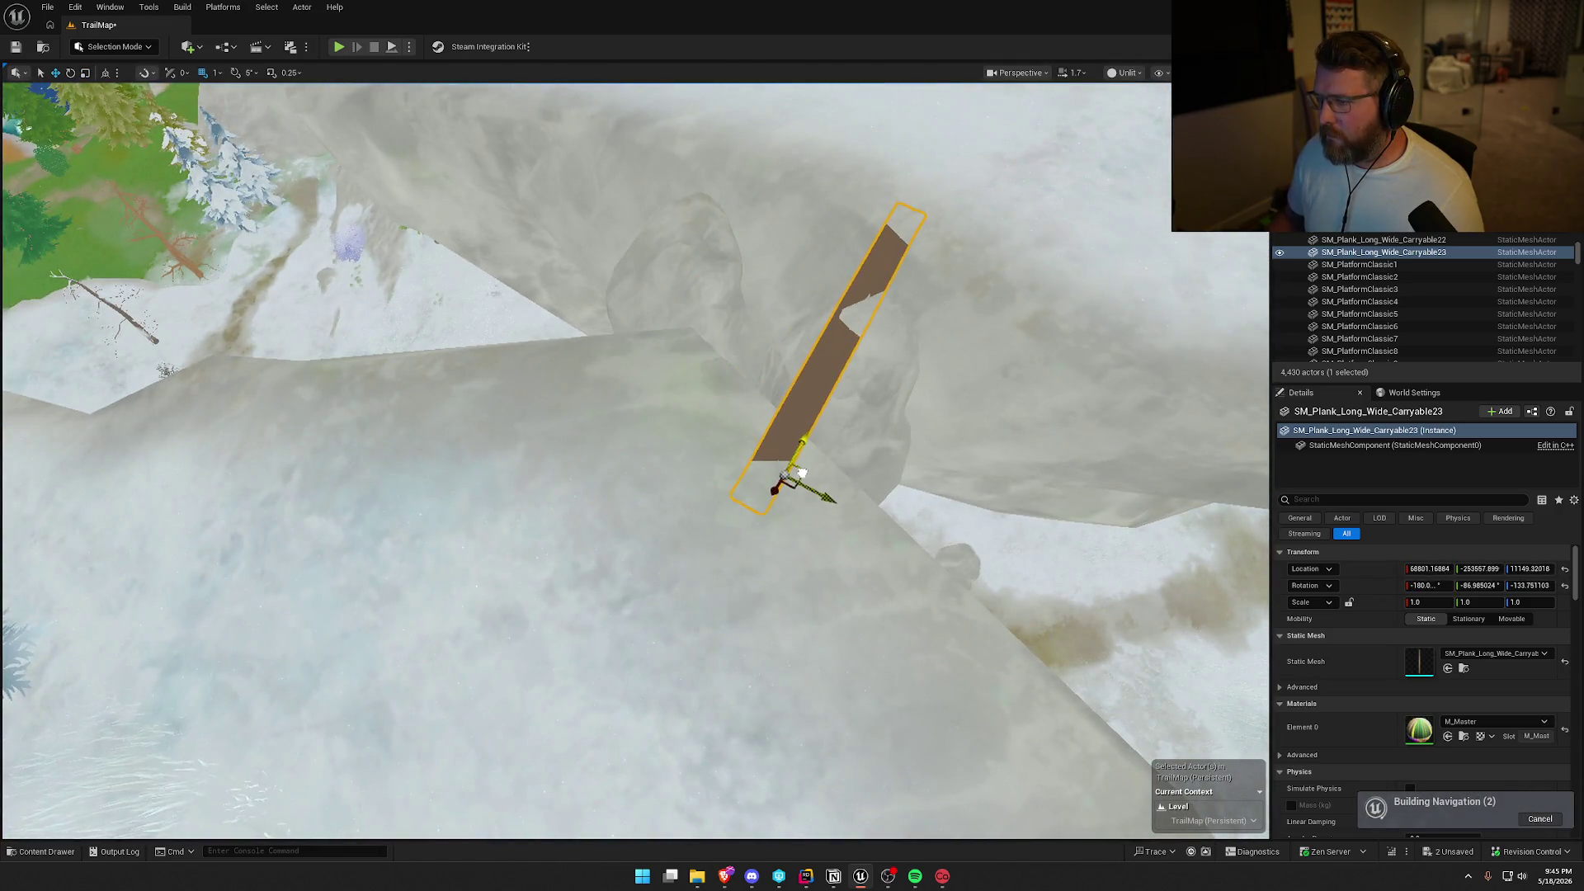
Line the plank up across the gap and Alt-drag a duplicate alongside it, previewing with lighting.
mouse_move(875, 541)
left_mouse_down()
mouse_move(850, 537)
mouse_move(883, 544)
left_mouse_up()
left_click_drag(695, 438, 696, 438)
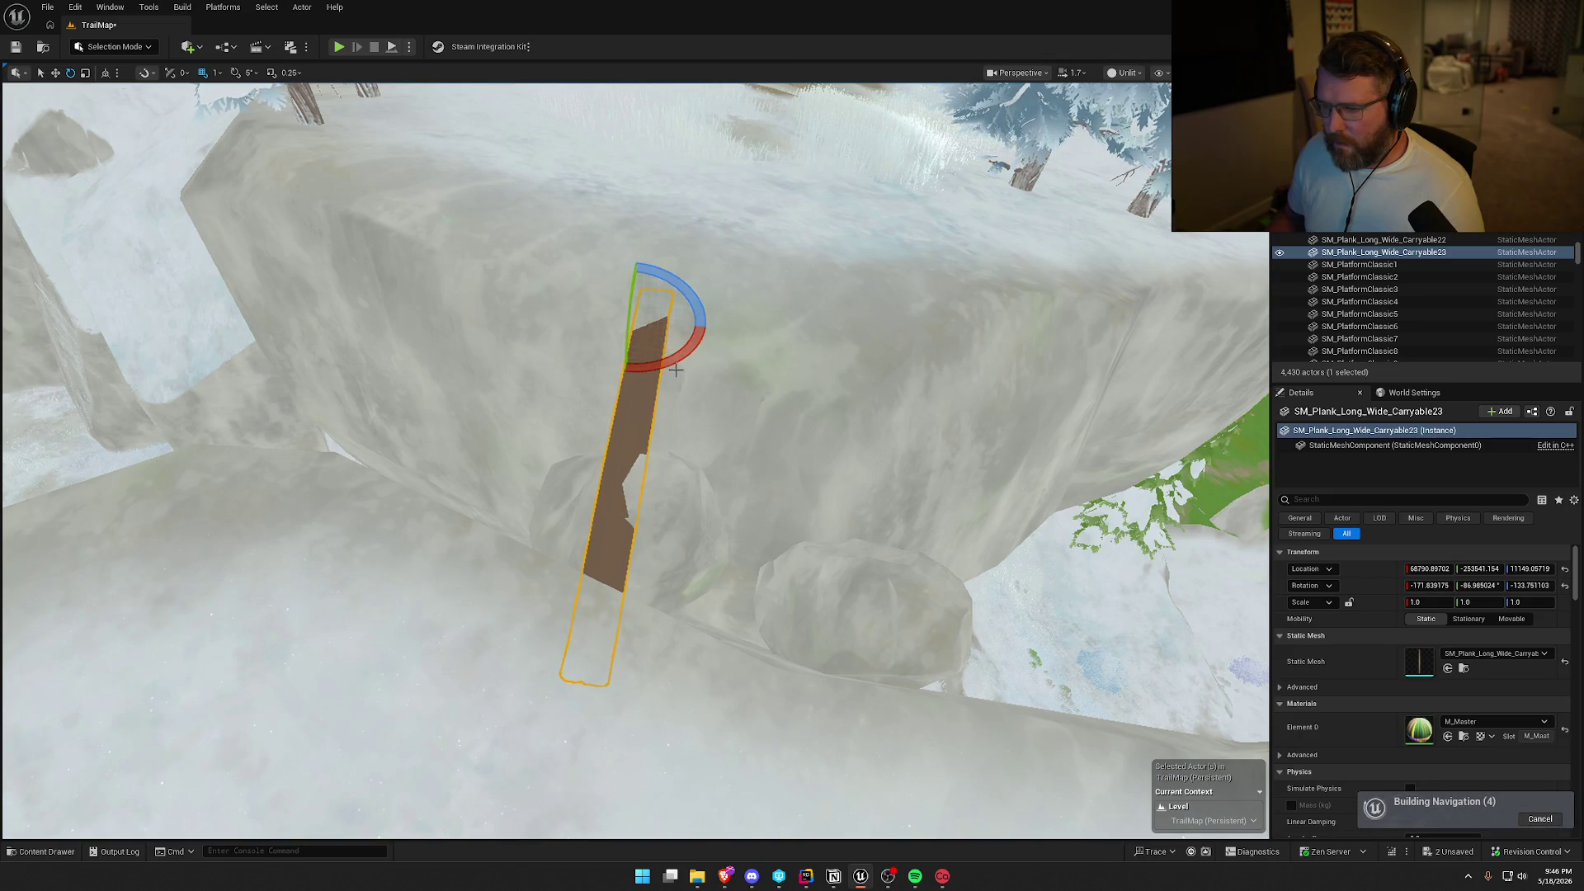
left_click_drag(675, 372, 638, 249)
key("w")
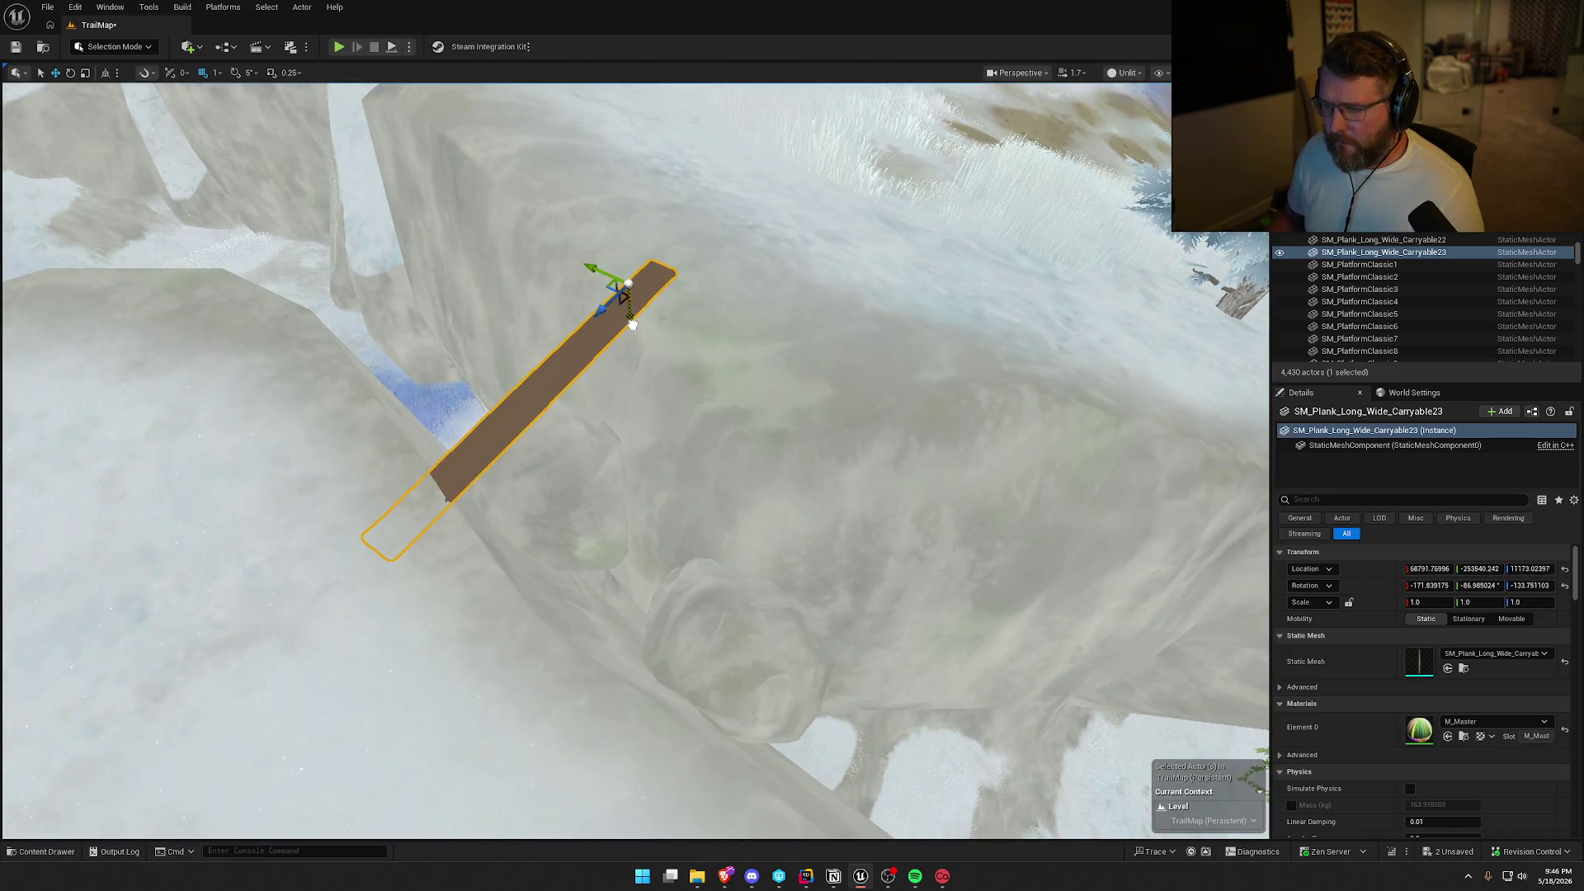
left_click_drag(643, 322, 648, 318)
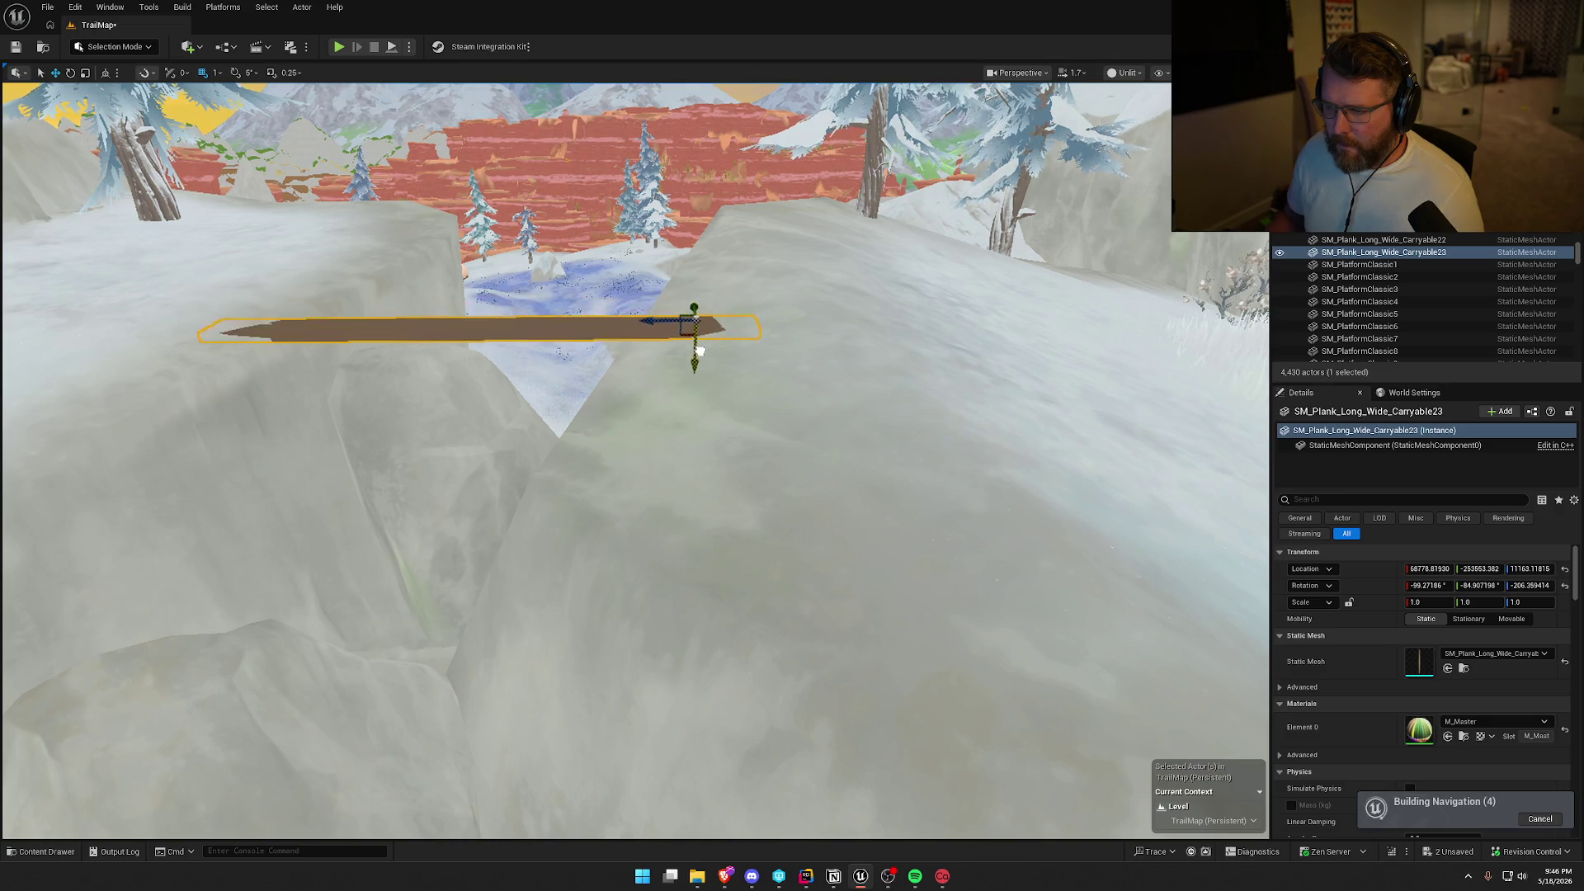
left_click_drag(696, 345, 702, 342)
scroll(713, 390, "down", 5)
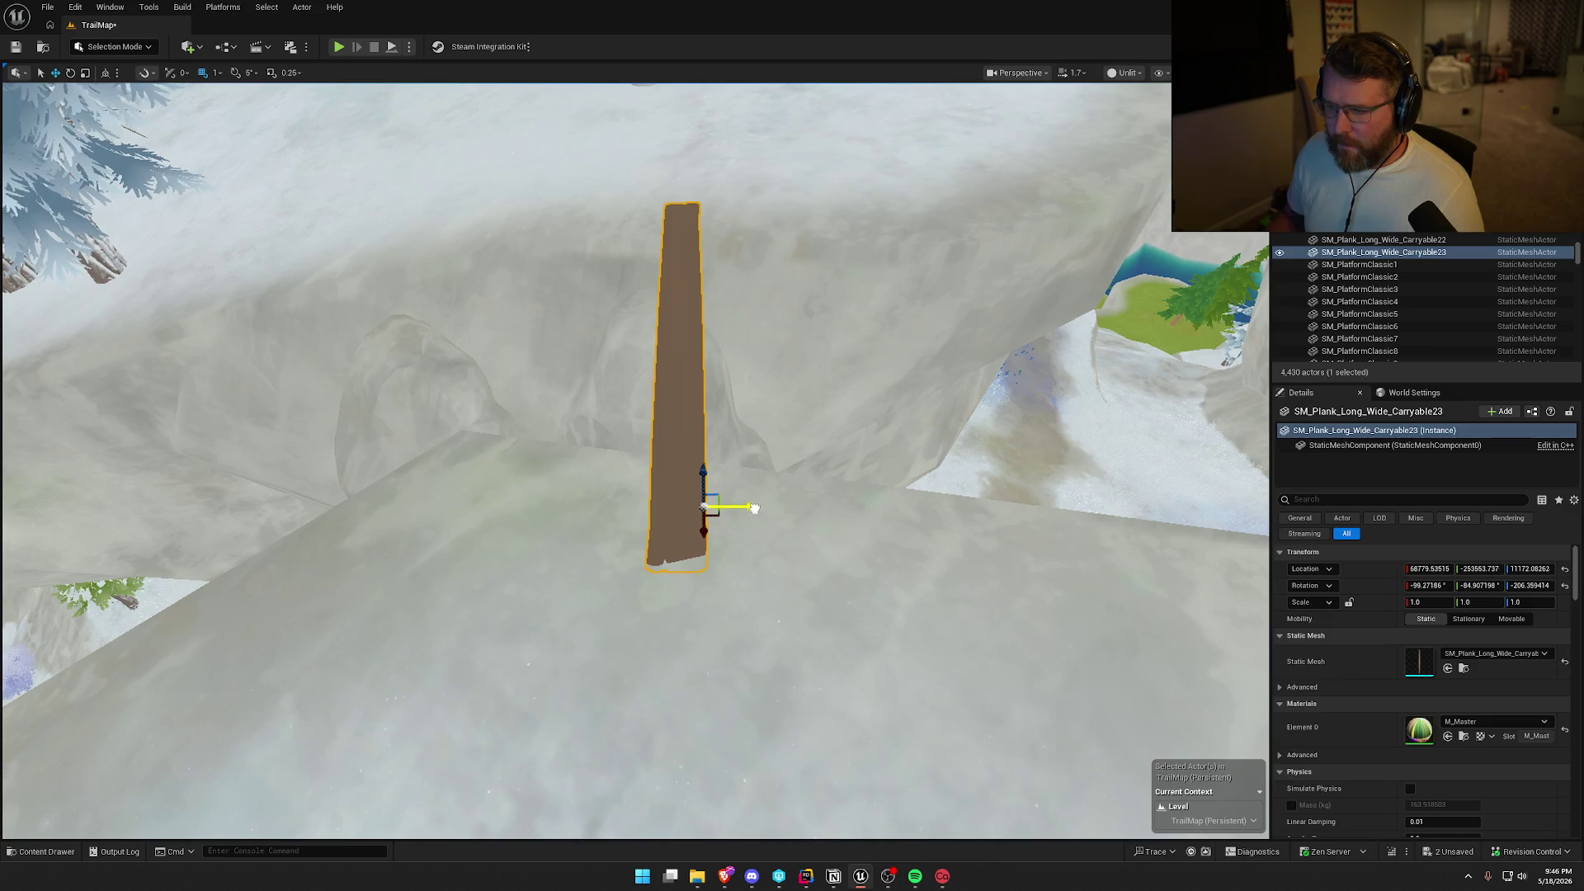
mouse_move(754, 508)
left_mouse_down("alt")
mouse_move(512, 505)
mouse_move(530, 459)
mouse_move(566, 481)
mouse_move(701, 432)
mouse_move(775, 428)
mouse_move(841, 382)
left_mouse_up("alt")
key("alt+4")
Return to the unlit view and inspect the left bridge plank from several angles.
key("alt+3")
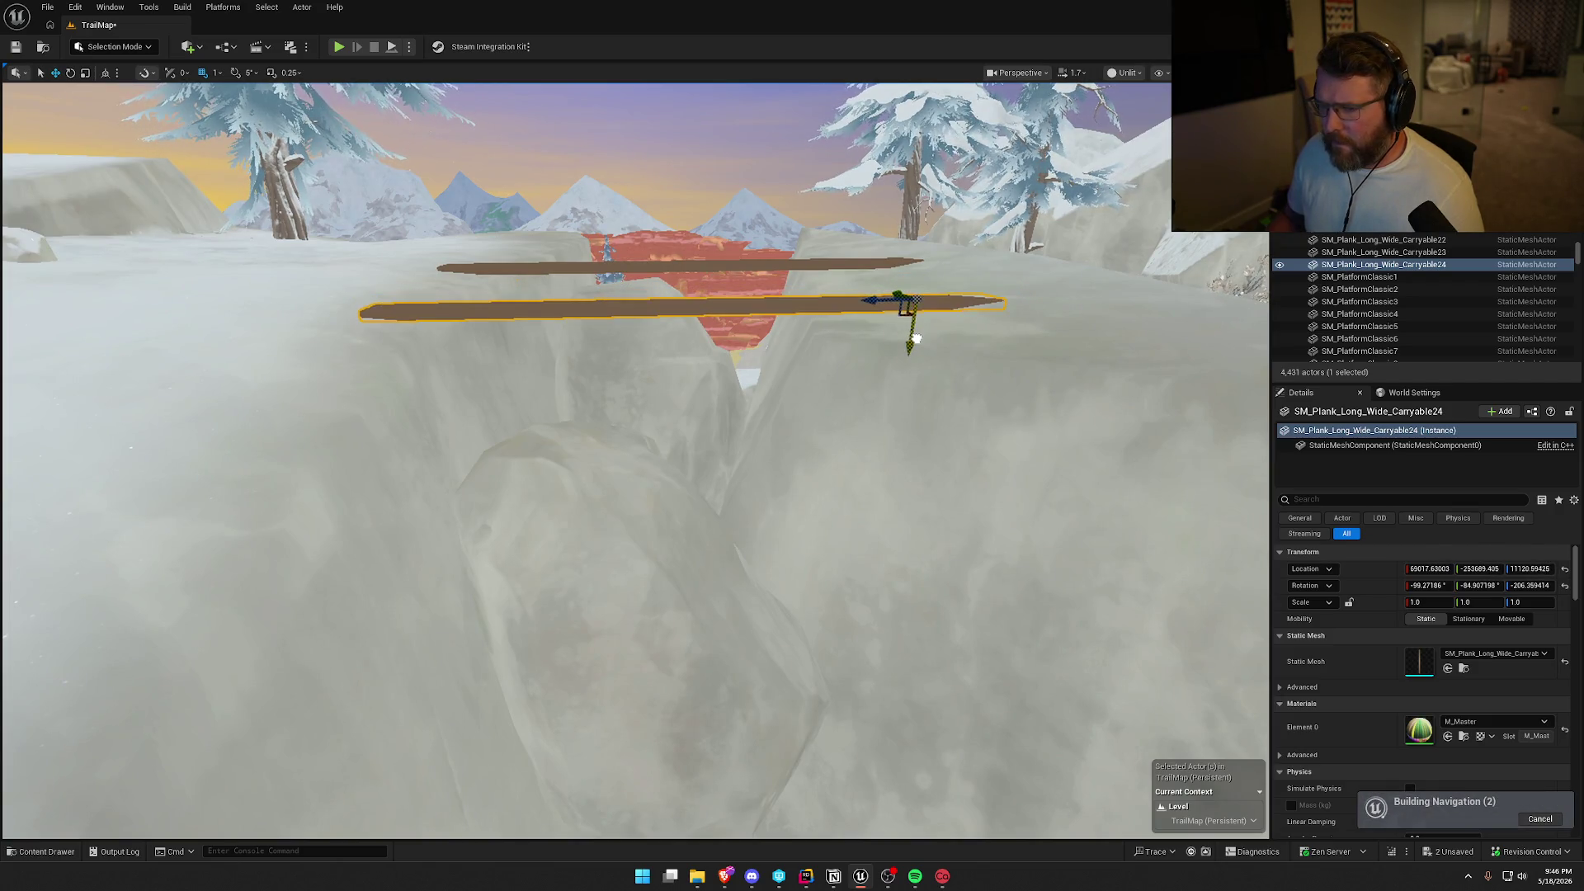
key("Escape")
mouse_move(914, 333)
left_mouse_down()
mouse_move(718, 347)
mouse_move(850, 272)
left_mouse_up()
left_click(650, 367)
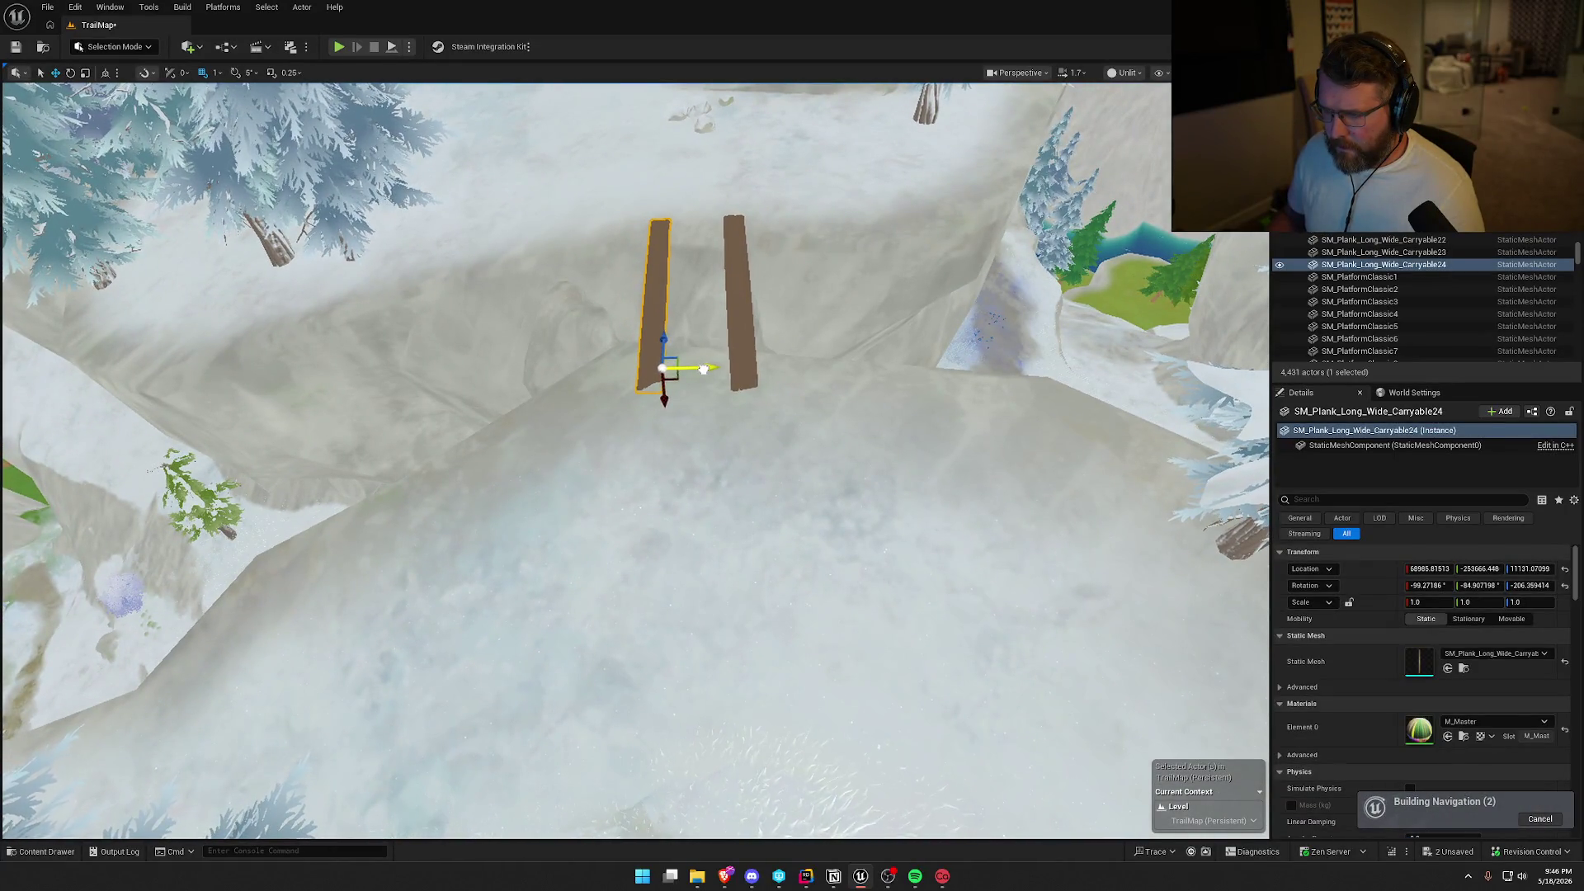
key("Escape")
left_click_drag(810, 459, 810, 408)
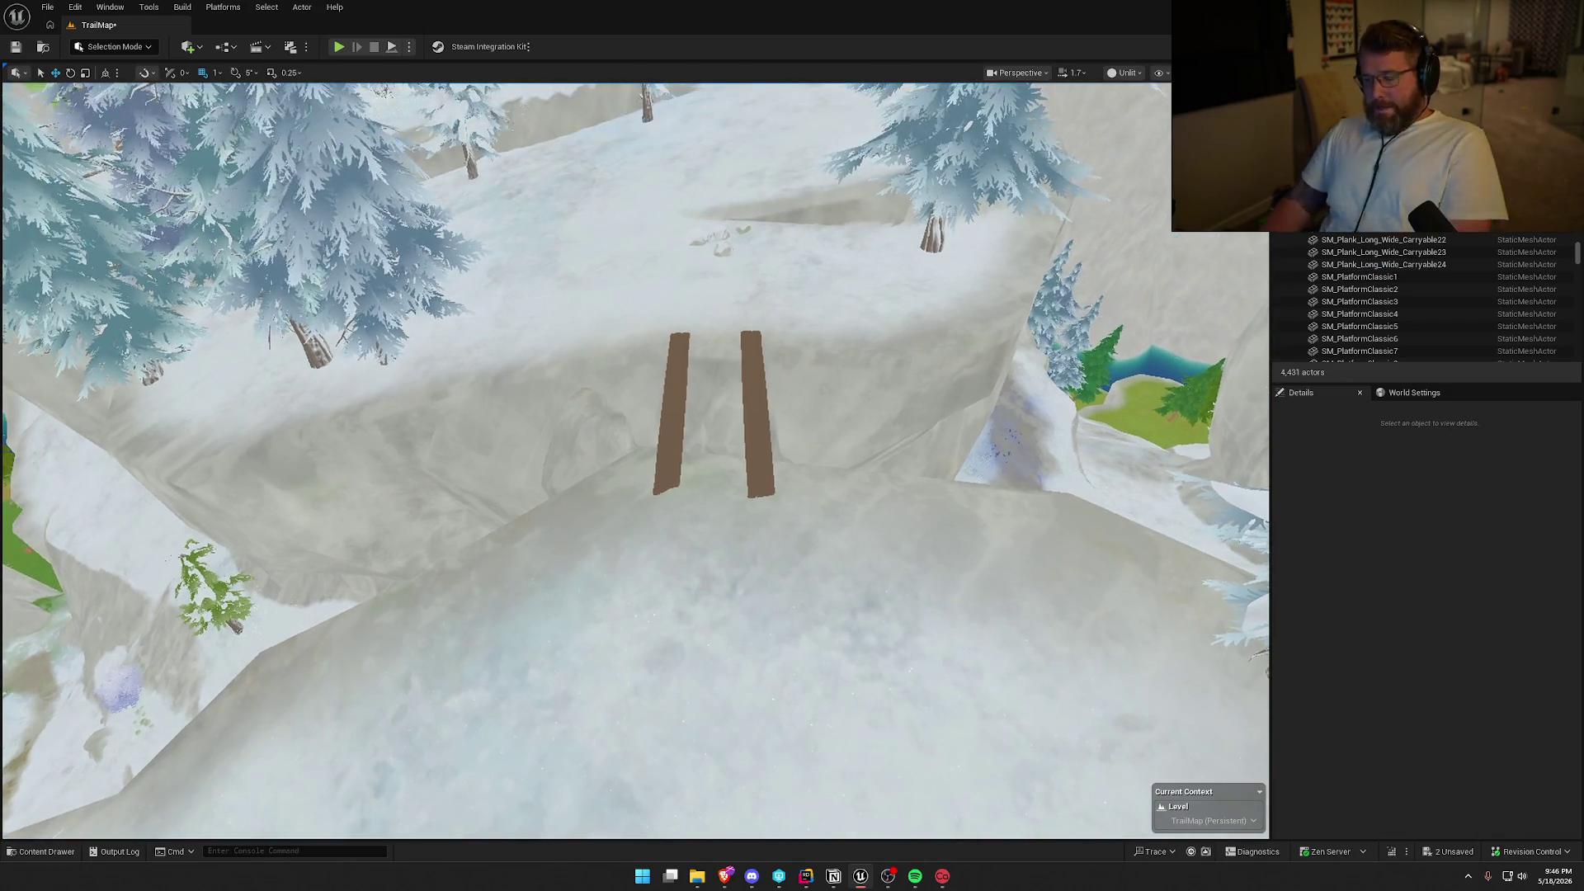
left_click(678, 412)
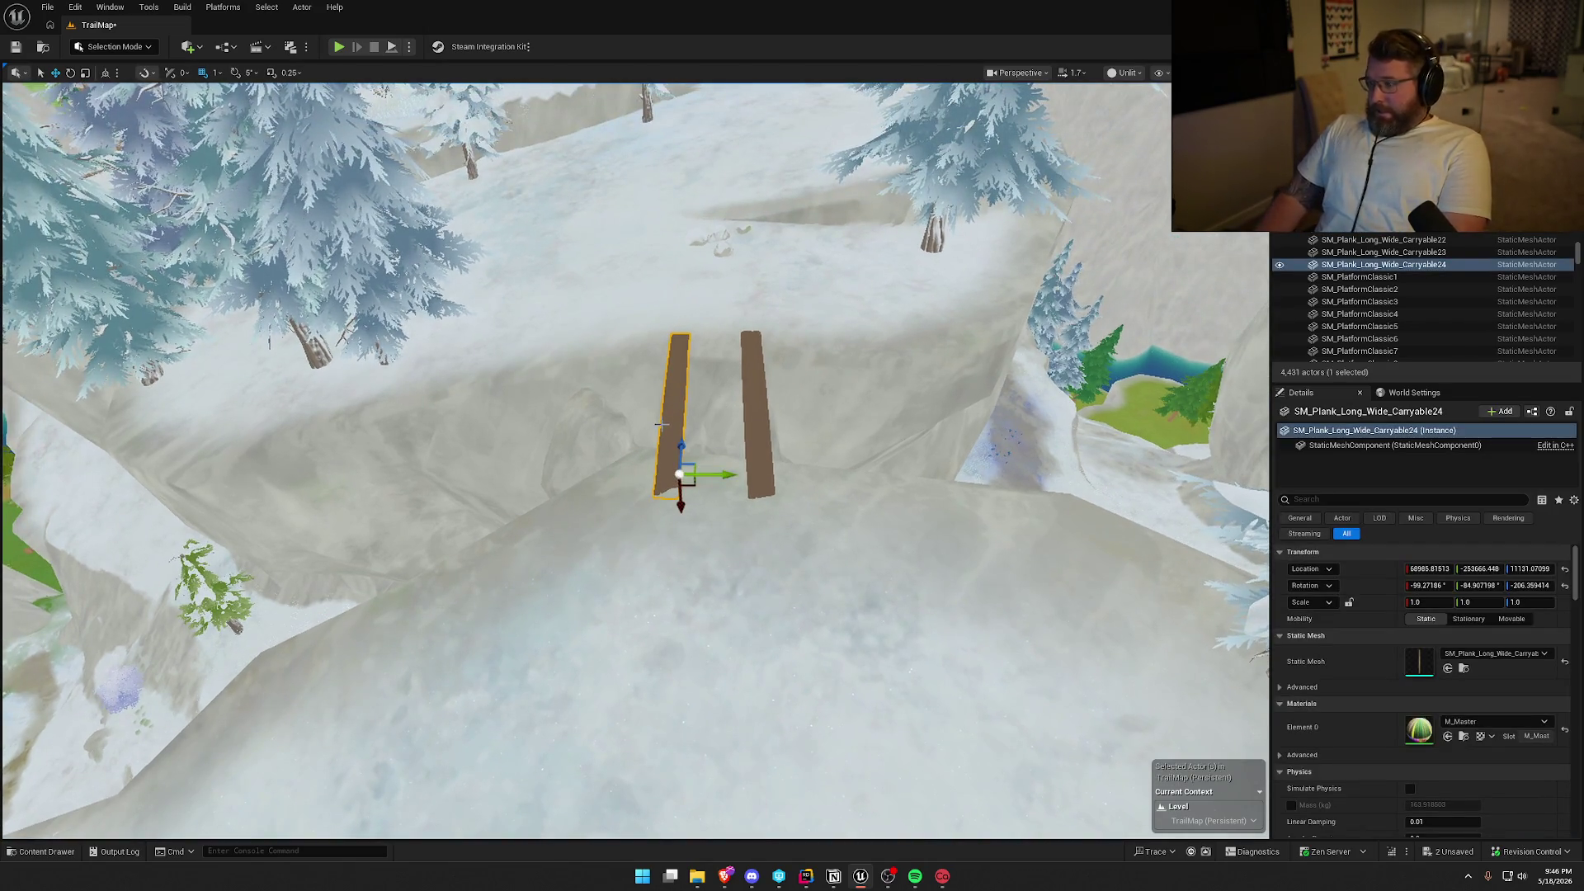
key("Escape")
Check the upper plank along the bridge, then enter Landscape Mode with Shift+2.
mouse_move(684, 437)
left_mouse_down()
mouse_move(512, 437)
mouse_move(660, 383)
left_mouse_up()
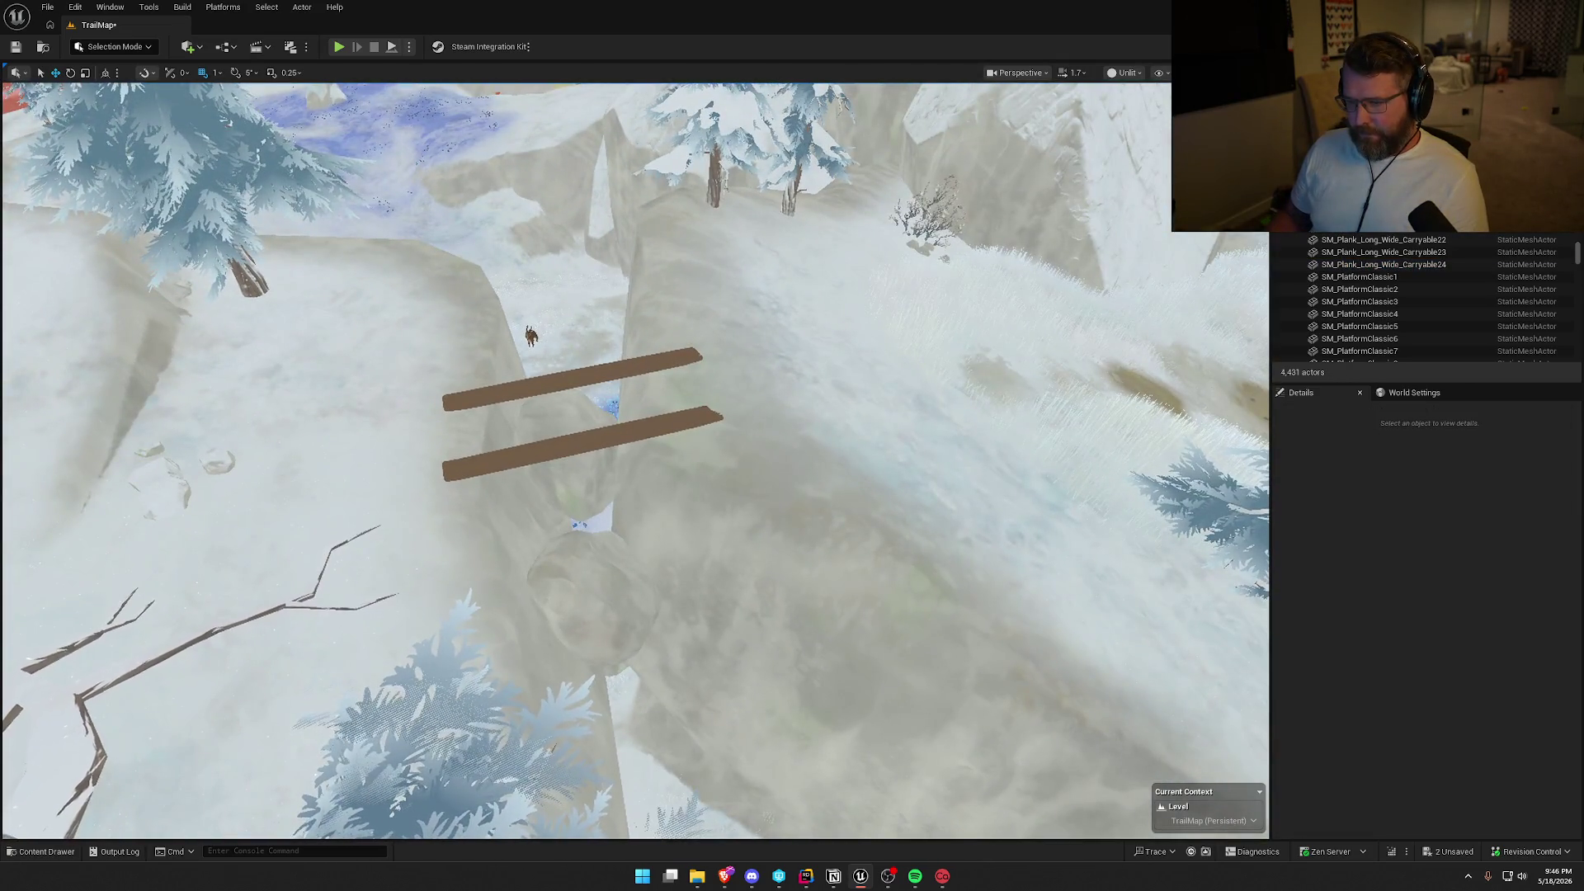
left_click(648, 363)
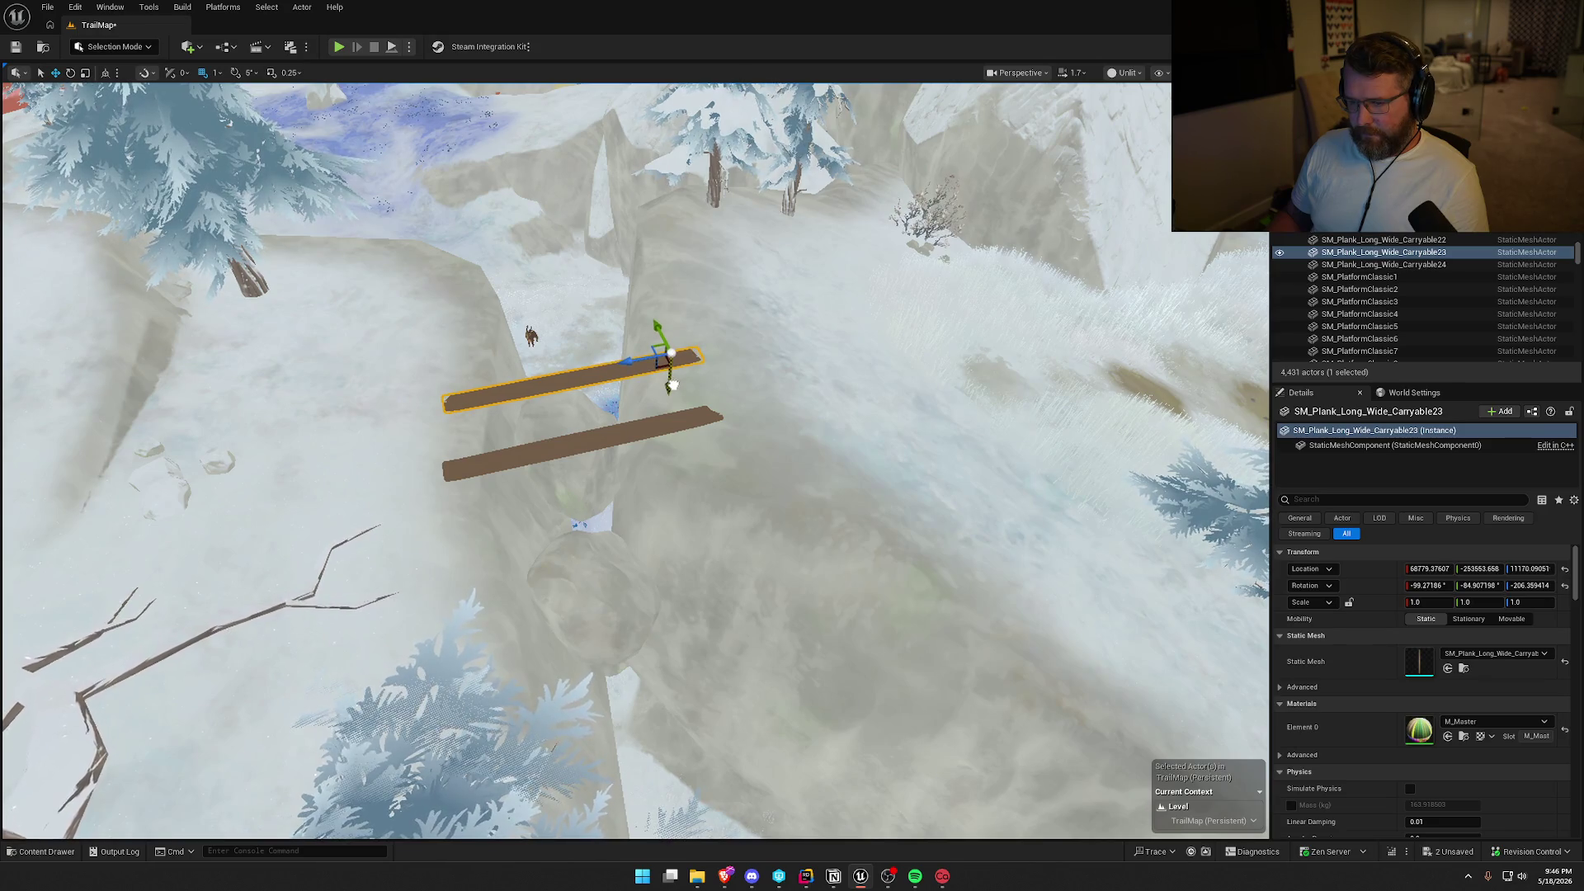
key("Escape")
left_click_drag(672, 384, 528, 387)
left_click_drag(740, 390, 726, 389)
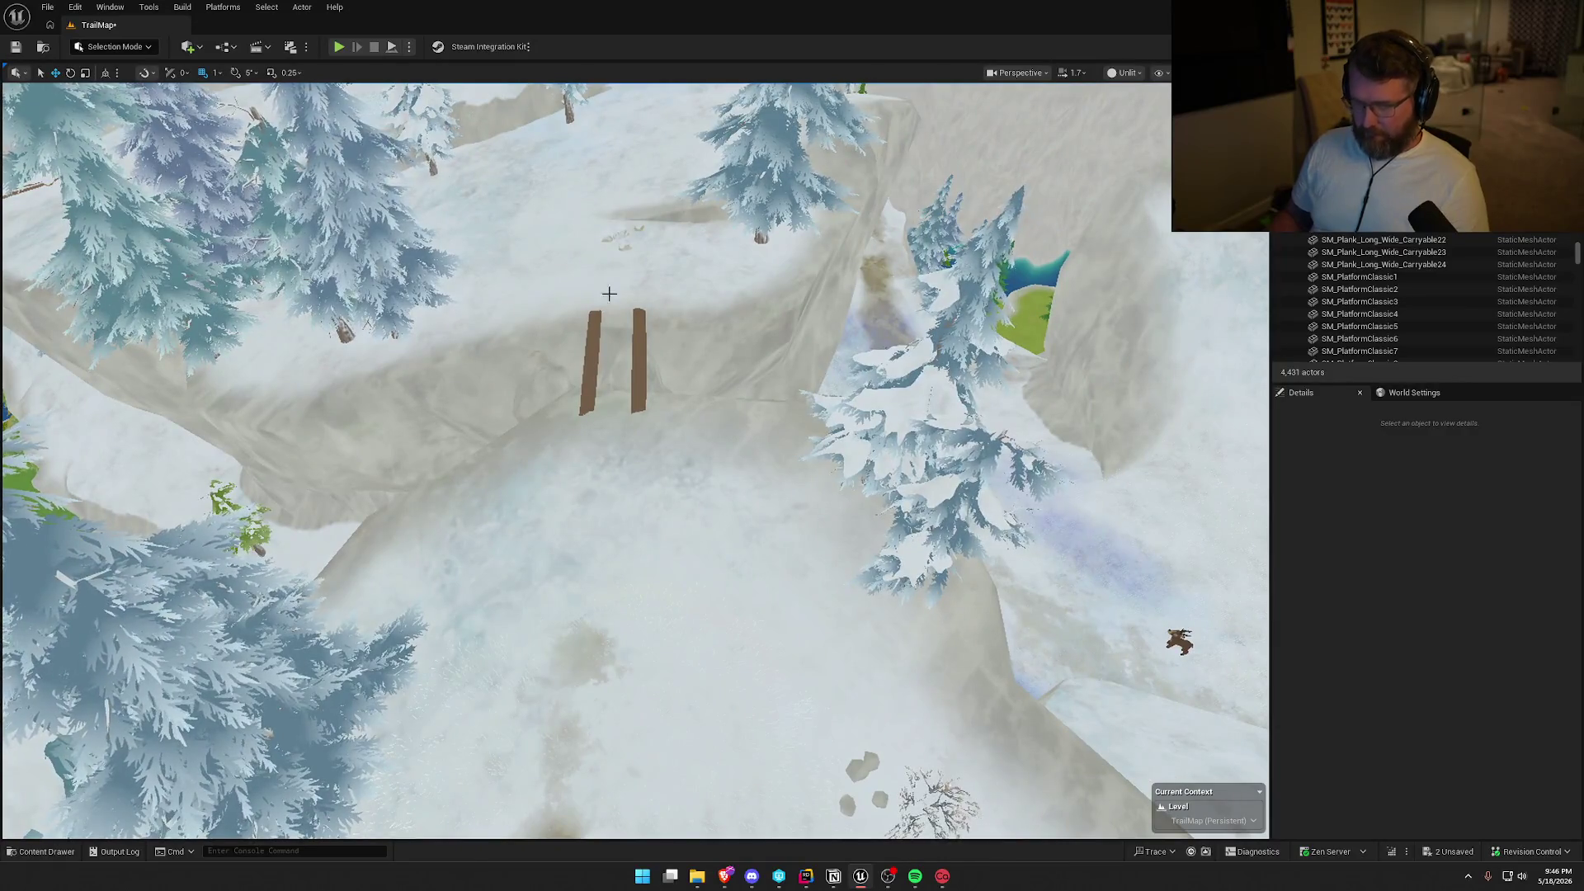
key("shift+2")
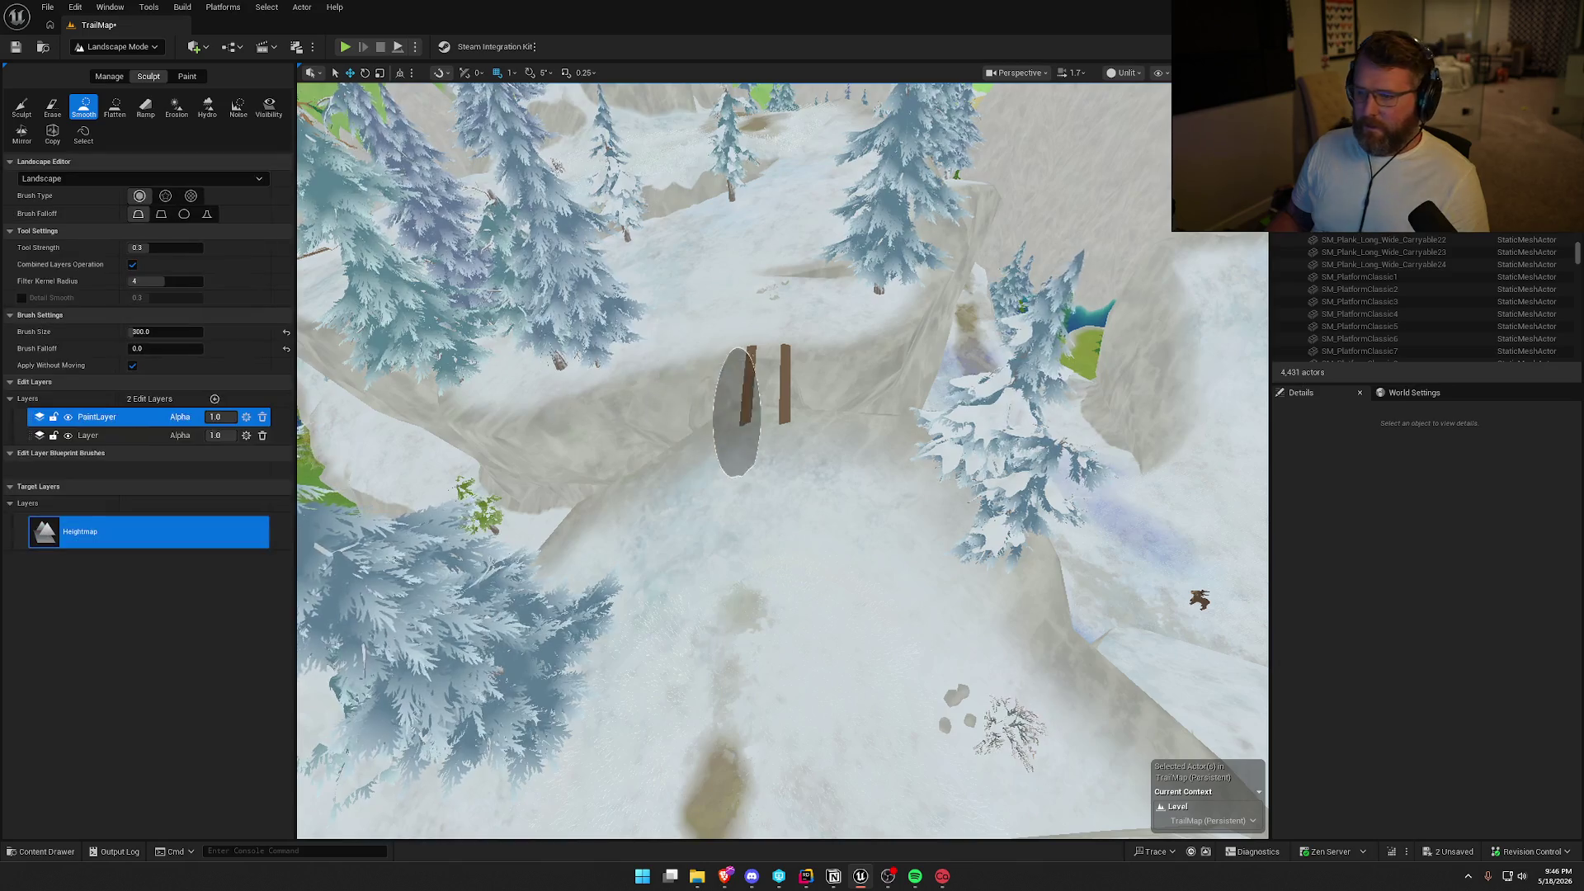
Leave Landscape sculpting for Selection mode and focus the view on the SM_CliffClassic13 cliff rock.
key("w")
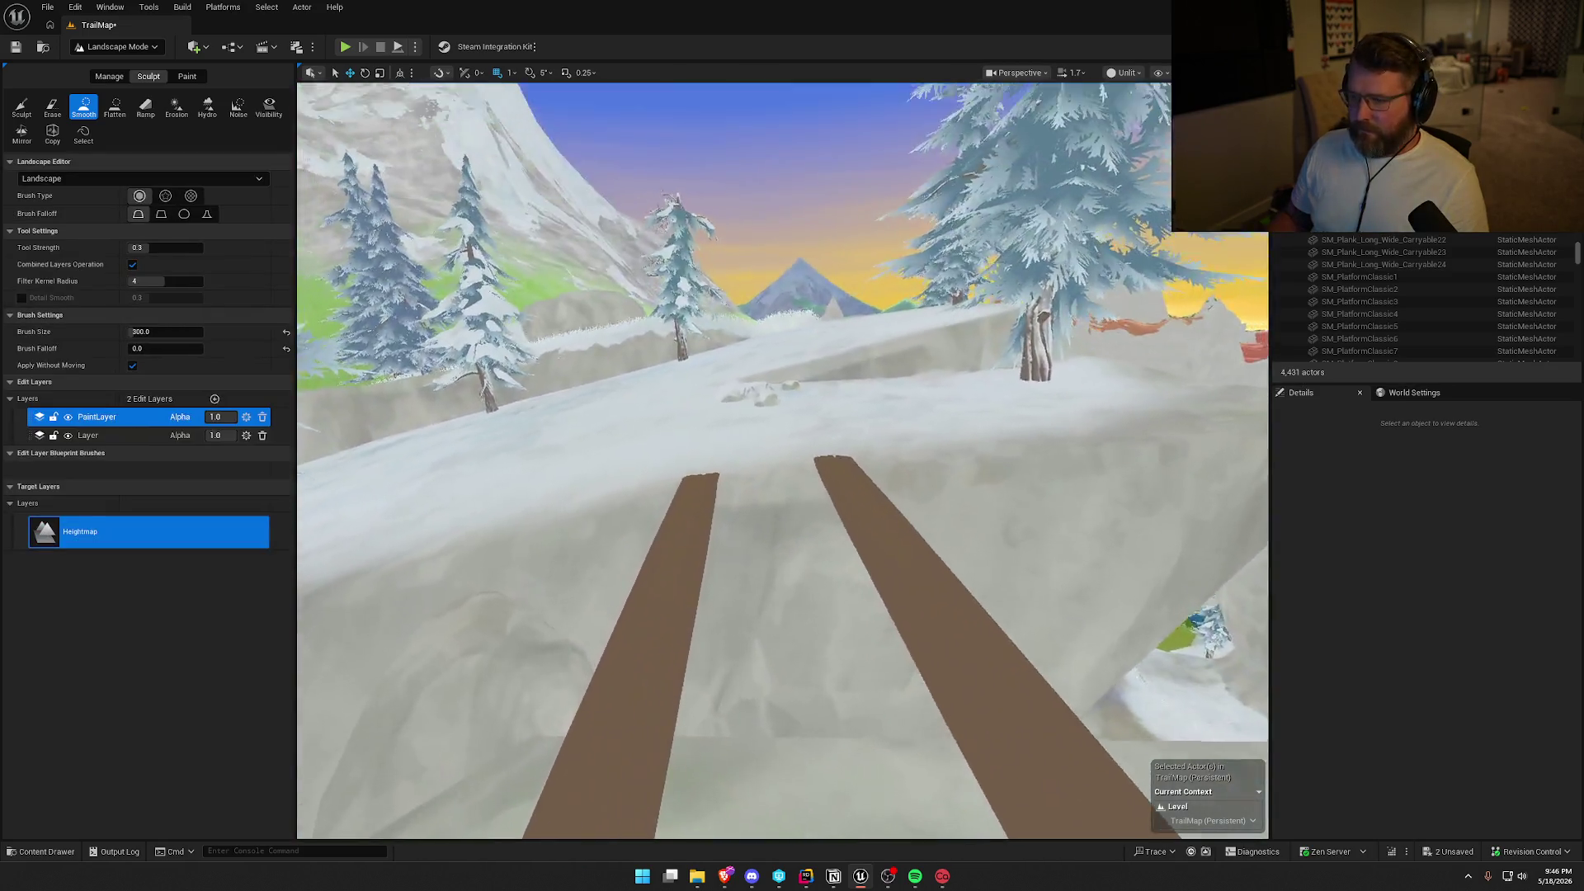
left_click_drag(732, 363, 732, 419)
left_click_drag(773, 472, 751, 428)
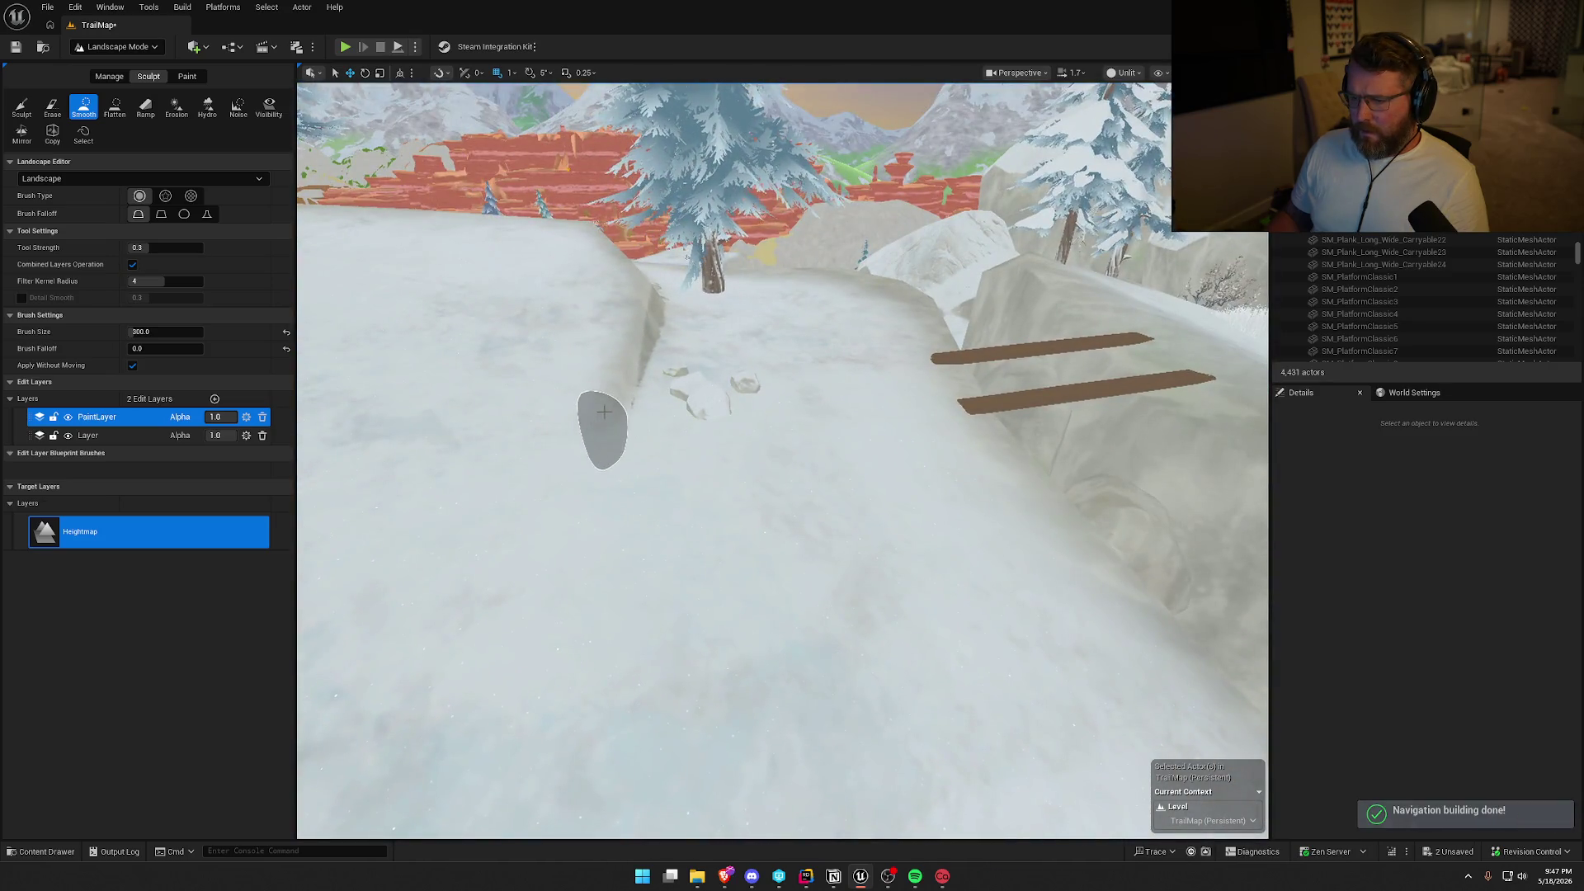
mouse_move(621, 362)
left_mouse_down()
mouse_move(621, 338)
mouse_move(621, 379)
left_mouse_up()
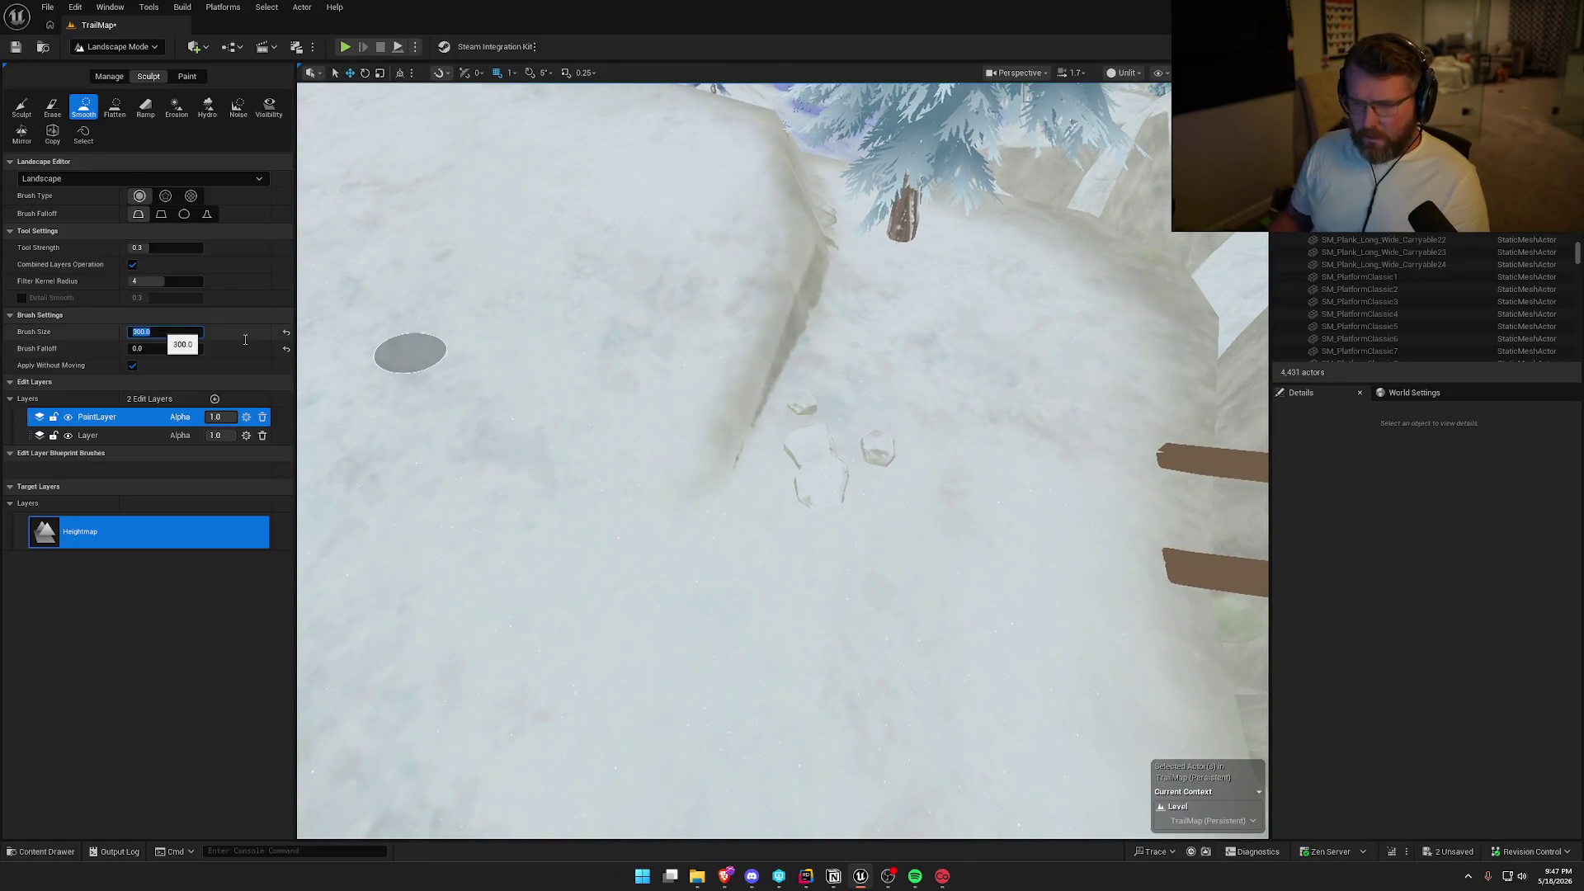
mouse_move(621, 379)
left_mouse_down()
mouse_move(621, 330)
mouse_move(621, 395)
left_mouse_up()
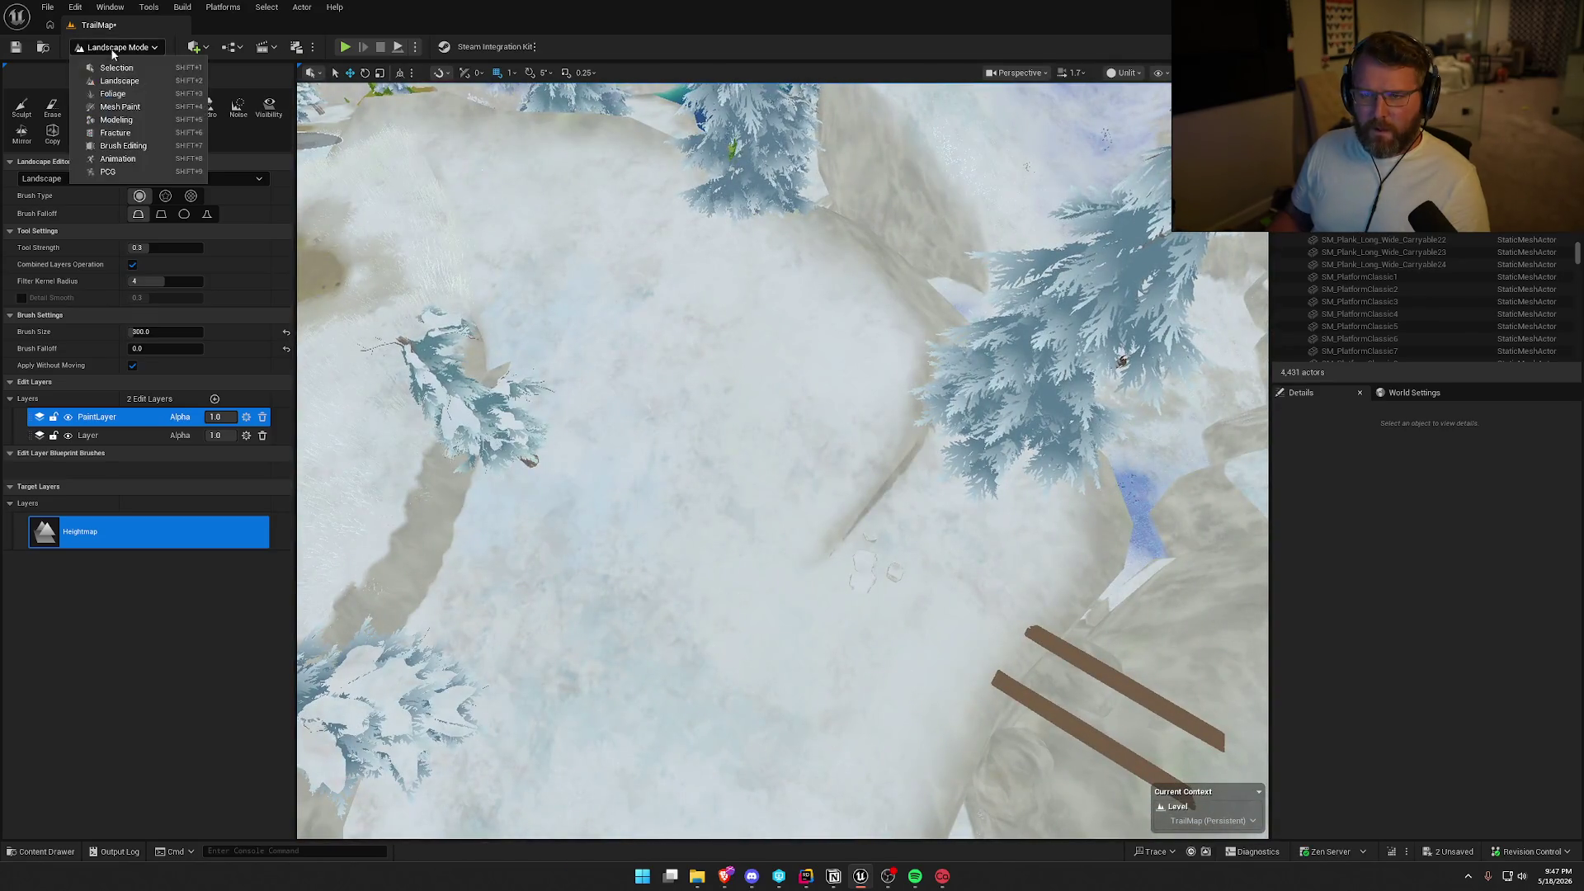
left_click(117, 68)
left_click(689, 435)
key("f")
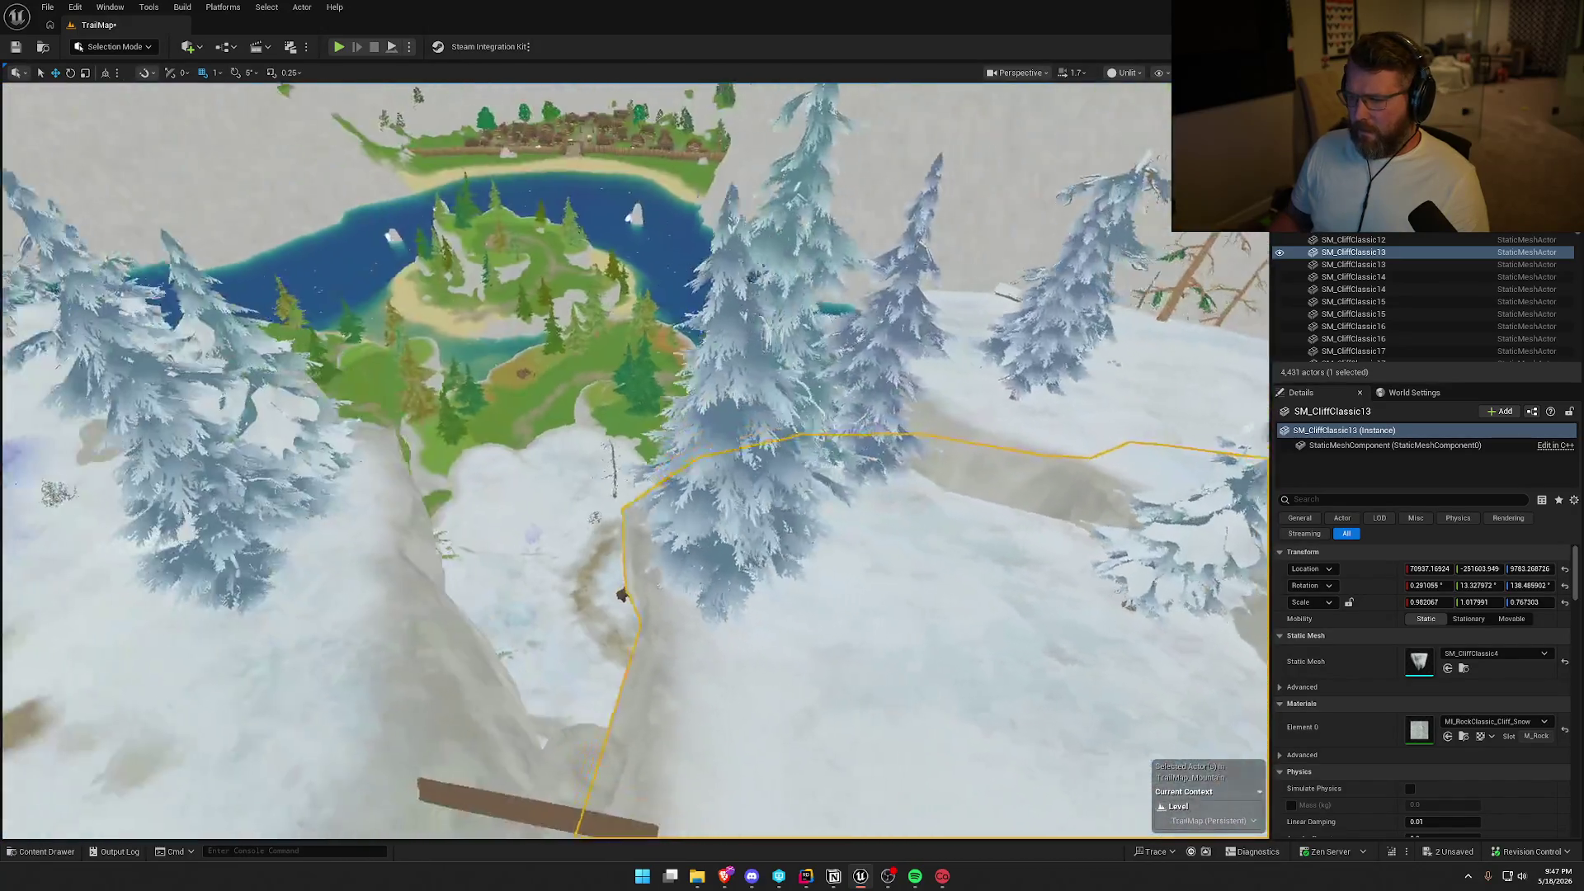
Deselect the landscape and switch to the Smooth sculpt tool over the trail ridge.
left_click(693, 660)
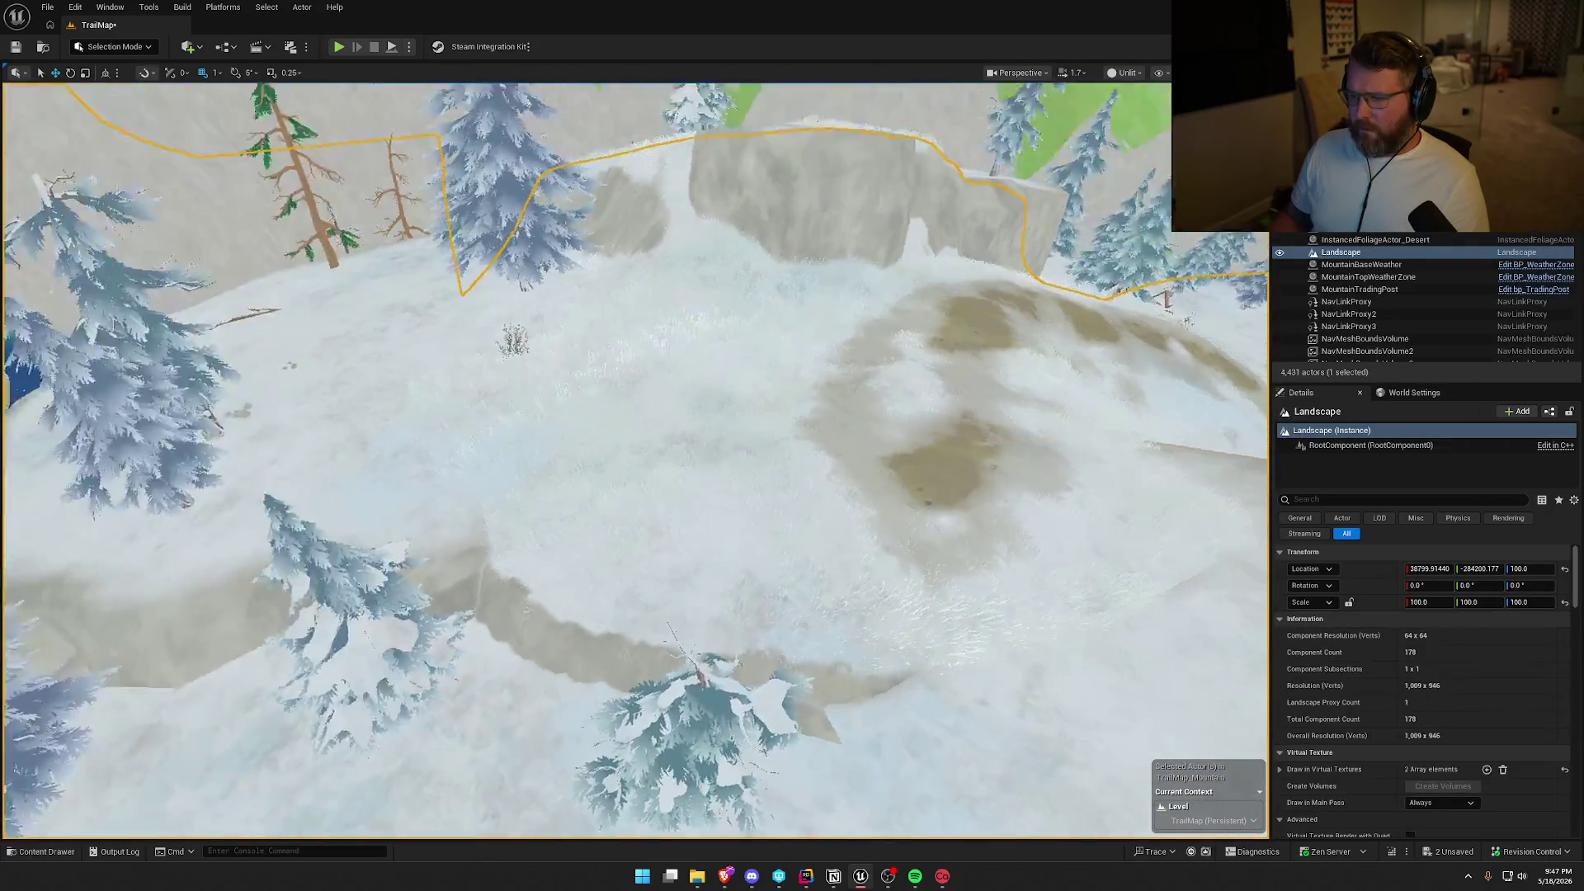
key("Escape")
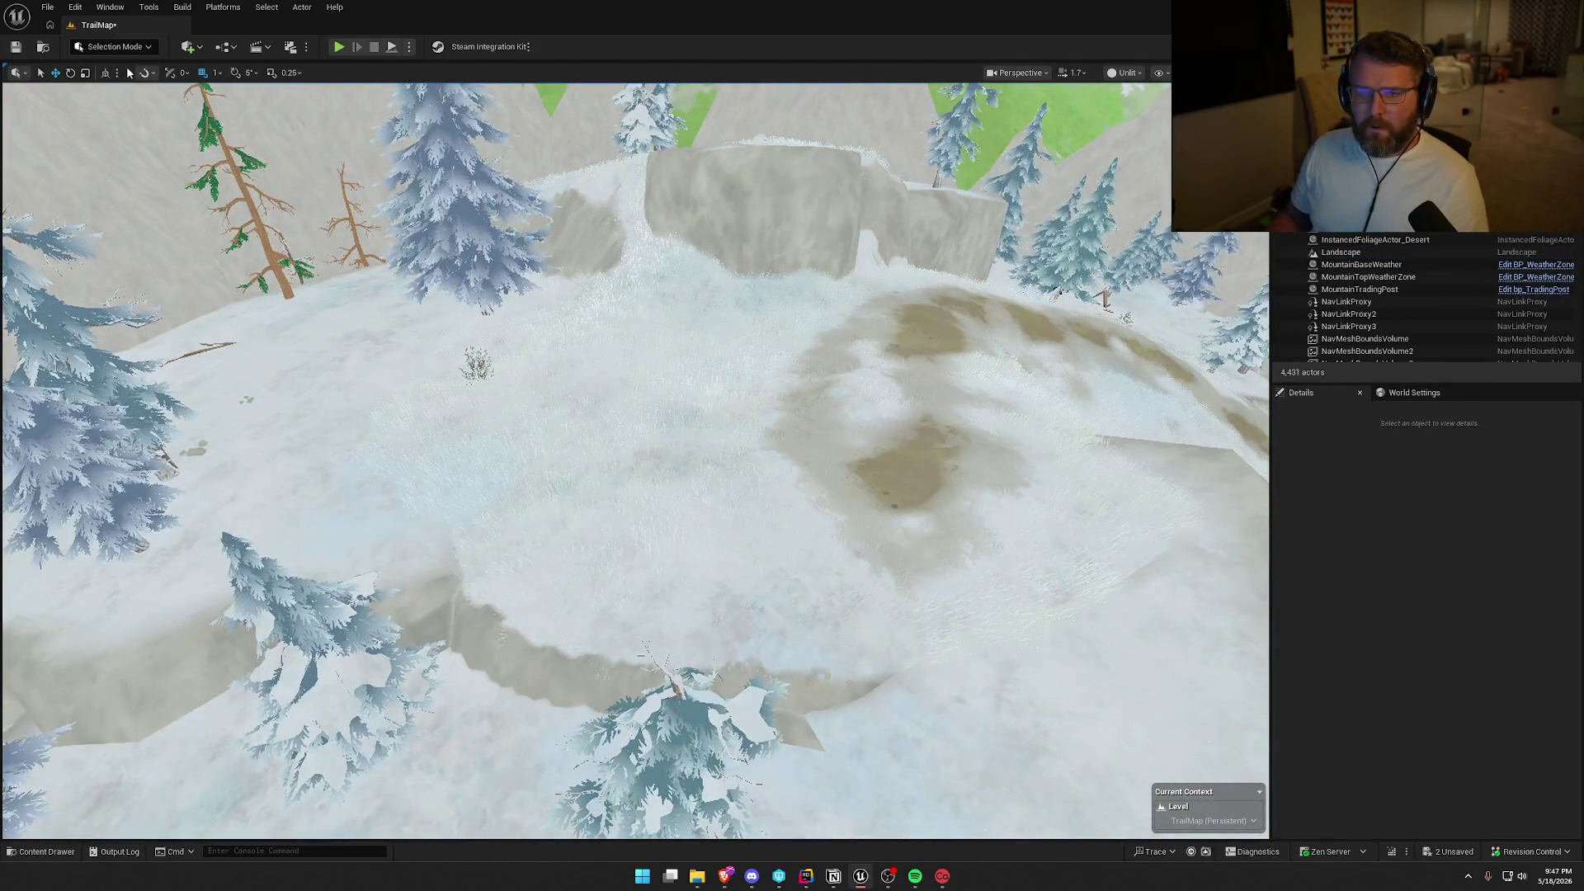
key("shift+2")
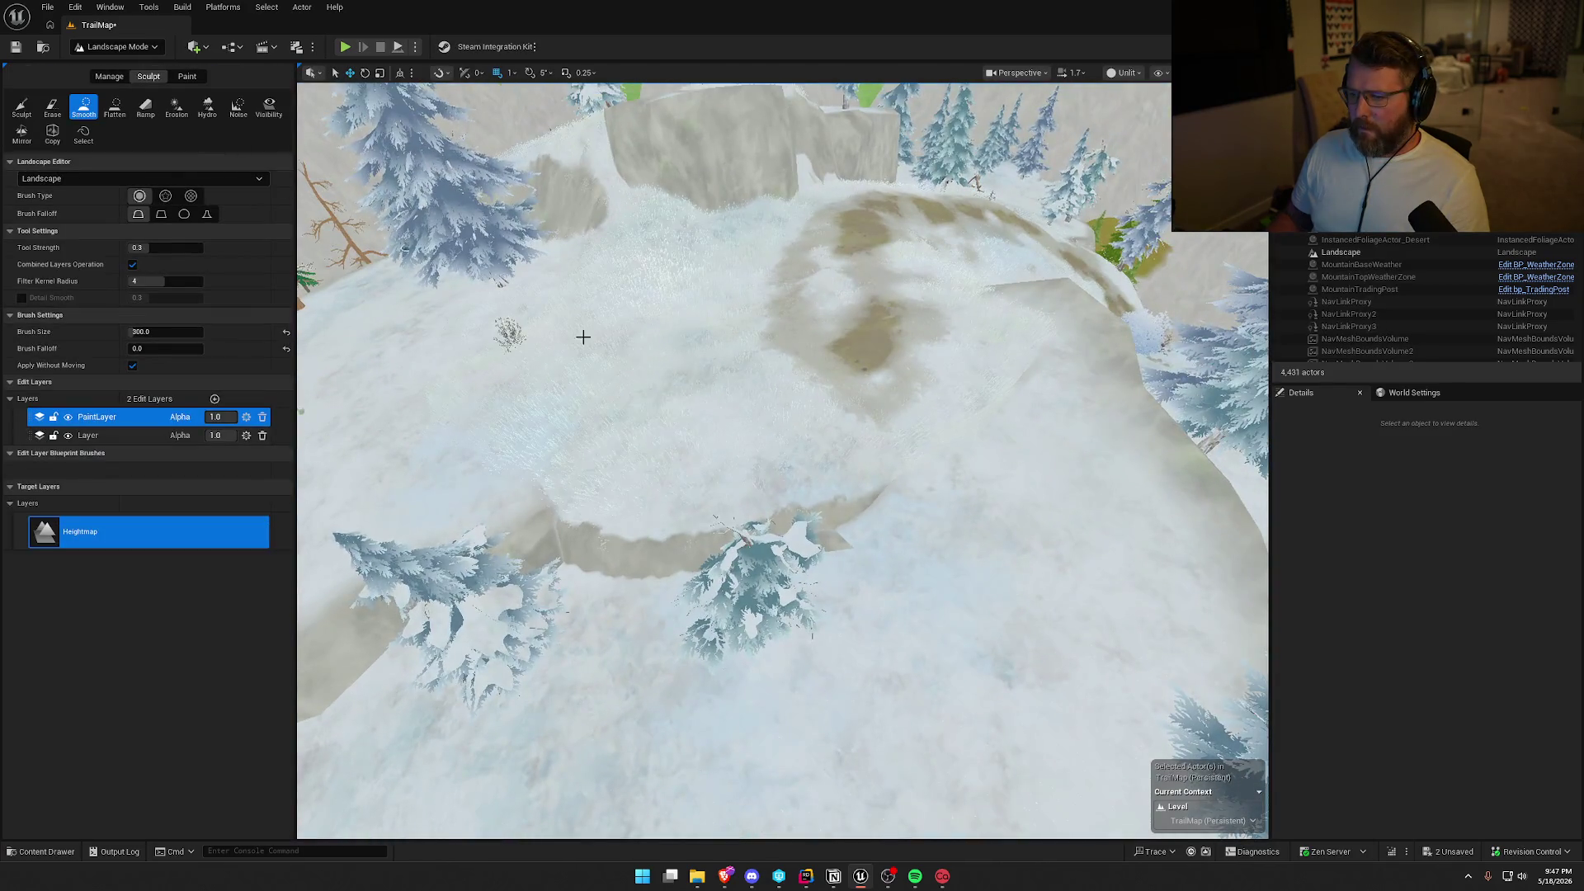
scroll(831, 476, "up", 3)
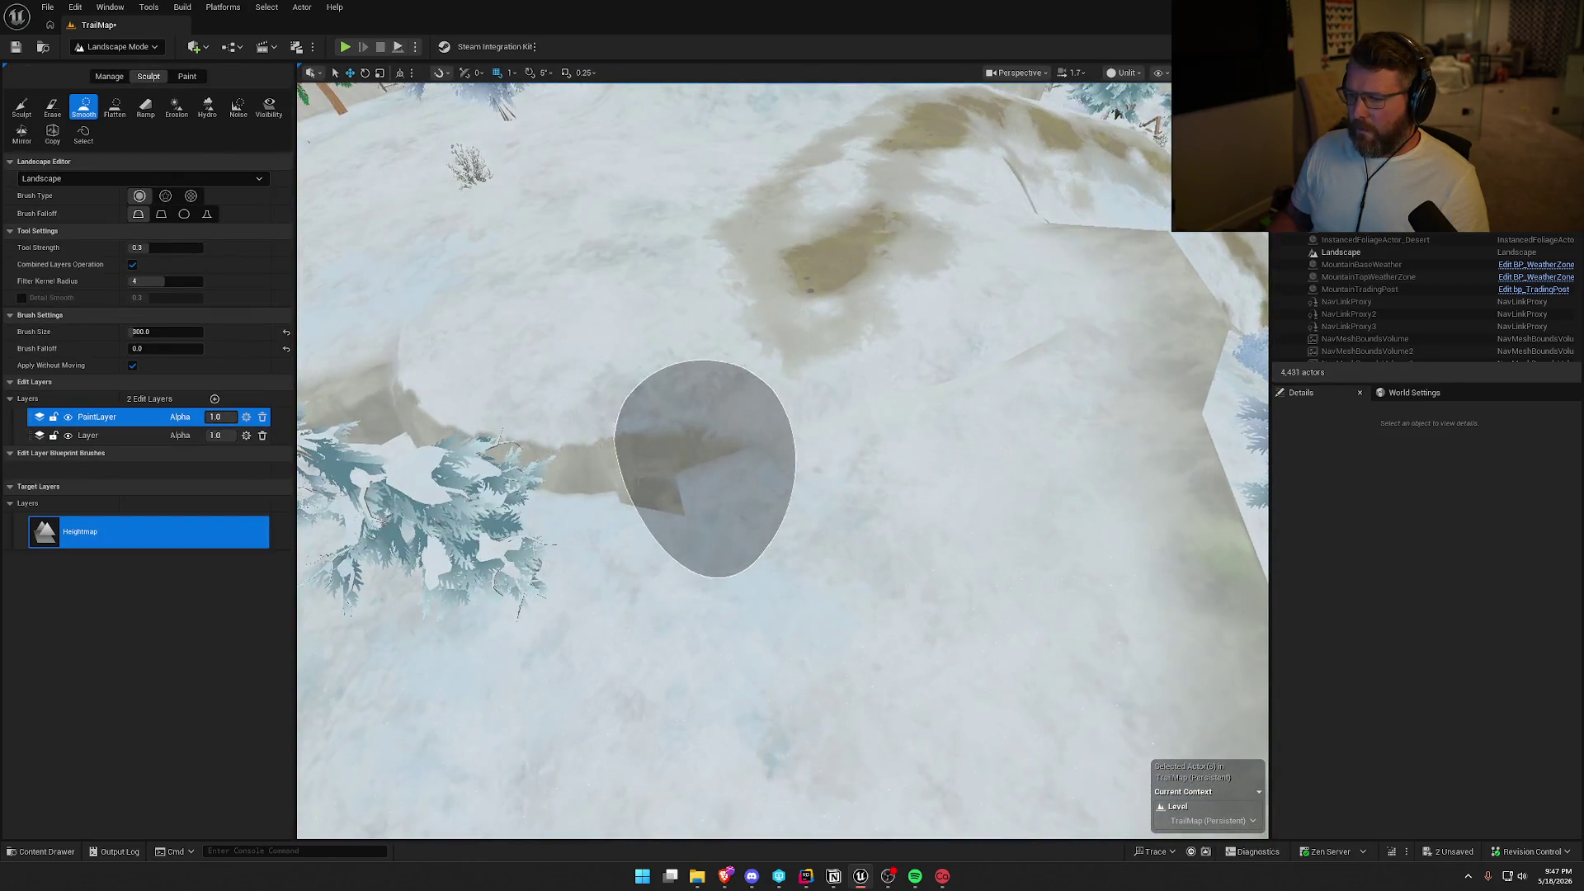
scroll(1115, 113, "up", 3)
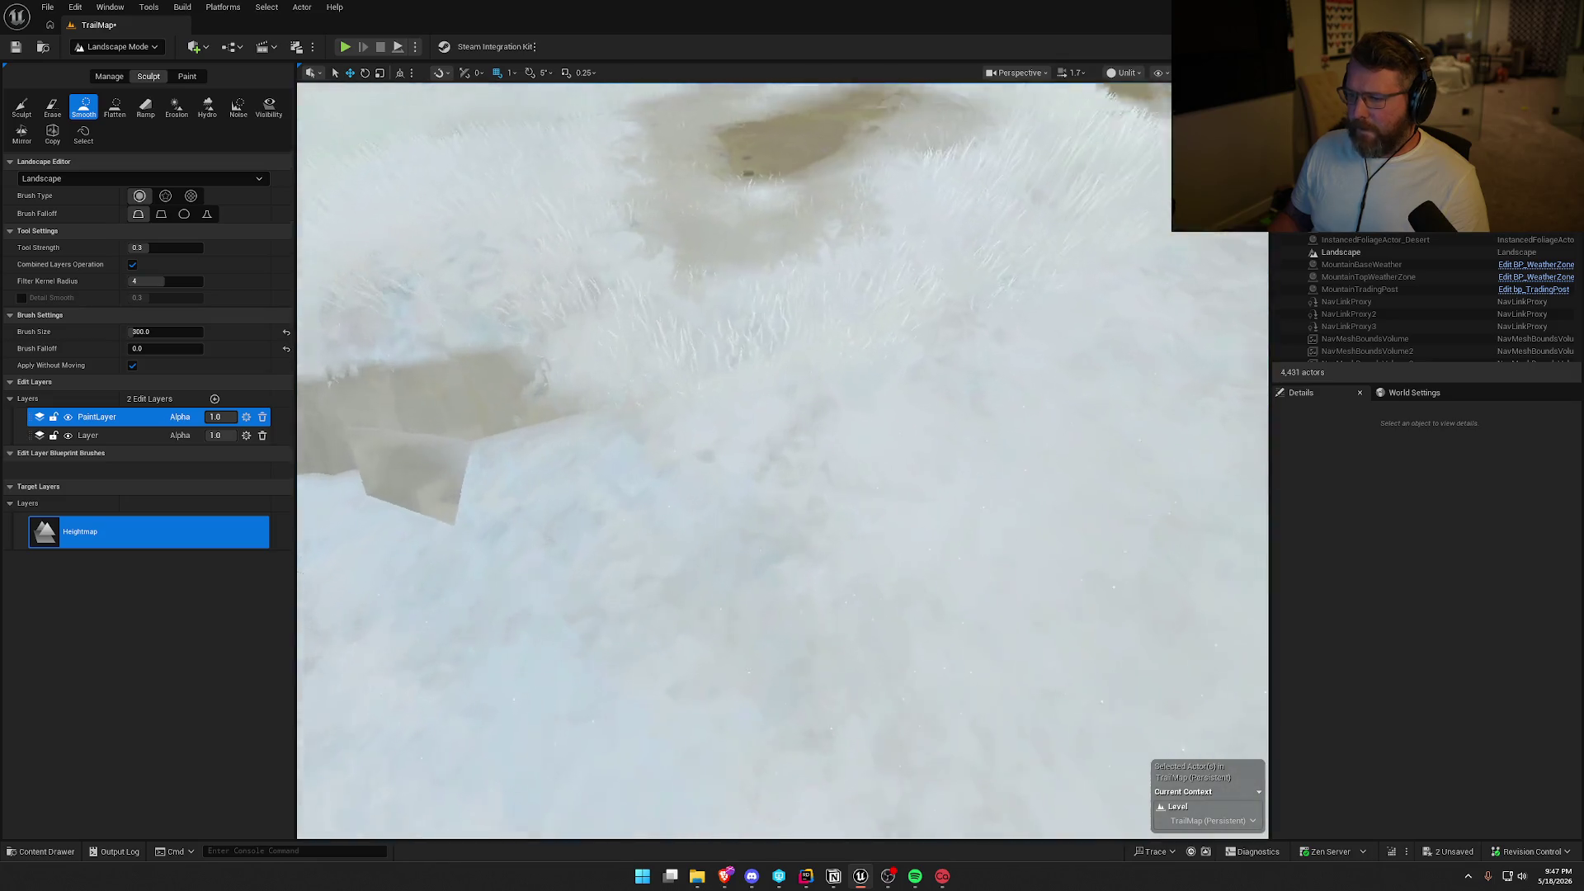
scroll(765, 375, "down", 5)
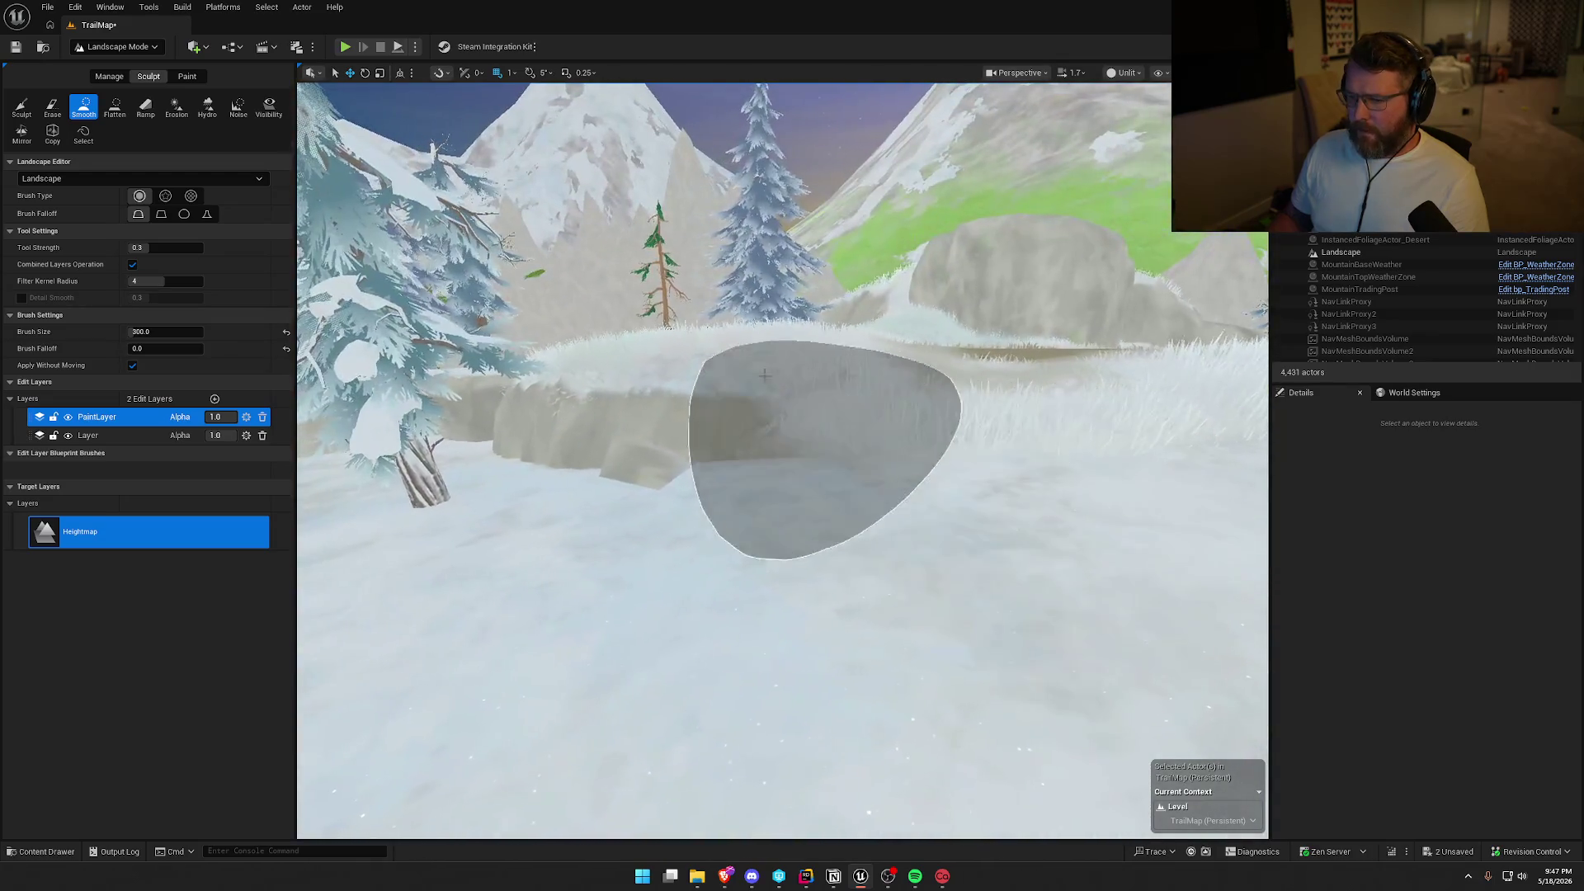
scroll(812, 425, "up", 3)
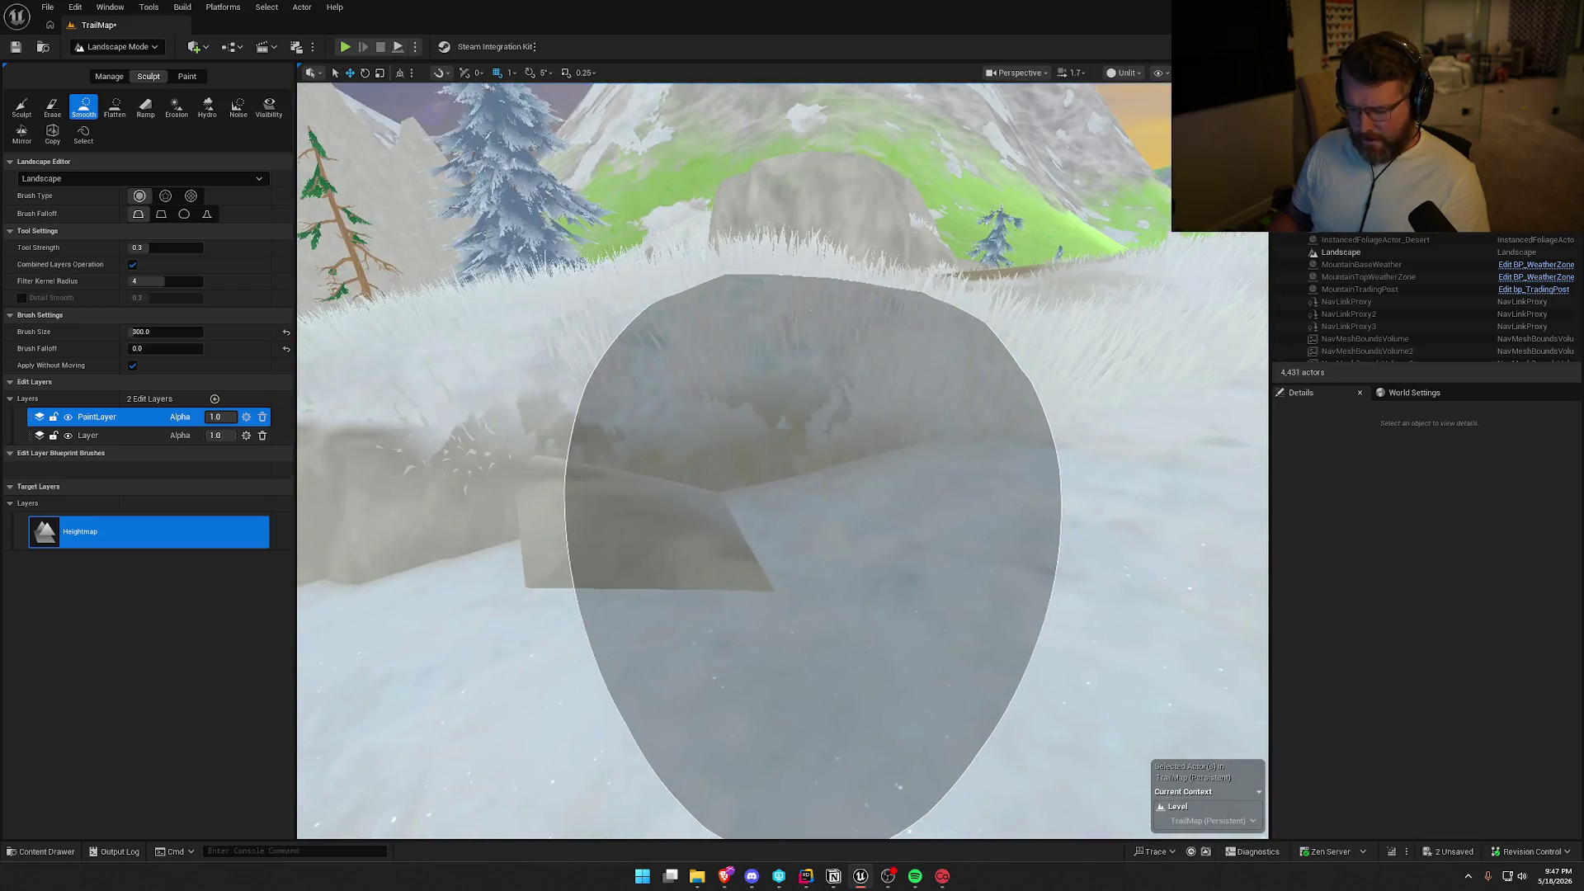
Undo the last smoothing stroke and enlarge the Smooth brush to 350.
key("ctrl+z")
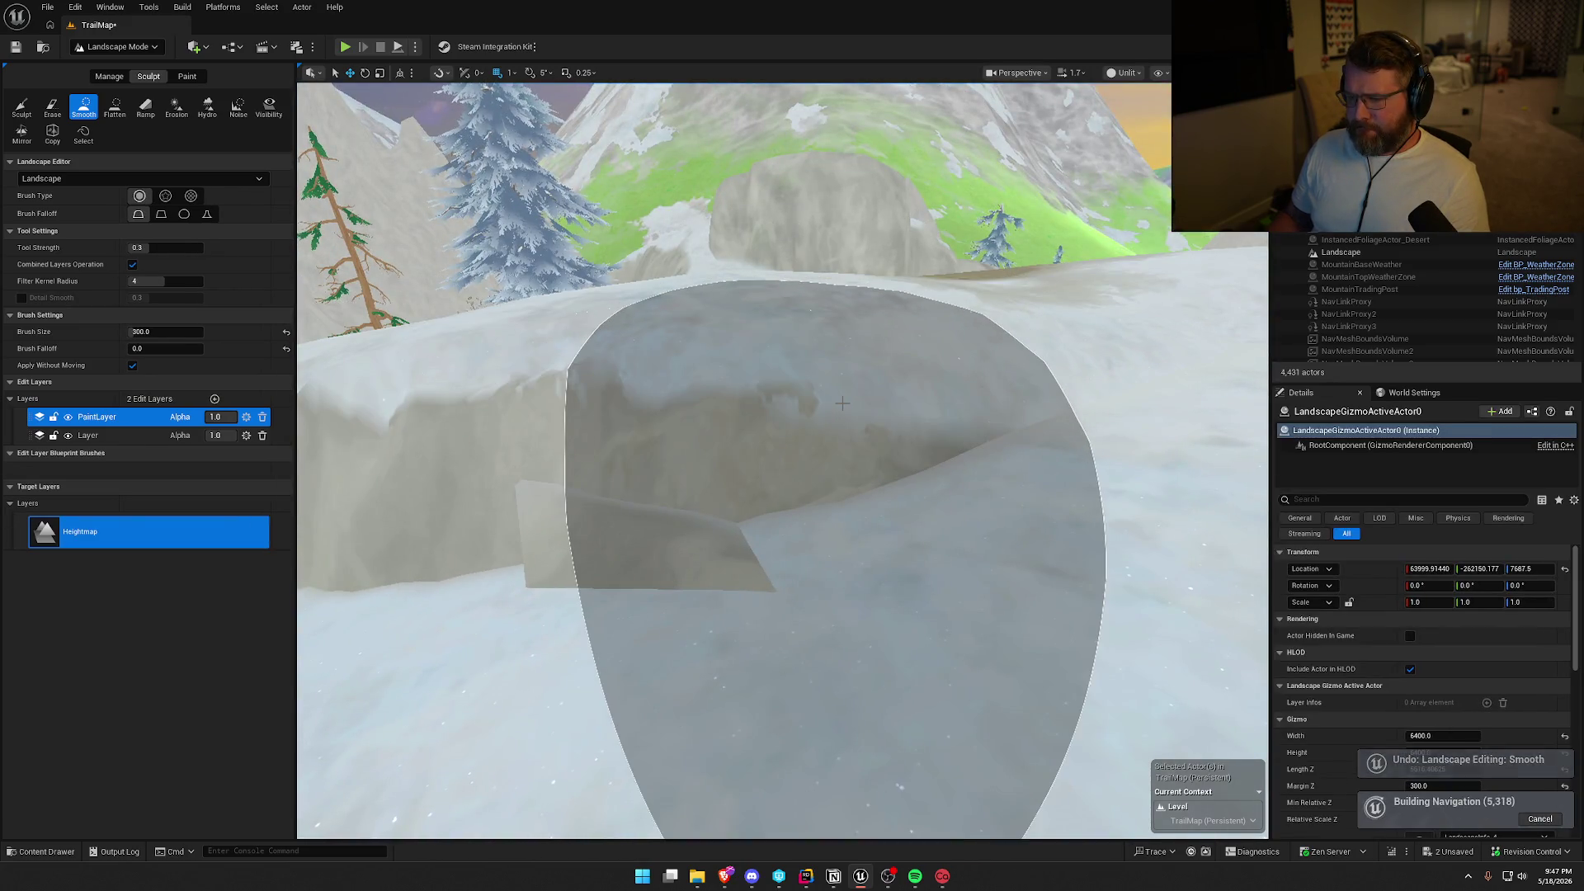
scroll(842, 402, "down", 6)
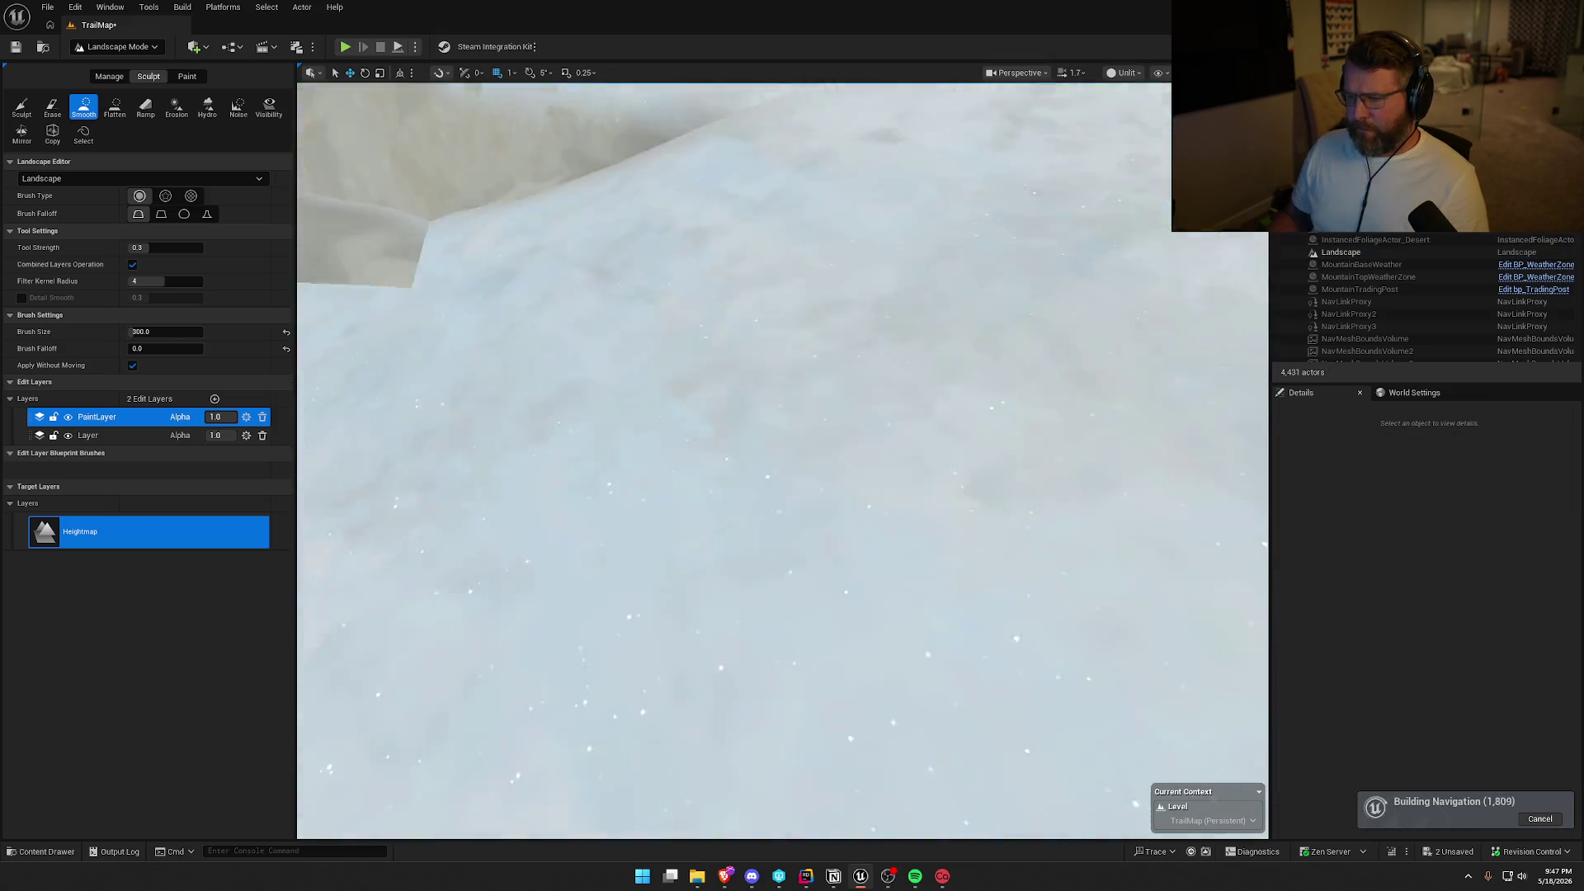
scroll(842, 403, "up", 3)
scroll(686, 392, "up", 3)
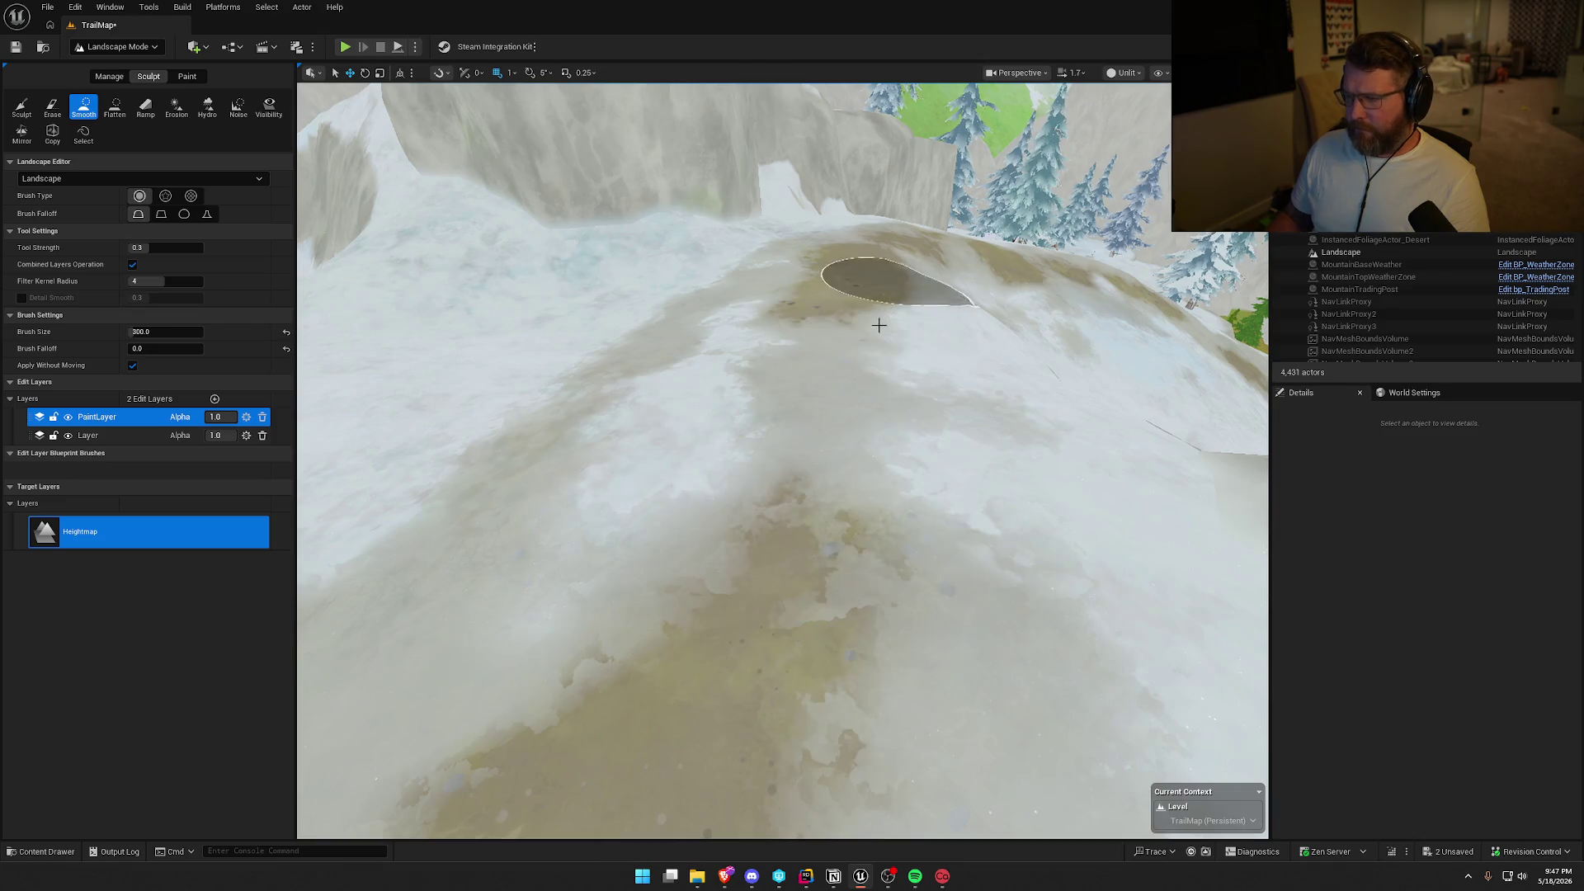
scroll(920, 353, "down", 5)
scroll(921, 353, "up", 5)
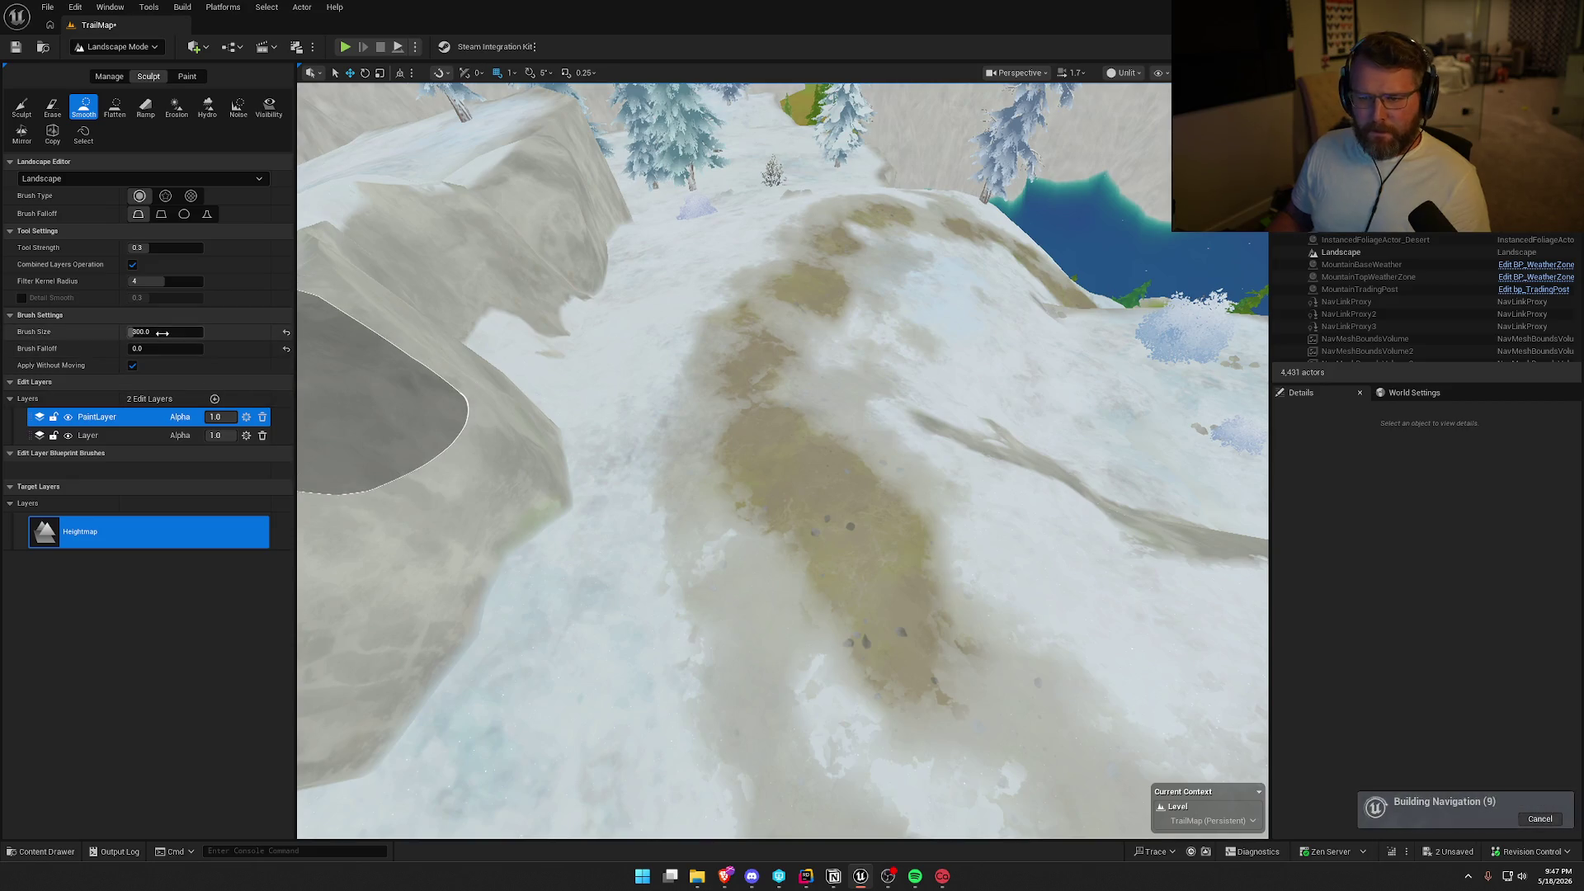
type("250")
key("Return")
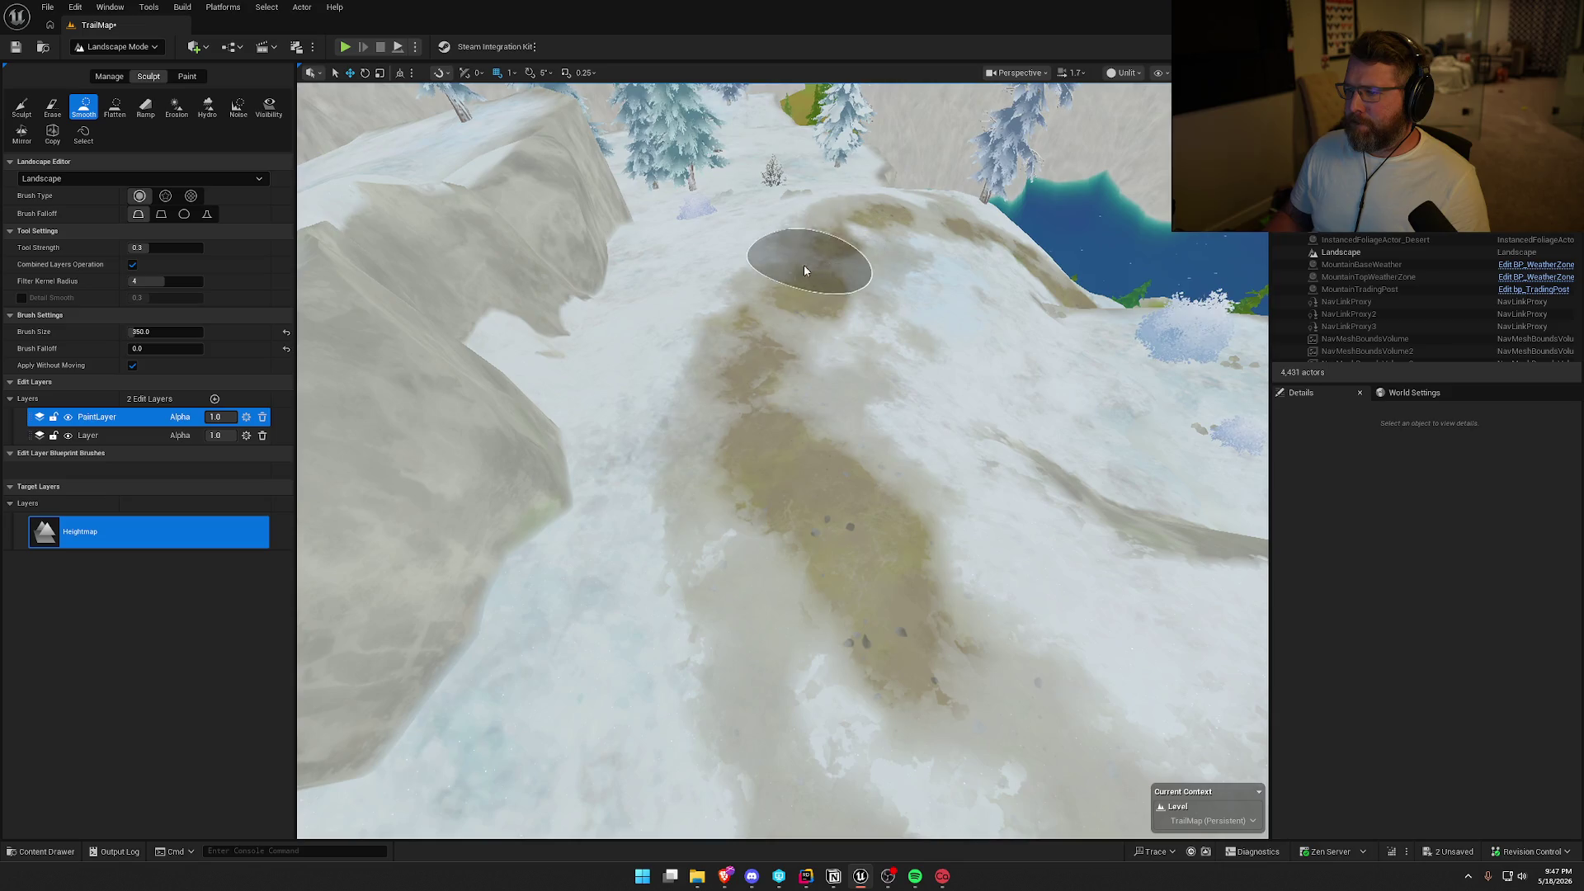
Frame the snowy trail gully and reselect Smooth after briefly picking Flatten.
mouse_move(919, 441)
left_mouse_down()
mouse_move(907, 248)
mouse_move(813, 459)
left_mouse_up()
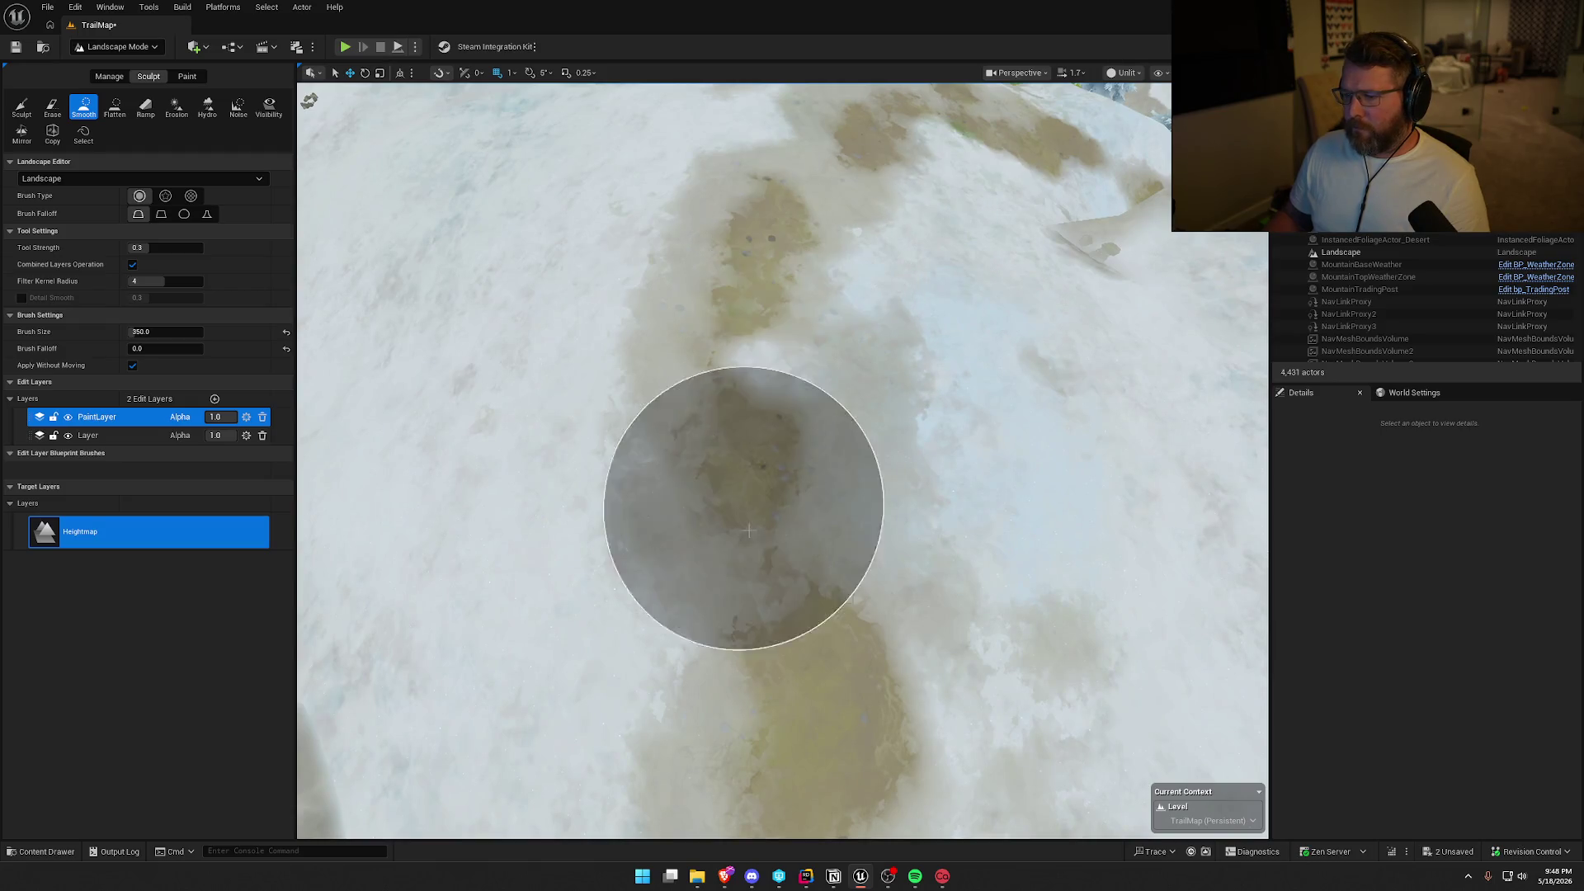
mouse_move(718, 135)
left_mouse_down()
mouse_move(718, 189)
mouse_move(726, 98)
mouse_move(743, 247)
left_mouse_up()
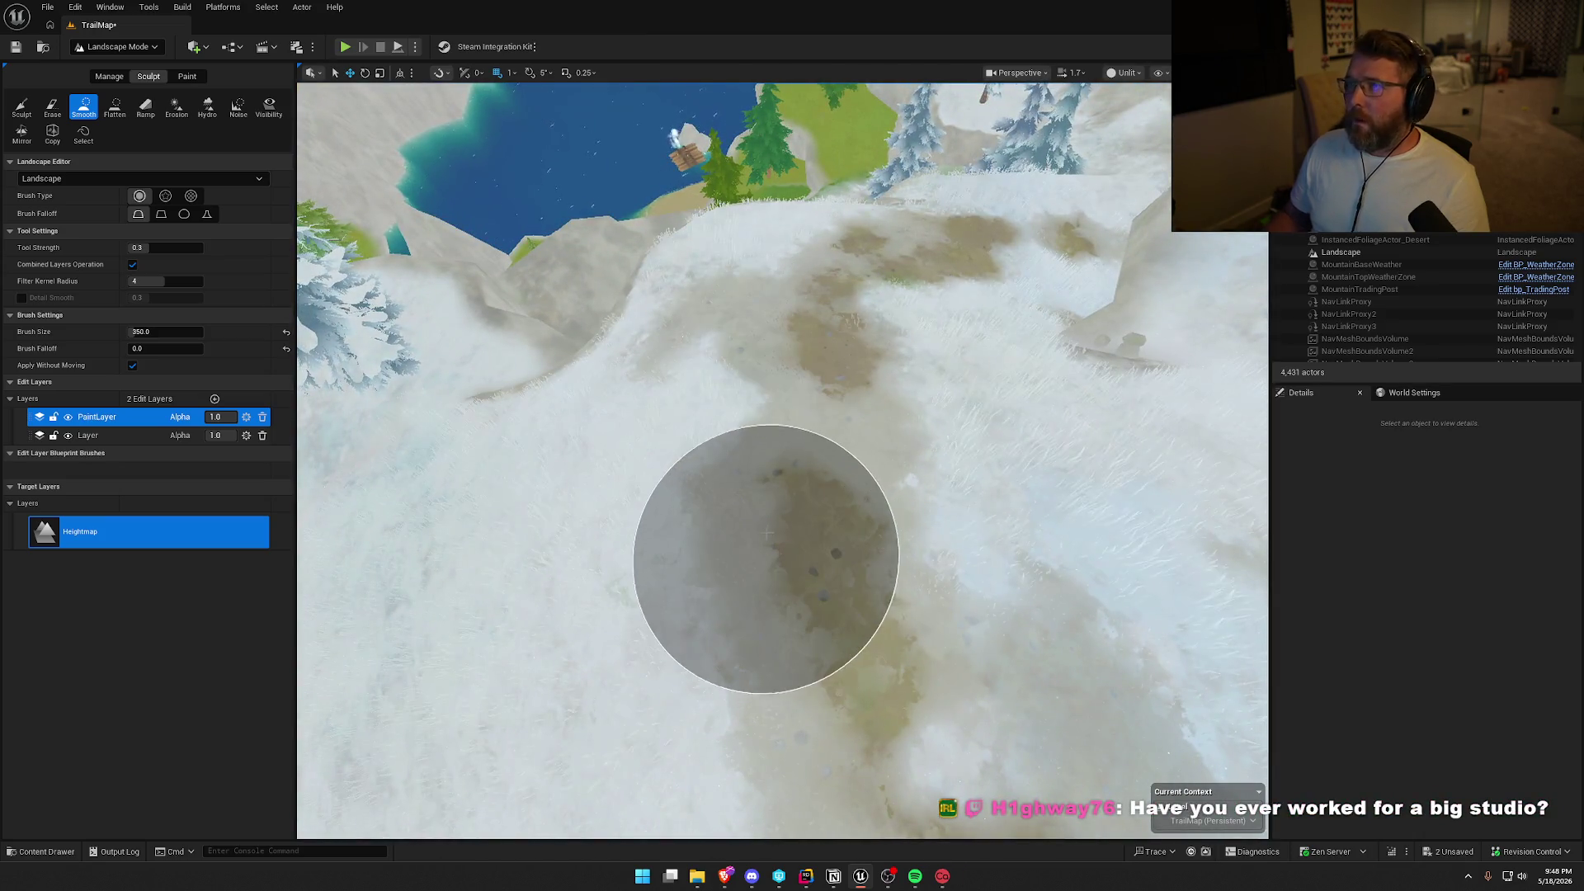
left_click_drag(837, 479, 908, 462)
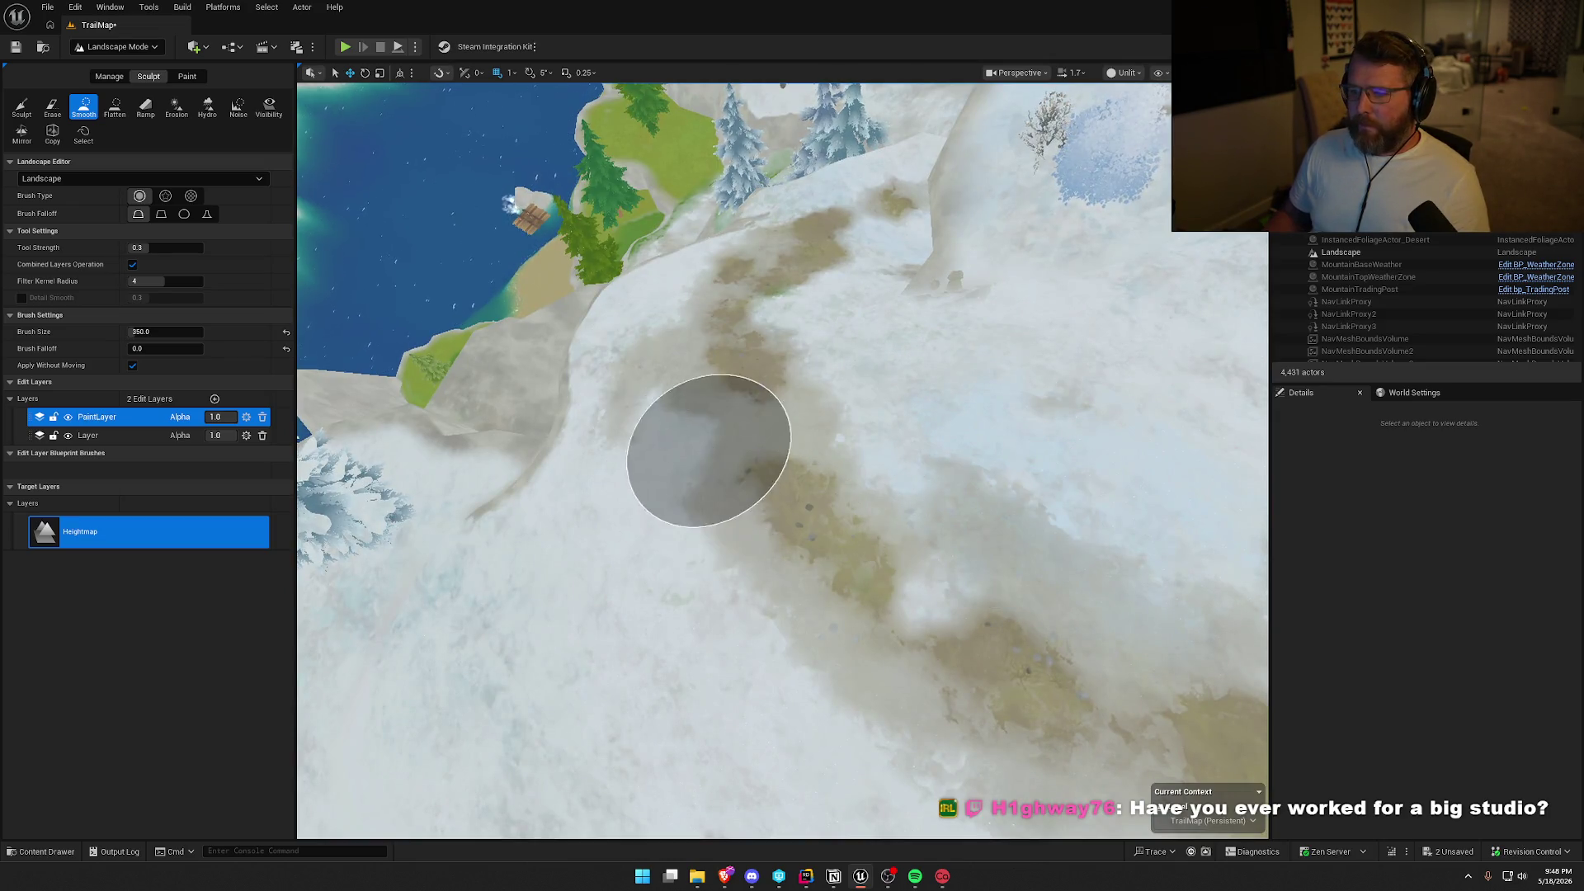
mouse_move(1078, 495)
left_mouse_down()
mouse_move(965, 388)
mouse_move(949, 346)
mouse_move(966, 429)
mouse_move(1046, 524)
left_mouse_up()
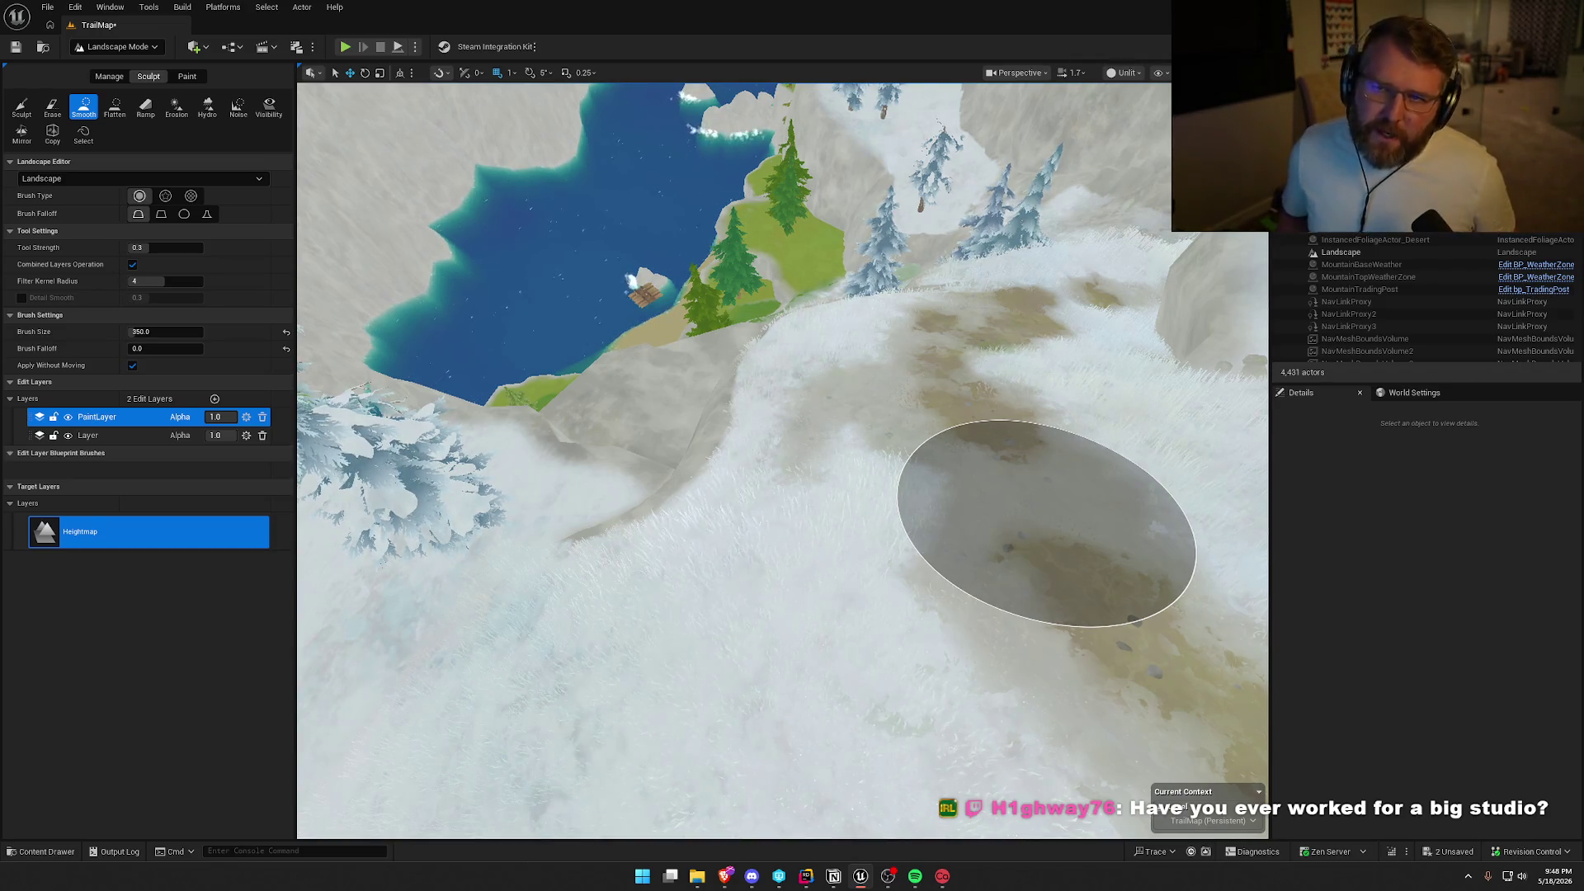
mouse_move(1001, 396)
left_mouse_down()
mouse_move(1040, 363)
mouse_move(990, 412)
mouse_move(957, 247)
mouse_move(904, 479)
left_mouse_up()
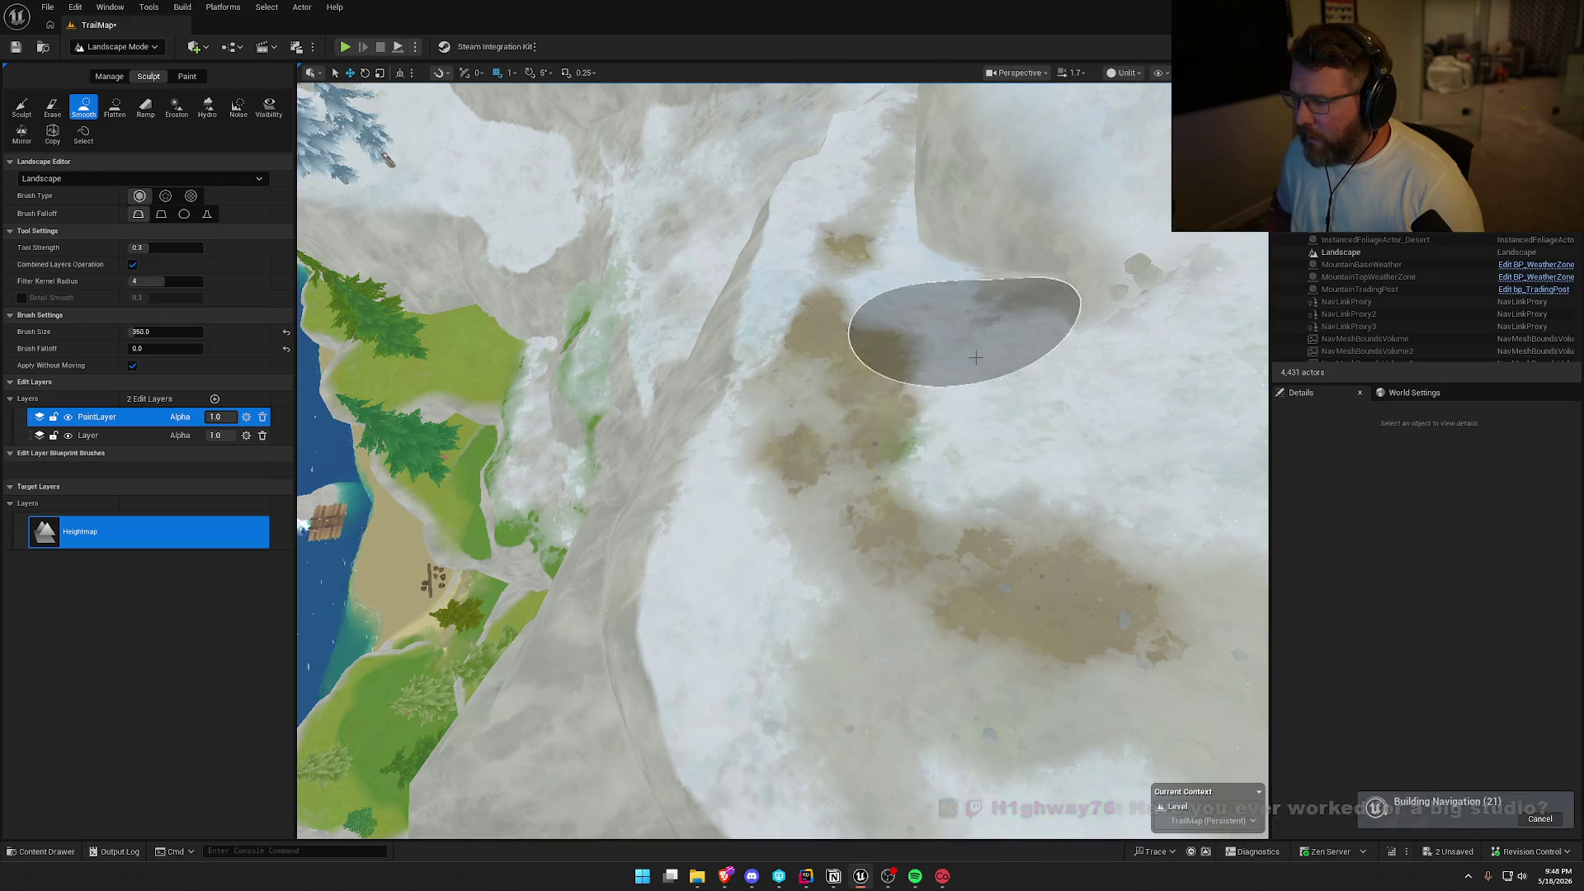
left_click_drag(1018, 354, 990, 388)
scroll(784, 462, "up", 3)
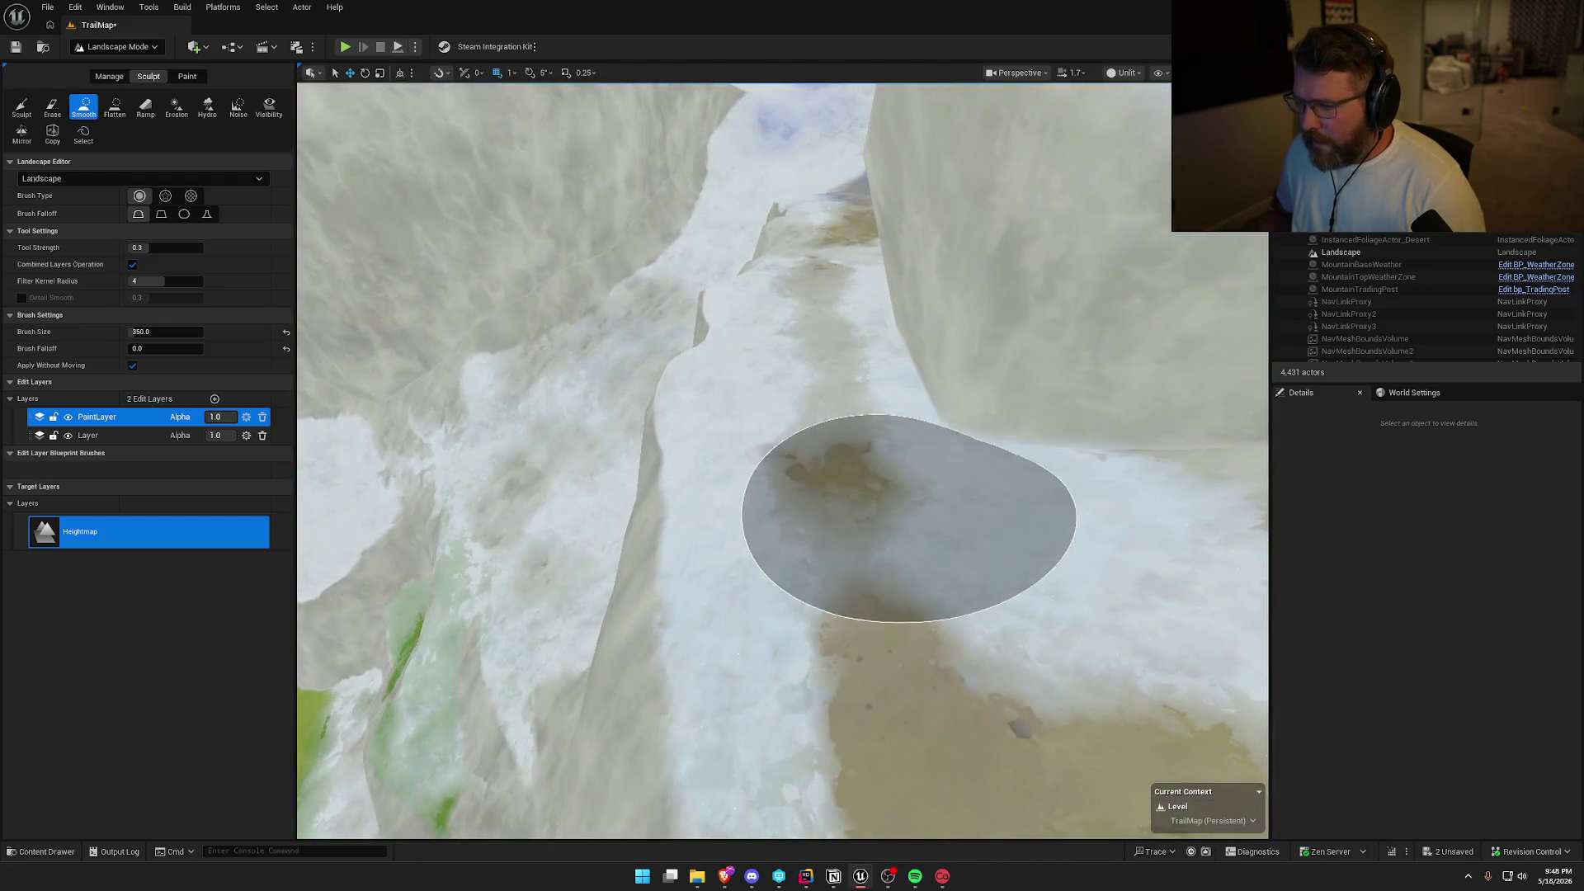
scroll(757, 309, "up", 3)
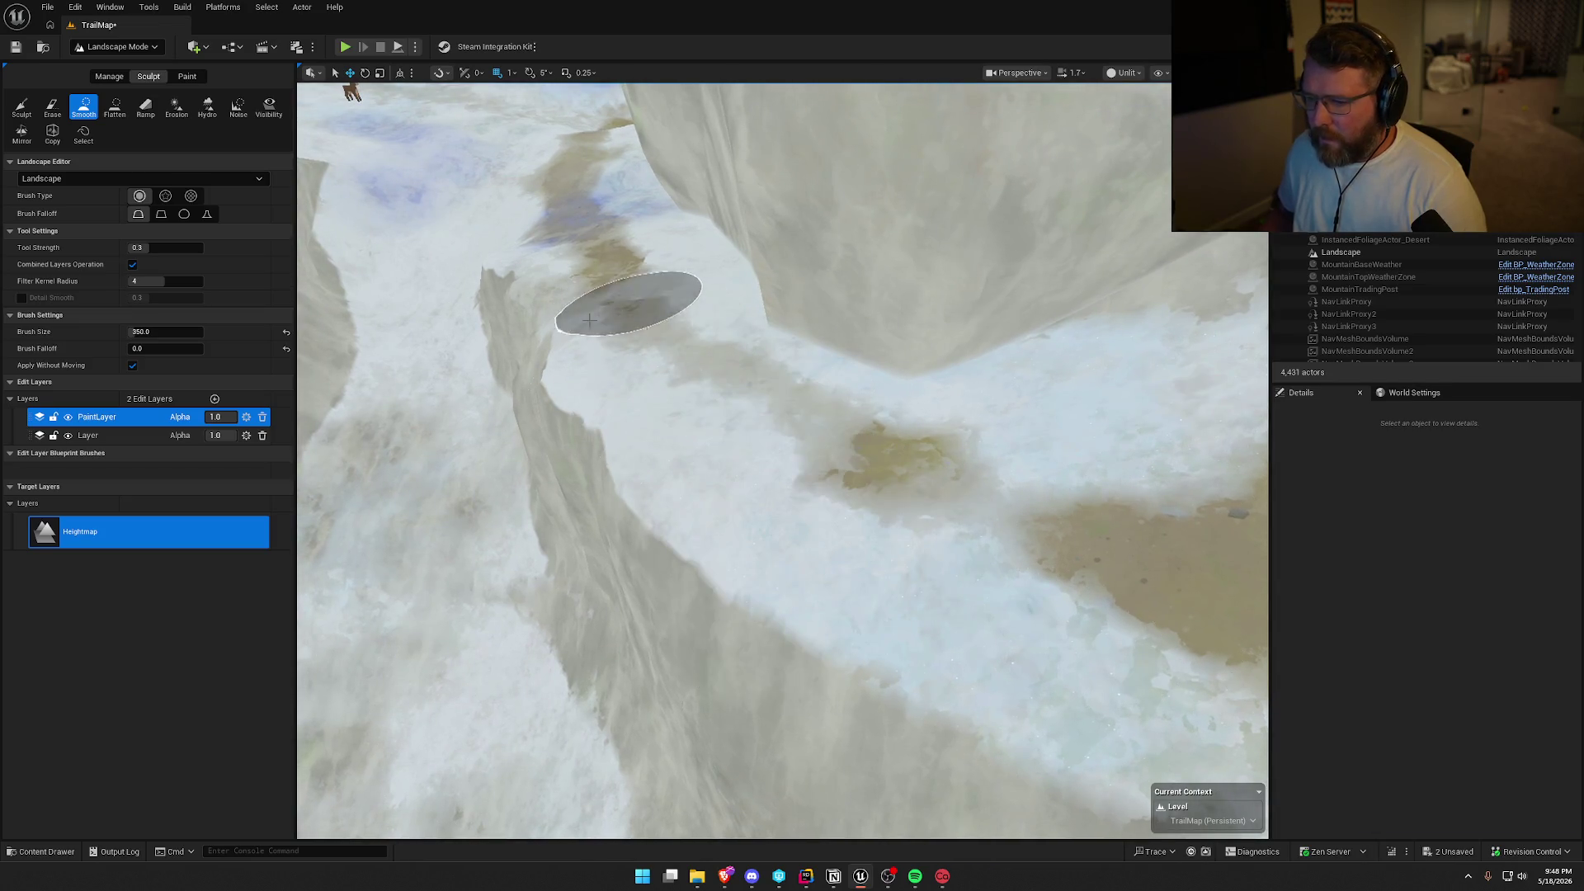
left_click(111, 108)
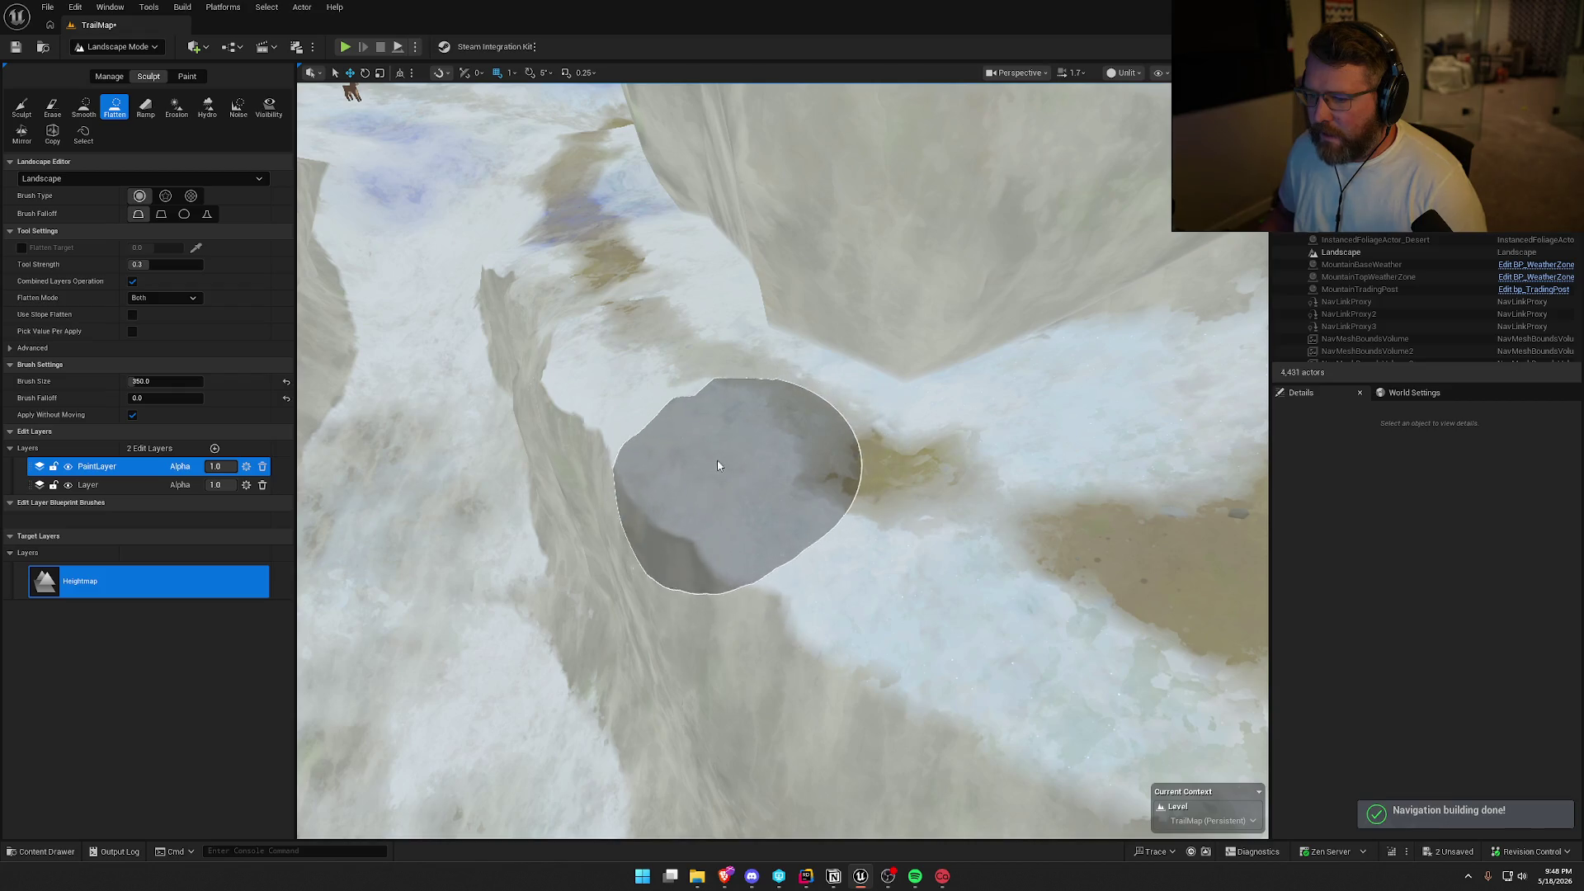
scroll(603, 382, "down", 5)
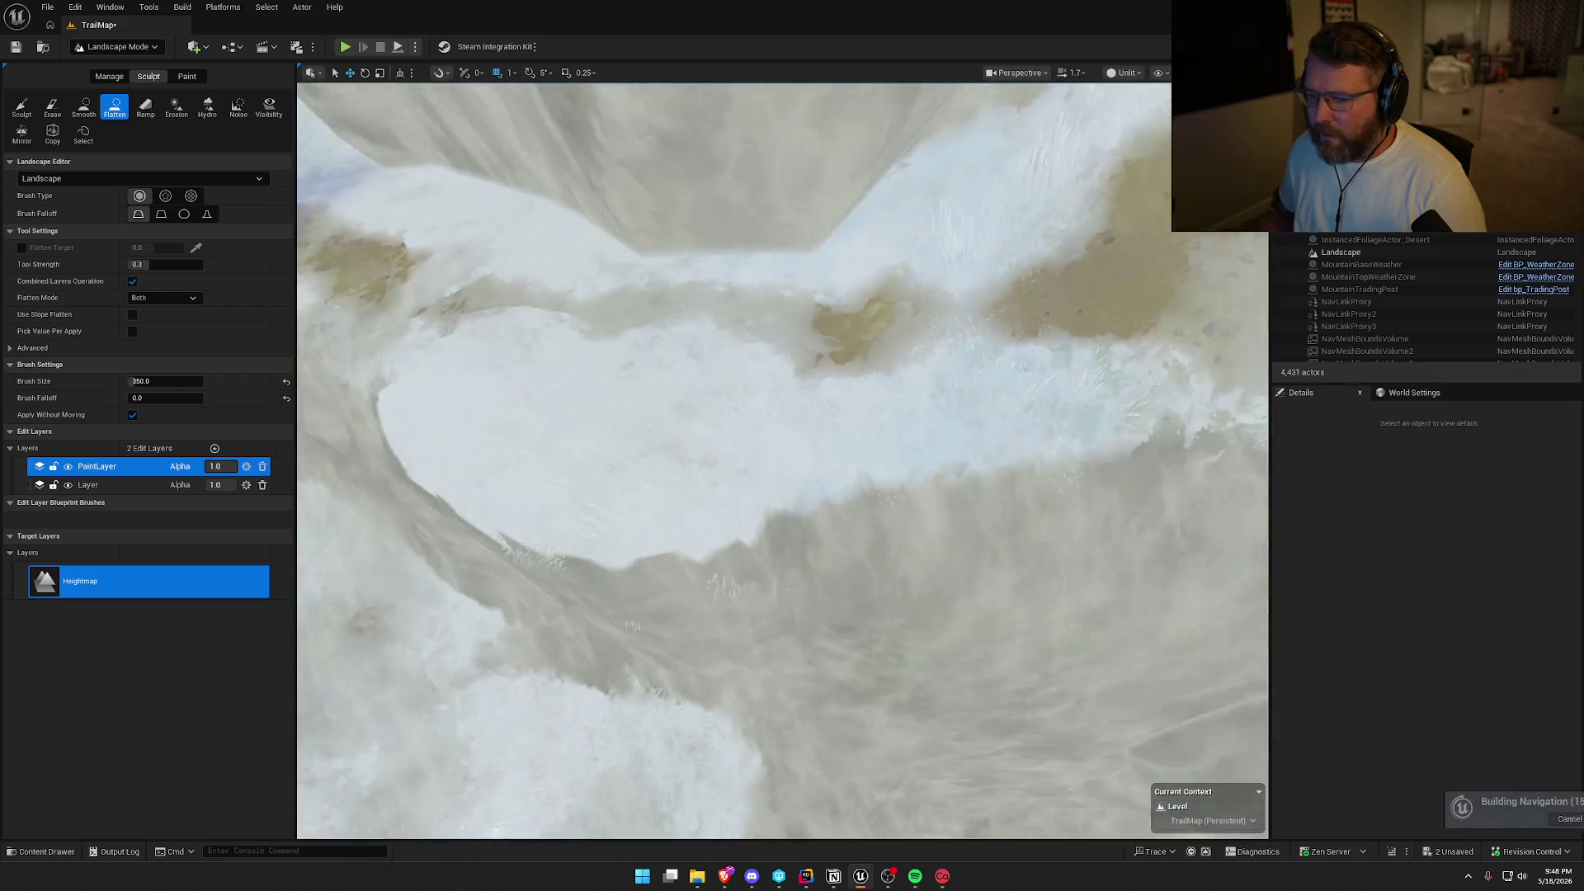
left_click(81, 108)
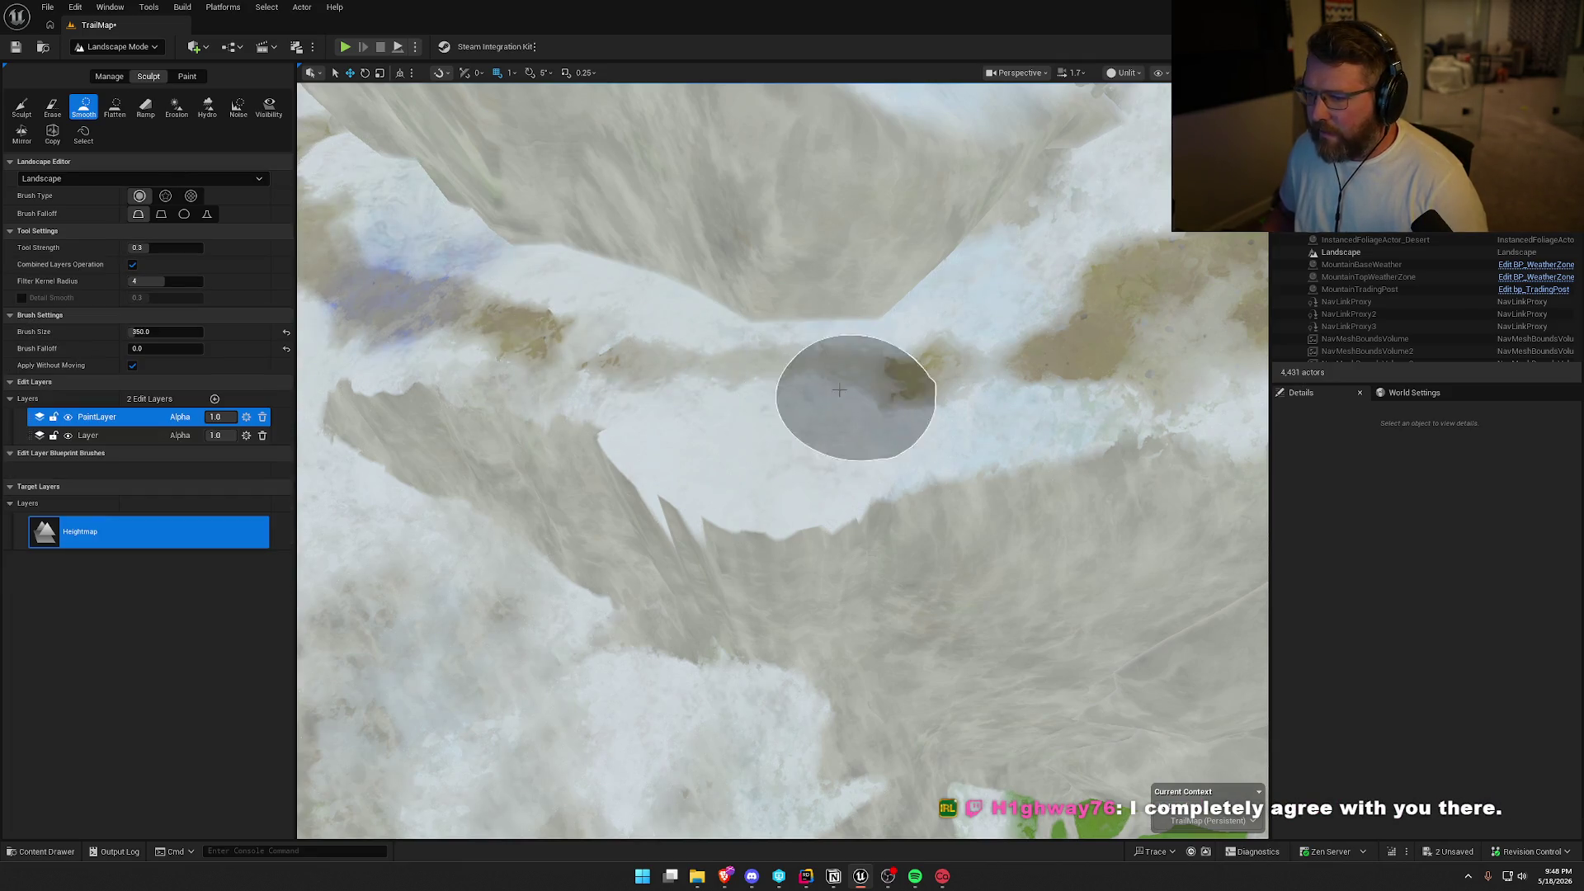
Smooth the jagged cliff spikes in the gully and check the trail from above.
mouse_move(935, 373)
left_mouse_down()
mouse_move(759, 460)
mouse_move(644, 399)
mouse_move(661, 531)
mouse_move(891, 574)
left_mouse_up()
right_click(891, 573)
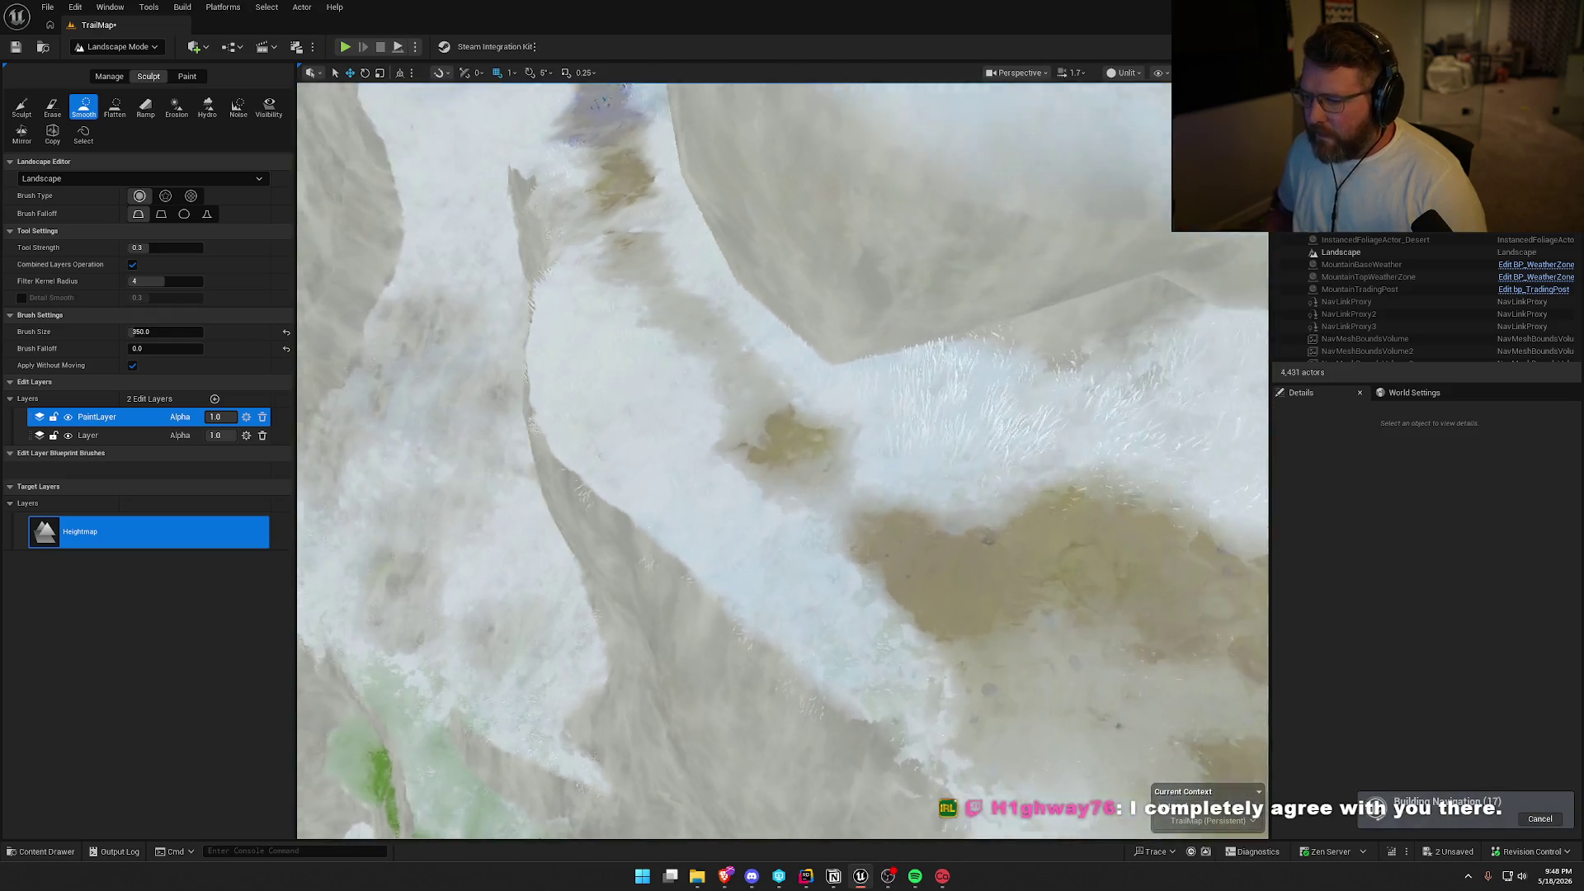
key("s")
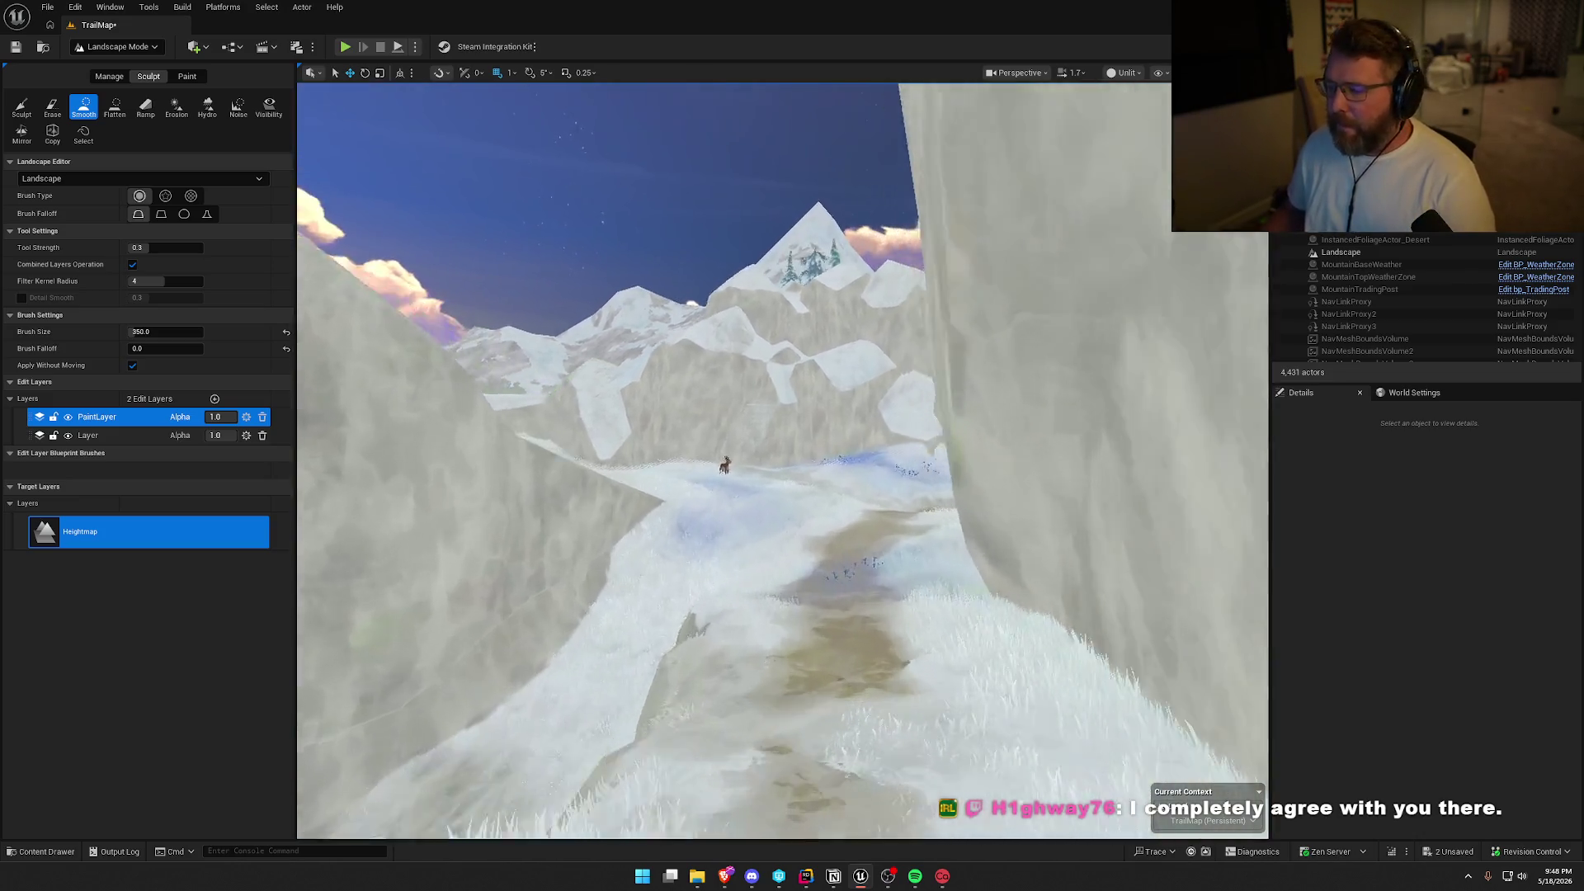
right_click(853, 393)
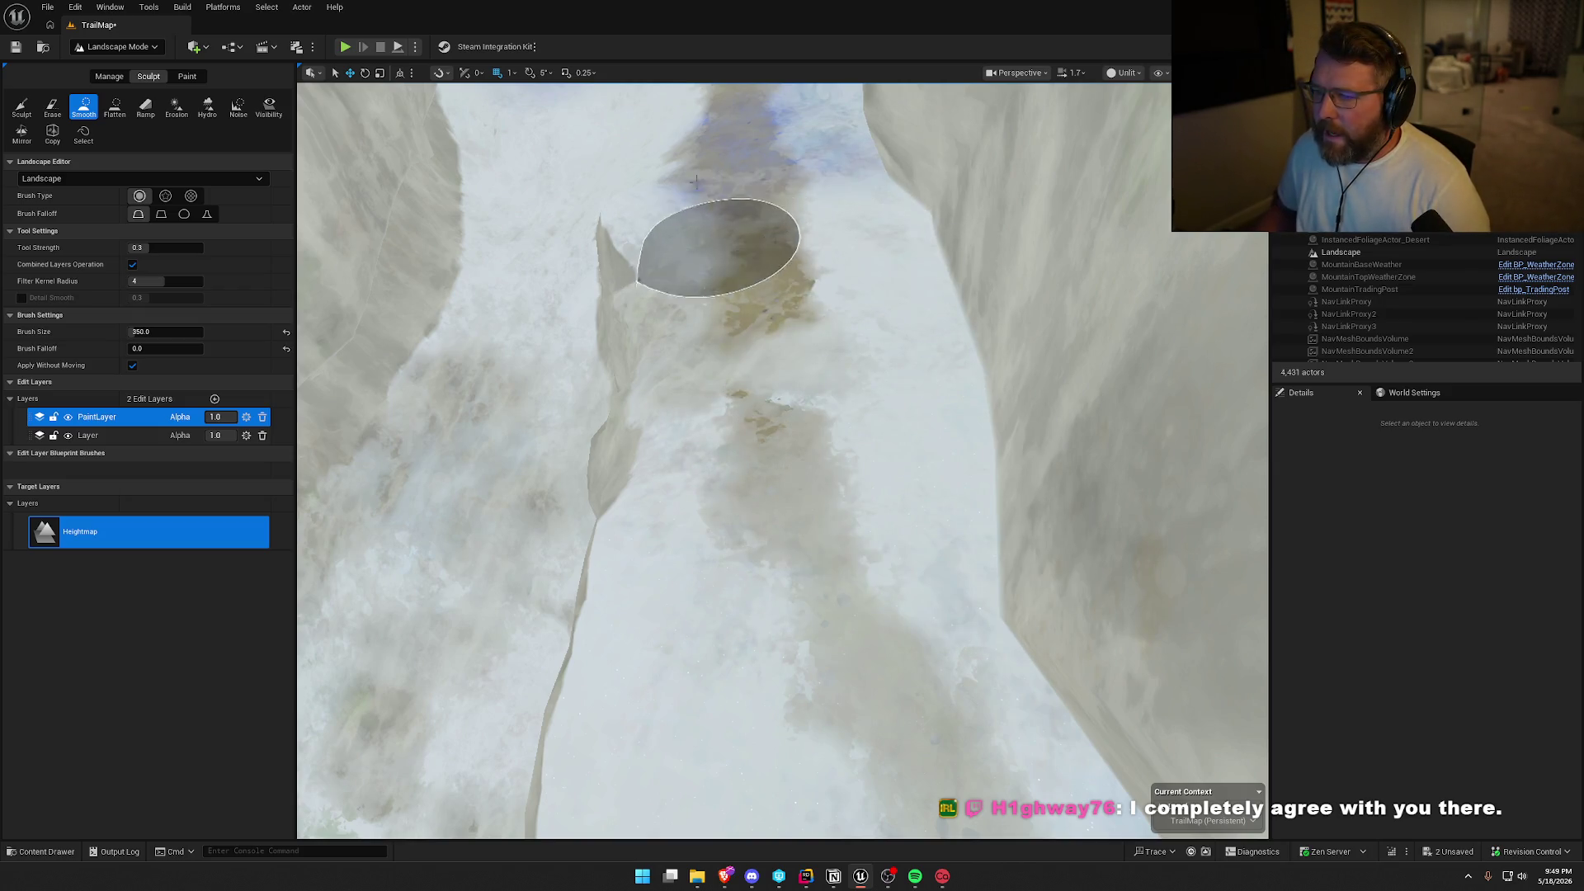
right_click(850, 180)
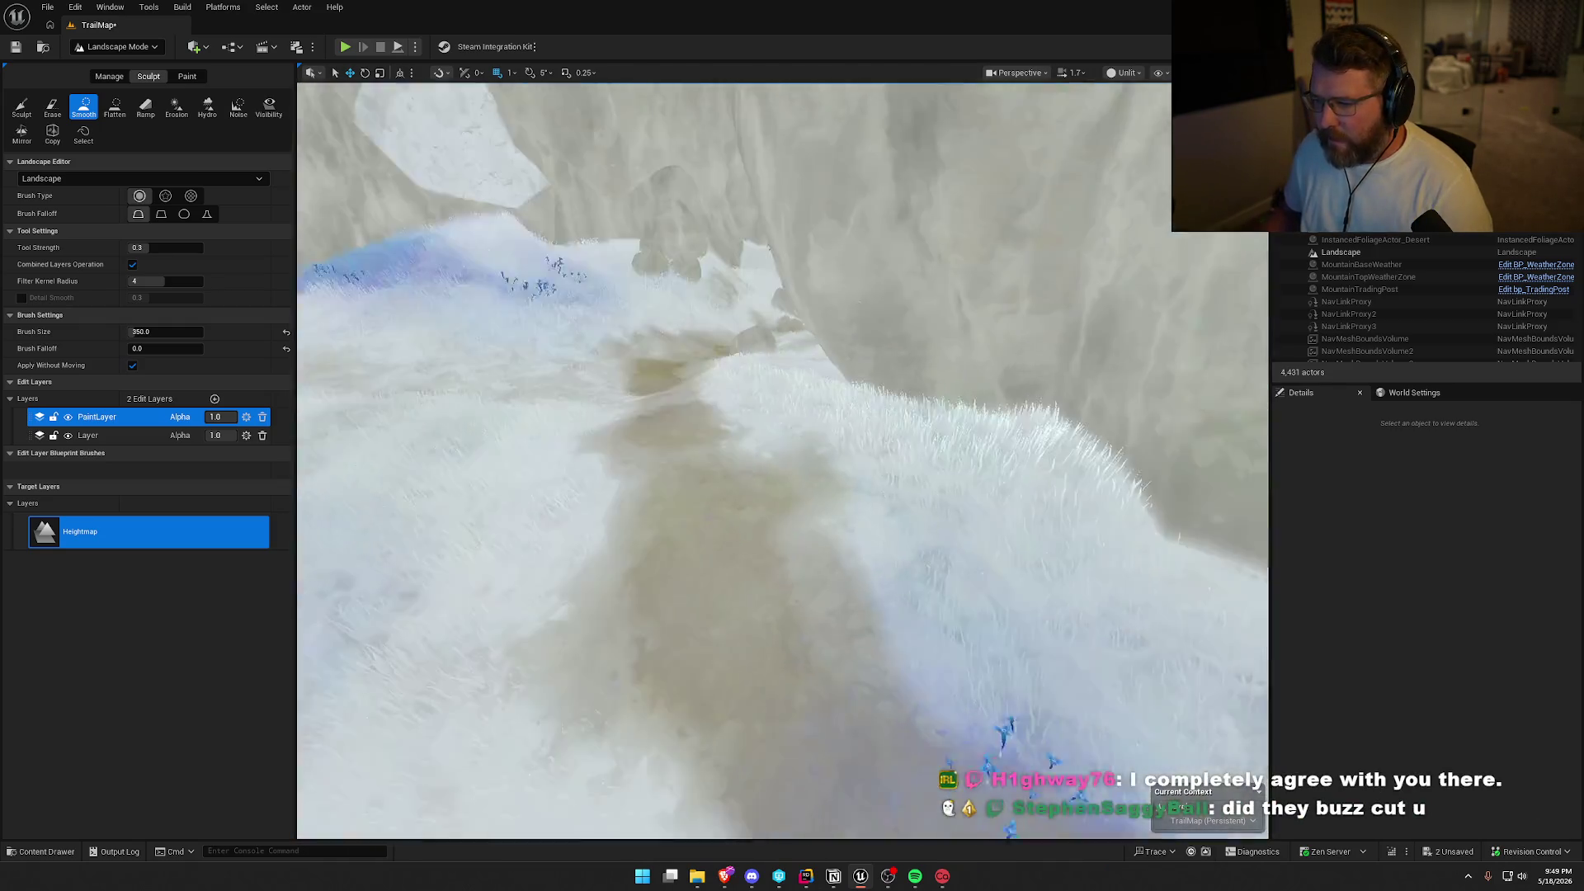
right_click(851, 400)
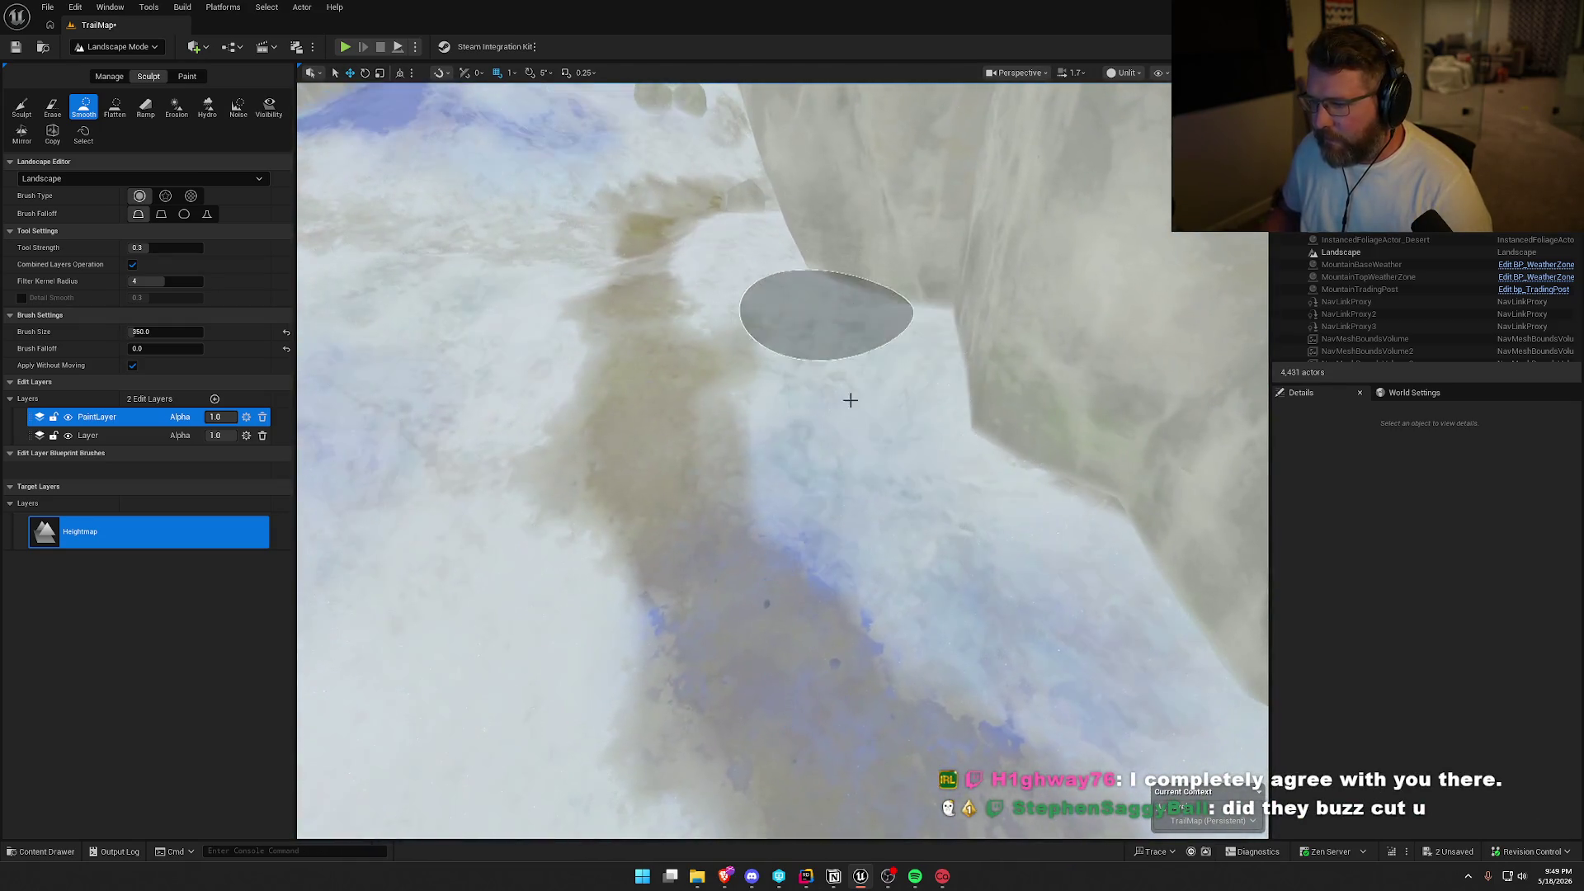
right_click(891, 328)
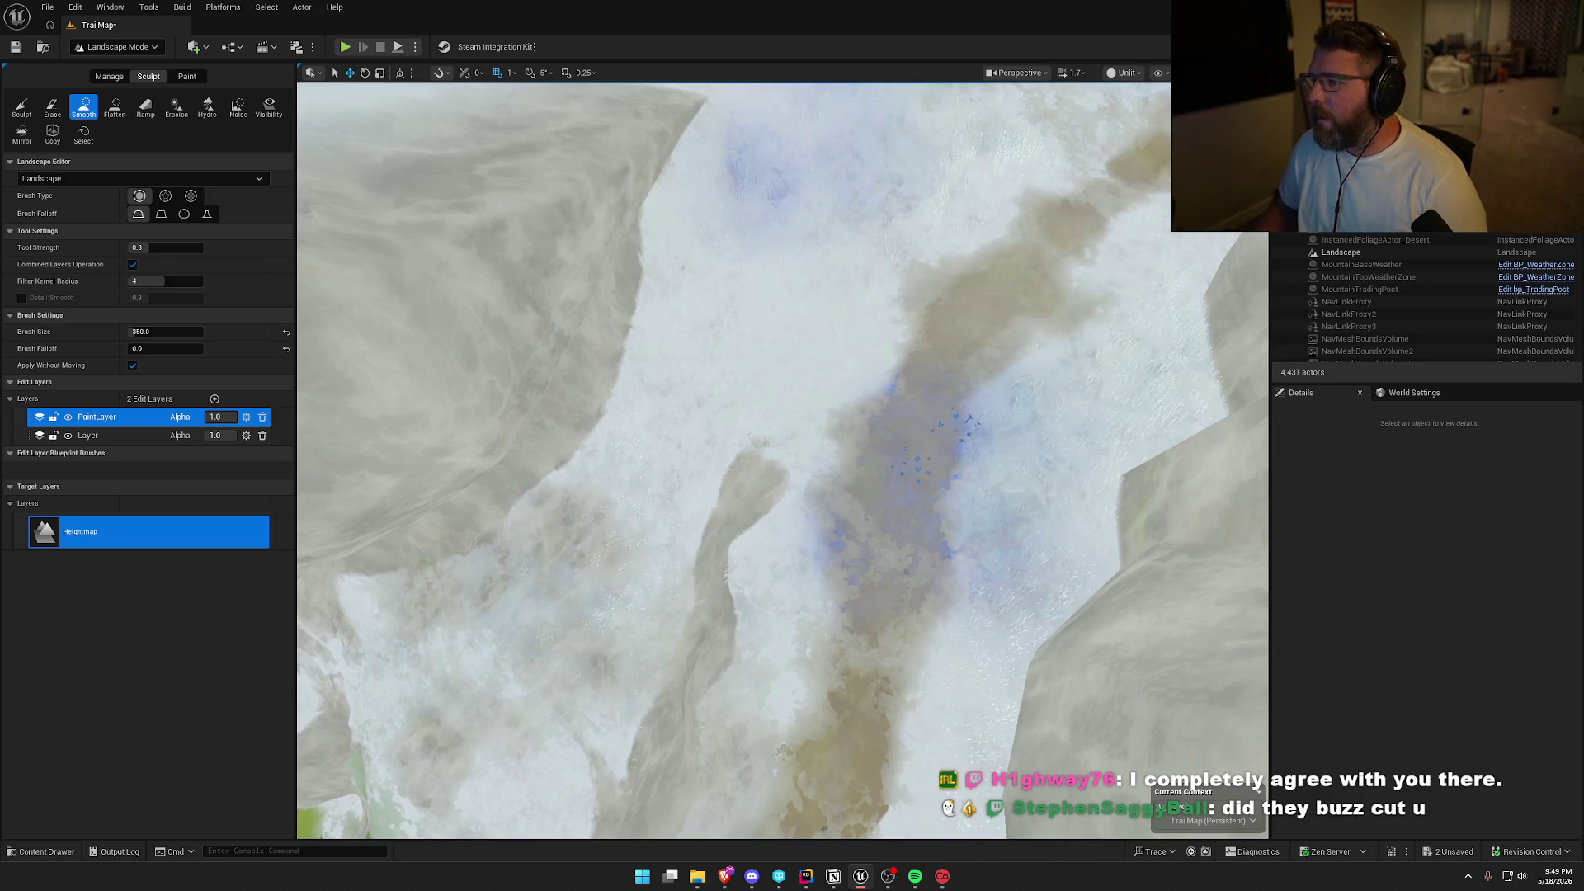
right_click(976, 448)
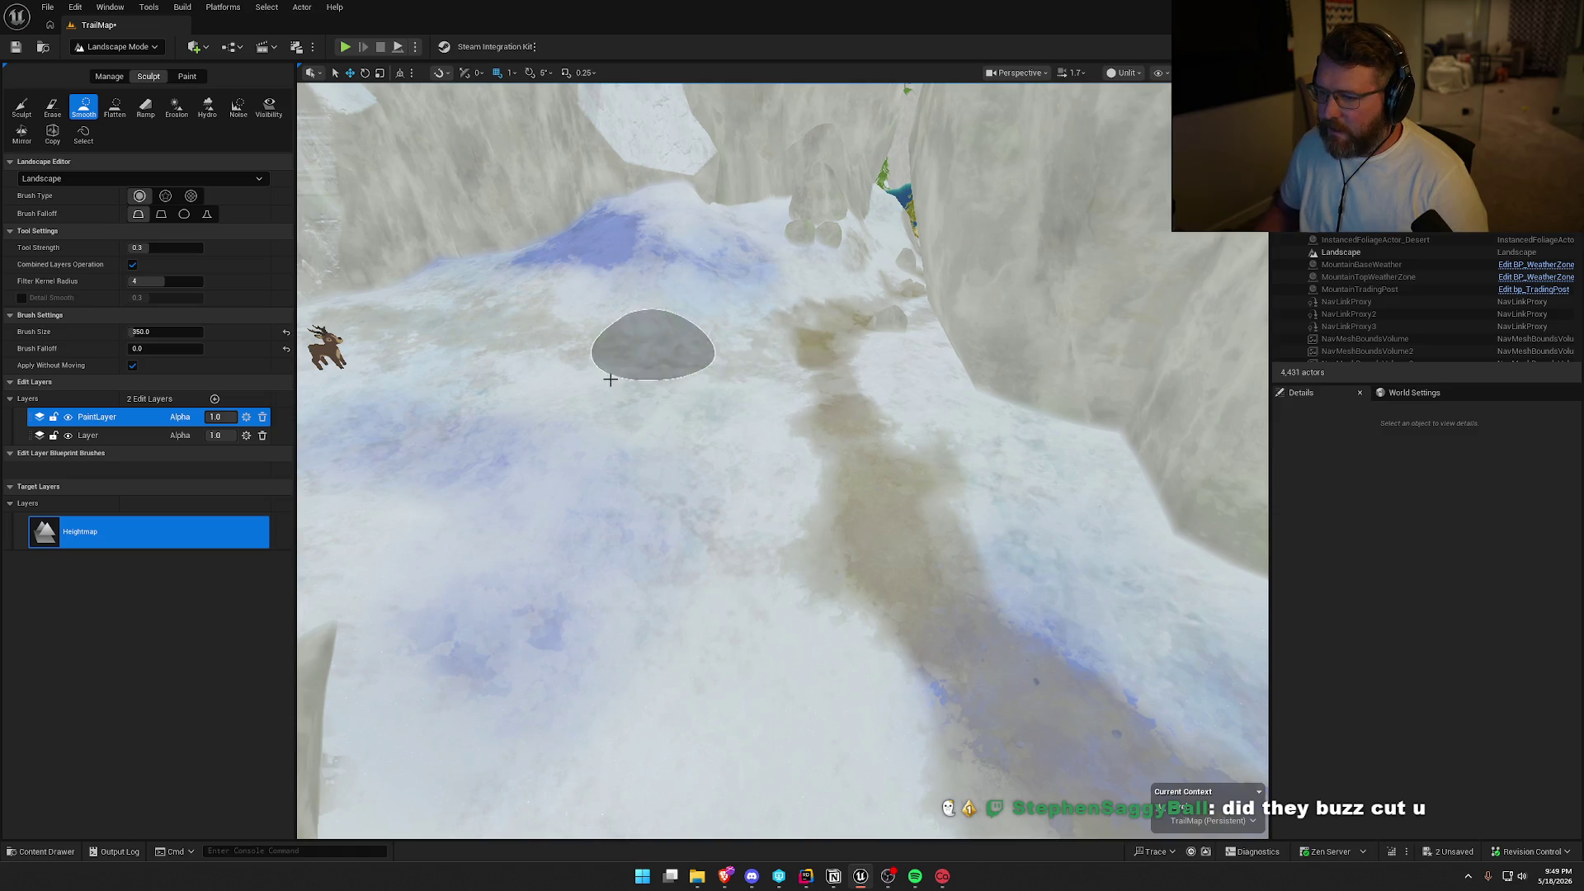
right_click(692, 398)
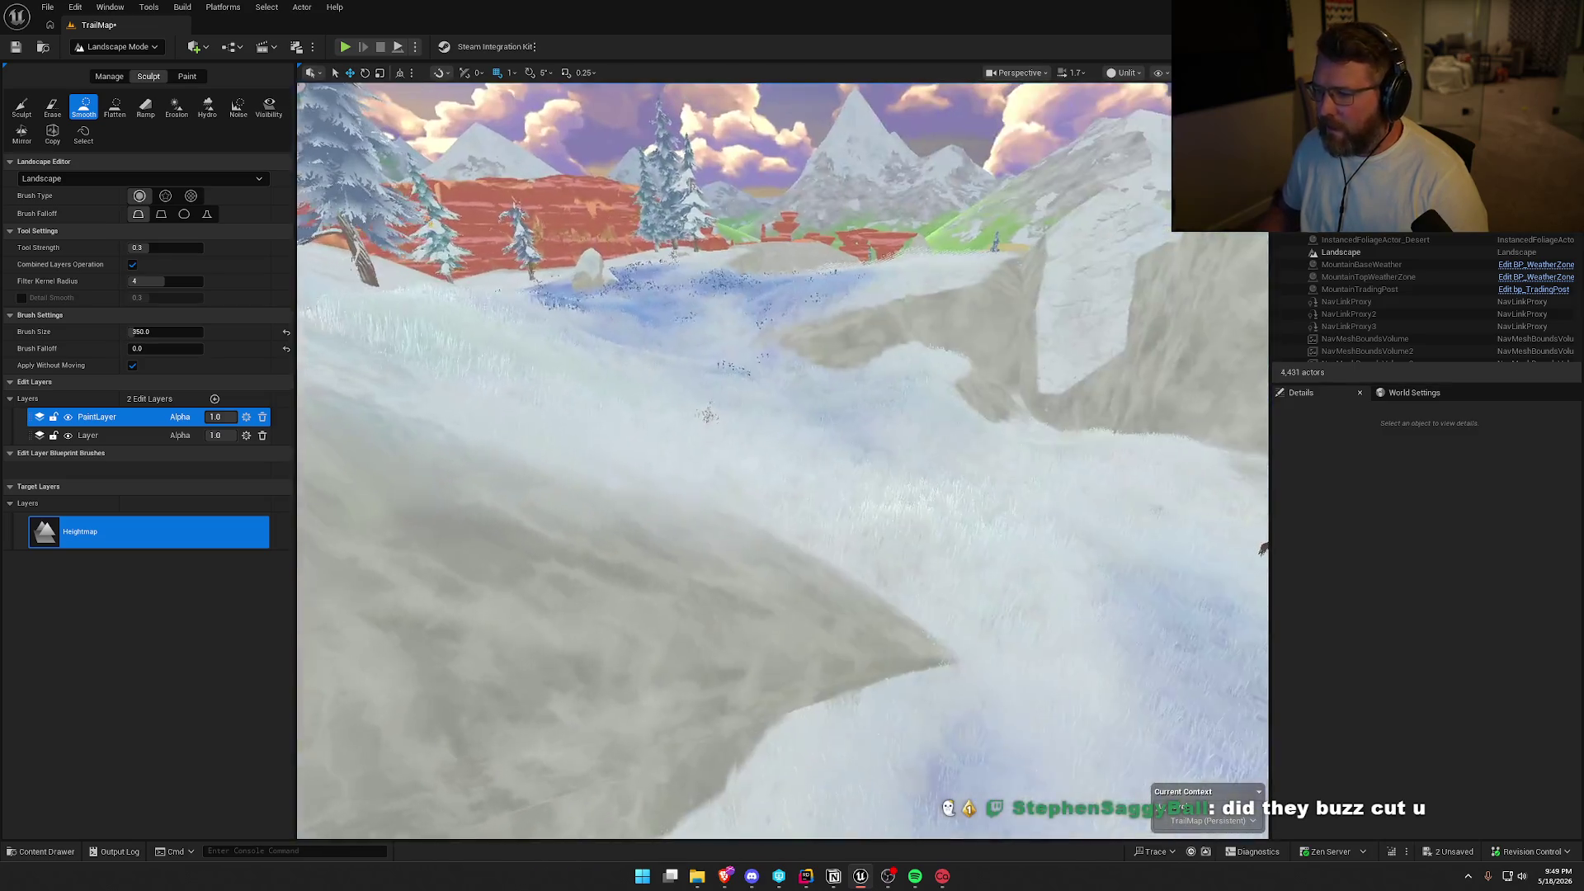
right_click(707, 417)
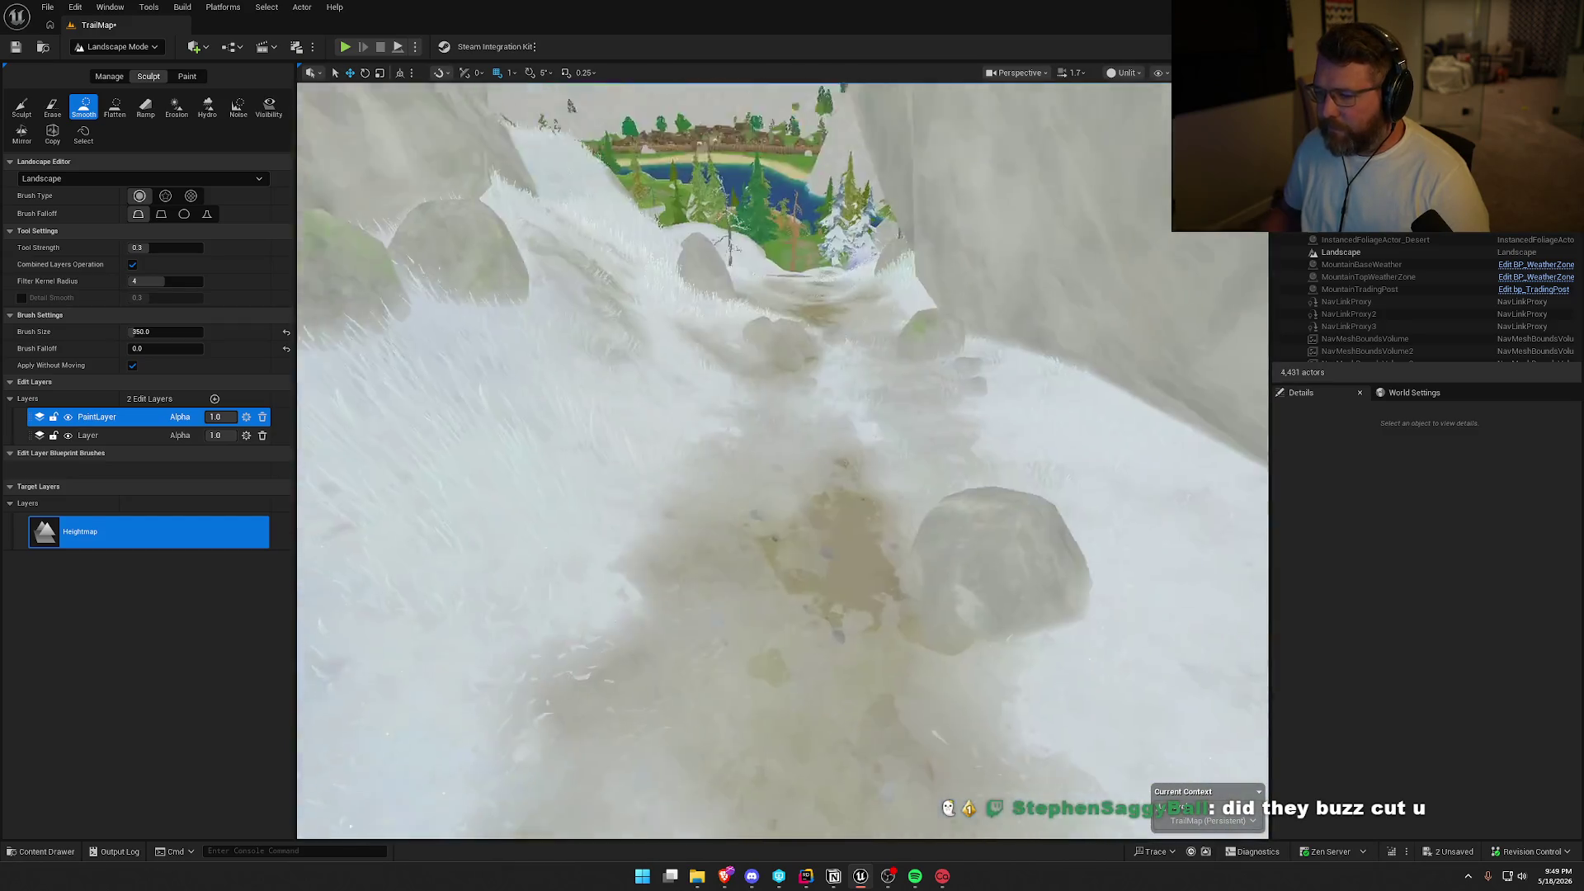
right_click(689, 424)
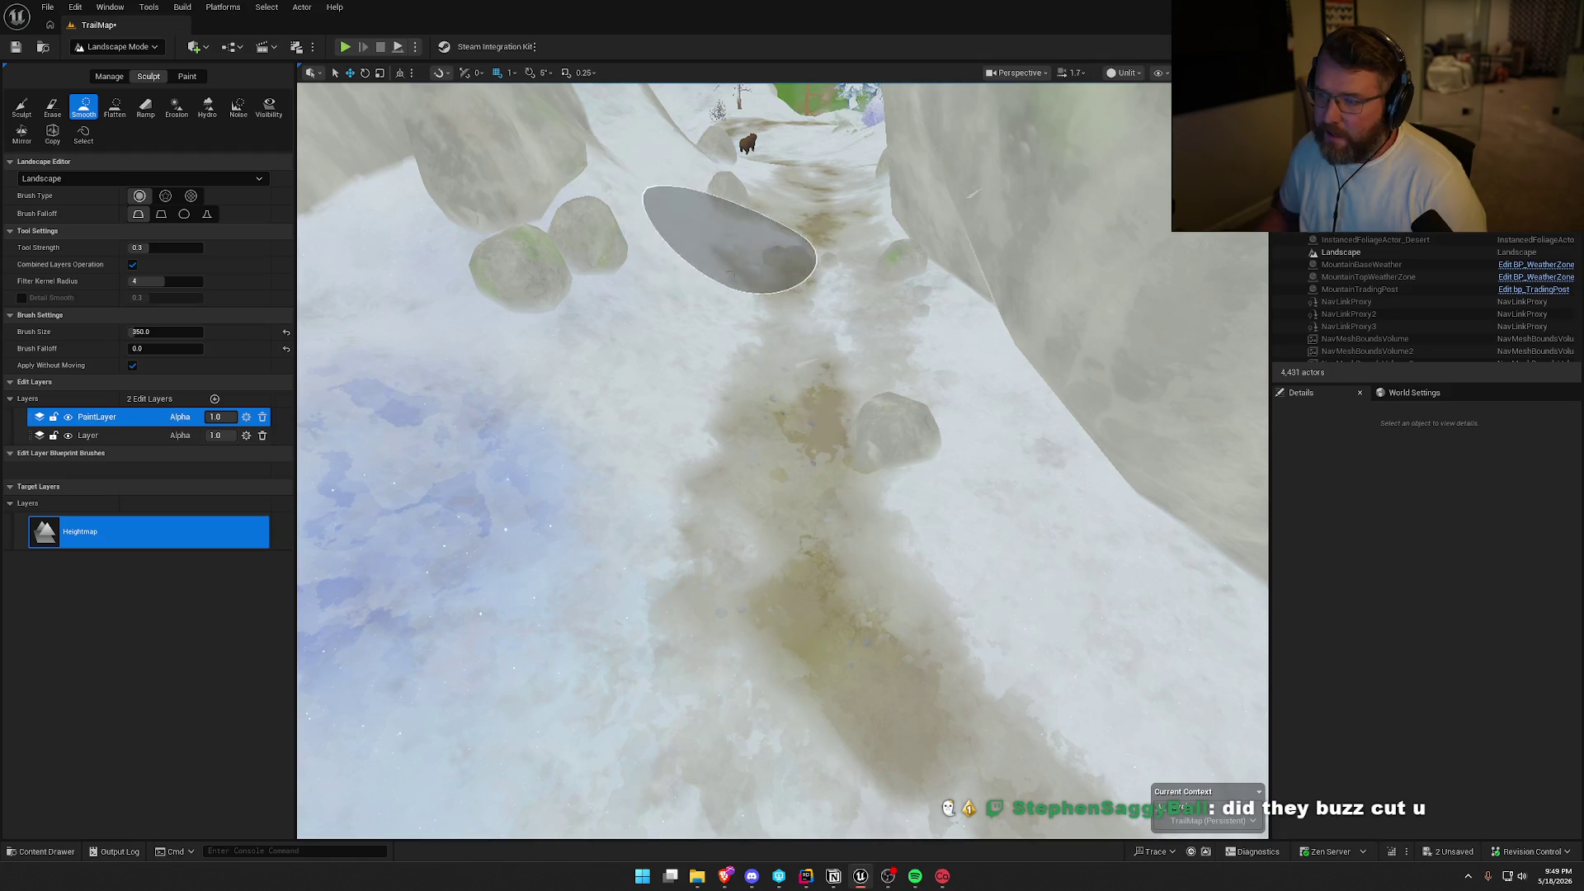
key("w")
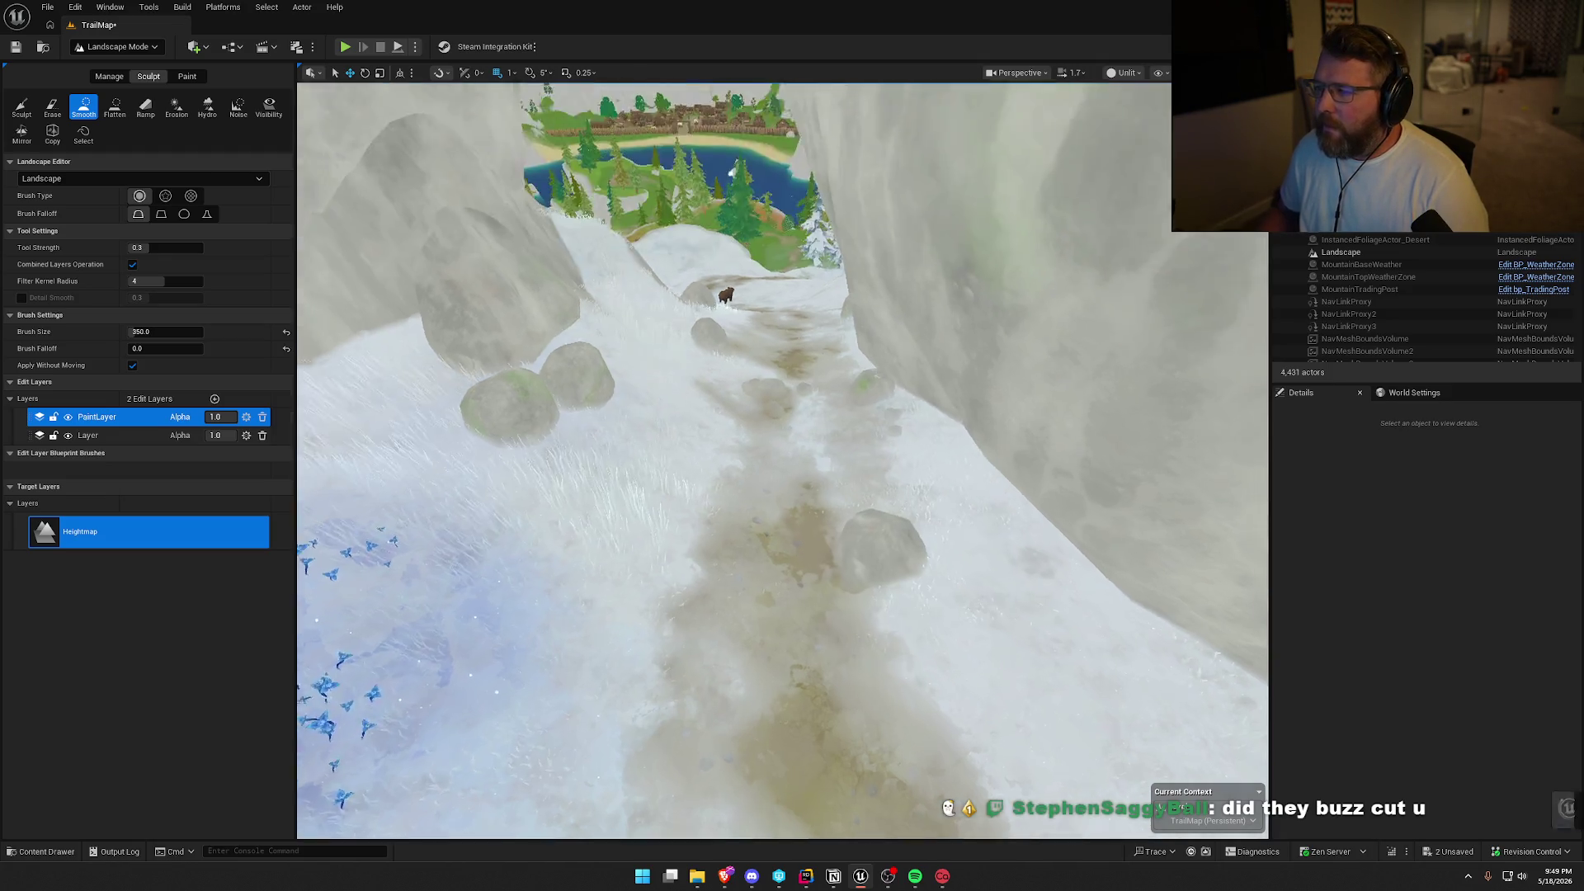
key("s")
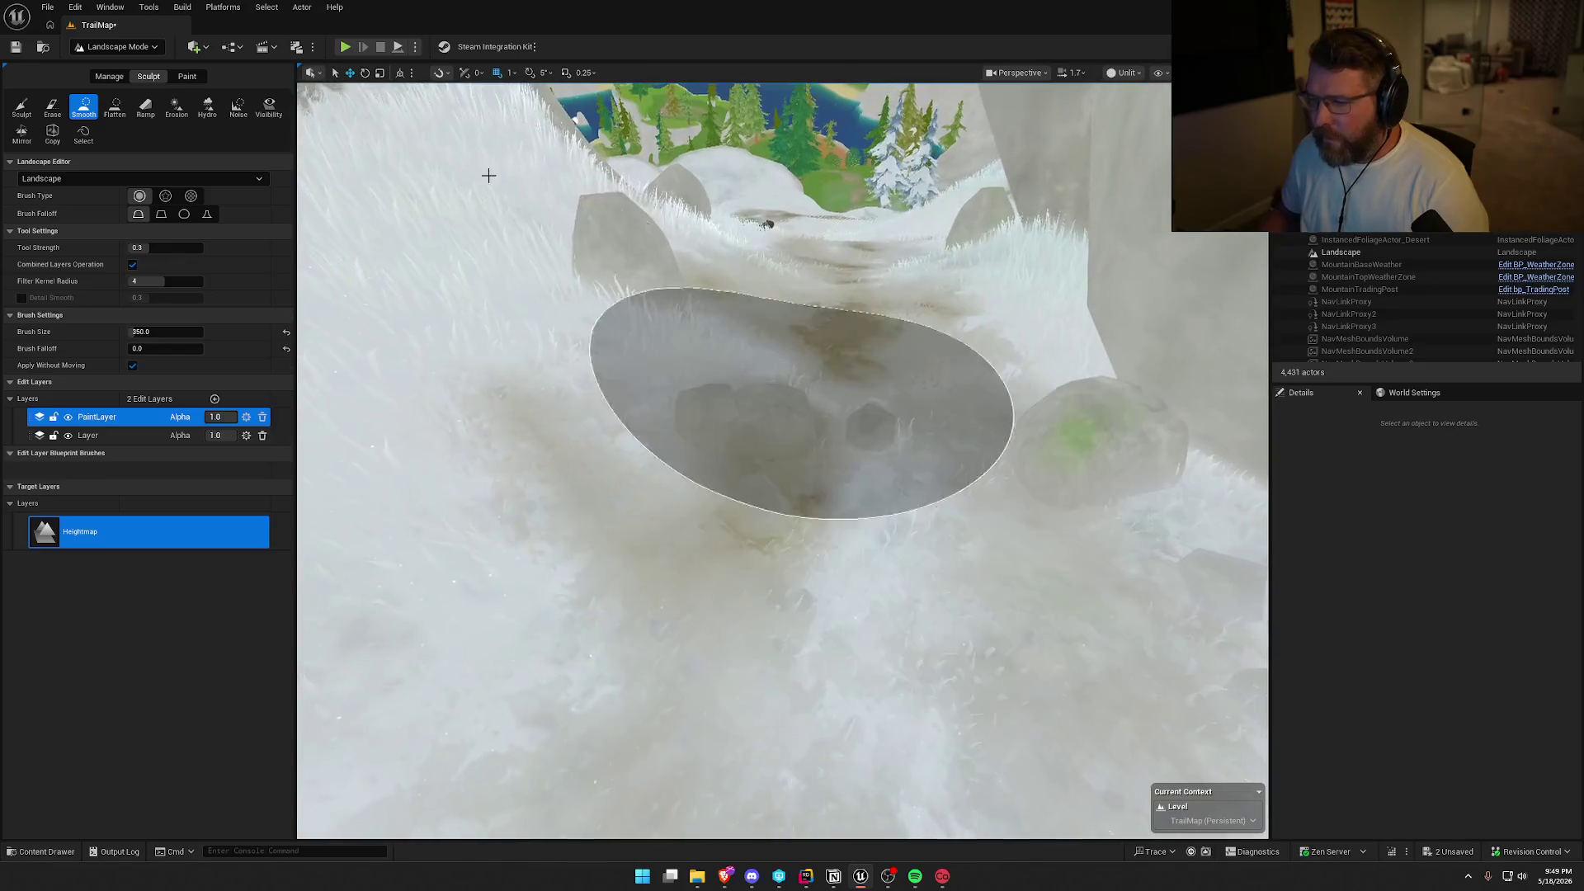
left_click(117, 68)
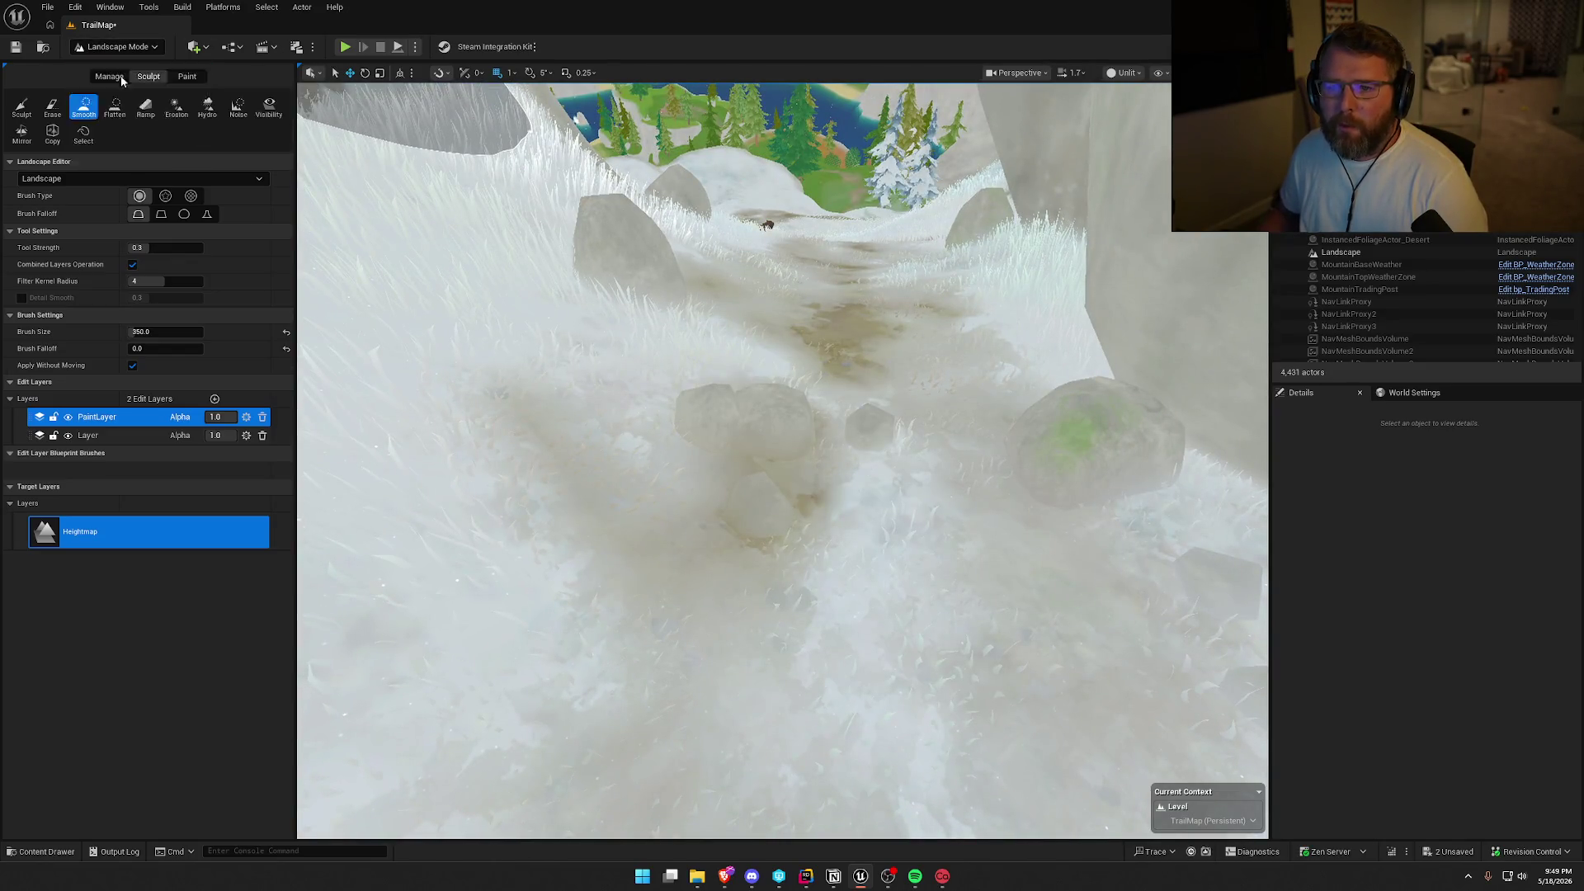
Delete the rock clump on the snowy trail and resume Landscape Smooth sculpting.
left_click(650, 432)
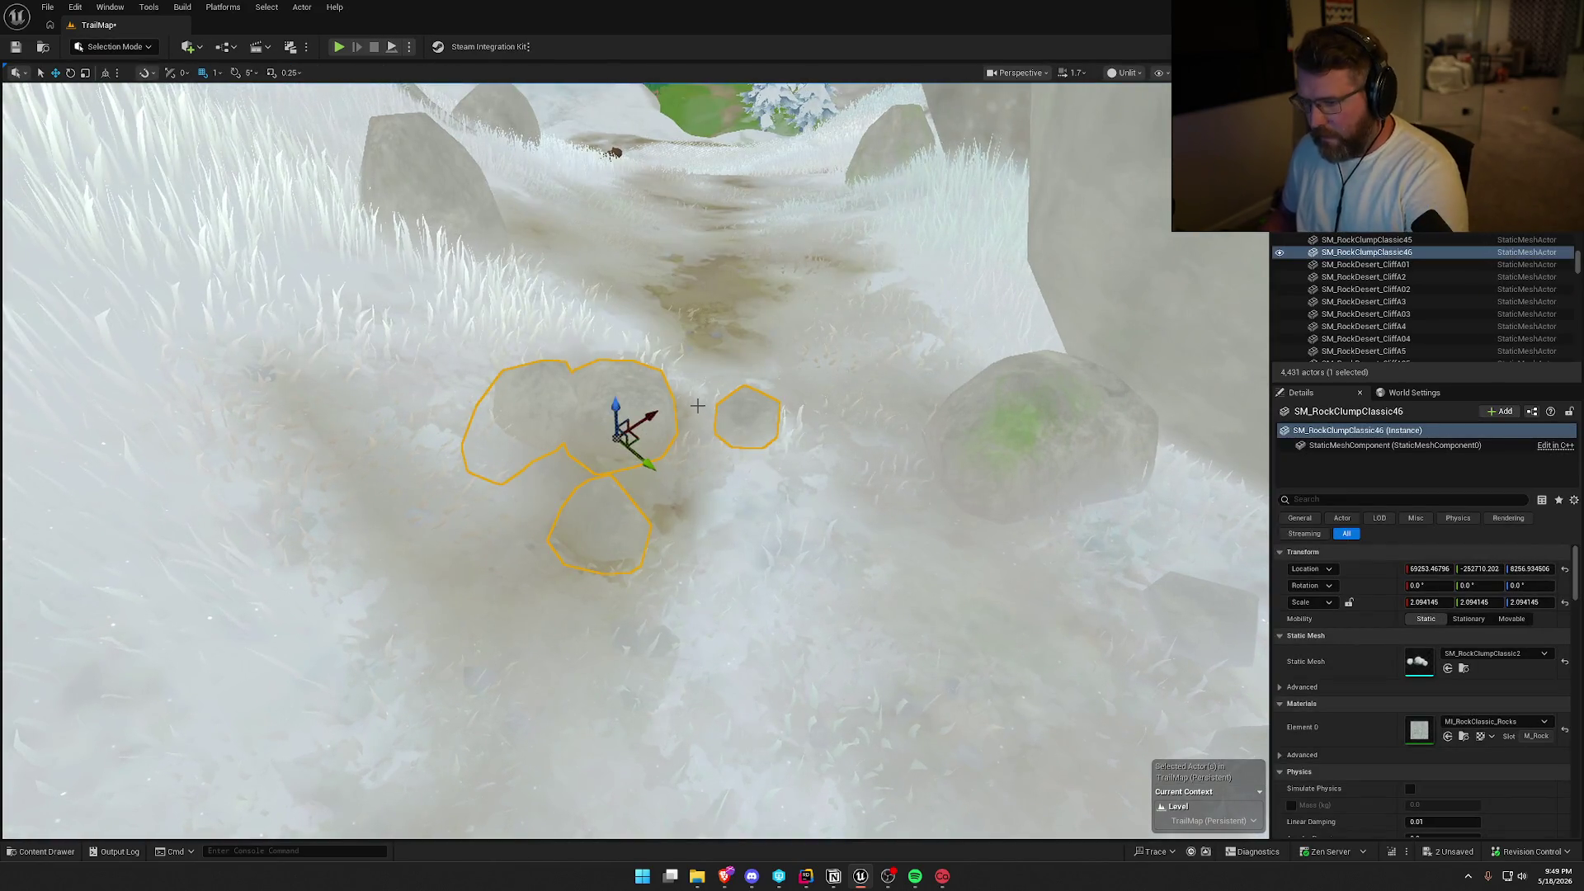
key("Delete")
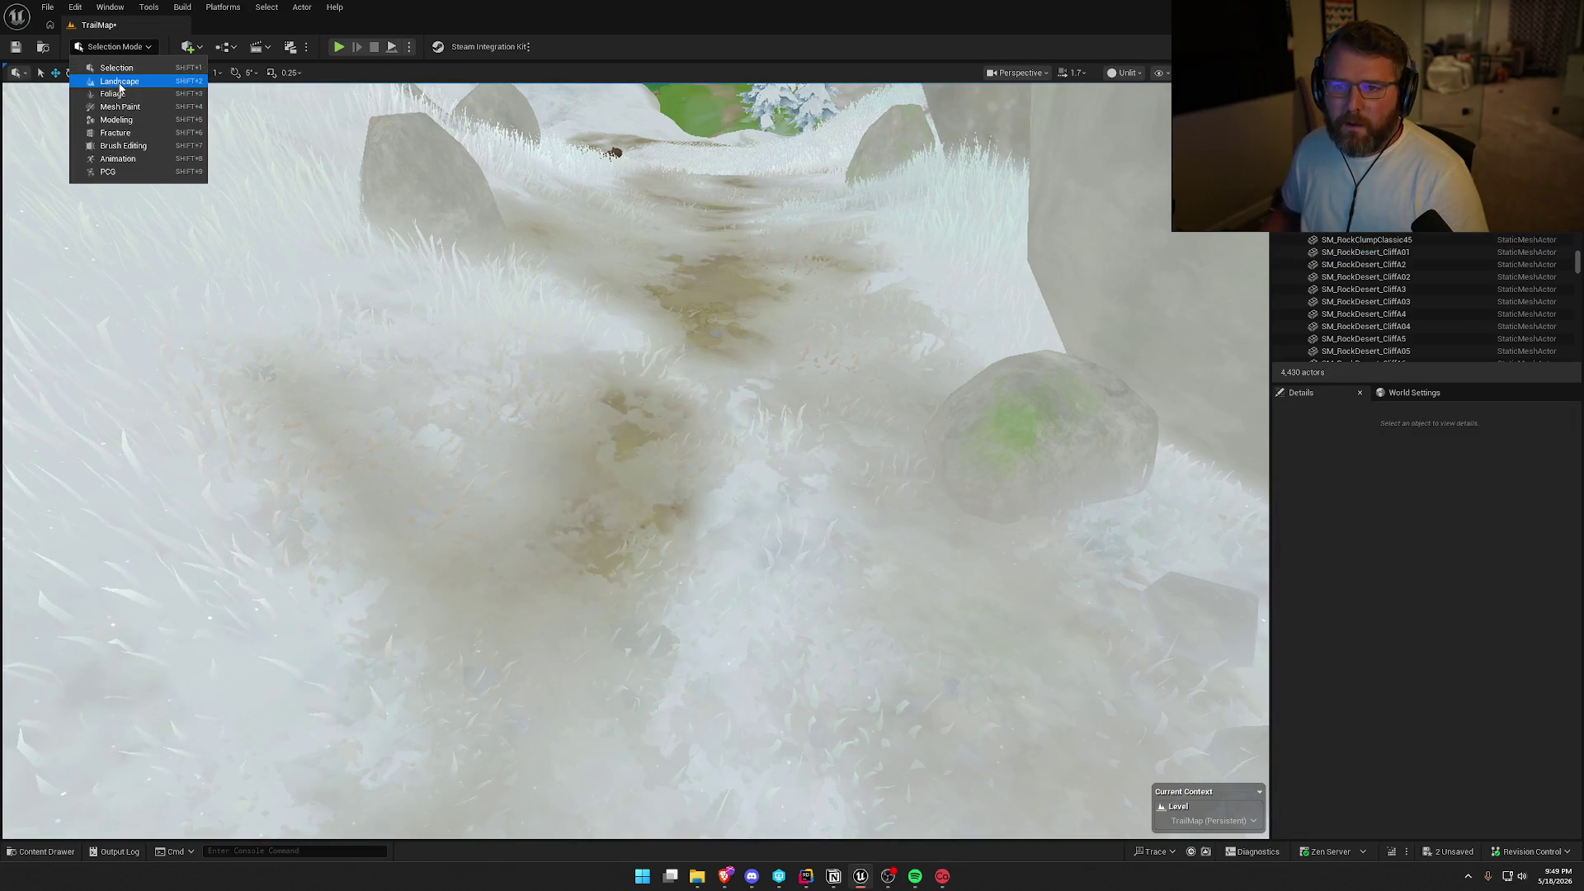
left_click(119, 81)
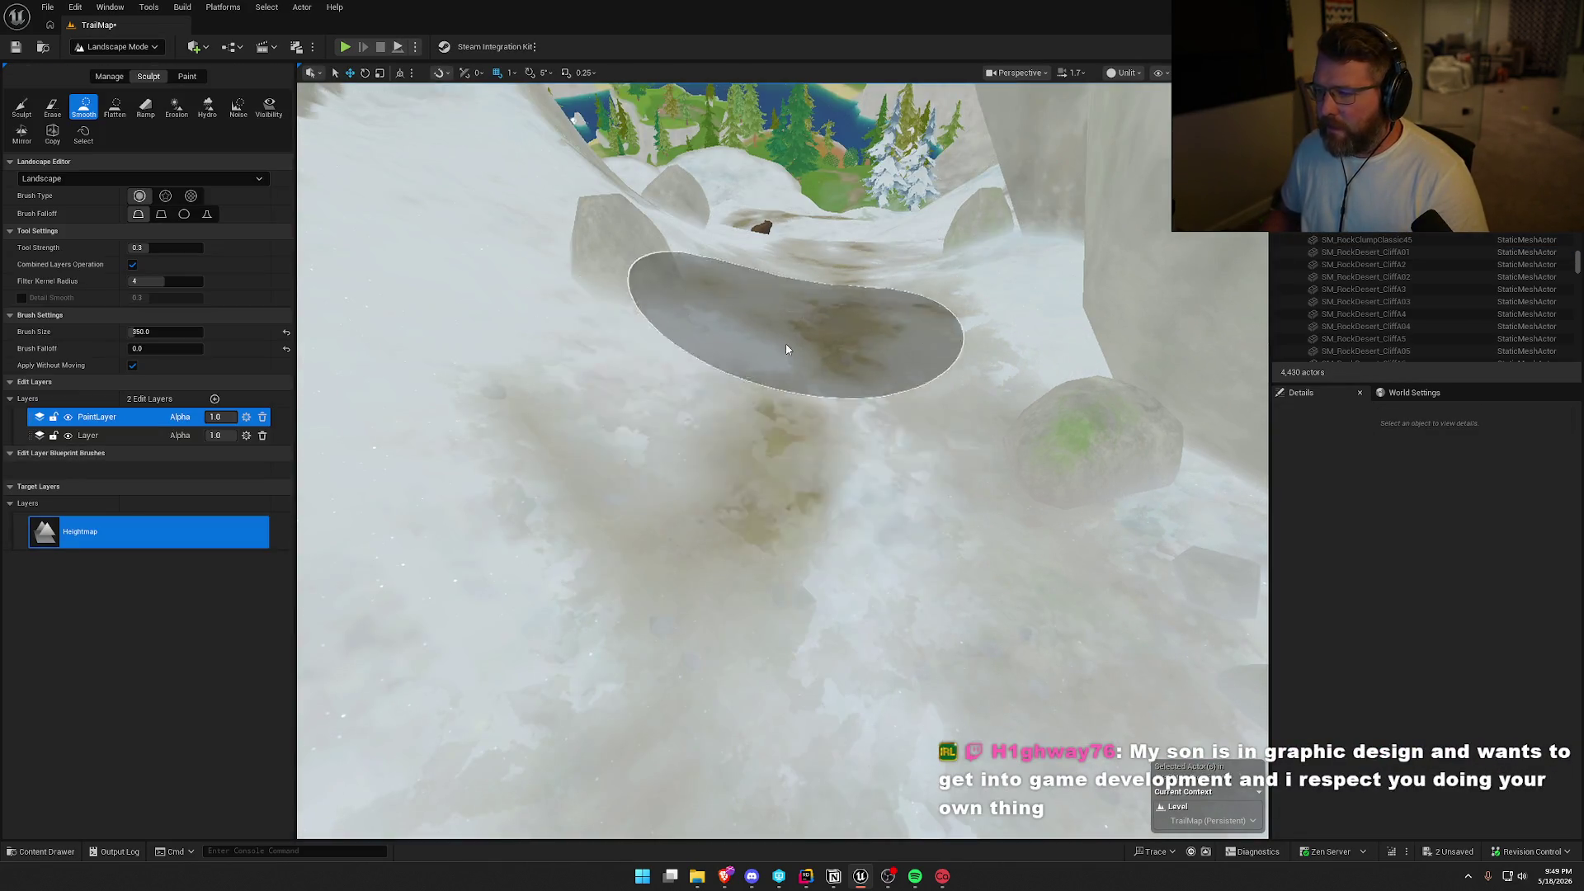
scroll(786, 349, "up", 5)
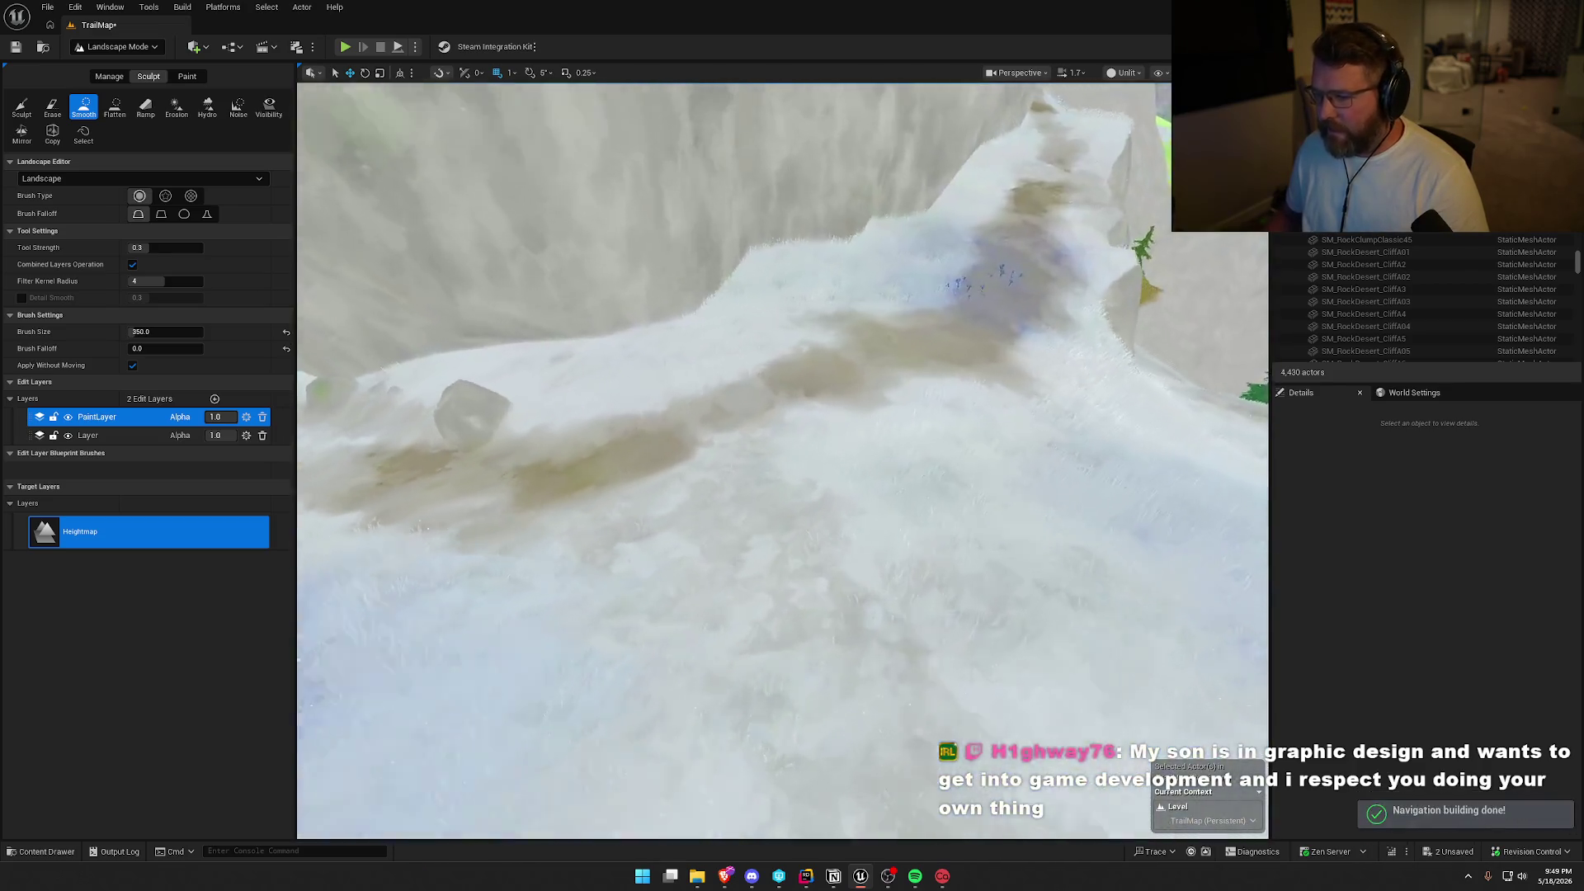
Smooth the muddy trail from the canyon down through the snow past the bear.
key("w")
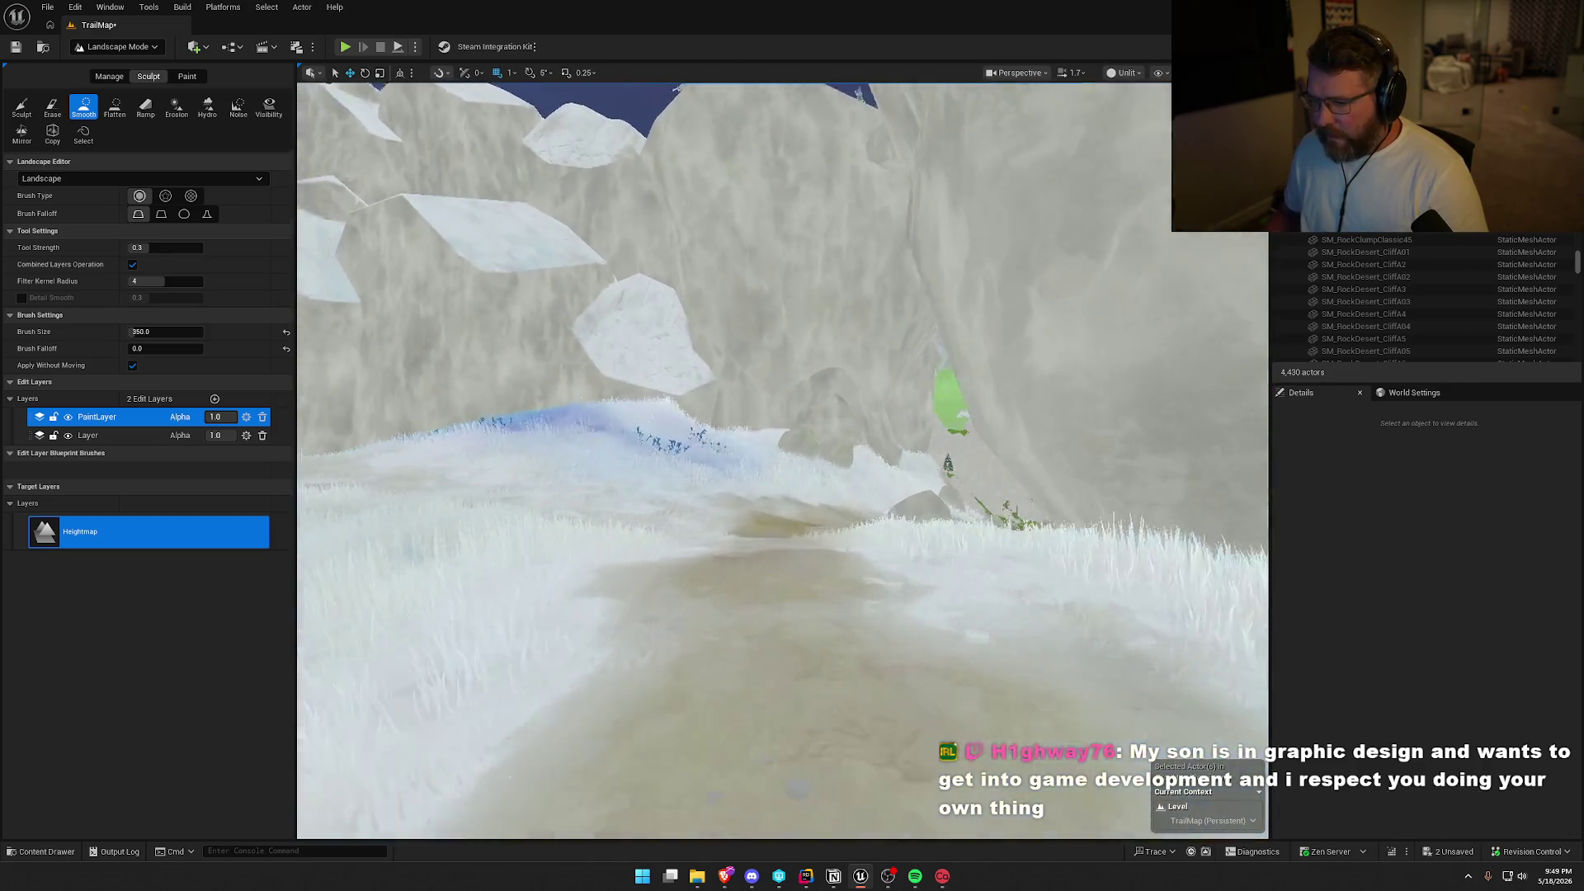
key("w")
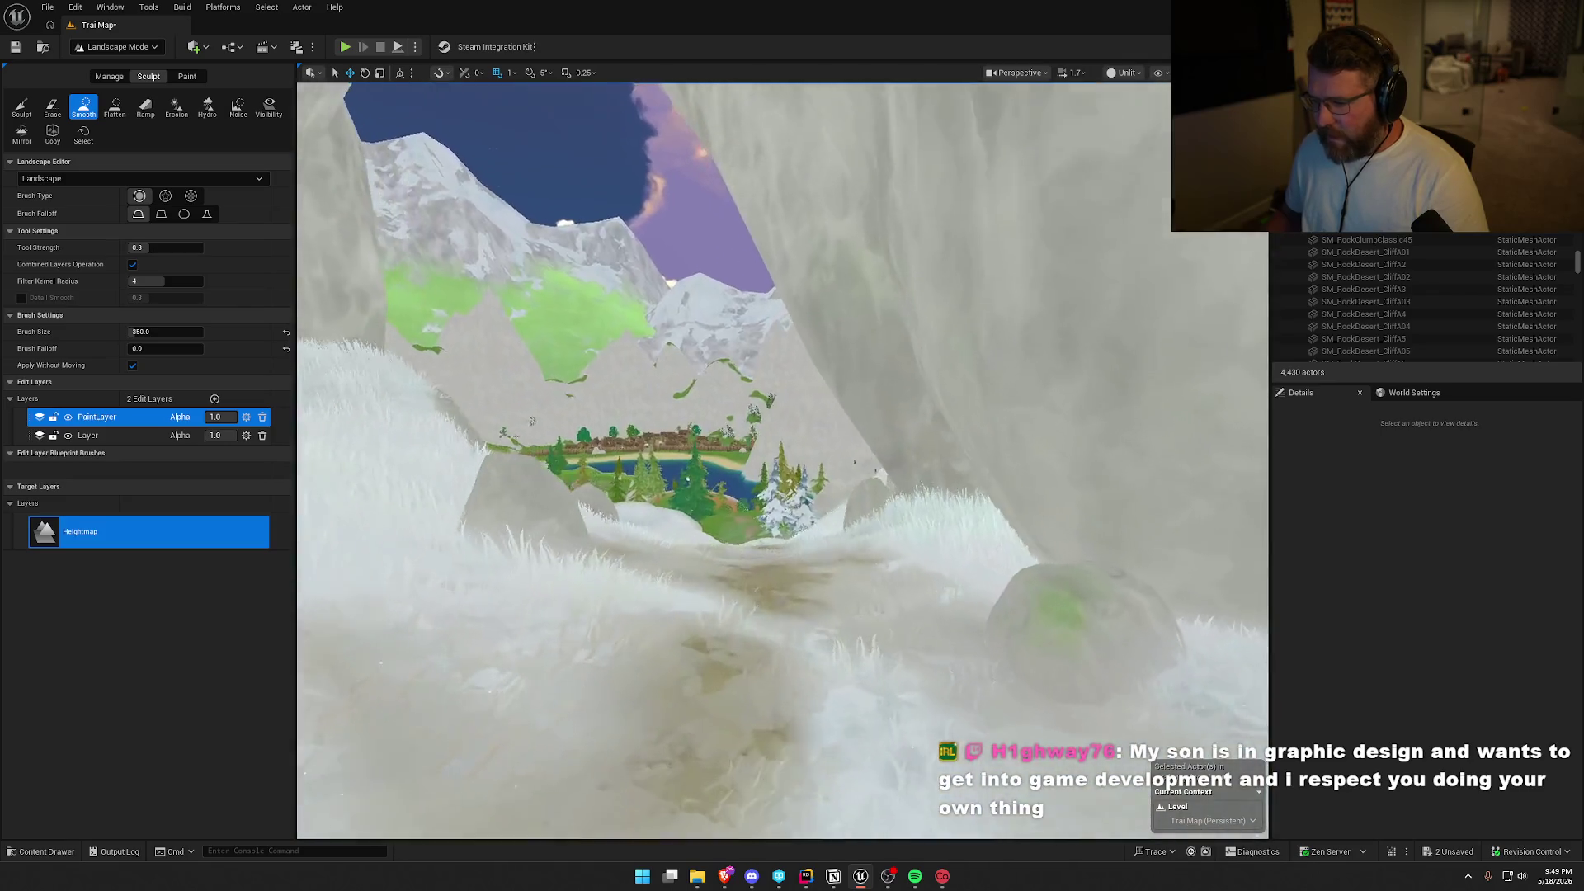
key("w")
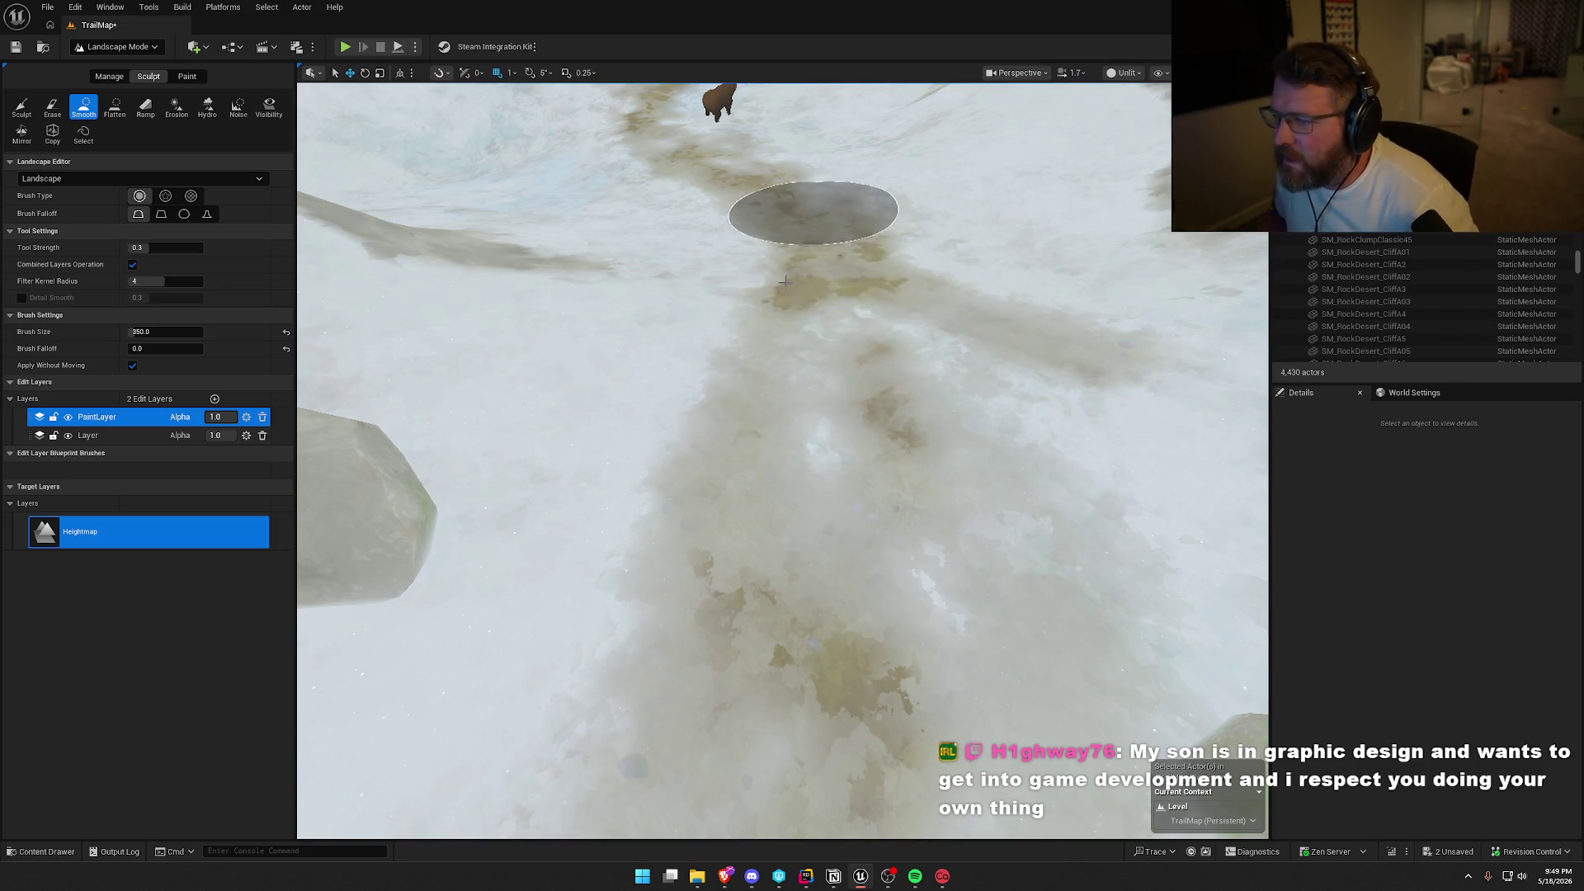
left_click_drag(720, 281, 716, 189)
key("w")
key("w")
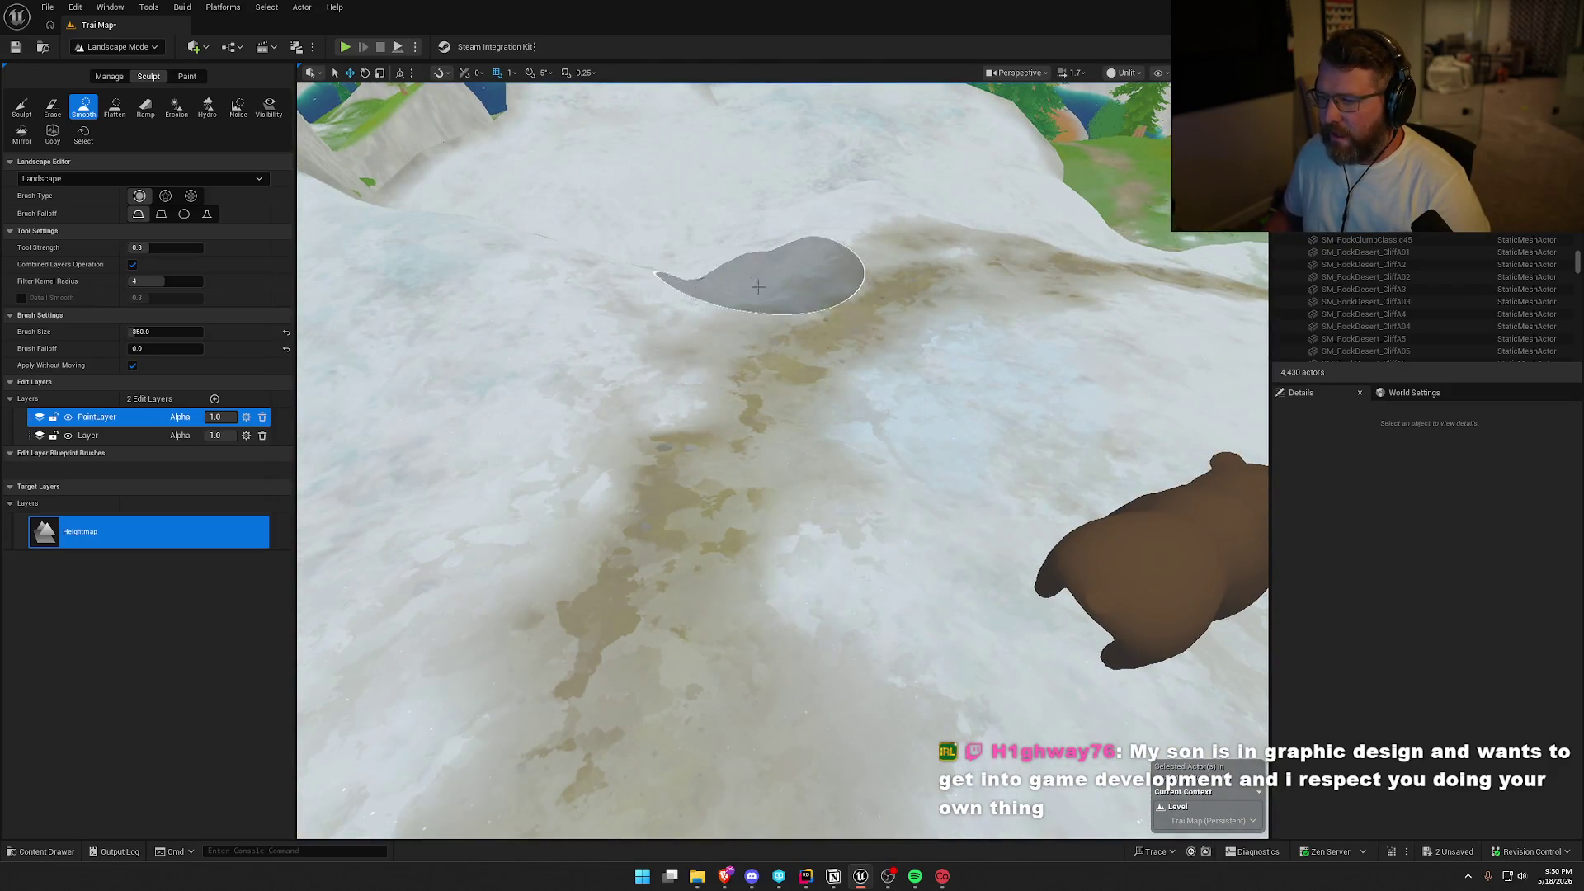
key("s")
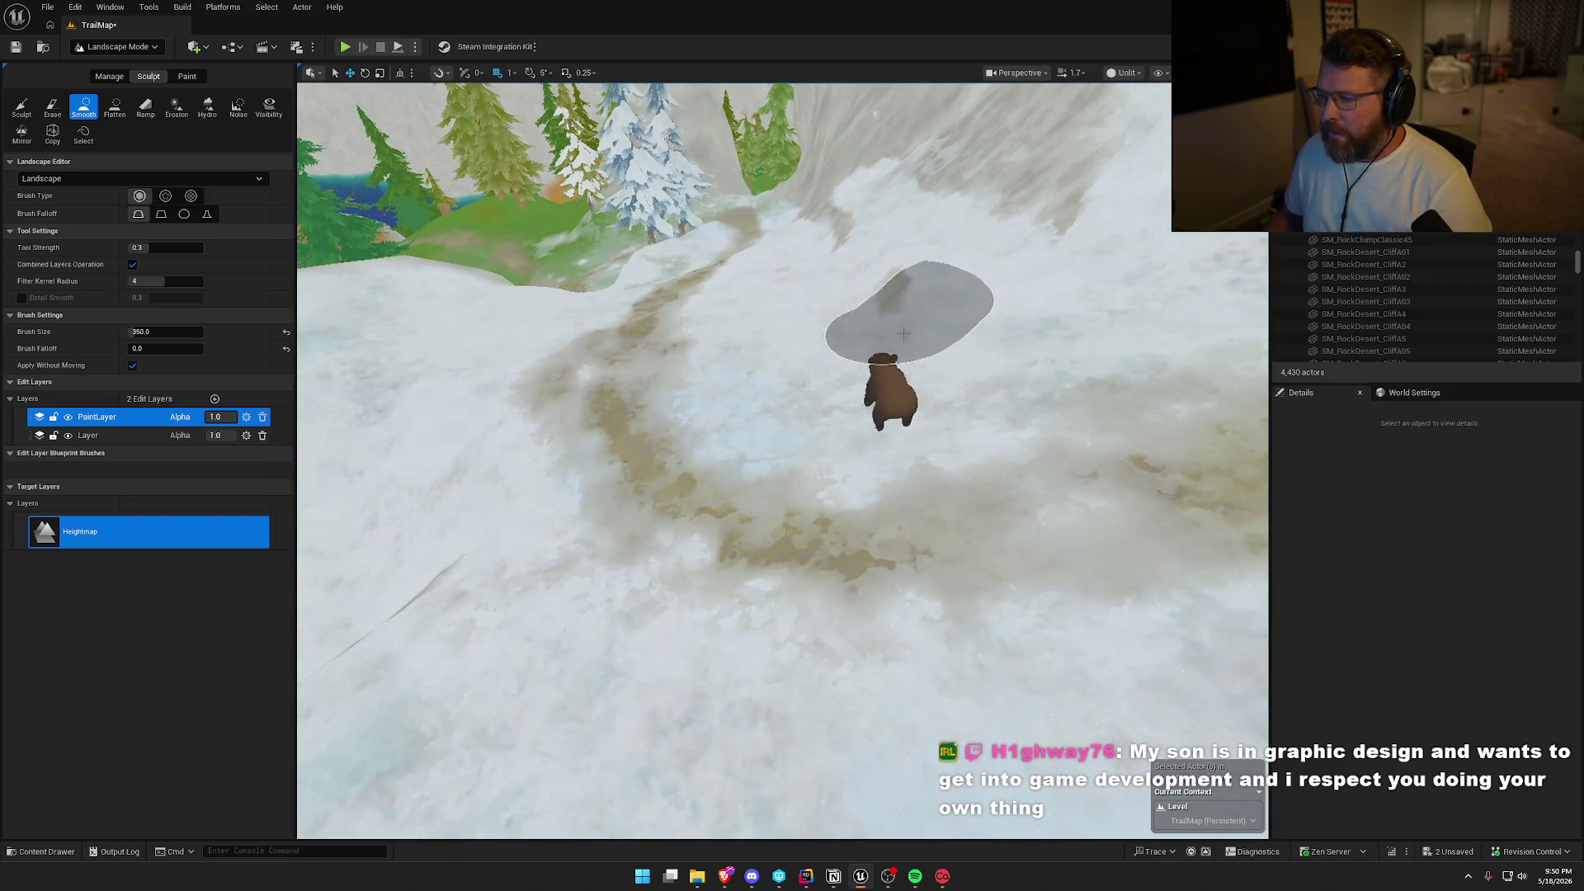
key("w")
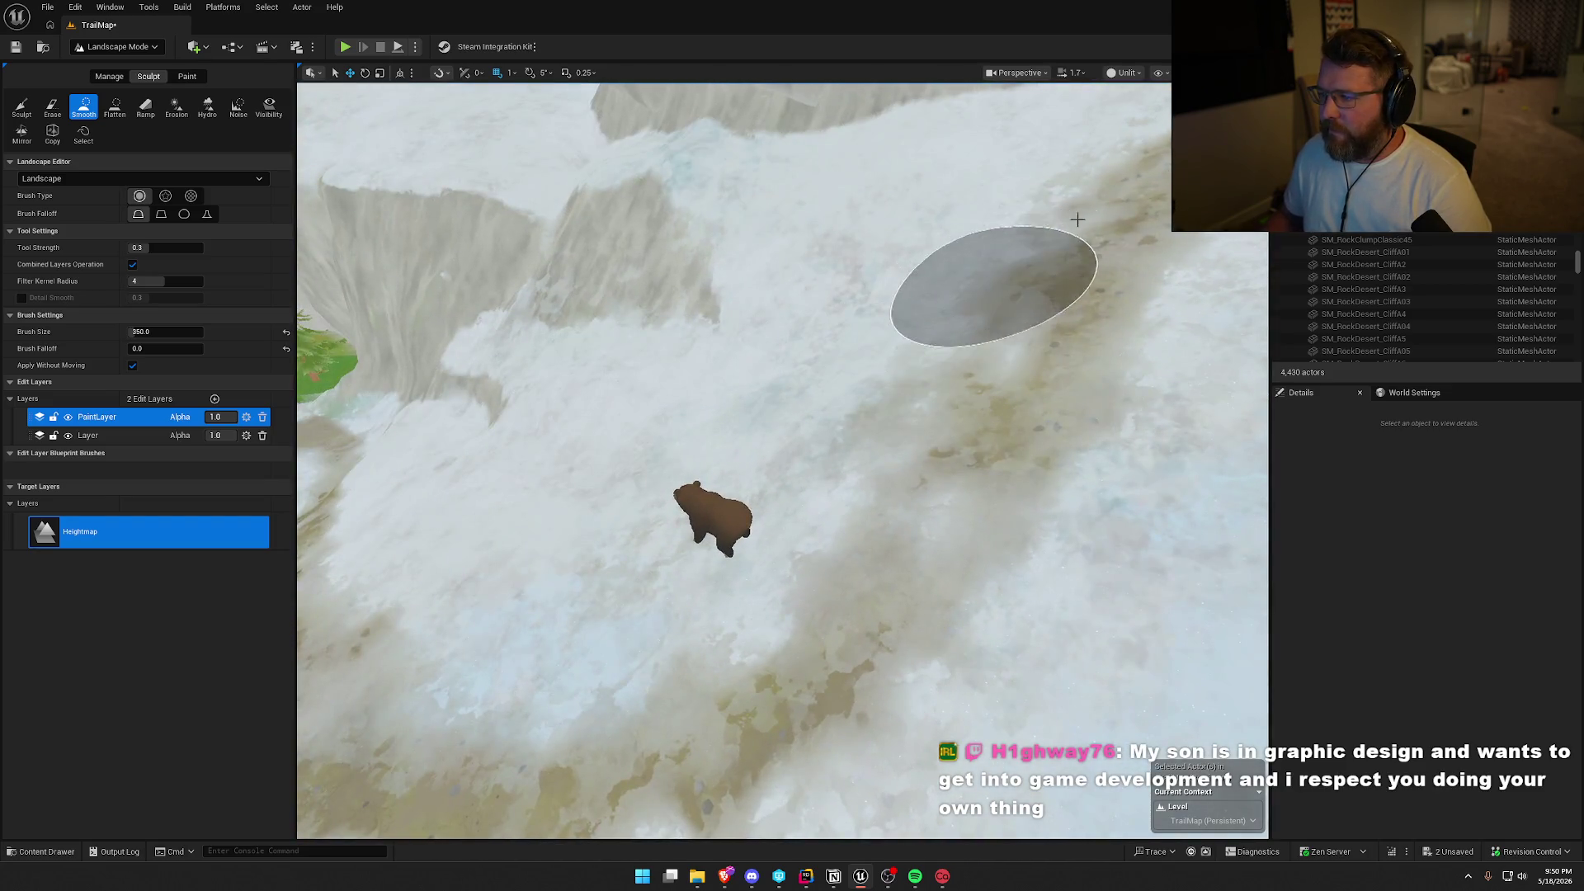
key("w")
key("s")
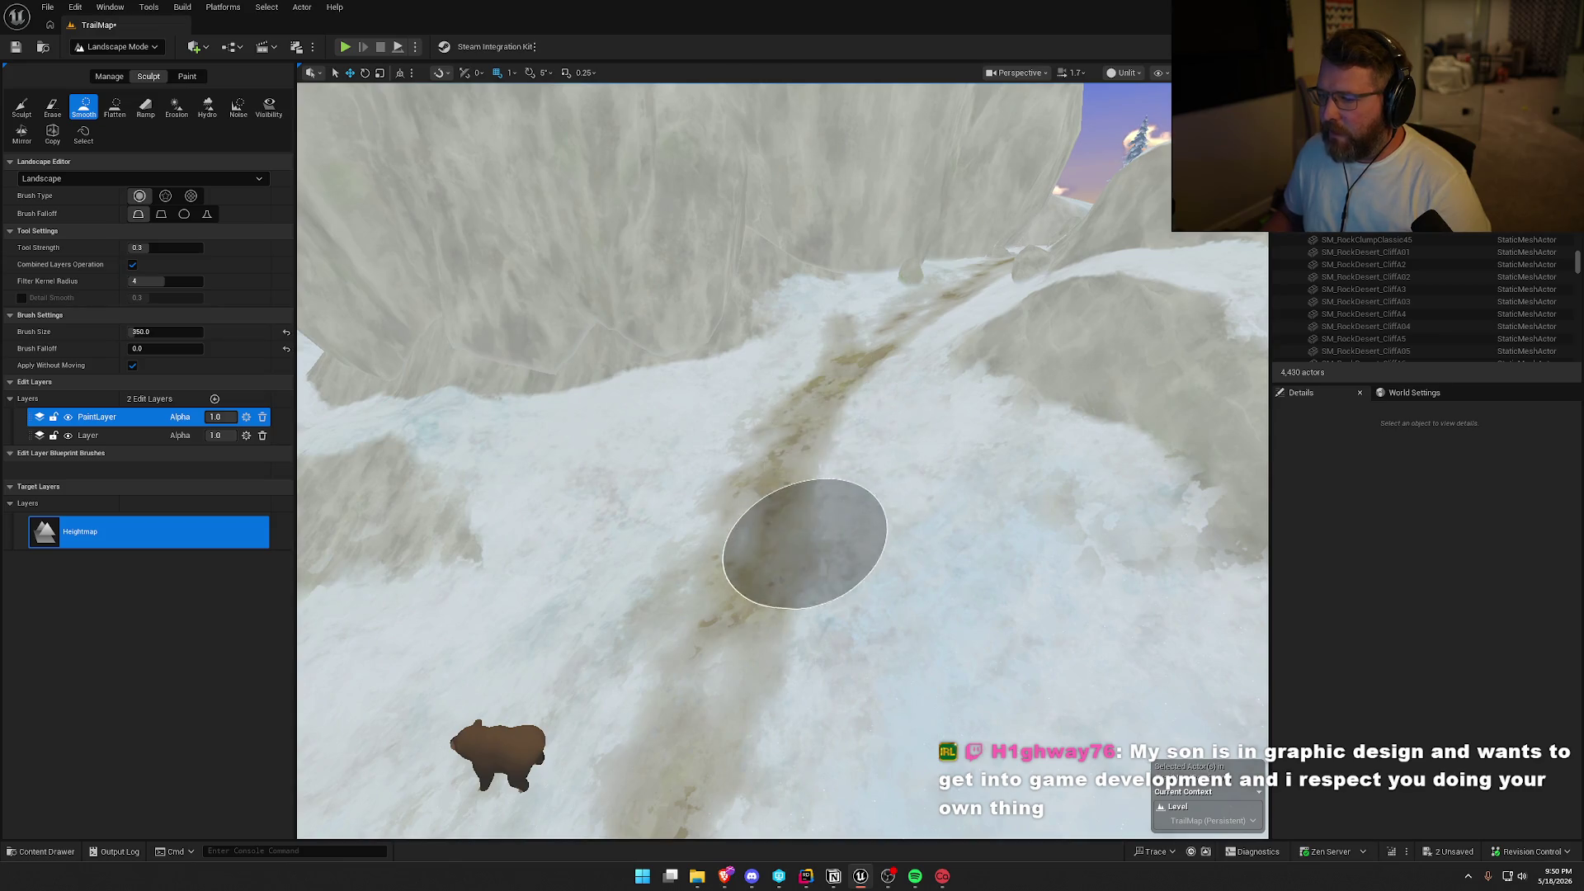
key("s")
key("w")
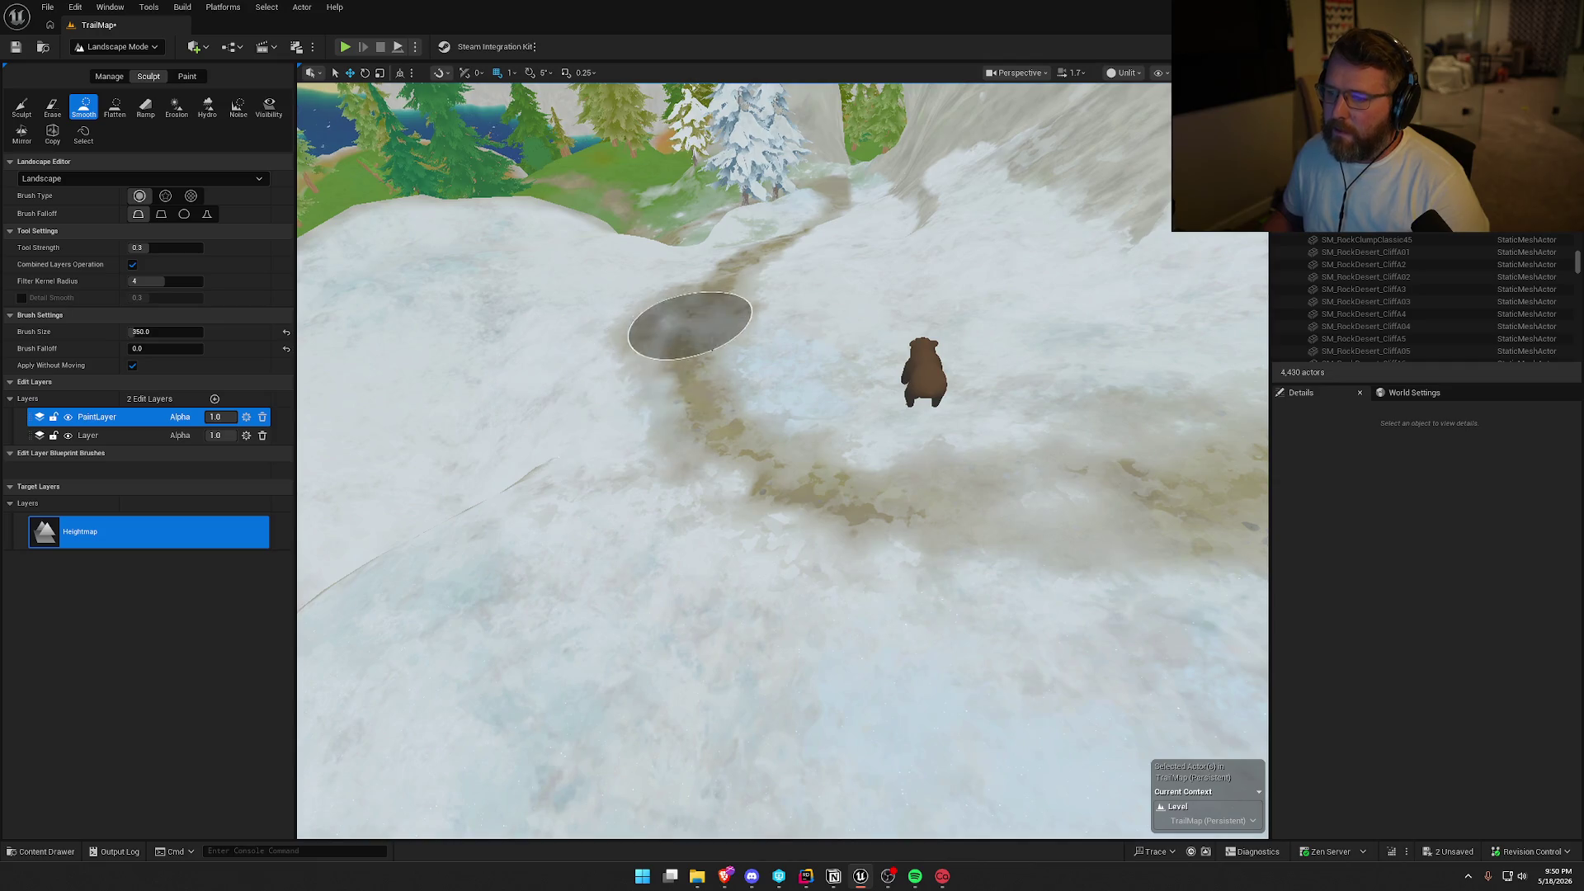
key("s")
key("w")
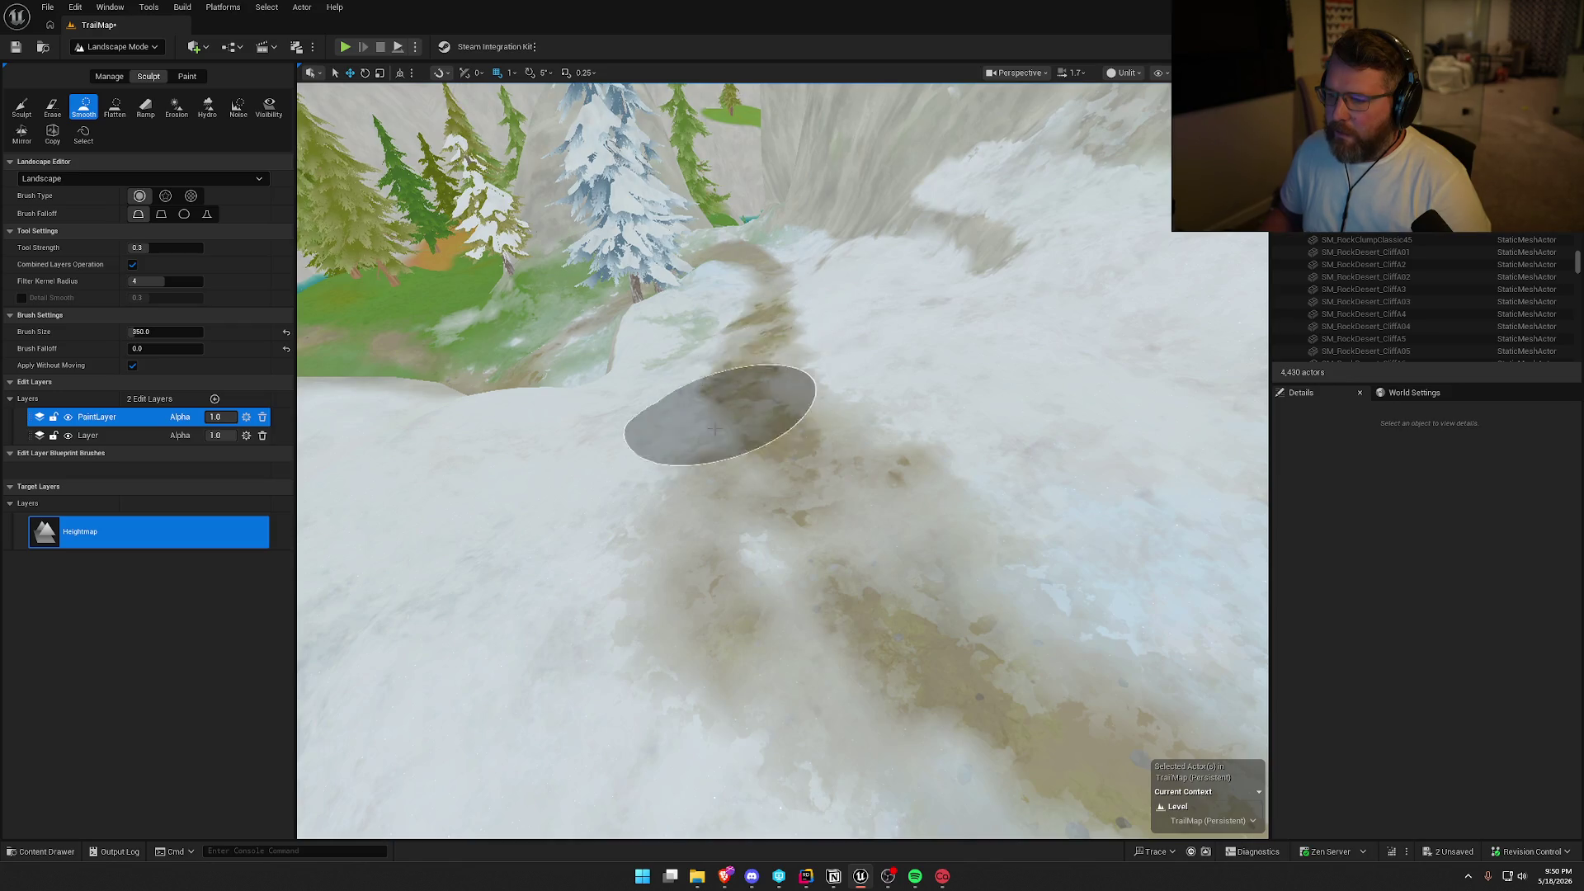
key("s")
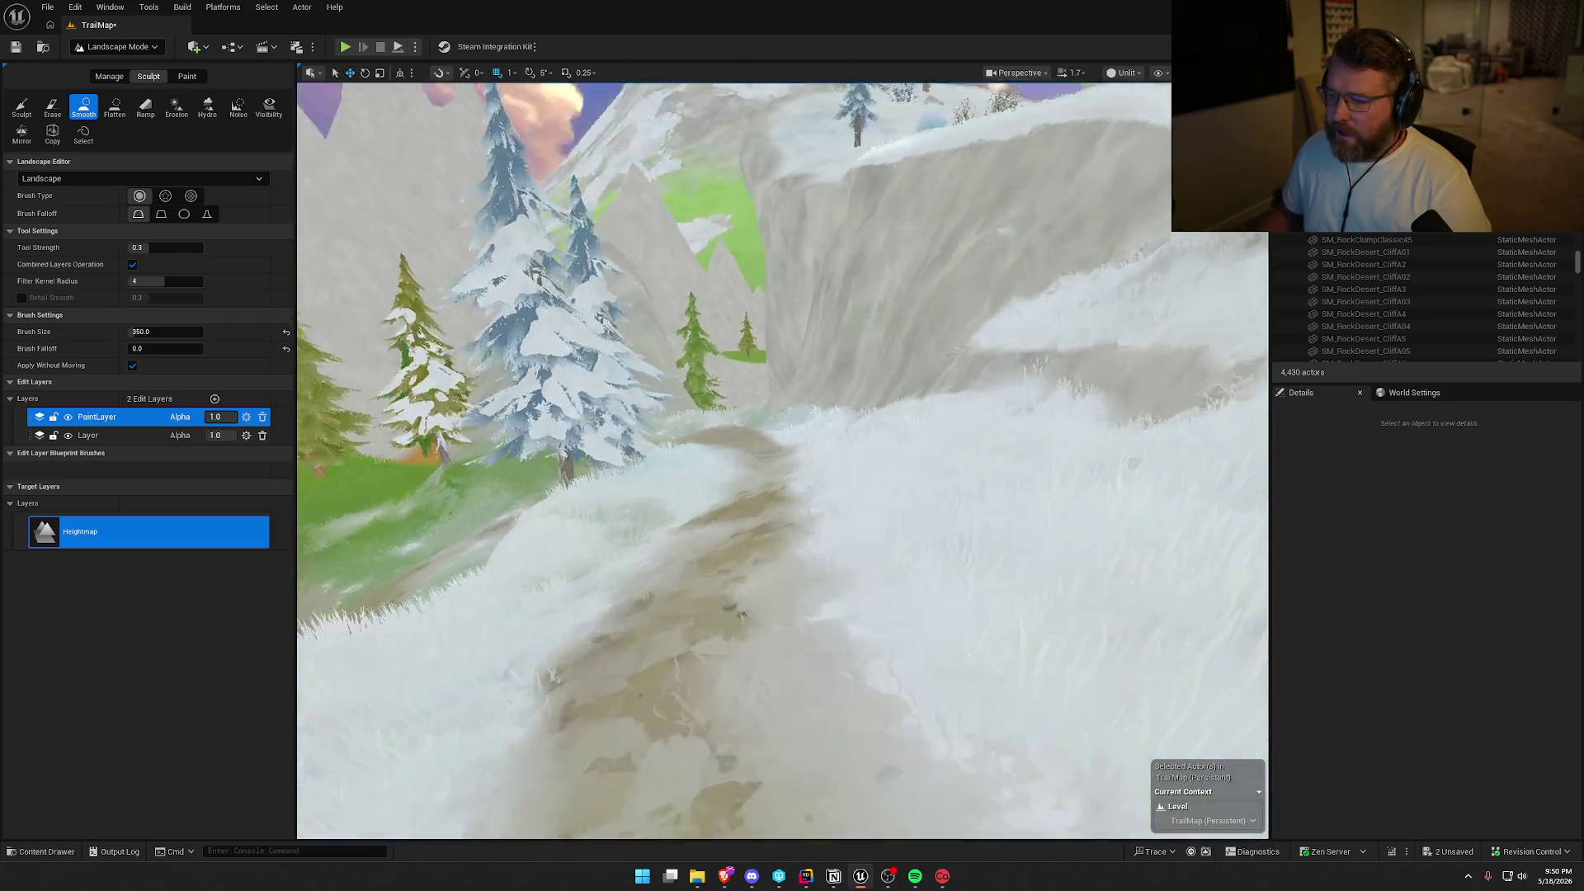
key("w")
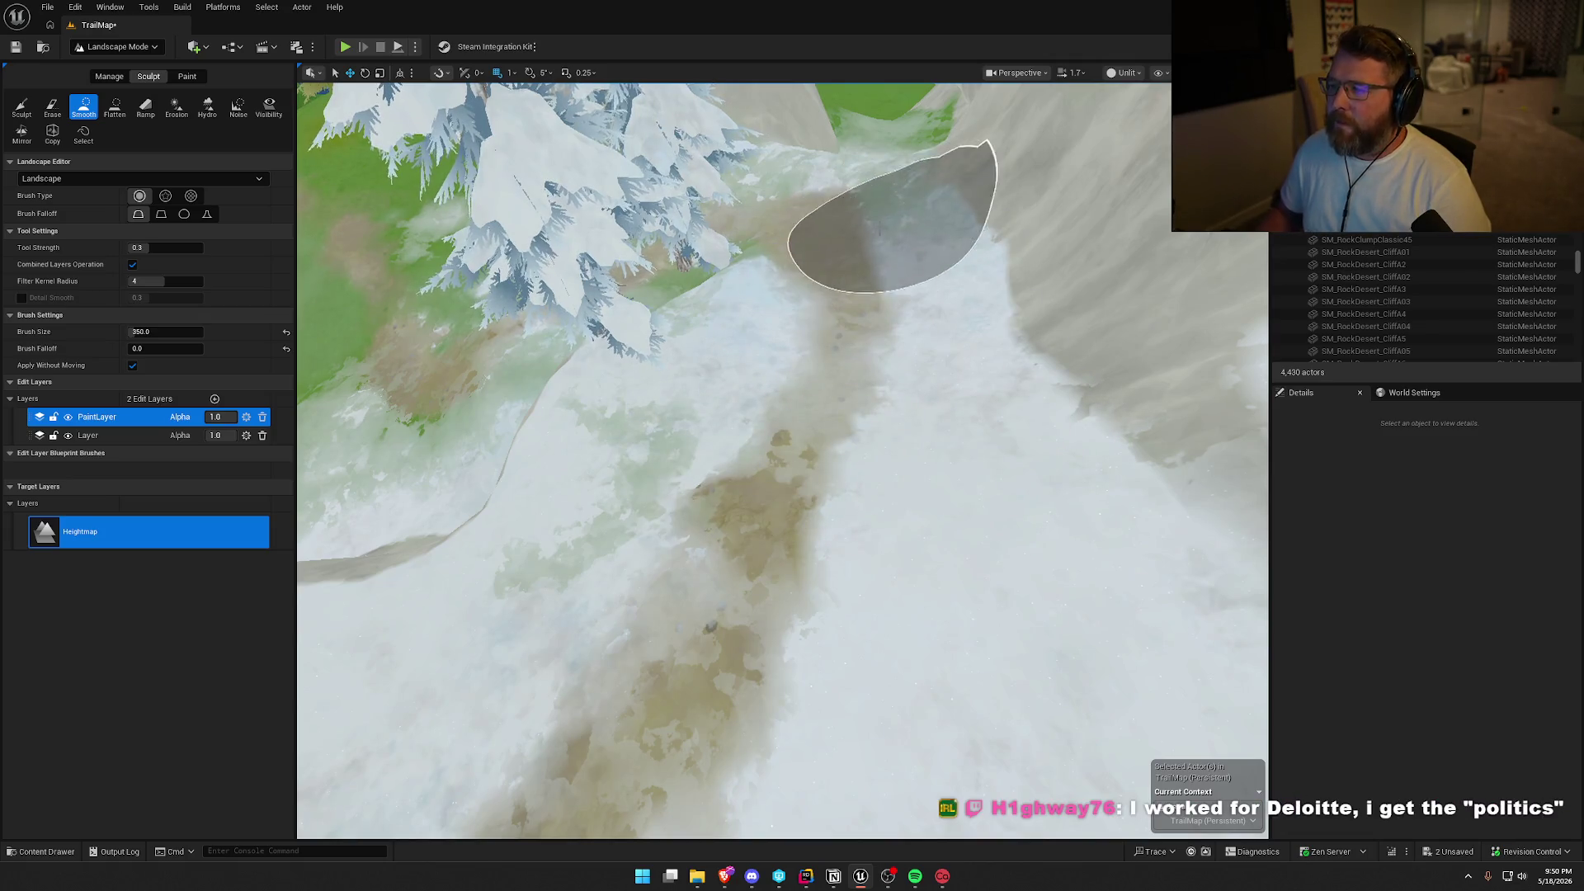
Smooth the trail through the grassy patch below the snow-laden pines, then show the editor modes.
key("w")
key("w")
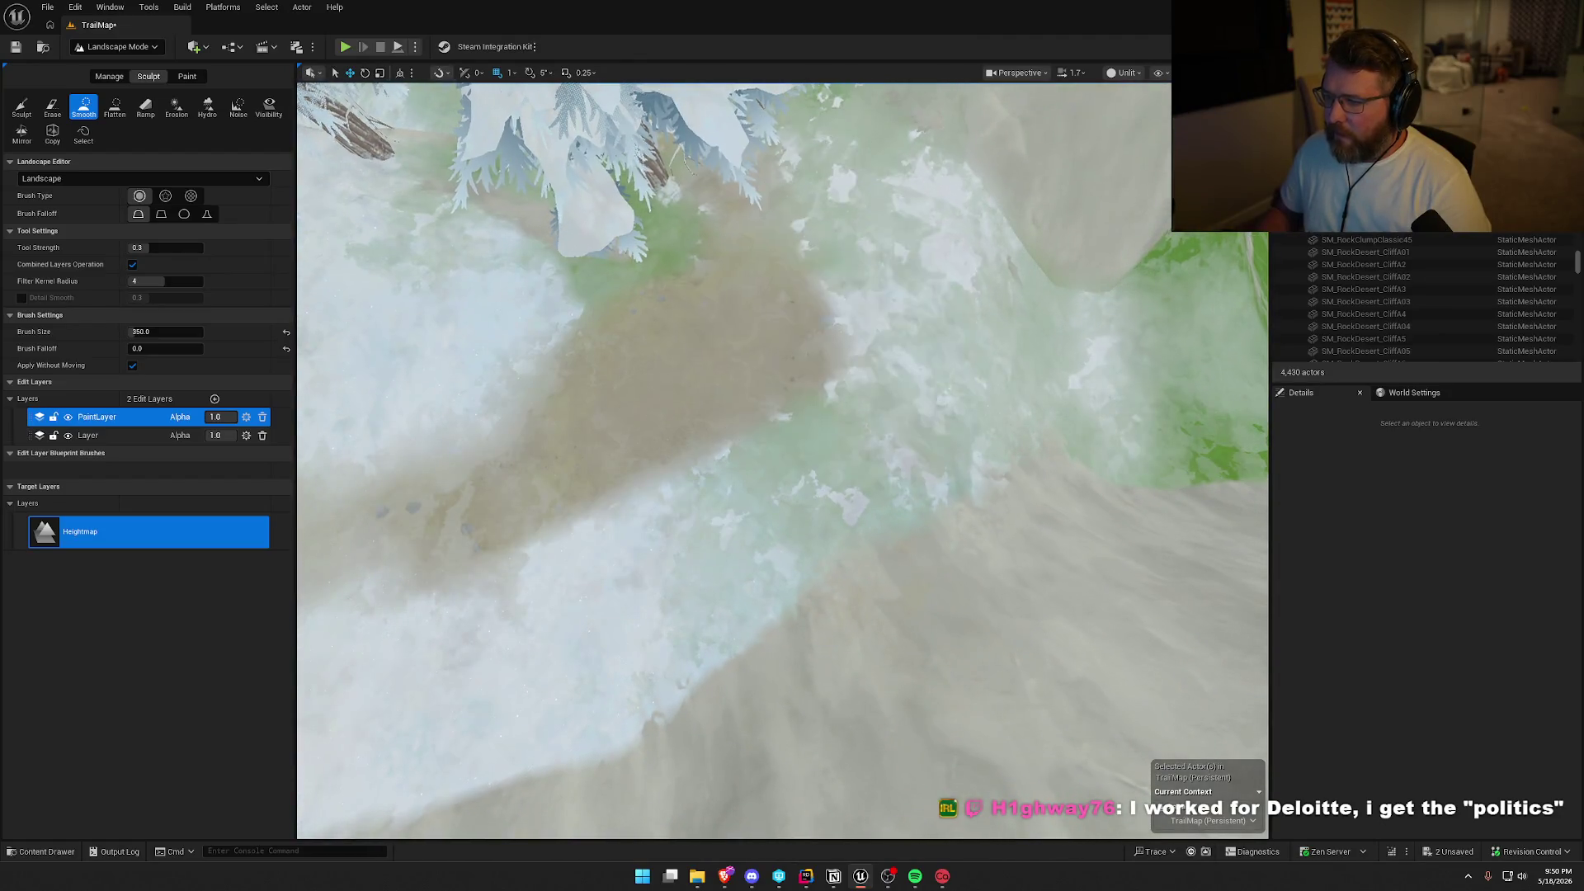
key("w")
key("w")
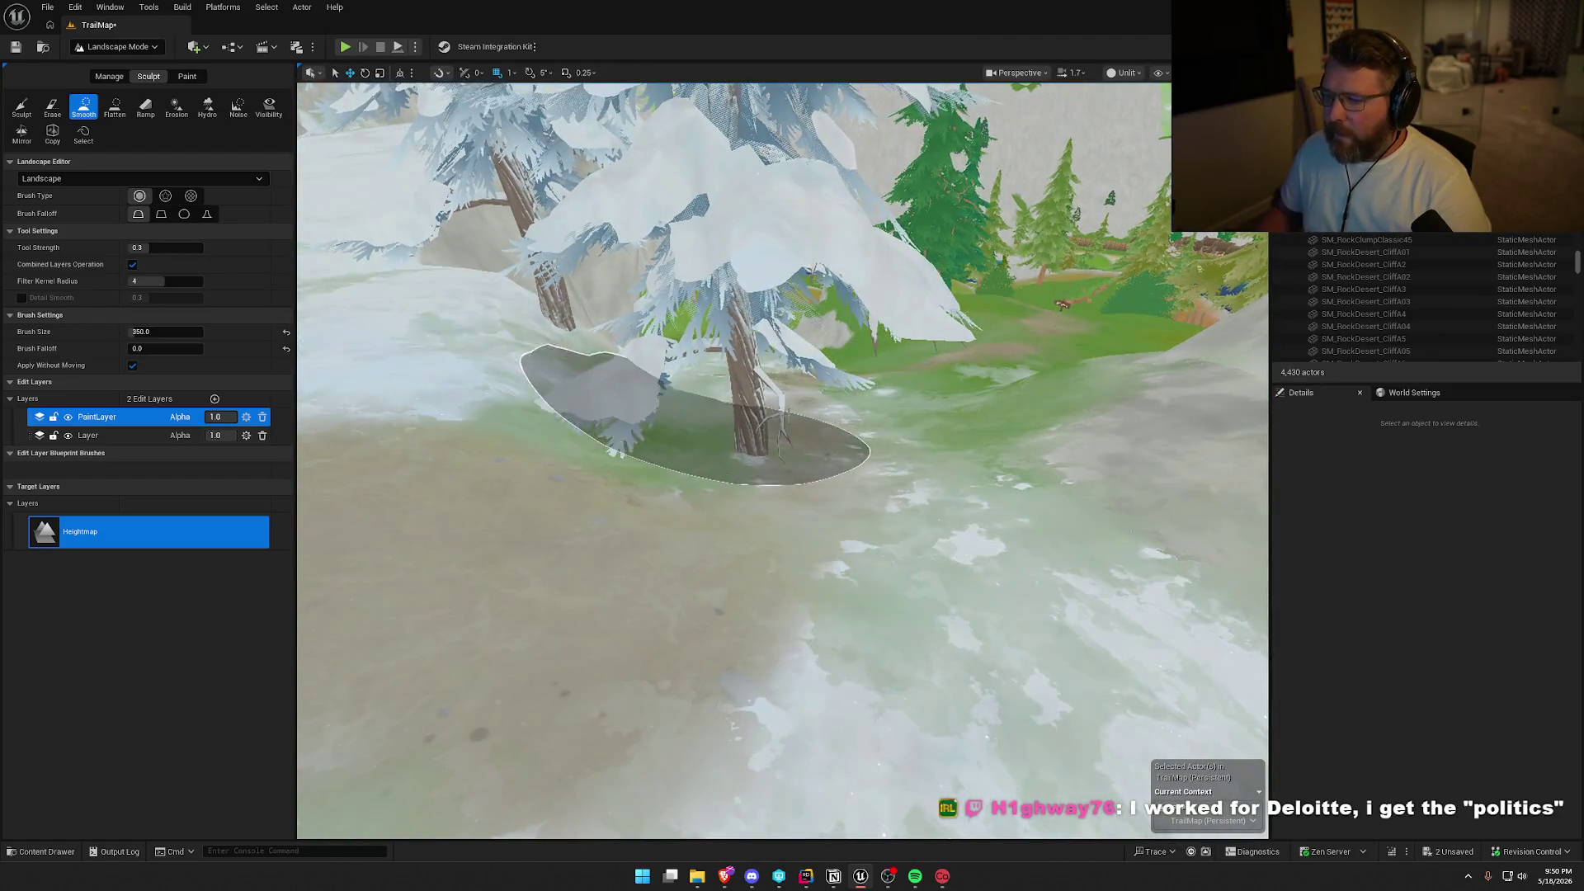
key("w")
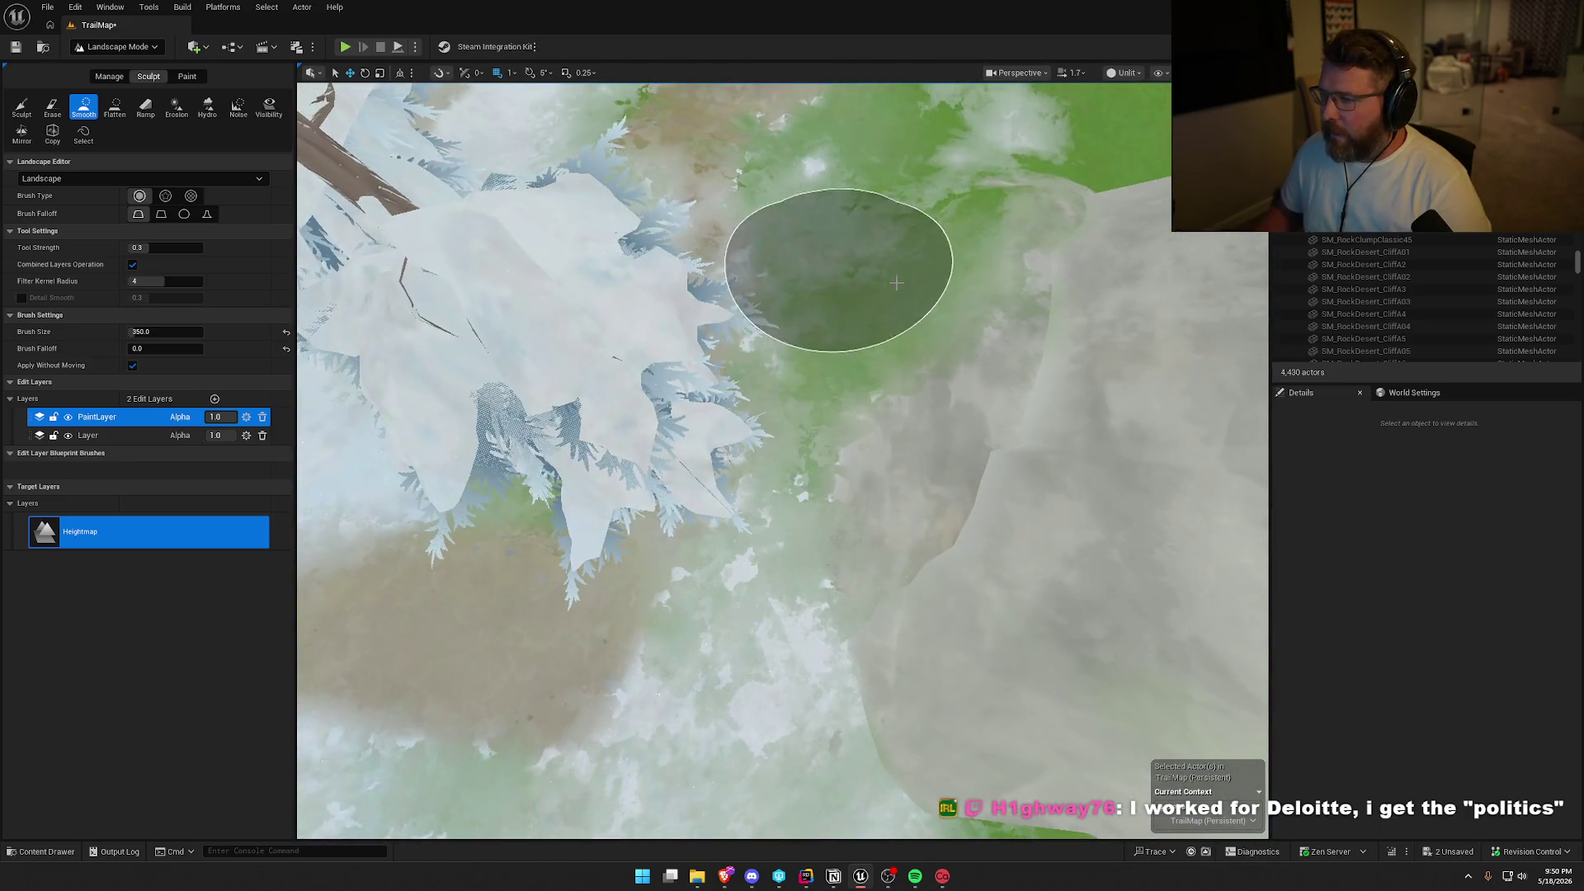
key("w")
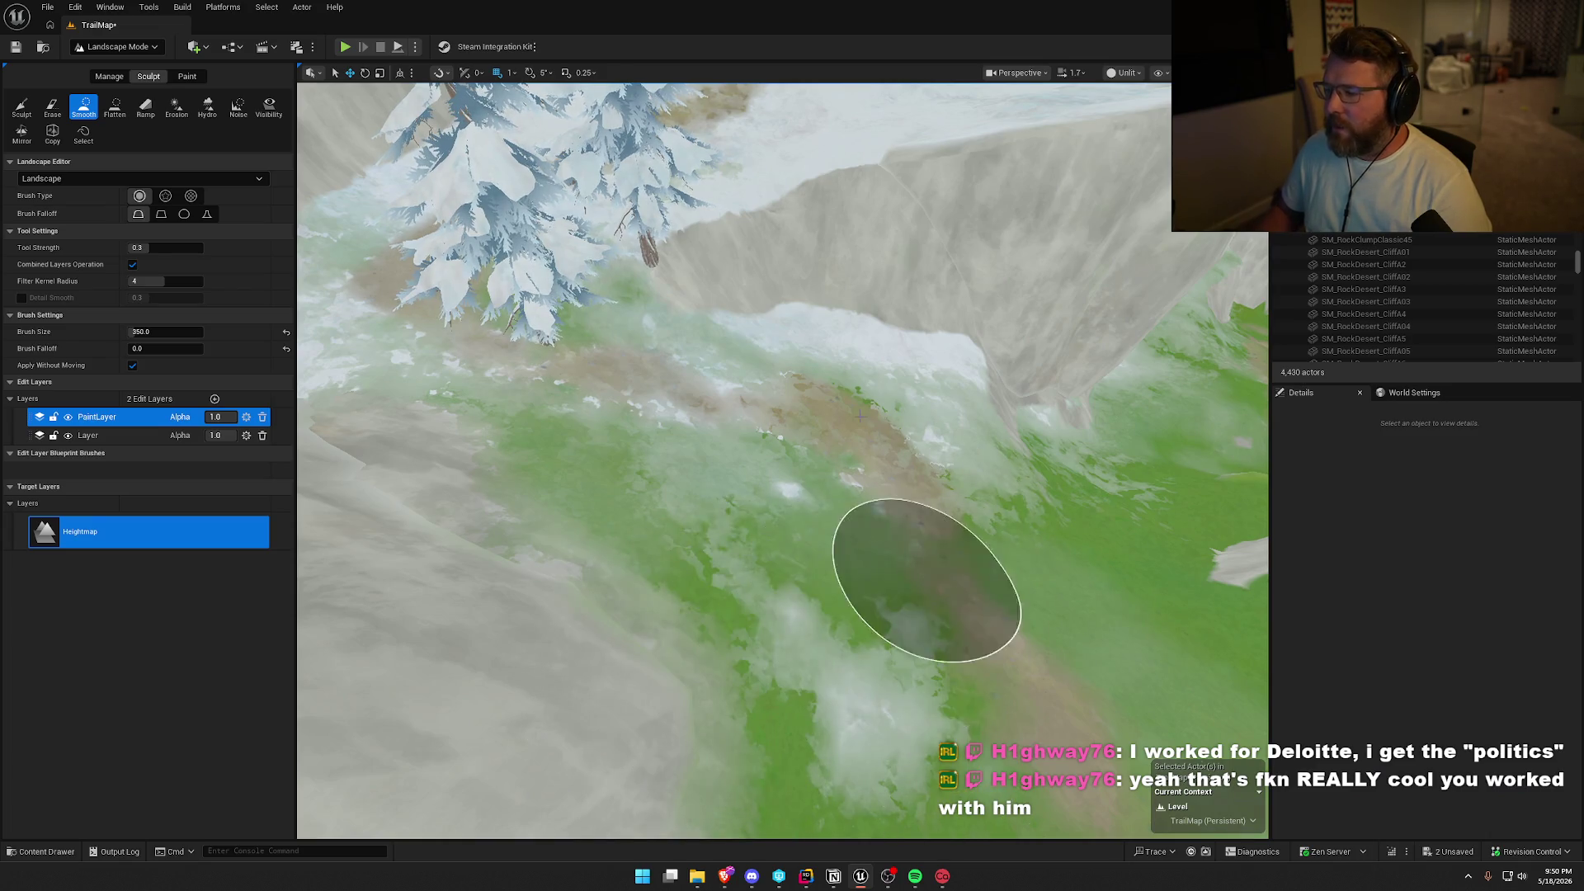
key("s")
key("w")
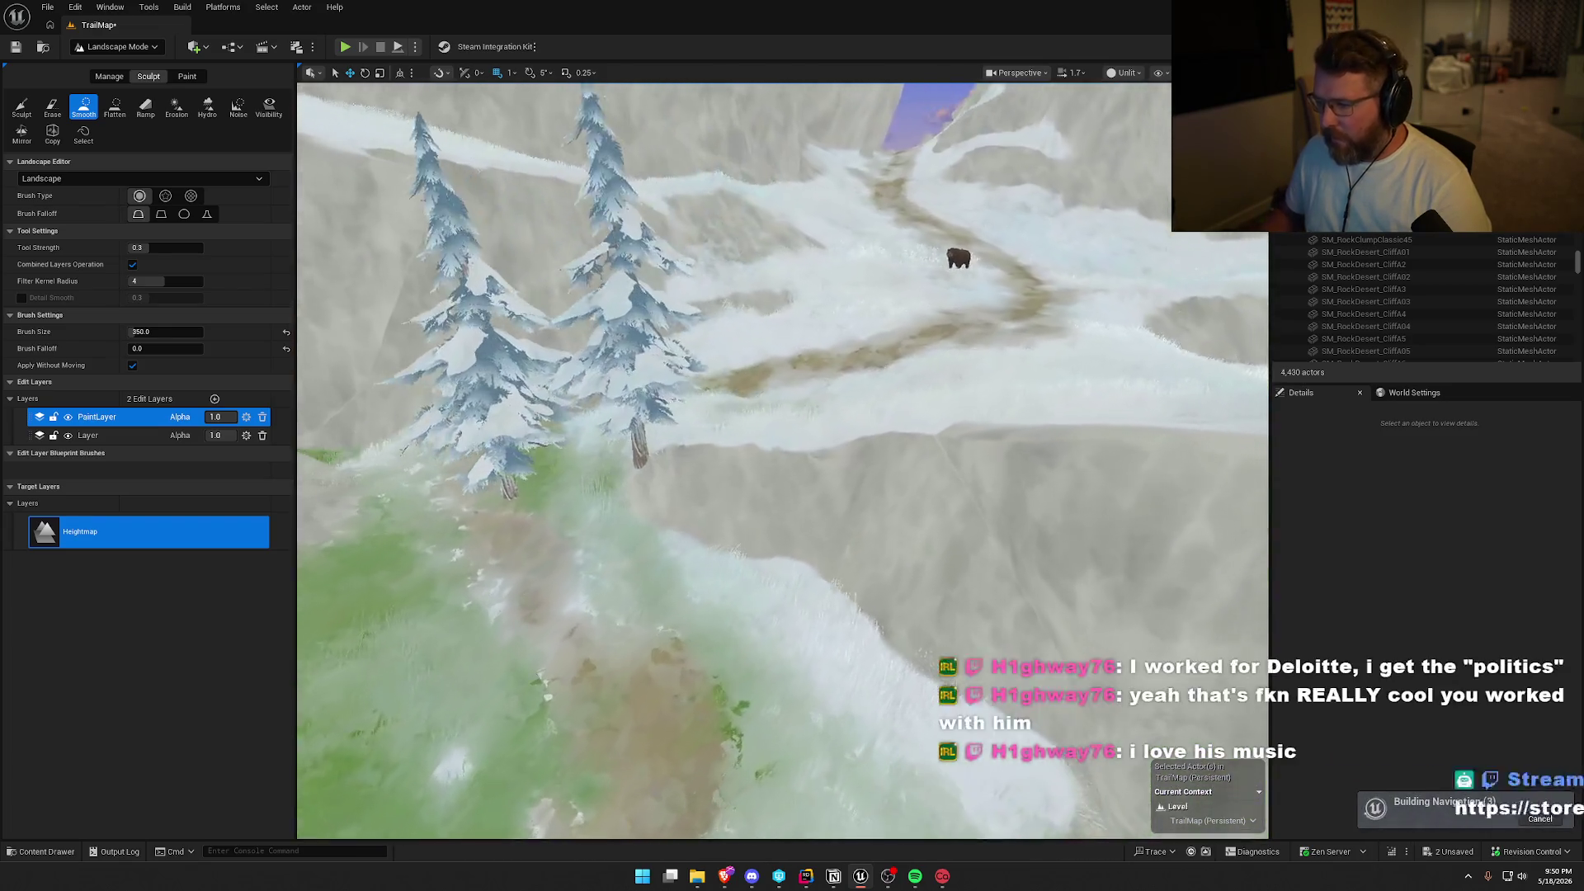
key("s")
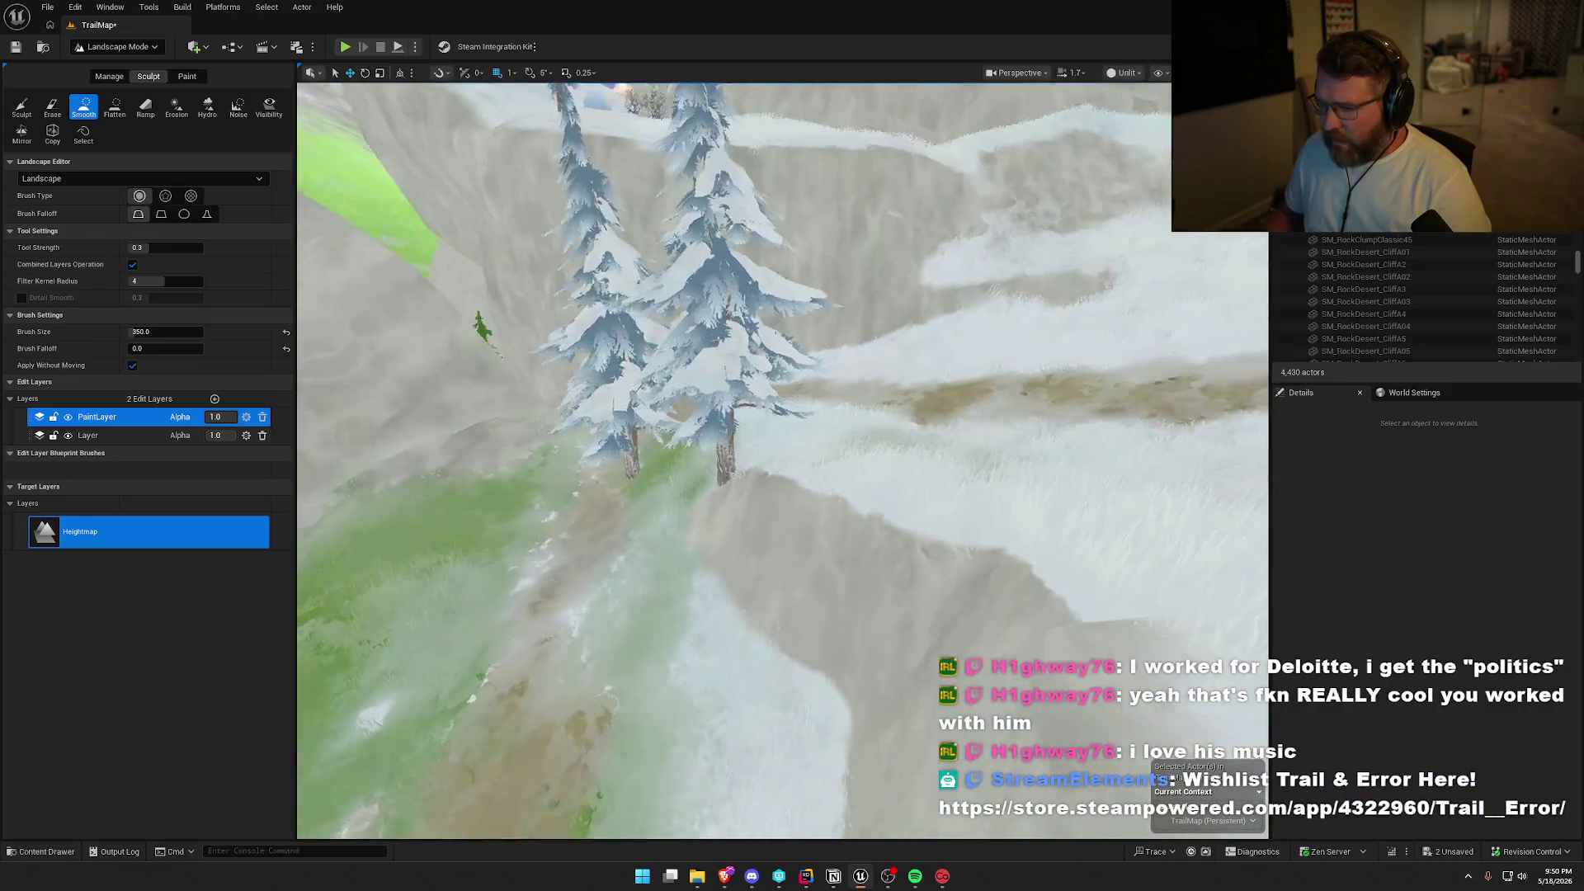
left_click(140, 50)
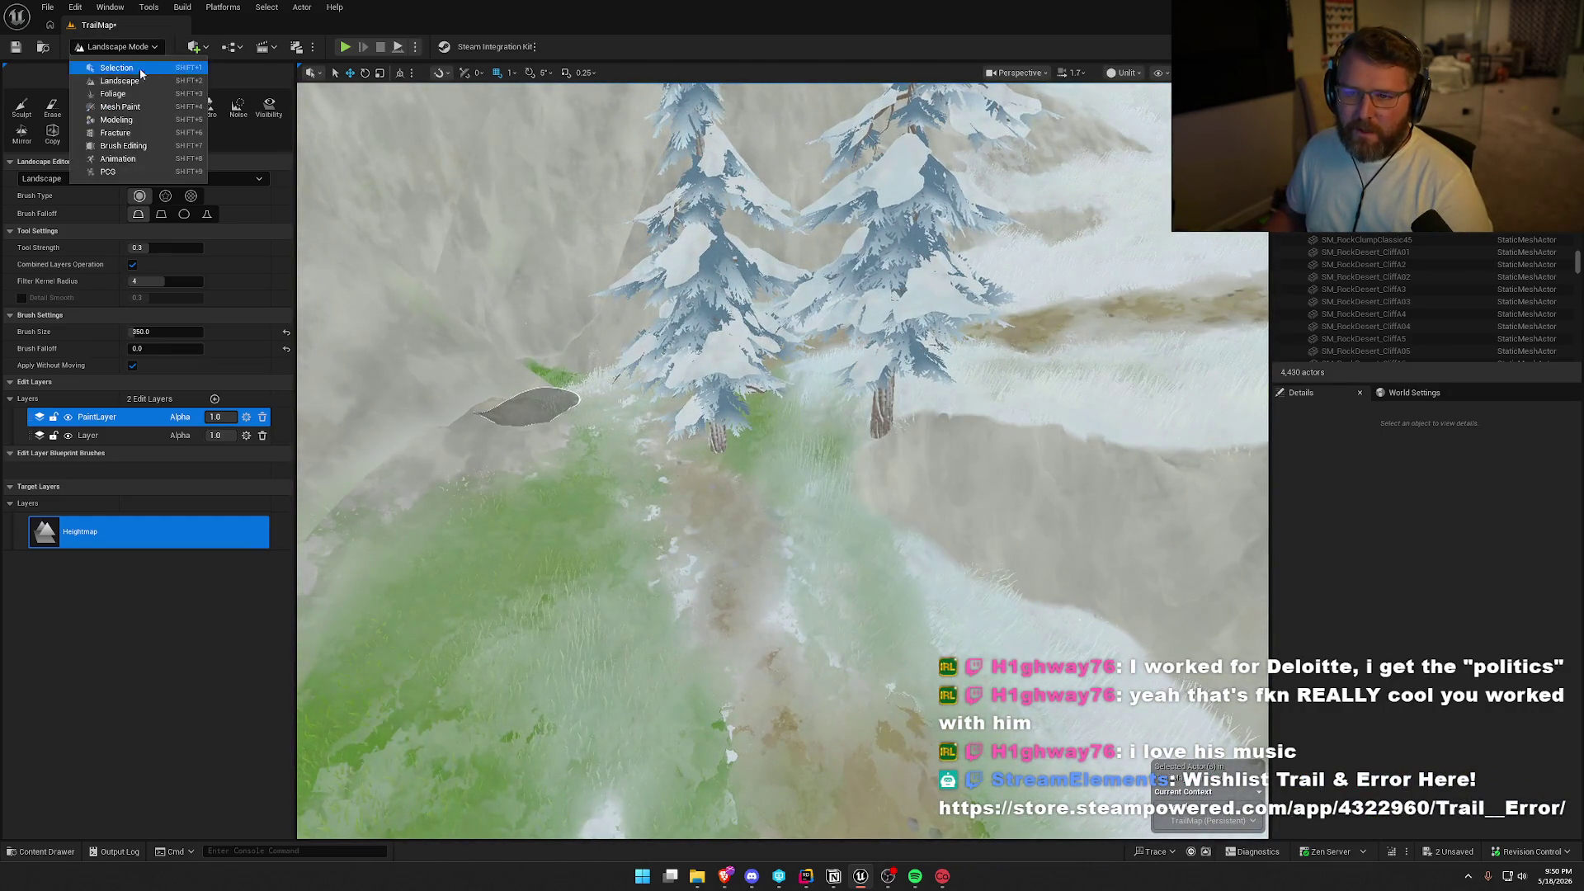
Delete the snow-covered pine SM_PineSnowCover01 from the trail and return to Landscape sculpting.
left_click(138, 89)
left_click(115, 46)
left_click(113, 93)
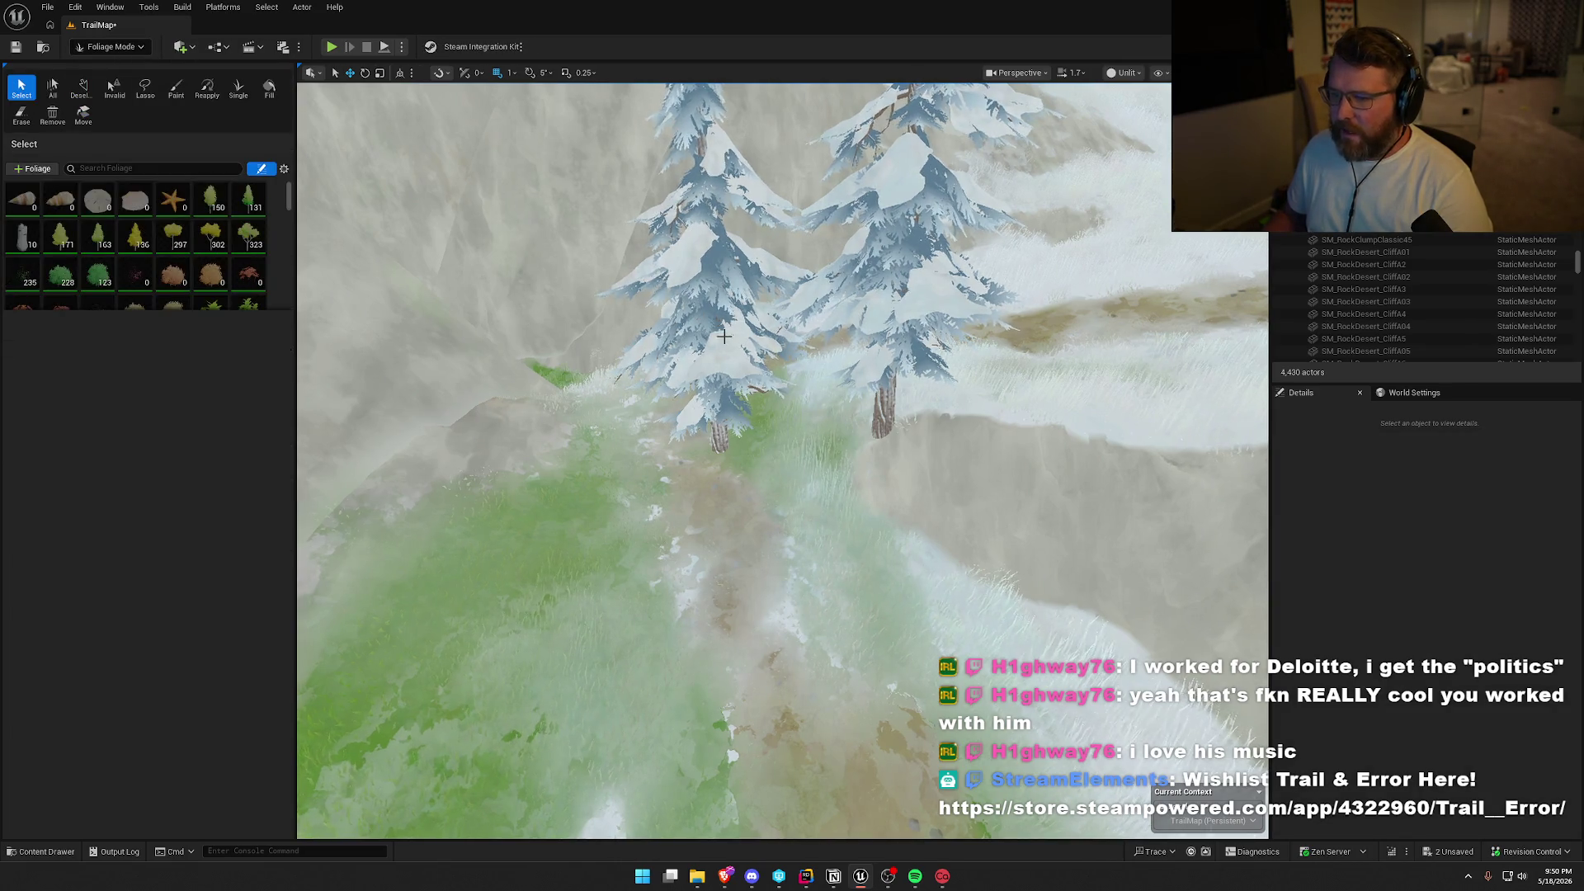
left_click(82, 49)
left_click(112, 71)
left_click(552, 287)
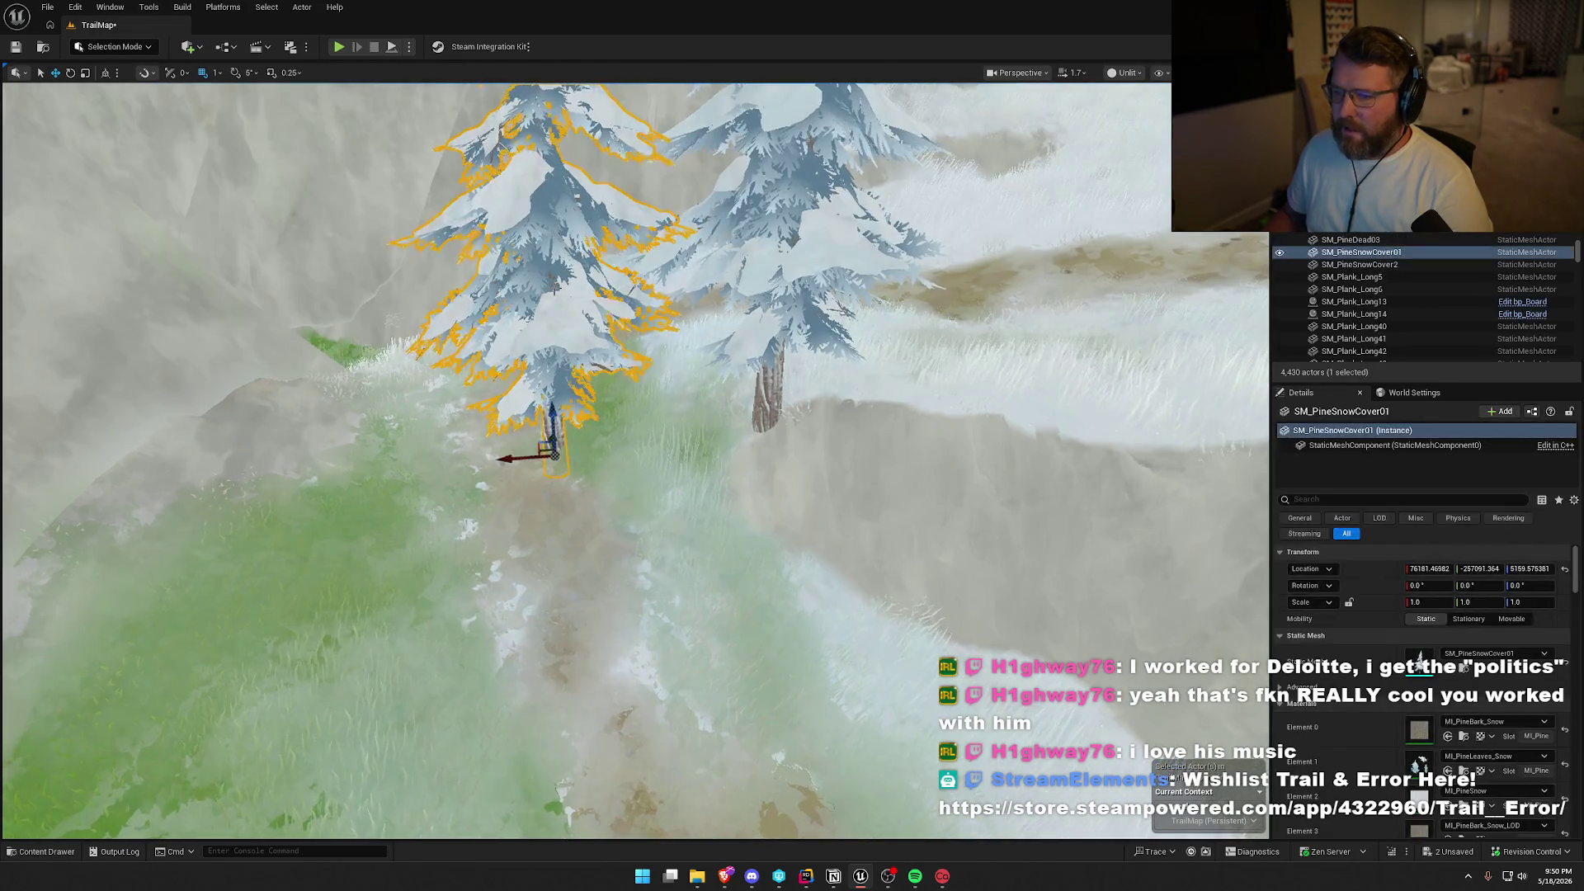
mouse_move(553, 287)
left_mouse_down()
mouse_move(772, 421)
mouse_move(734, 481)
left_mouse_up()
key("Delete")
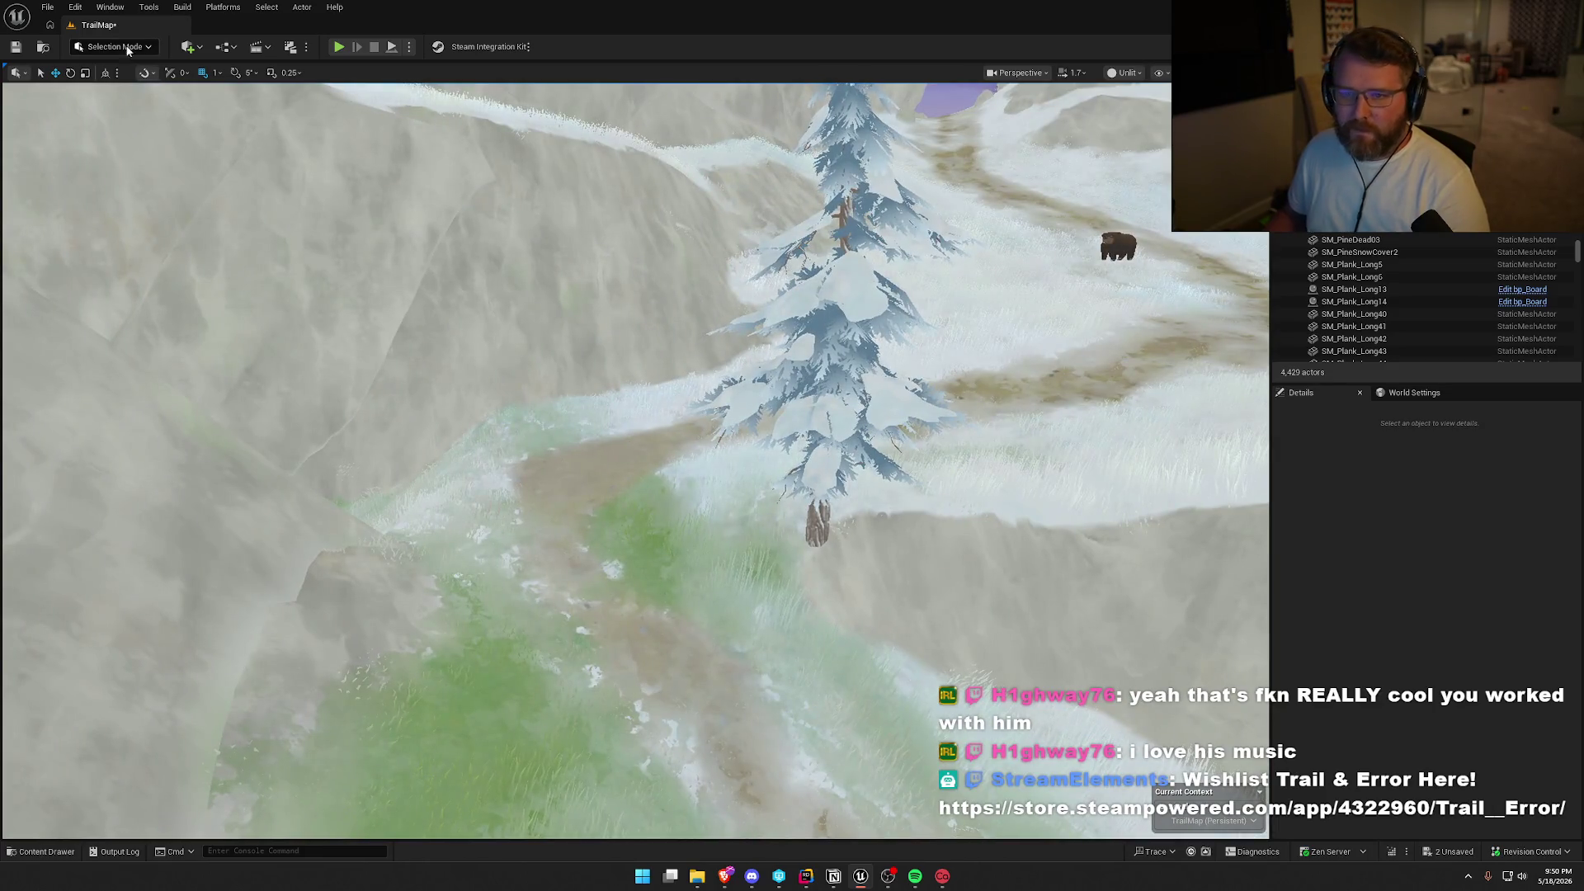
left_click(124, 47)
left_click(108, 82)
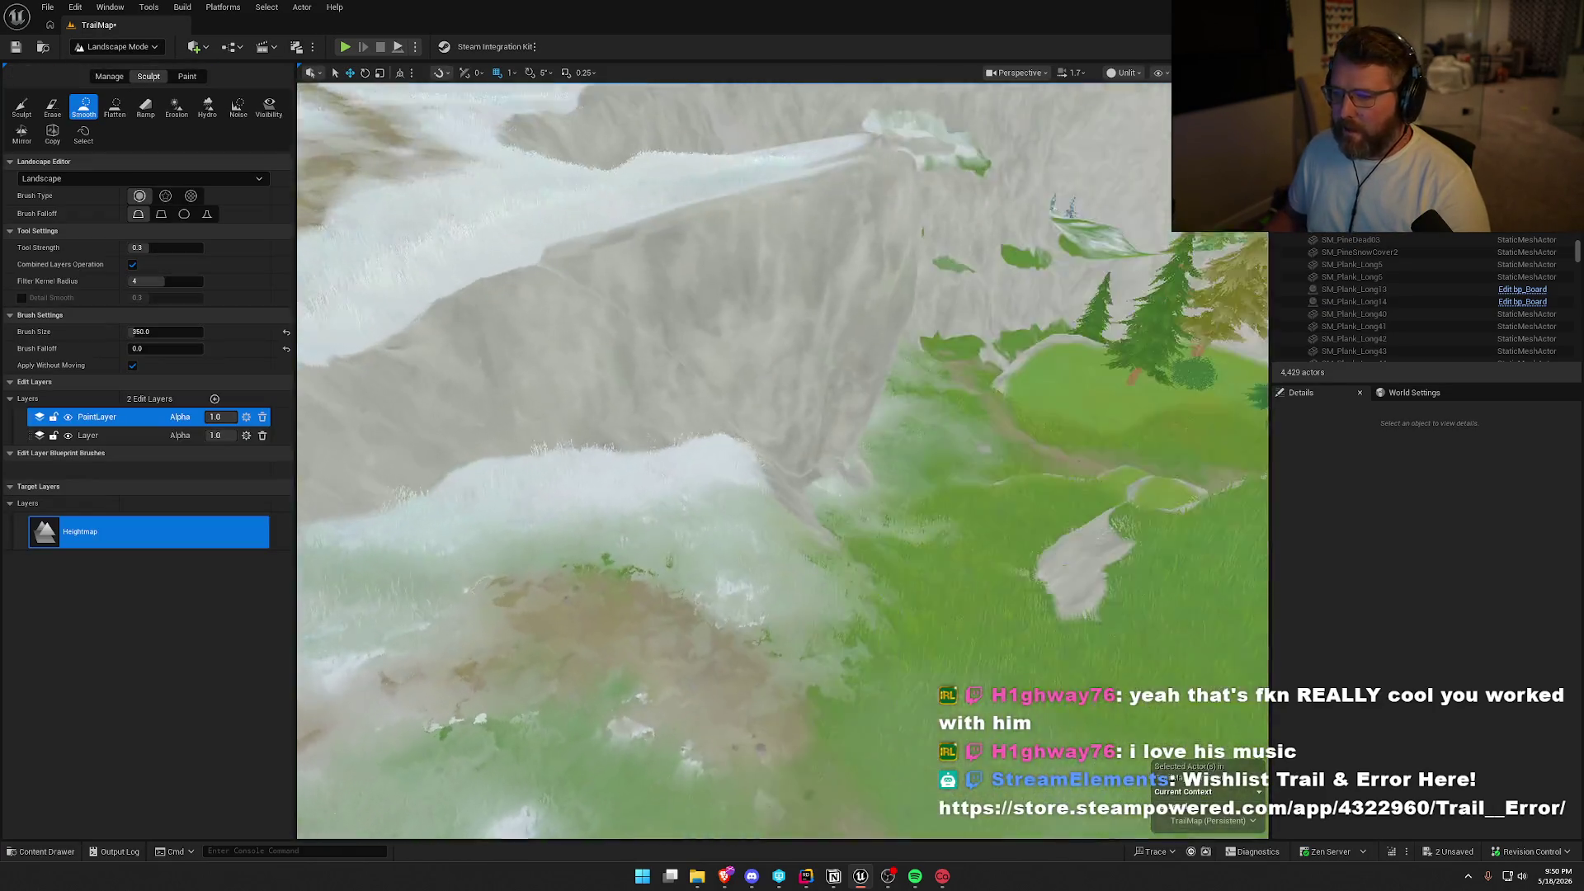
Smooth the bumps along the grassy path heading toward the beach.
key("w")
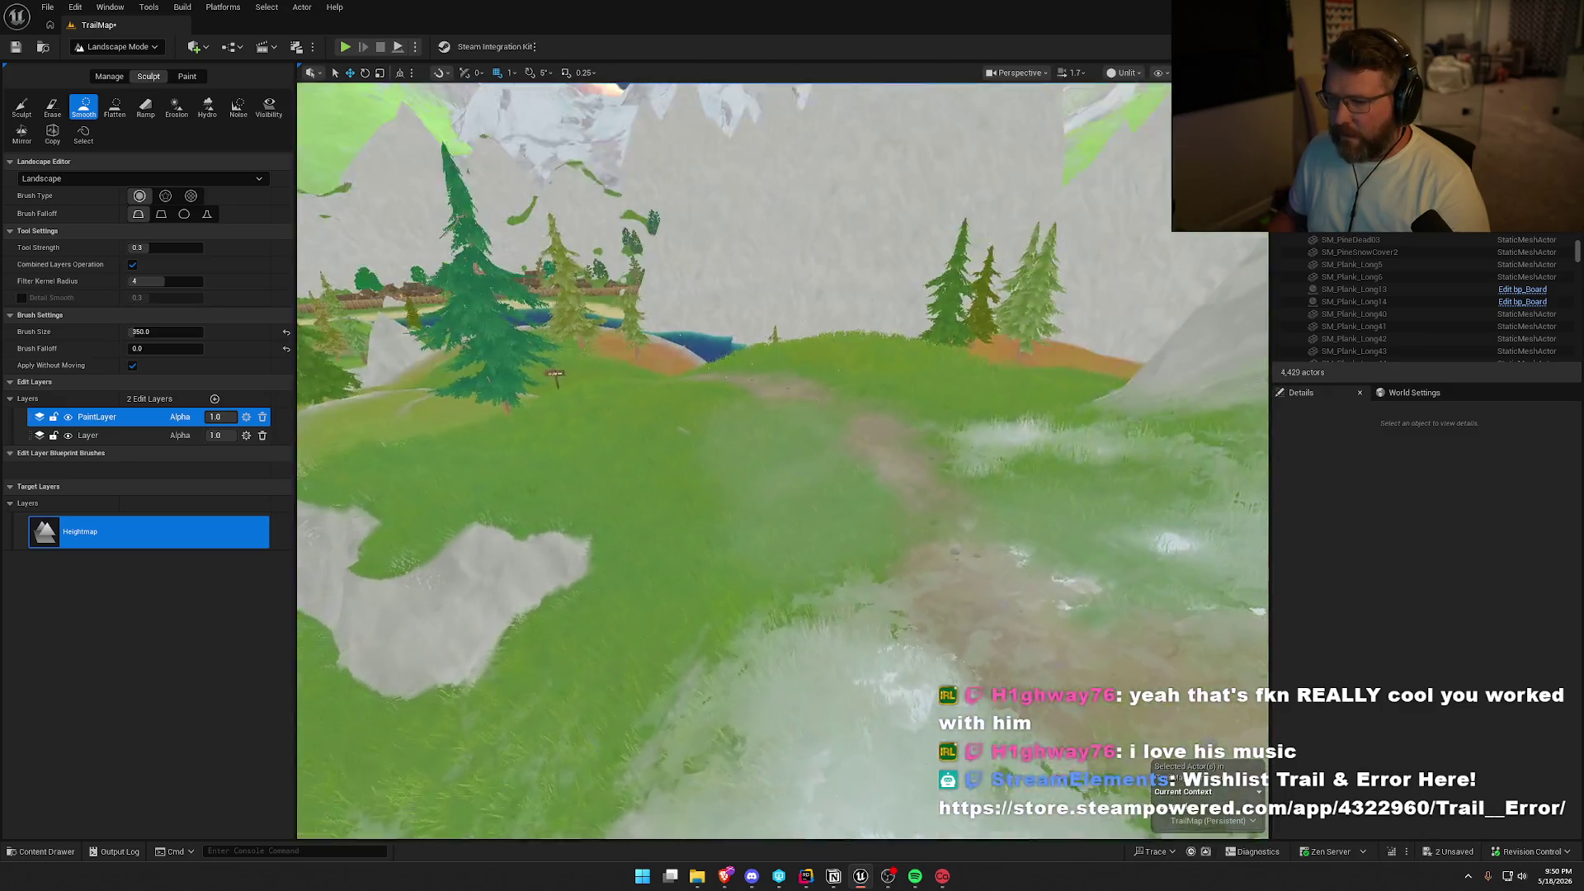
scroll(619, 318, "down", 3)
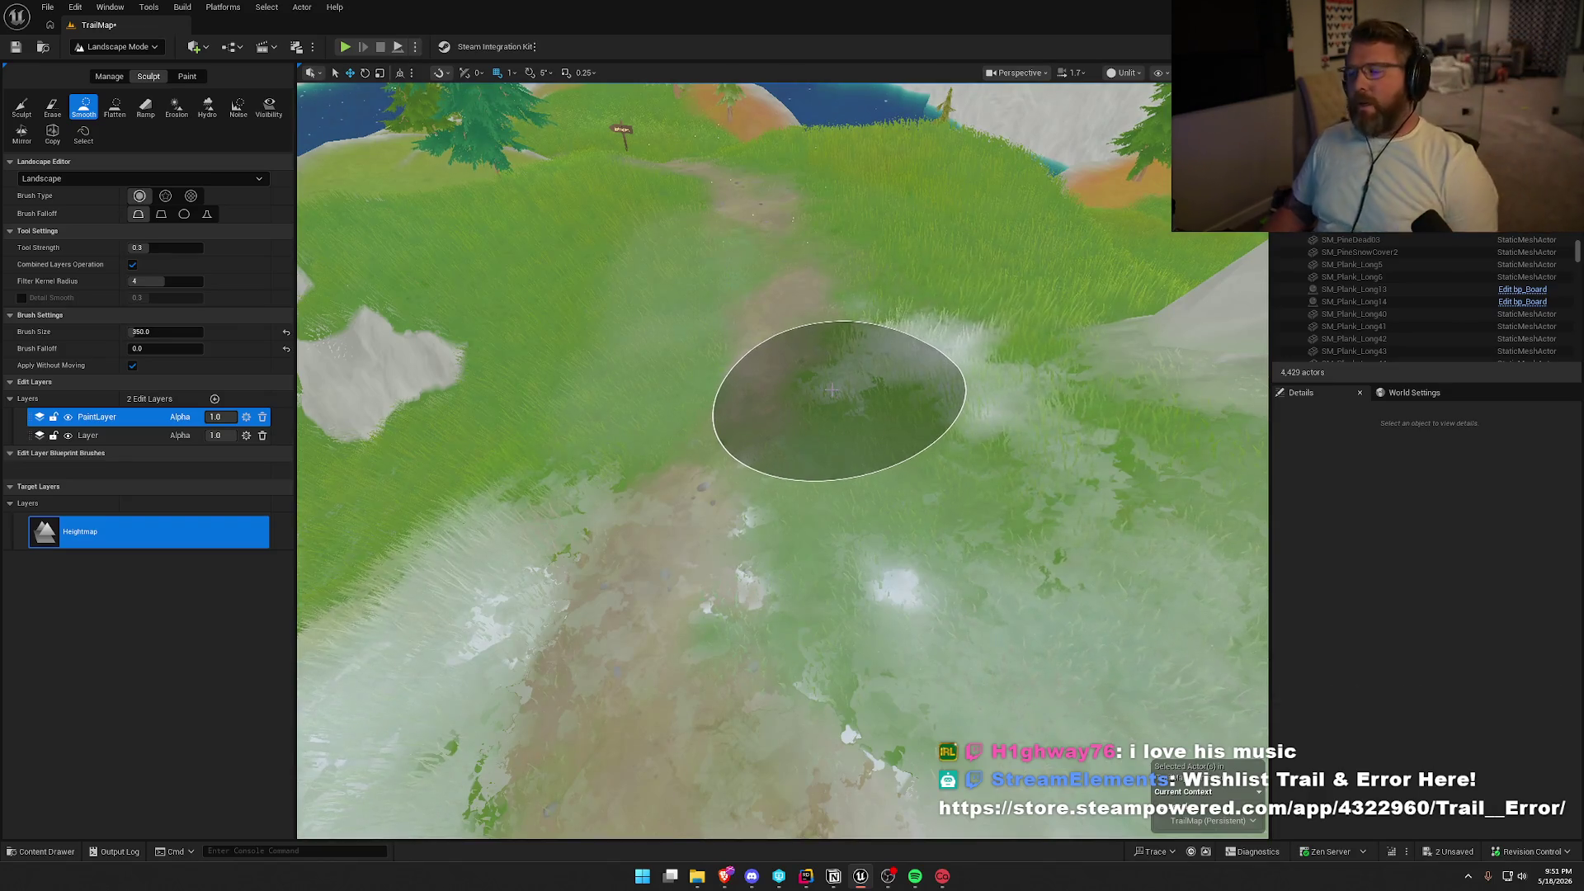
scroll(830, 390, "down", 5)
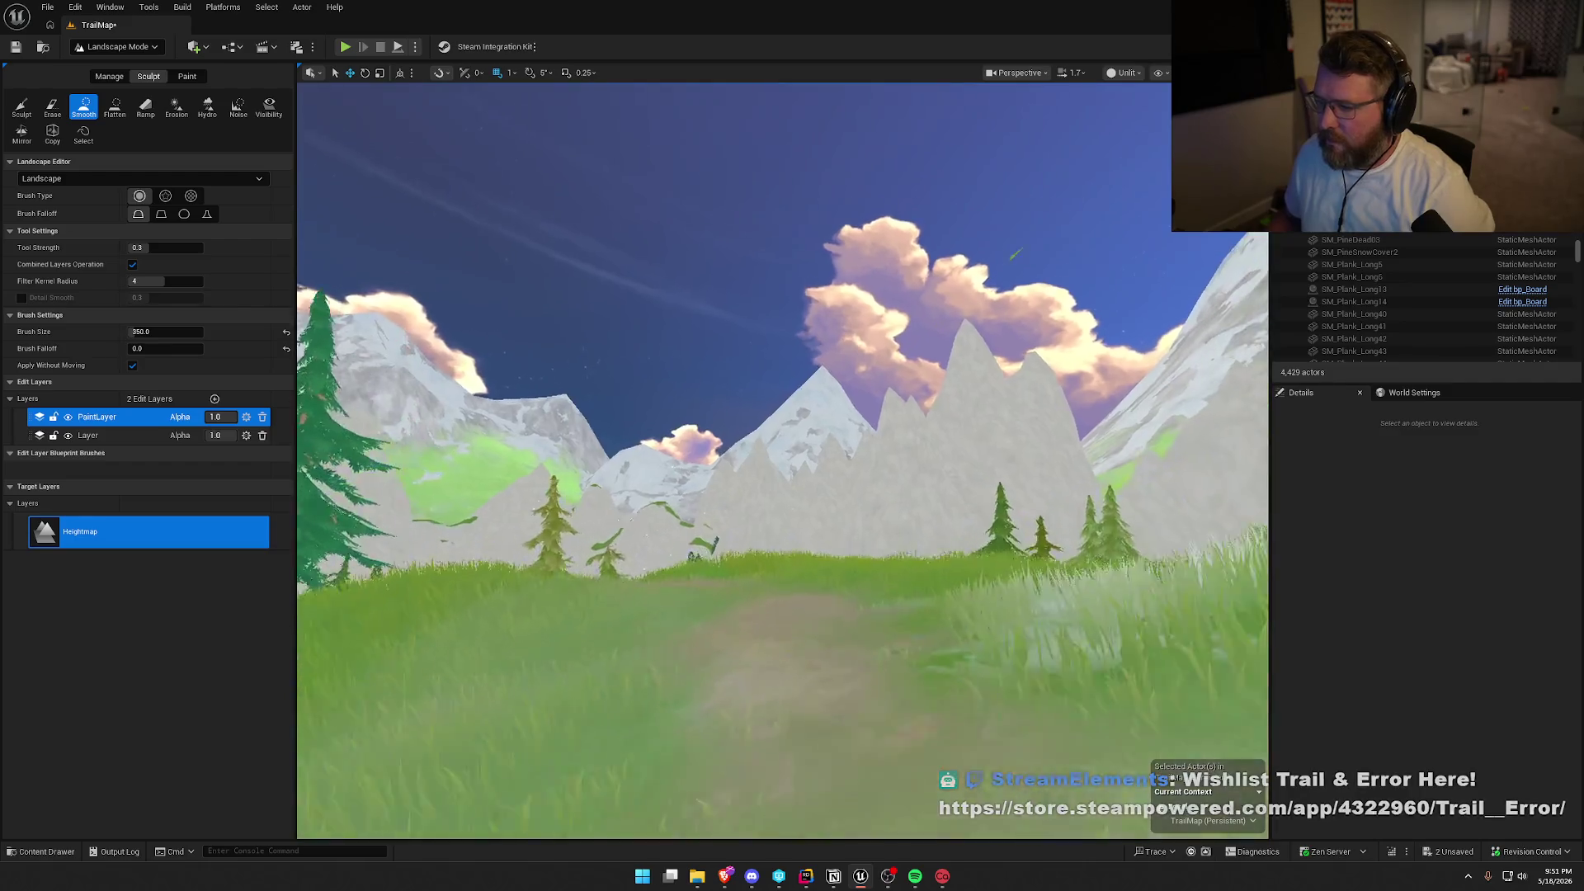
left_click_drag(782, 460, 782, 577)
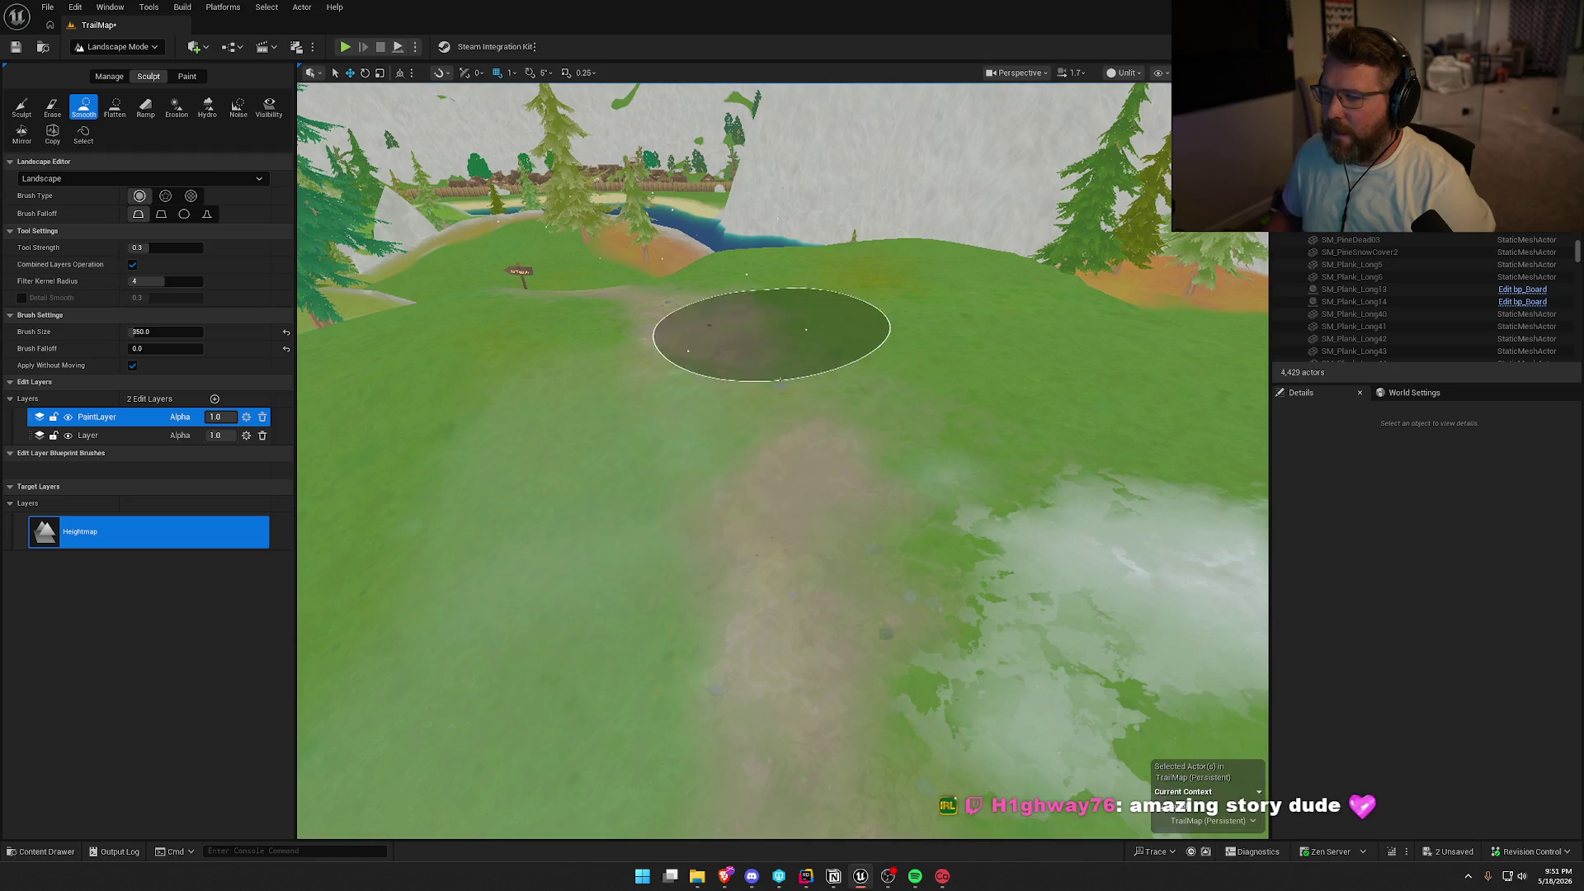
left_click_drag(866, 470, 866, 577)
left_click_drag(790, 387, 790, 494)
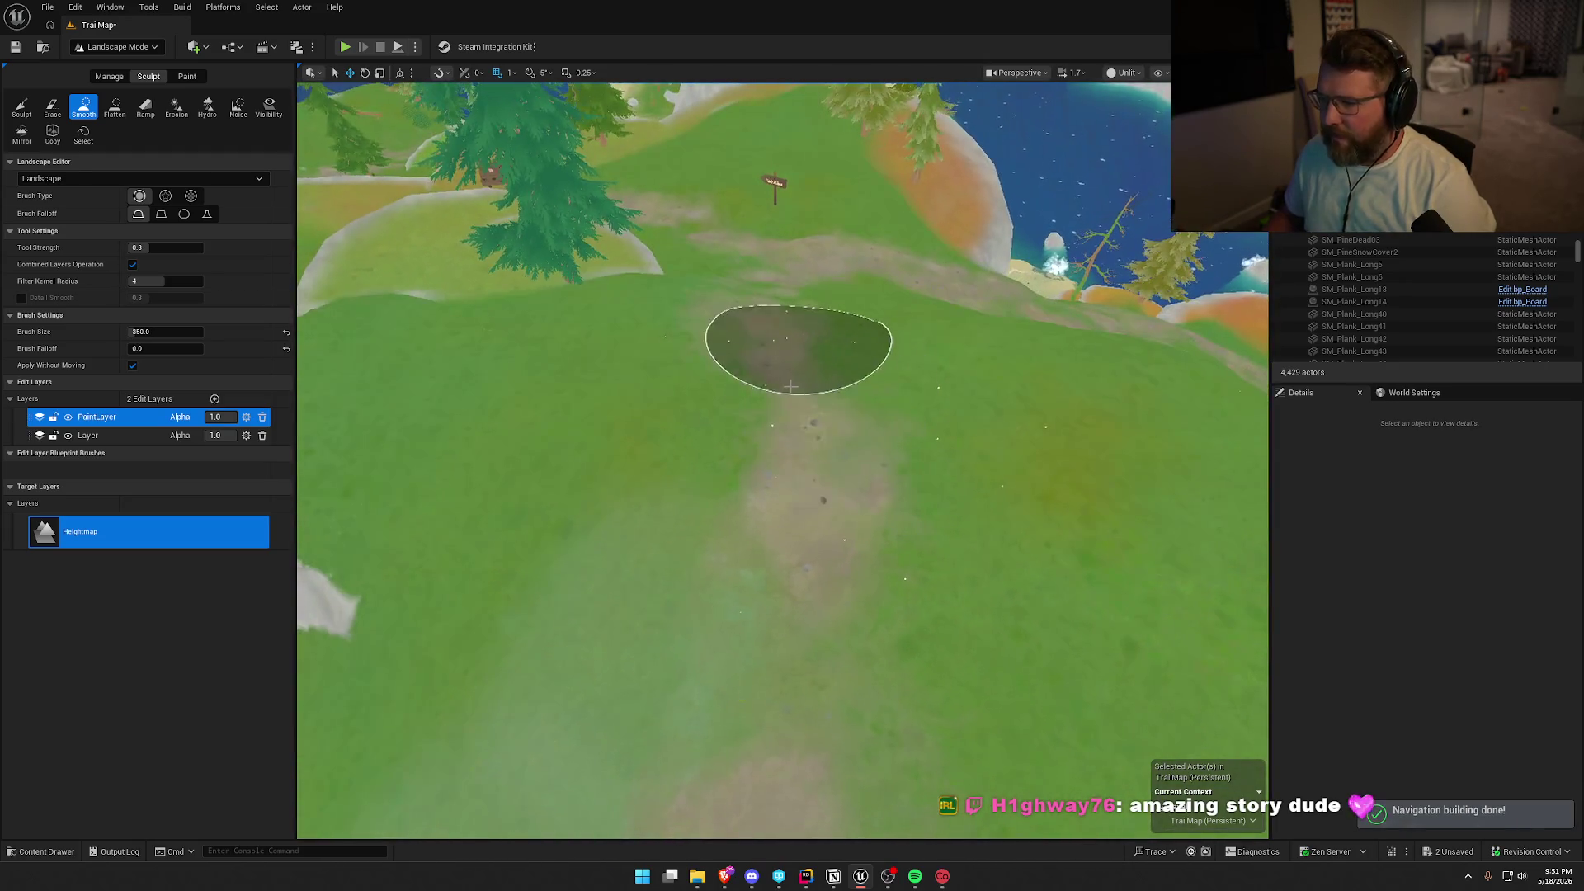
mouse_move(799, 346)
left_mouse_down()
mouse_move(798, 429)
mouse_move(775, 449)
mouse_move(813, 305)
left_mouse_up()
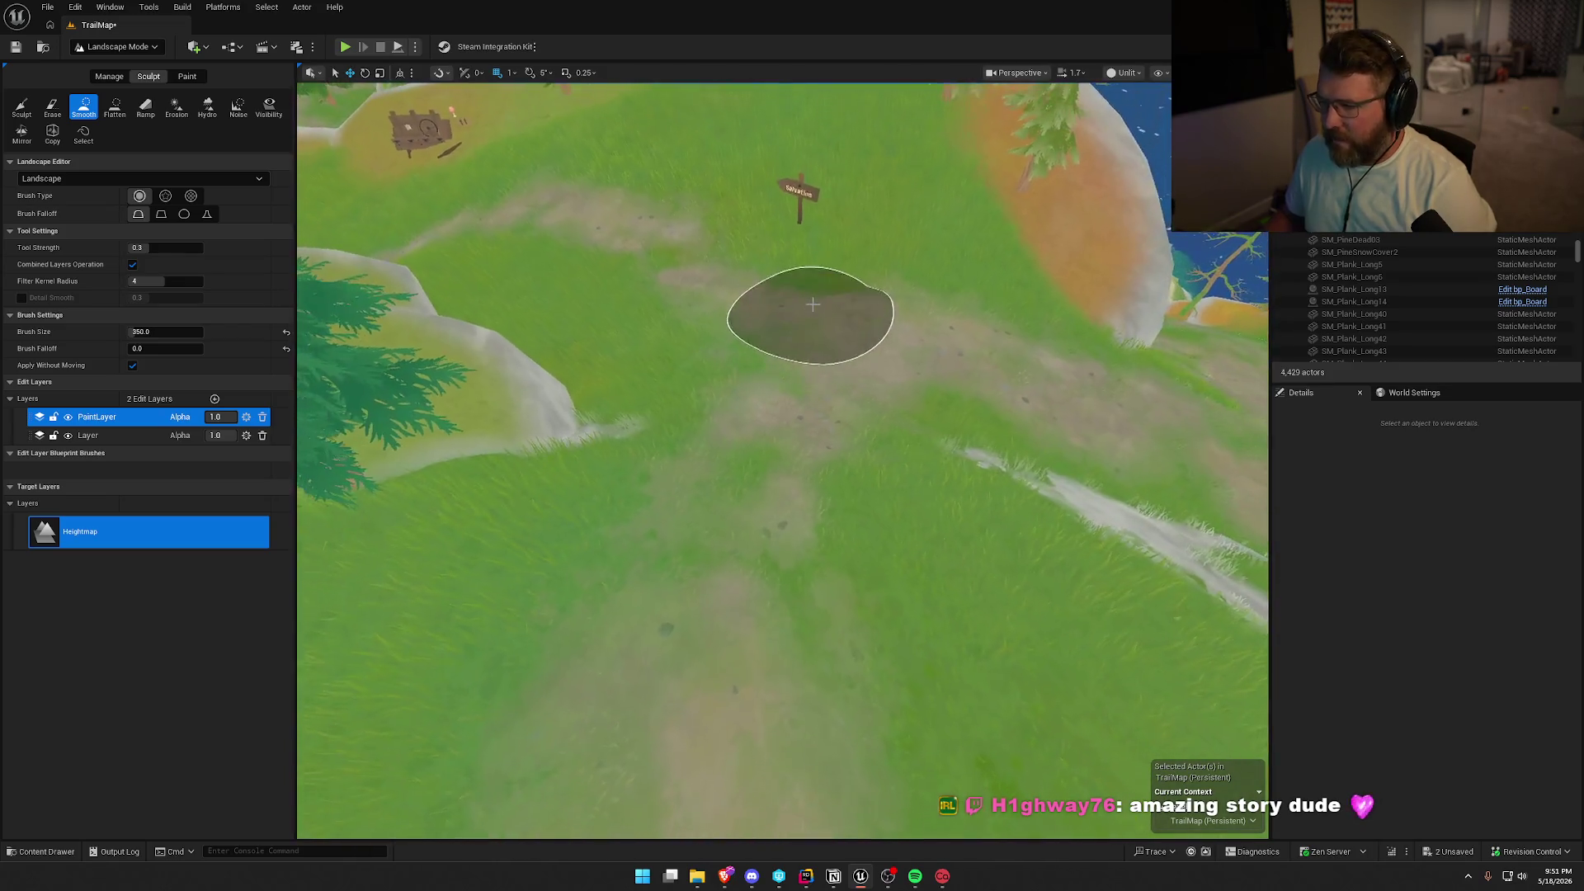
Smooth away the snow streak beside the path and the slope above the lake shoreline.
mouse_move(697, 389)
left_mouse_down()
mouse_move(899, 474)
mouse_move(840, 363)
left_mouse_up()
left_click_drag(973, 376, 764, 310)
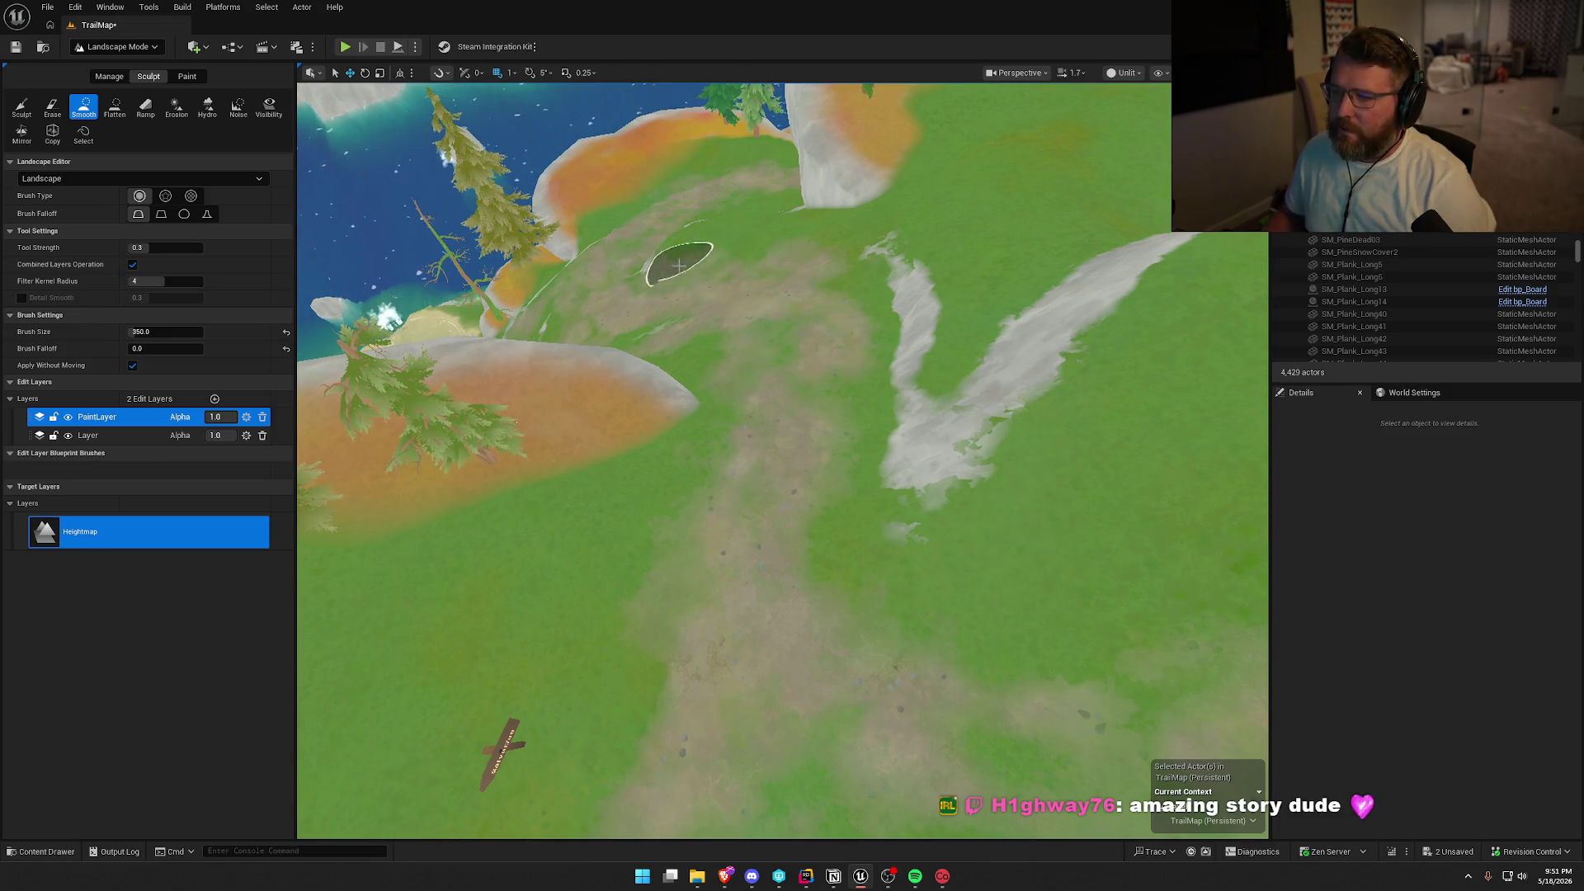
left_click_drag(660, 261, 662, 262)
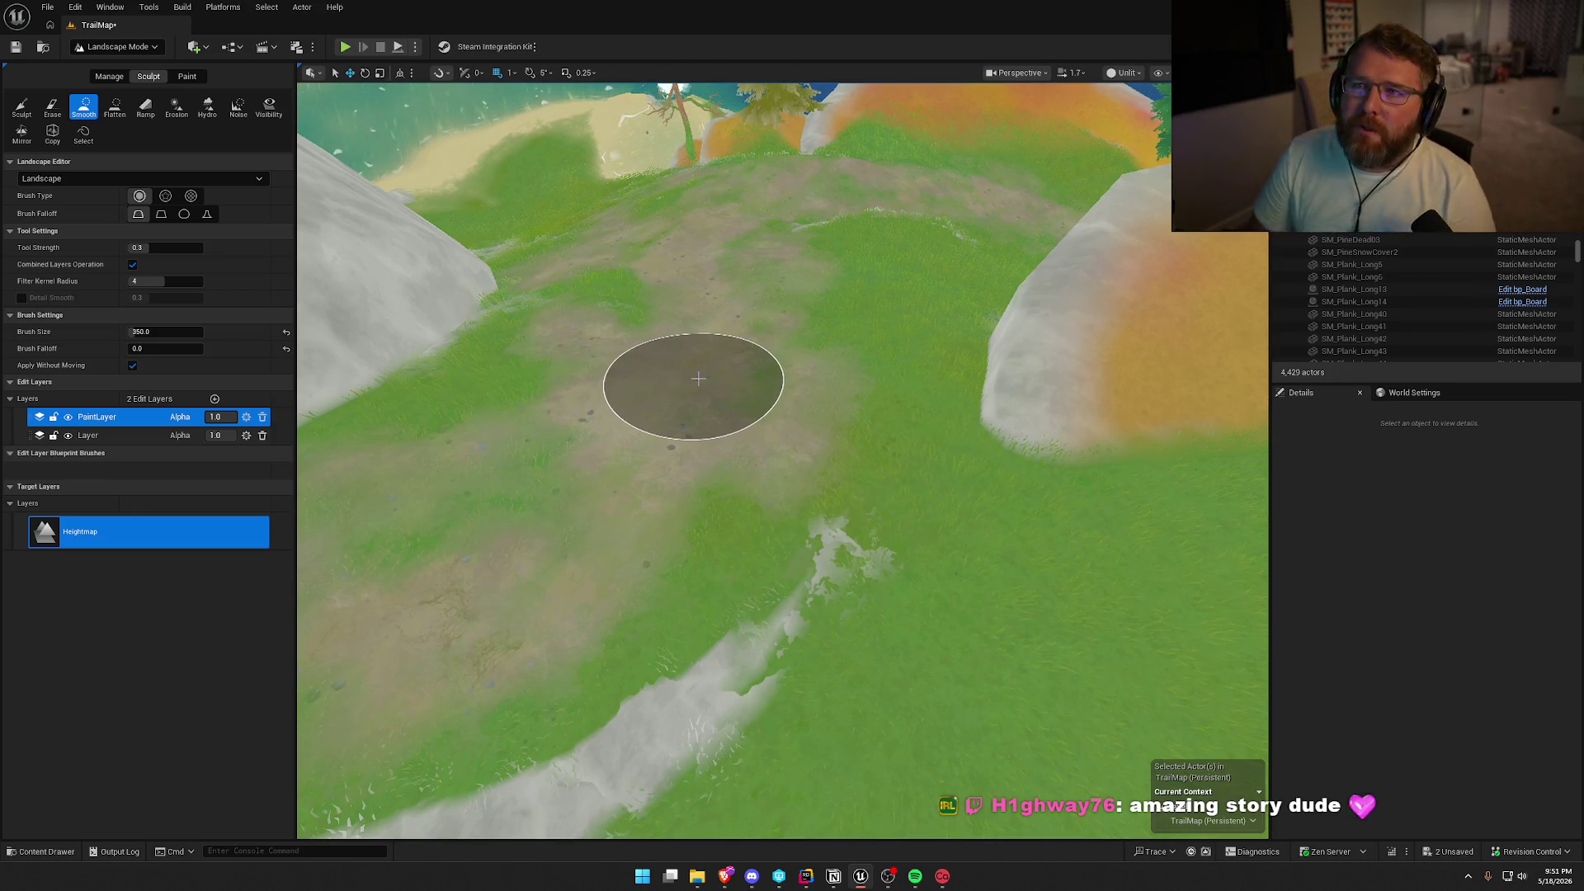
left_click_drag(697, 378, 760, 364)
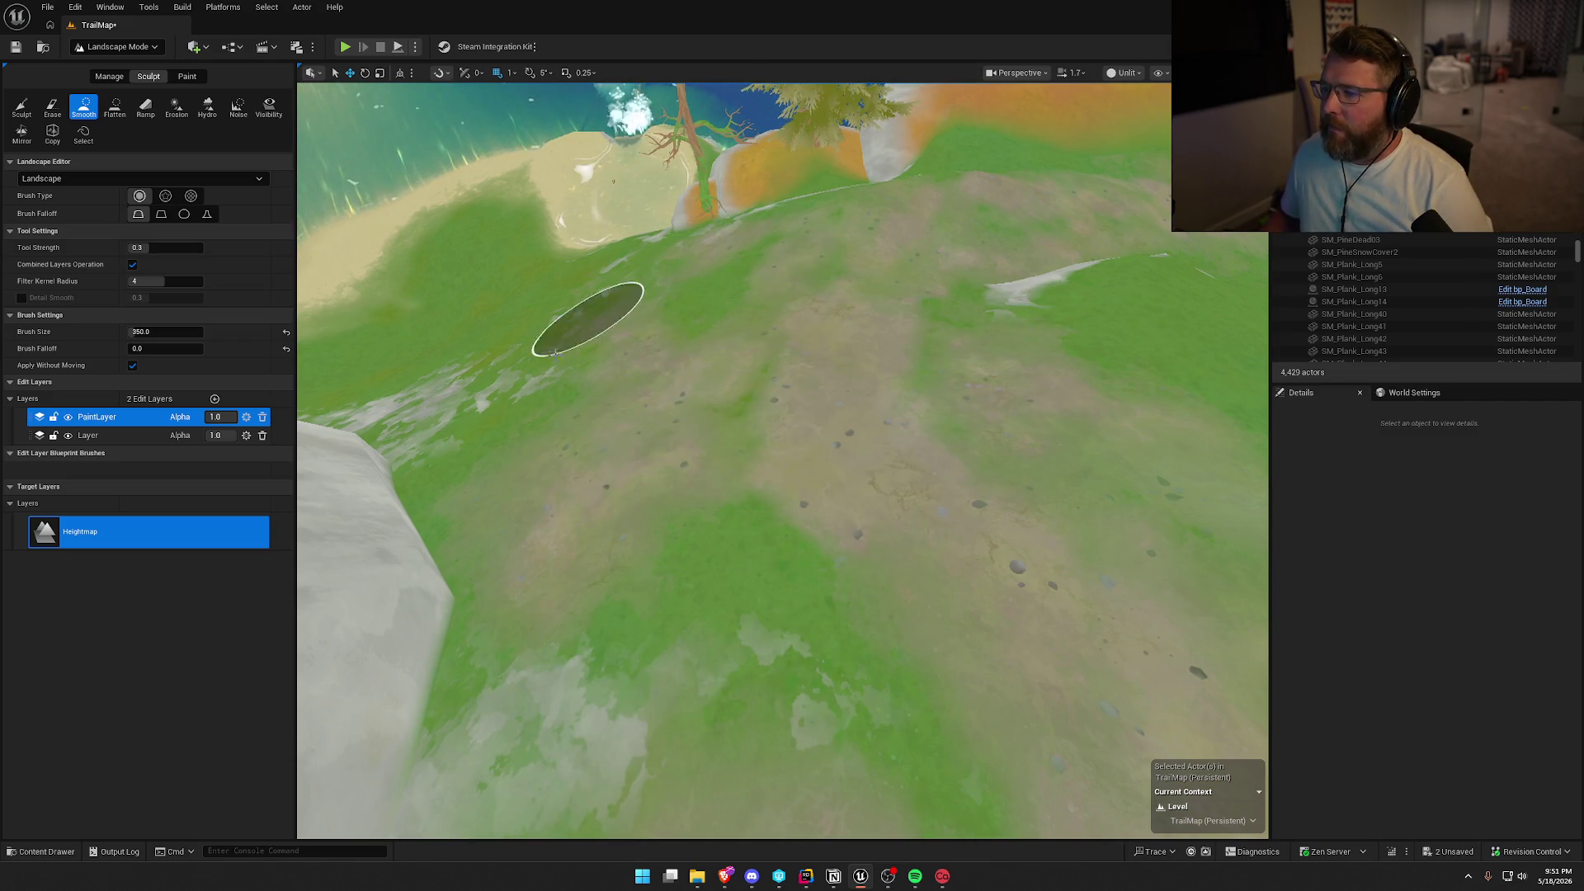
mouse_move(895, 300)
left_mouse_down()
mouse_move(894, 347)
mouse_move(1037, 389)
left_mouse_up()
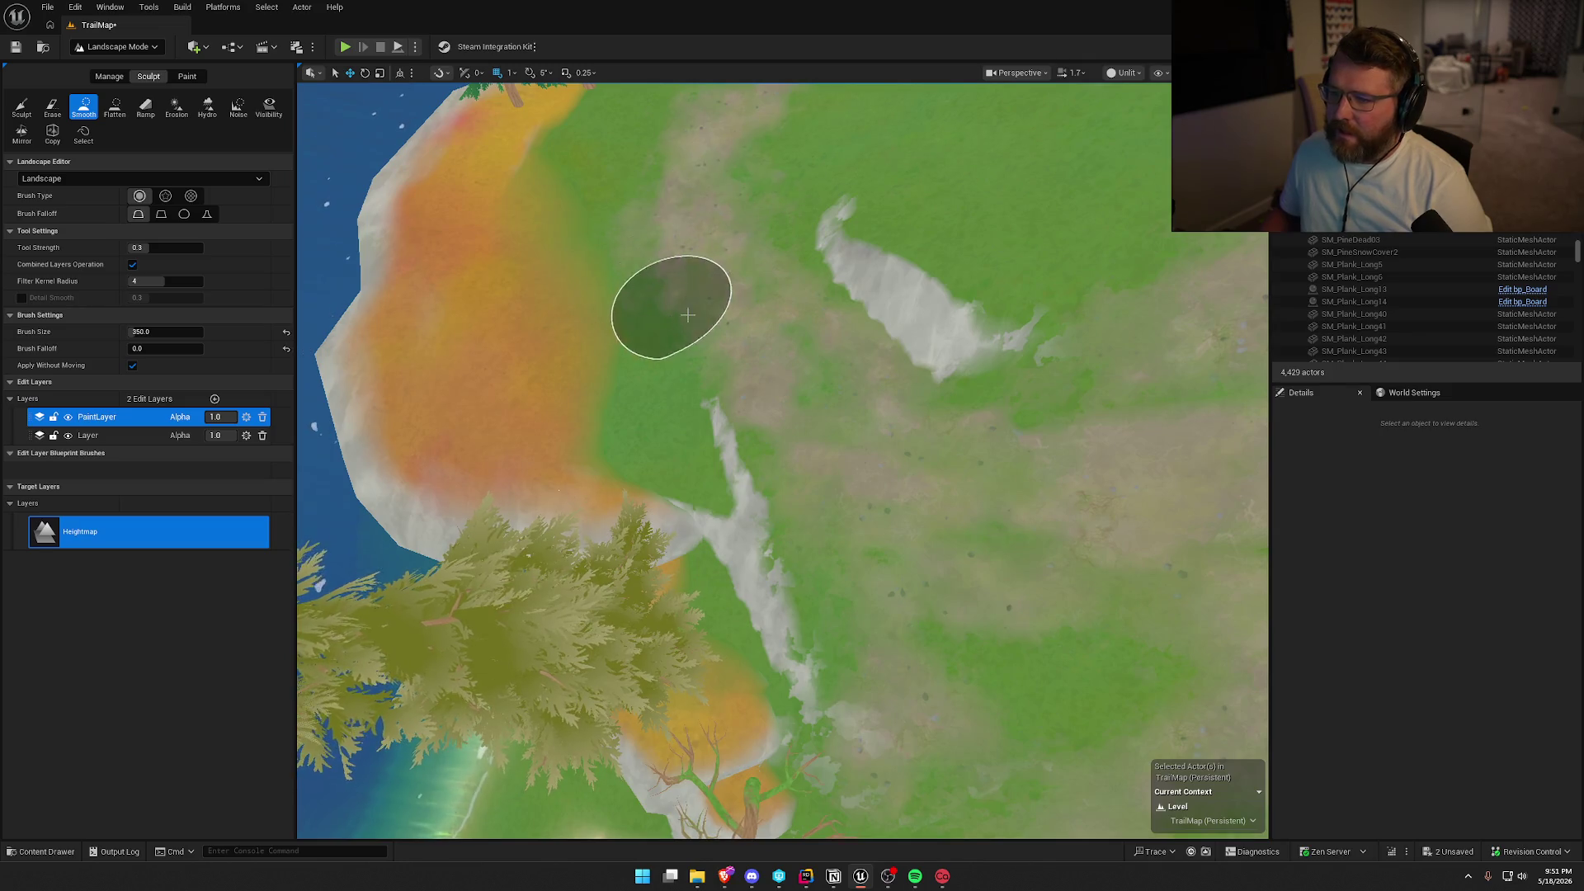
Smooth the dirt trail farther down the grassy hillside between the lake shore and snowy rocks.
left_click_drag(775, 231, 782, 450)
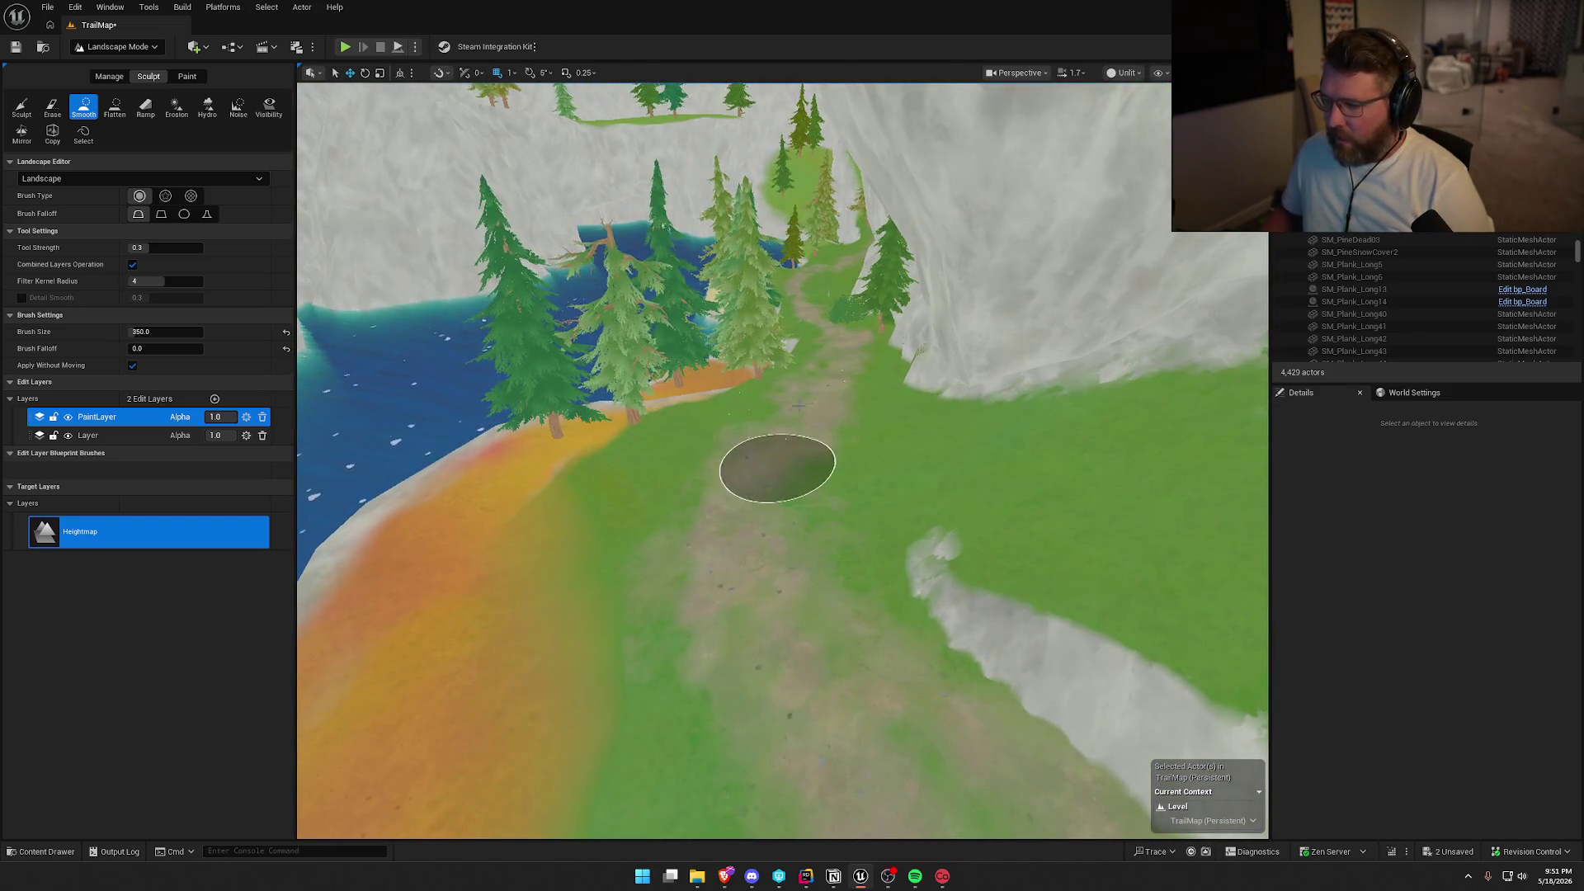
mouse_move(852, 361)
left_mouse_down()
mouse_move(512, 107)
mouse_move(441, 252)
mouse_move(576, 601)
mouse_move(877, 453)
left_mouse_up()
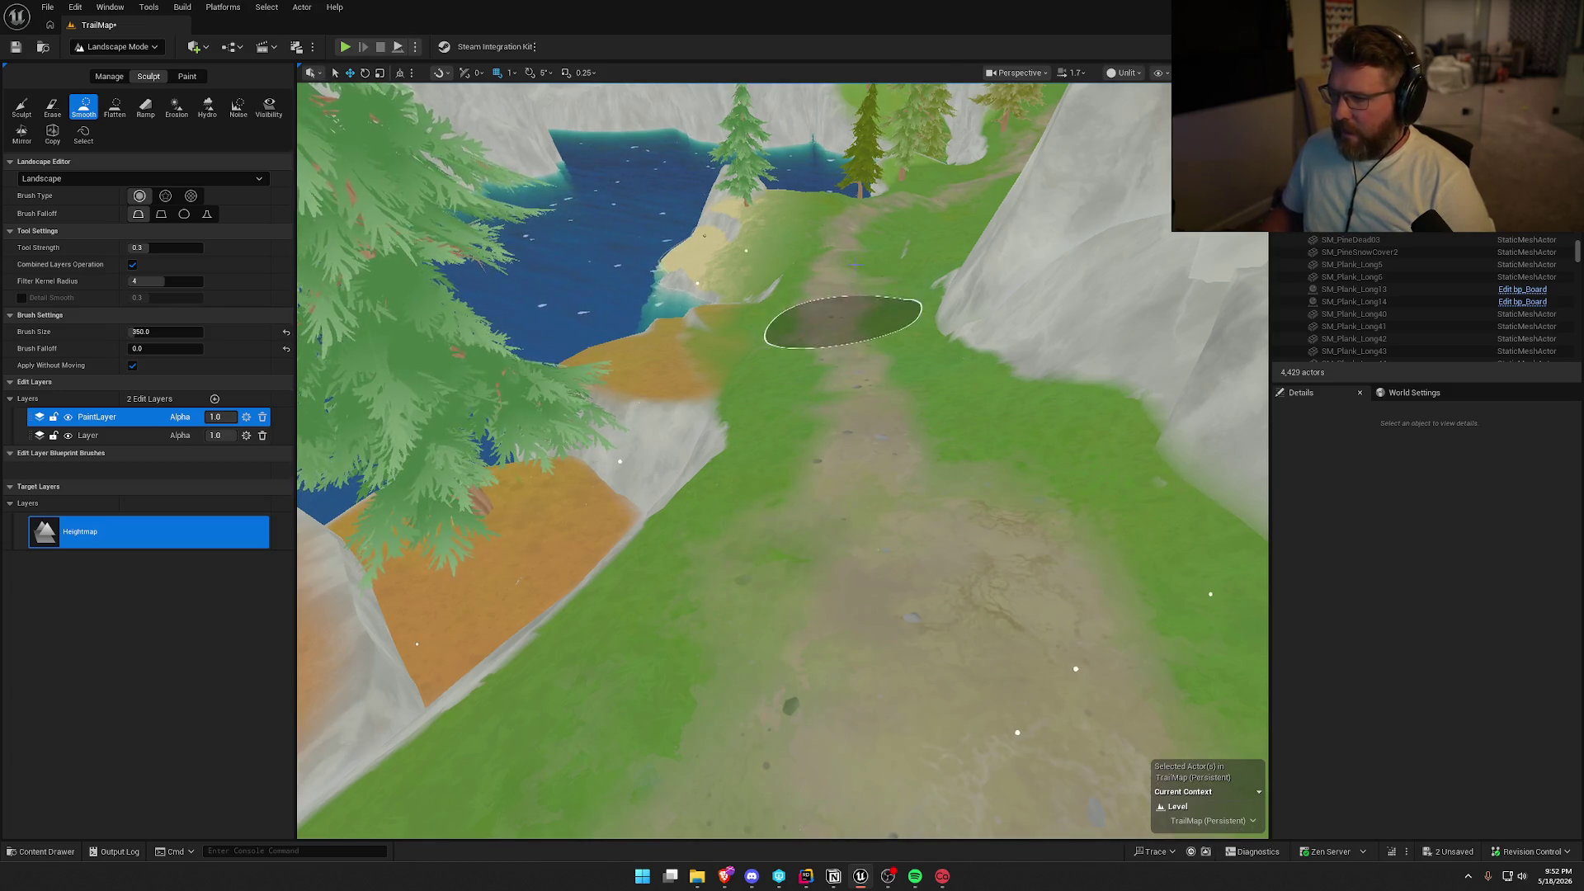
mouse_move(1025, 477)
left_mouse_down()
mouse_move(1011, 379)
mouse_move(1002, 495)
mouse_move(805, 406)
left_mouse_up()
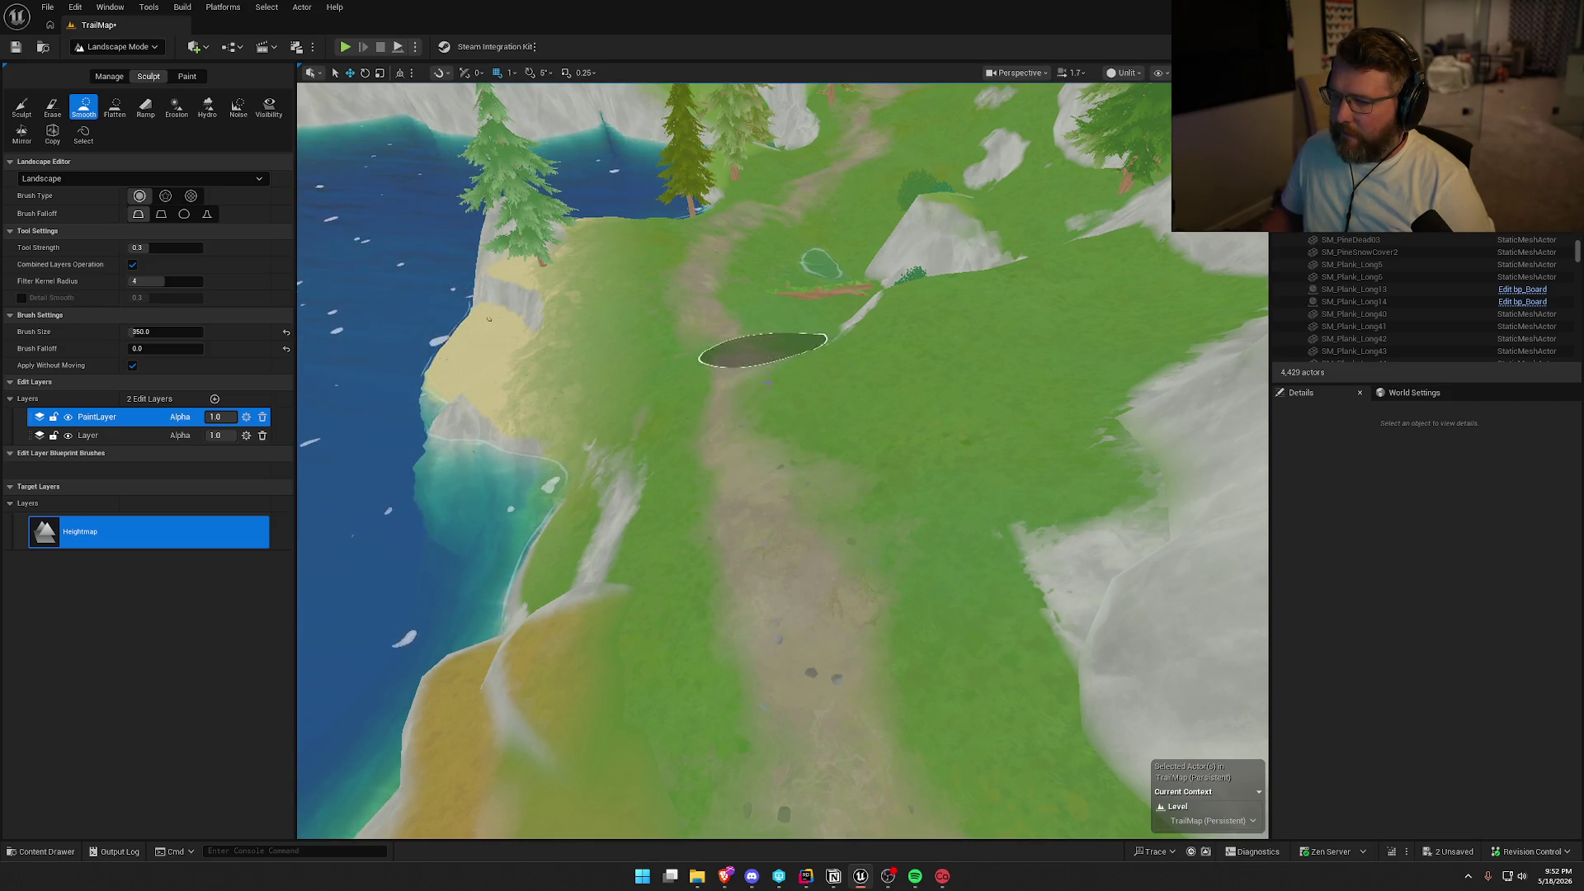
mouse_move(708, 282)
left_mouse_down()
mouse_move(717, 248)
mouse_move(783, 462)
mouse_move(842, 565)
left_mouse_up()
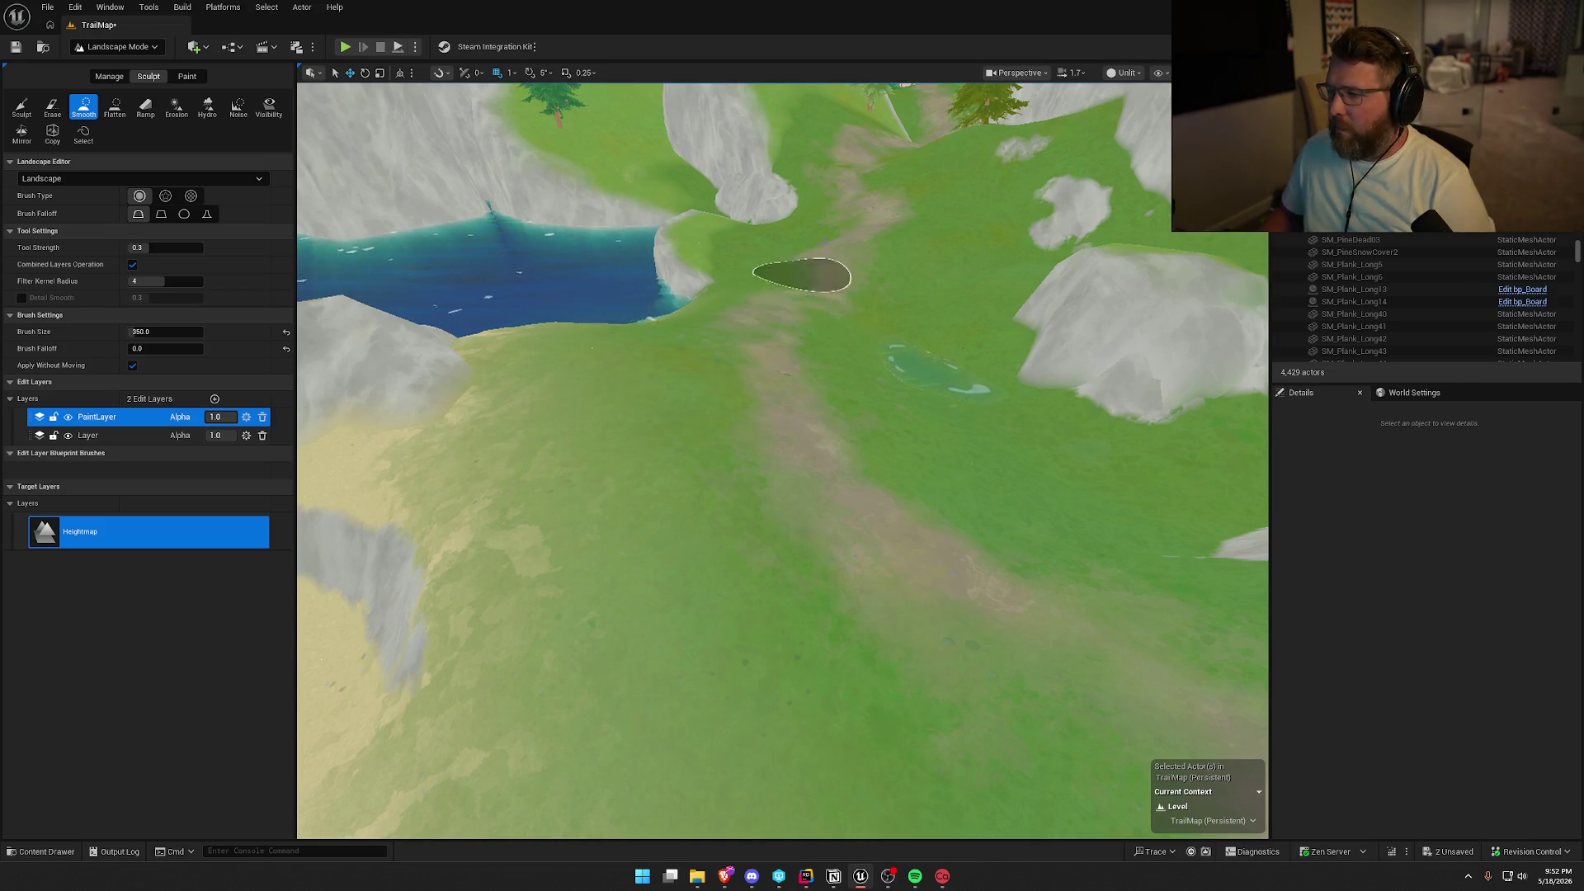
mouse_move(800, 275)
left_mouse_down()
mouse_move(792, 198)
mouse_move(799, 389)
left_mouse_up()
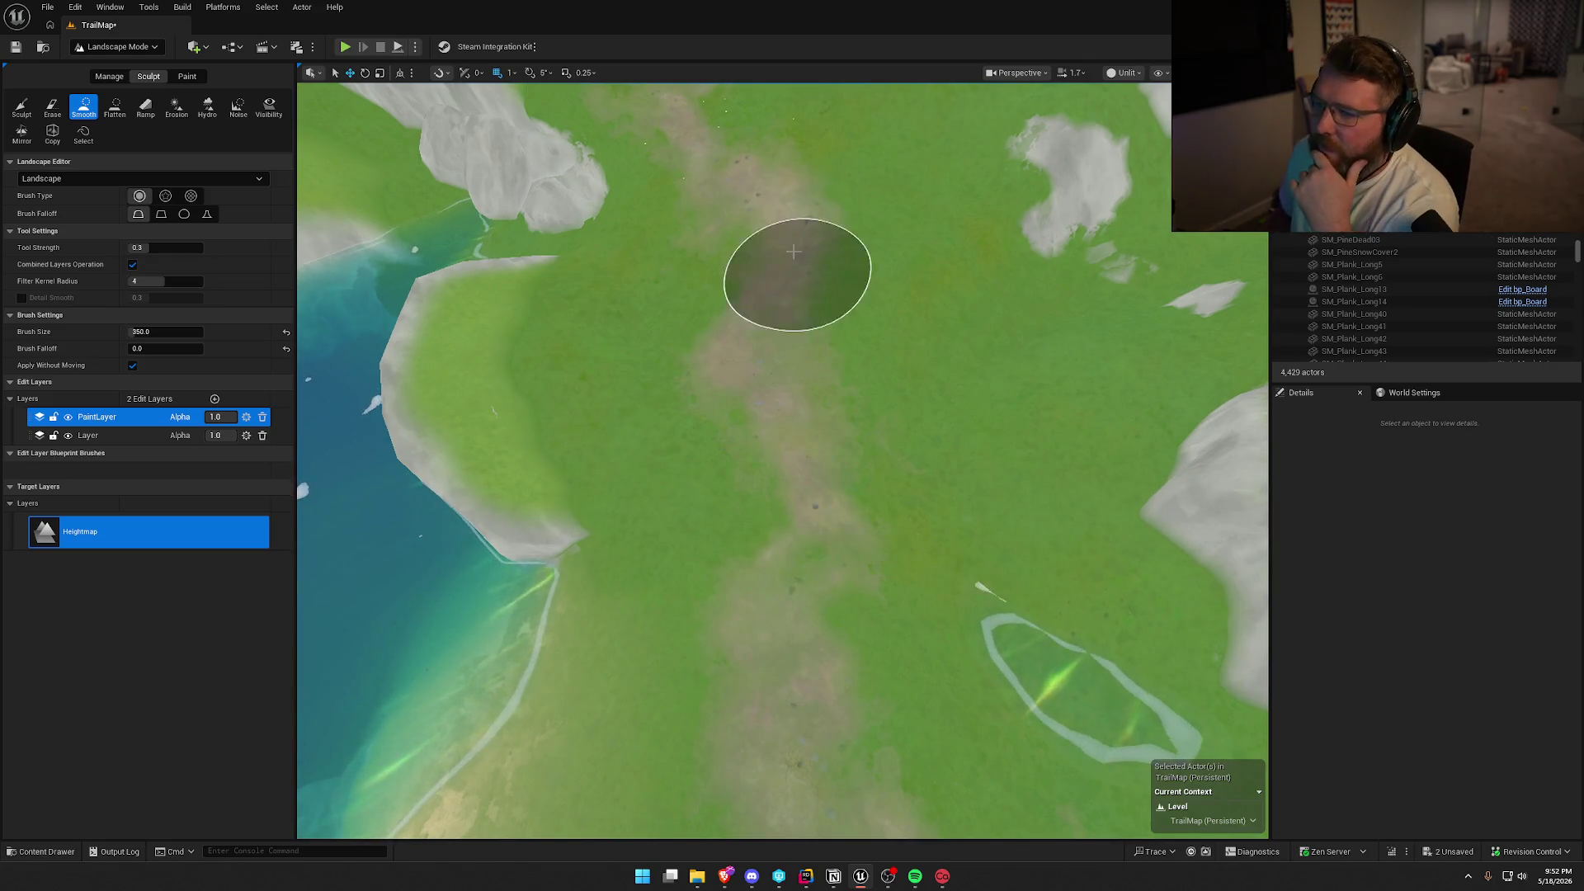
mouse_move(793, 251)
left_mouse_down()
mouse_move(707, 187)
mouse_move(851, 418)
left_mouse_up()
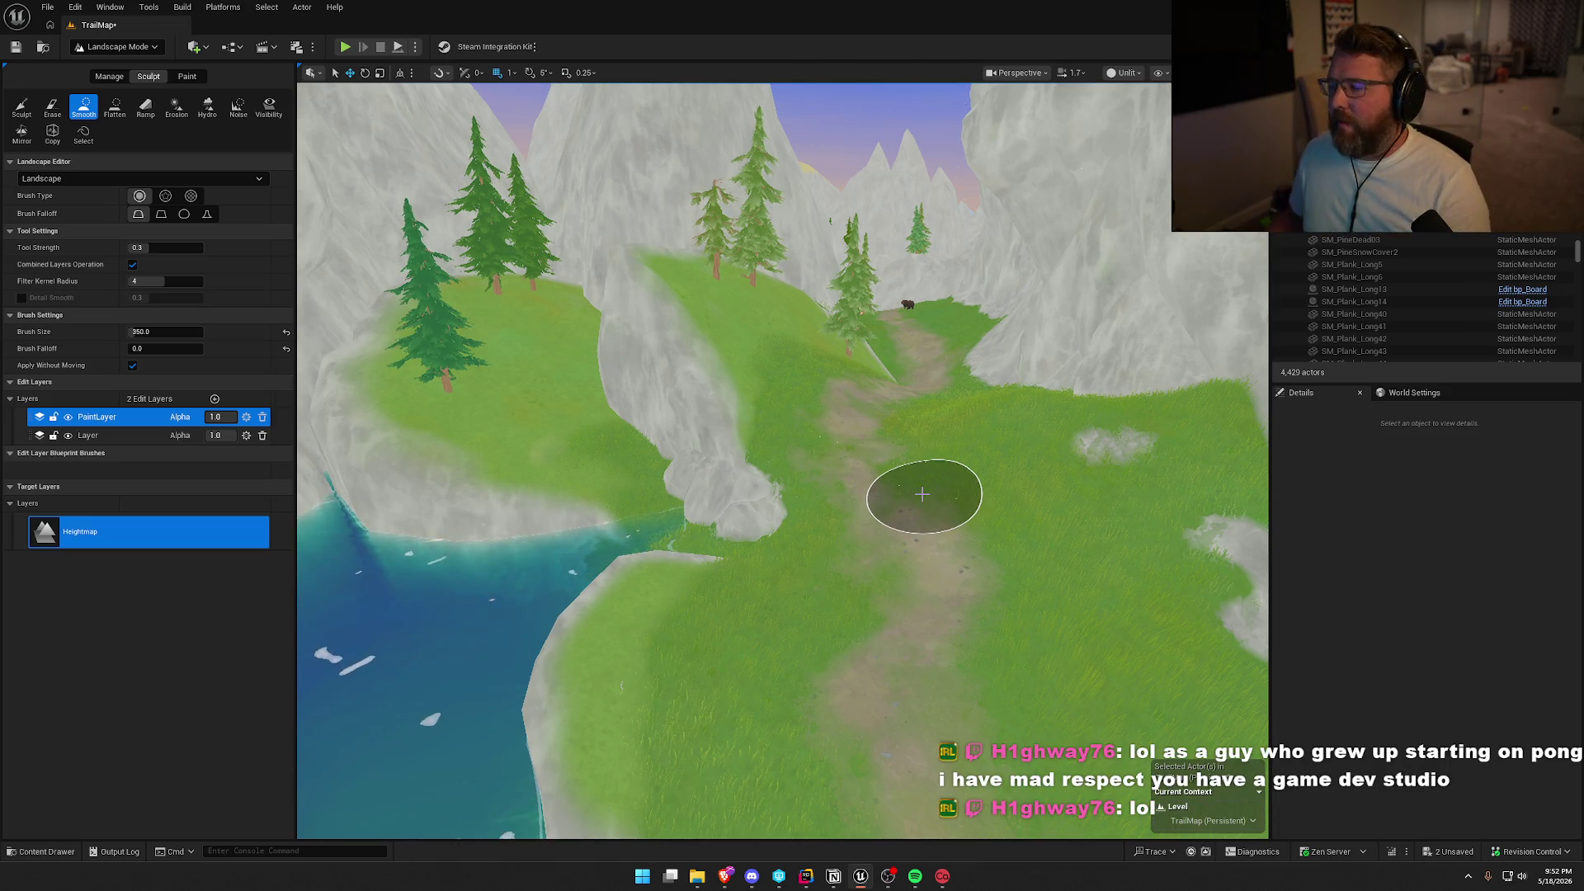
Smooth the trail past the bear and wagon camp up the grassy slope between cliffs and pines.
key("w")
scroll(742, 478, "up", 5)
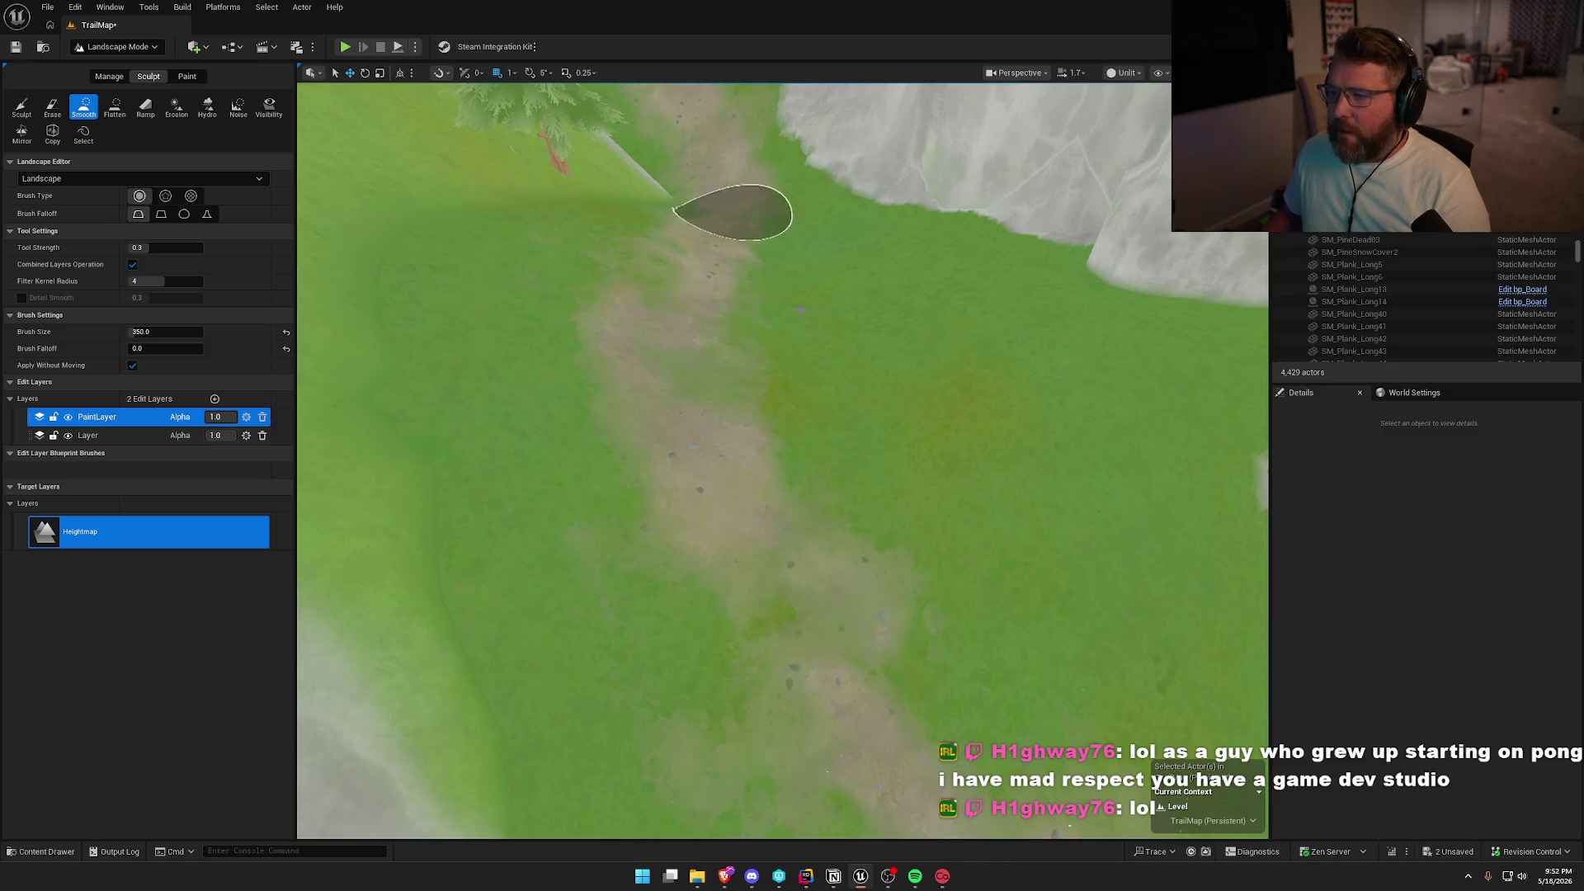
scroll(799, 310, "down", 5)
scroll(865, 471, "up", 4)
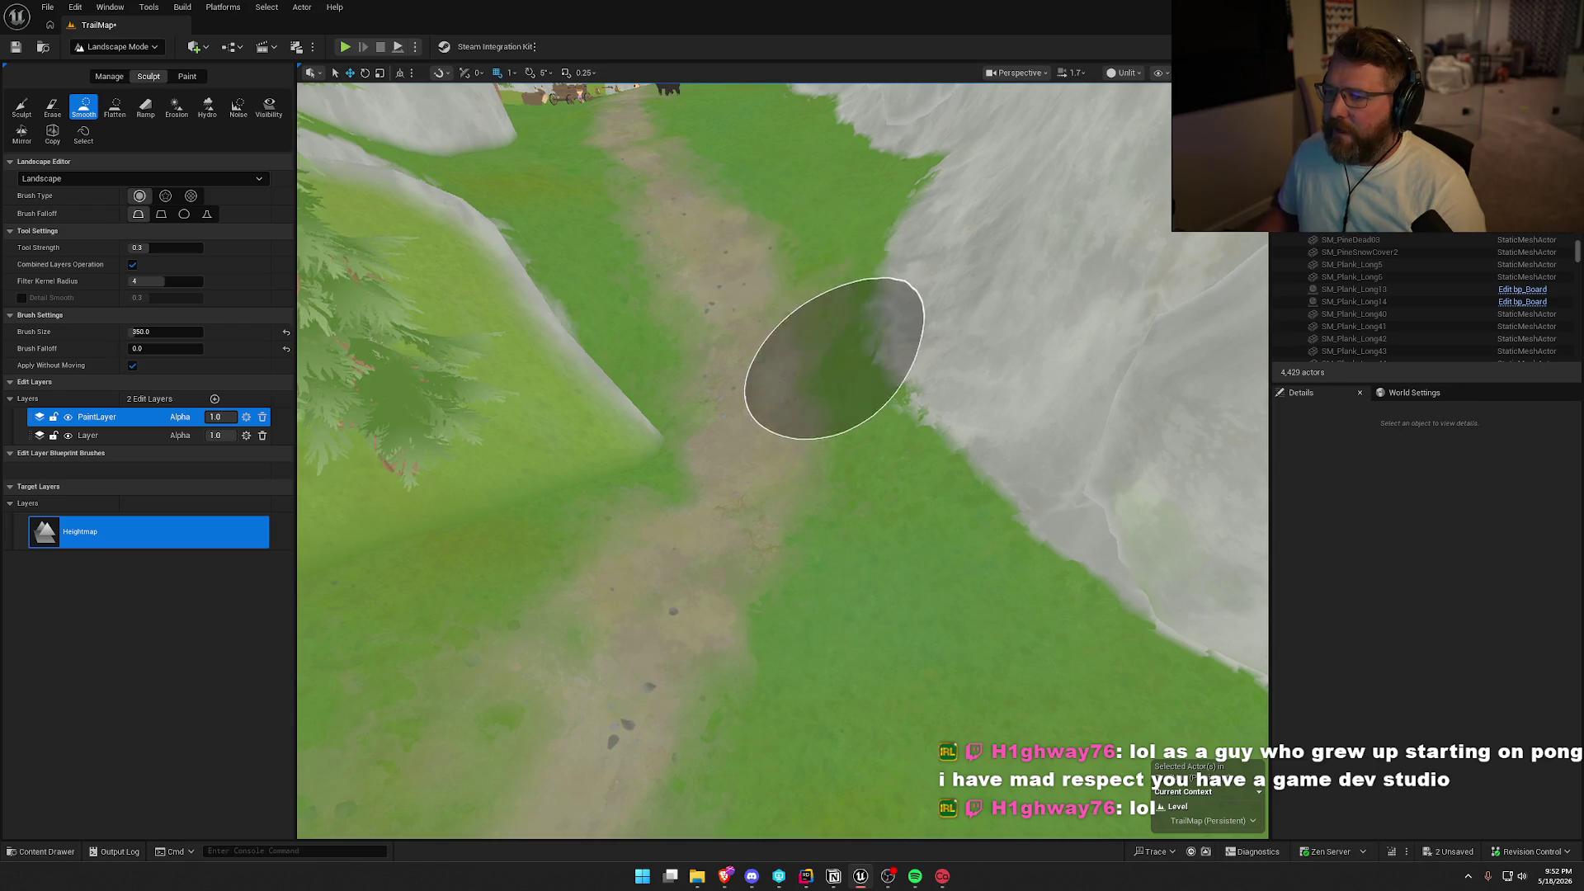
mouse_move(833, 359)
left_mouse_down()
mouse_move(833, 281)
mouse_move(799, 318)
left_mouse_up()
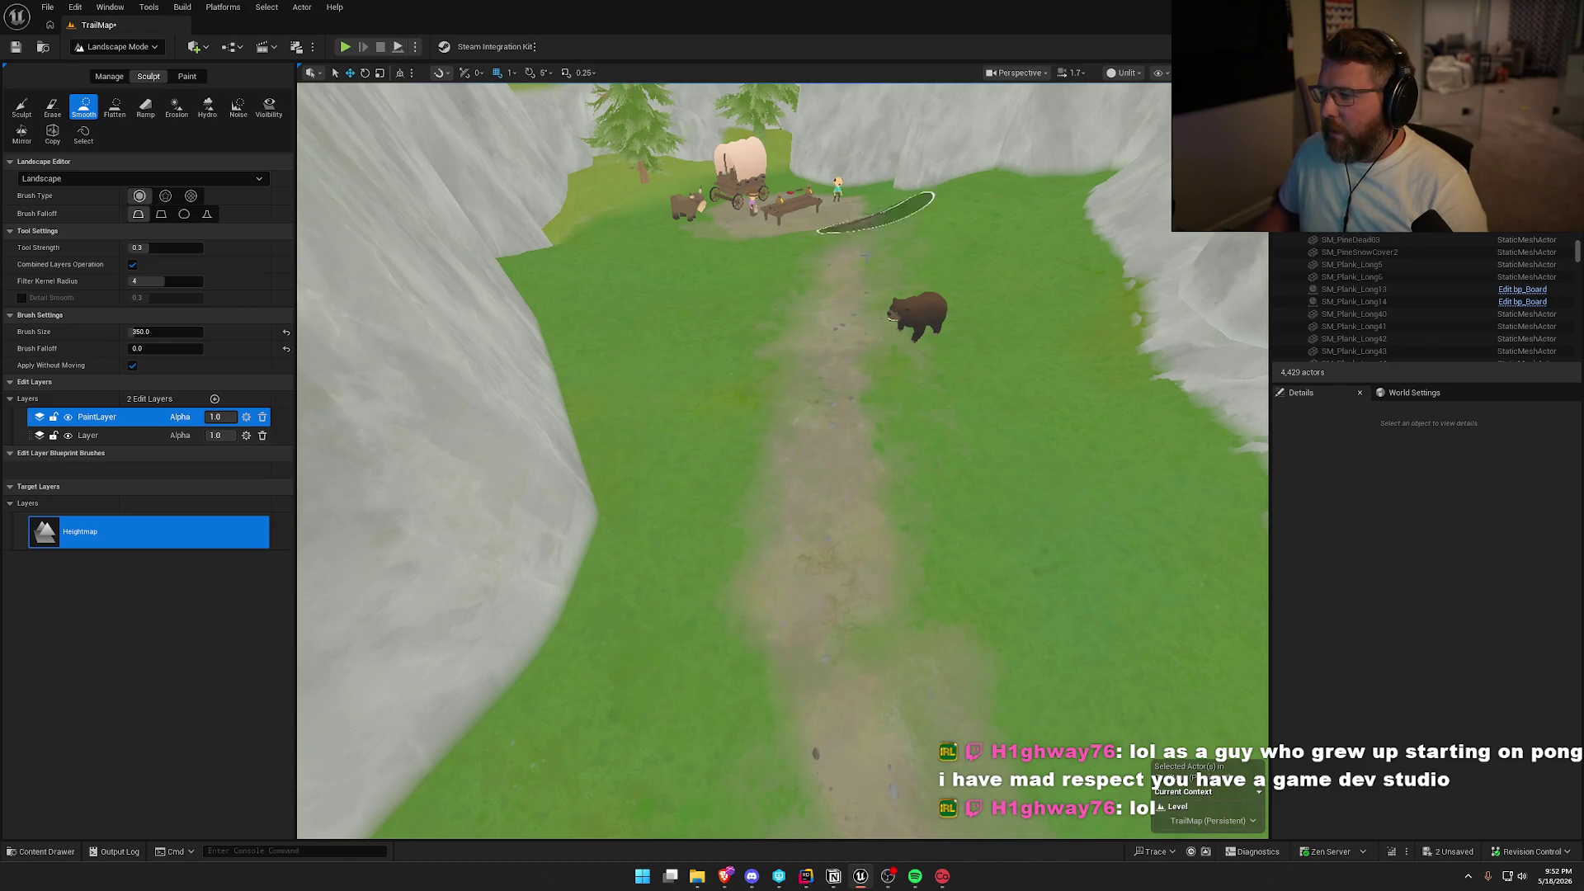
left_click_drag(825, 290, 834, 356)
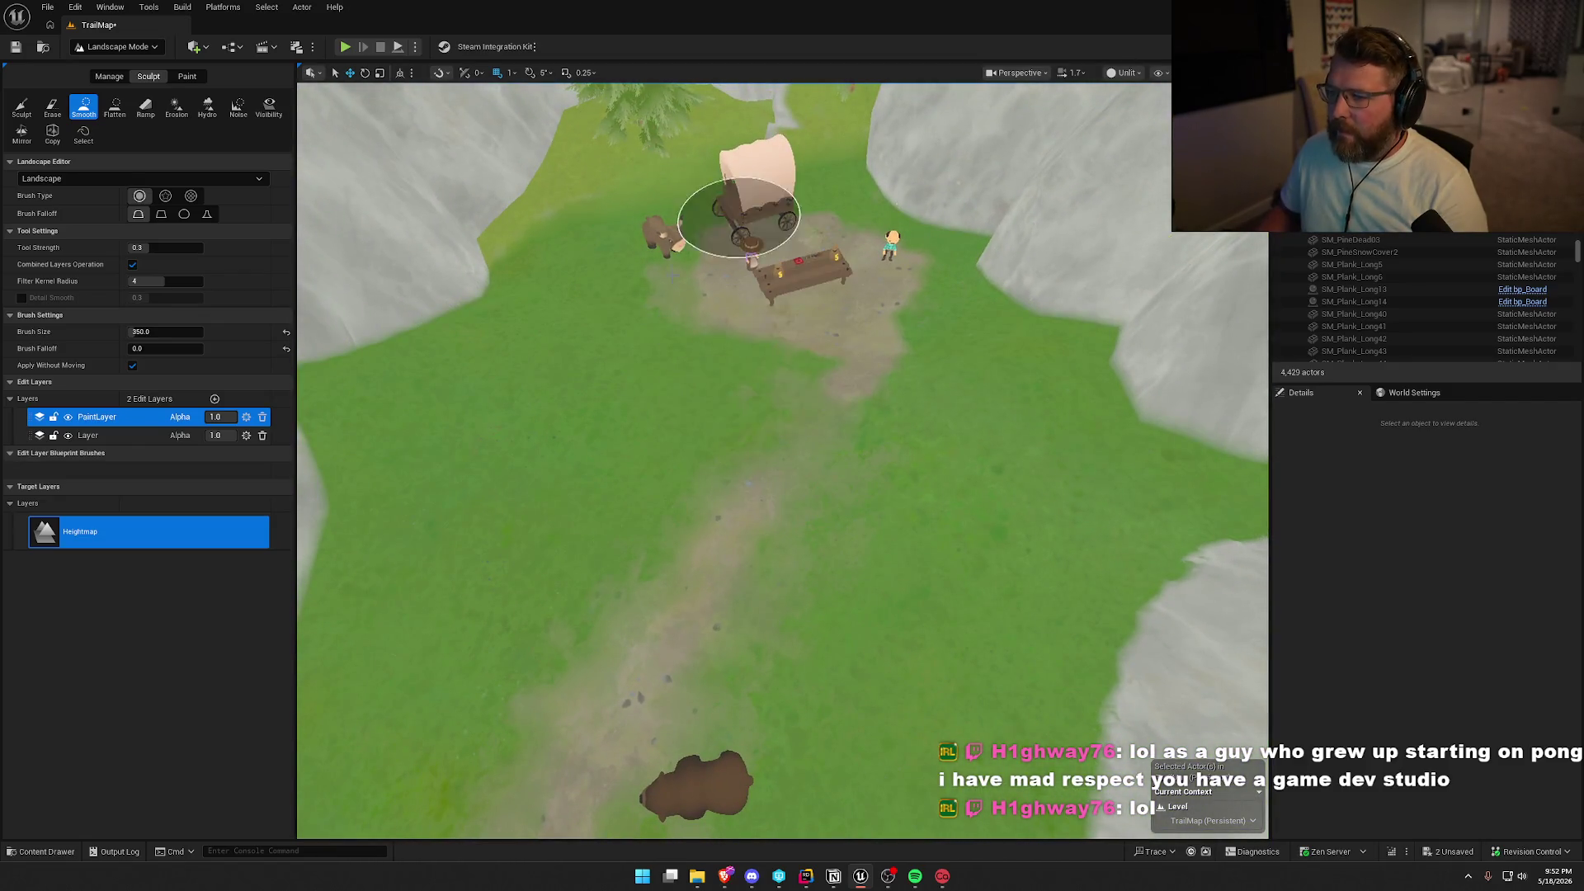
mouse_move(726, 206)
left_mouse_down()
mouse_move(792, 289)
mouse_move(765, 473)
left_mouse_up()
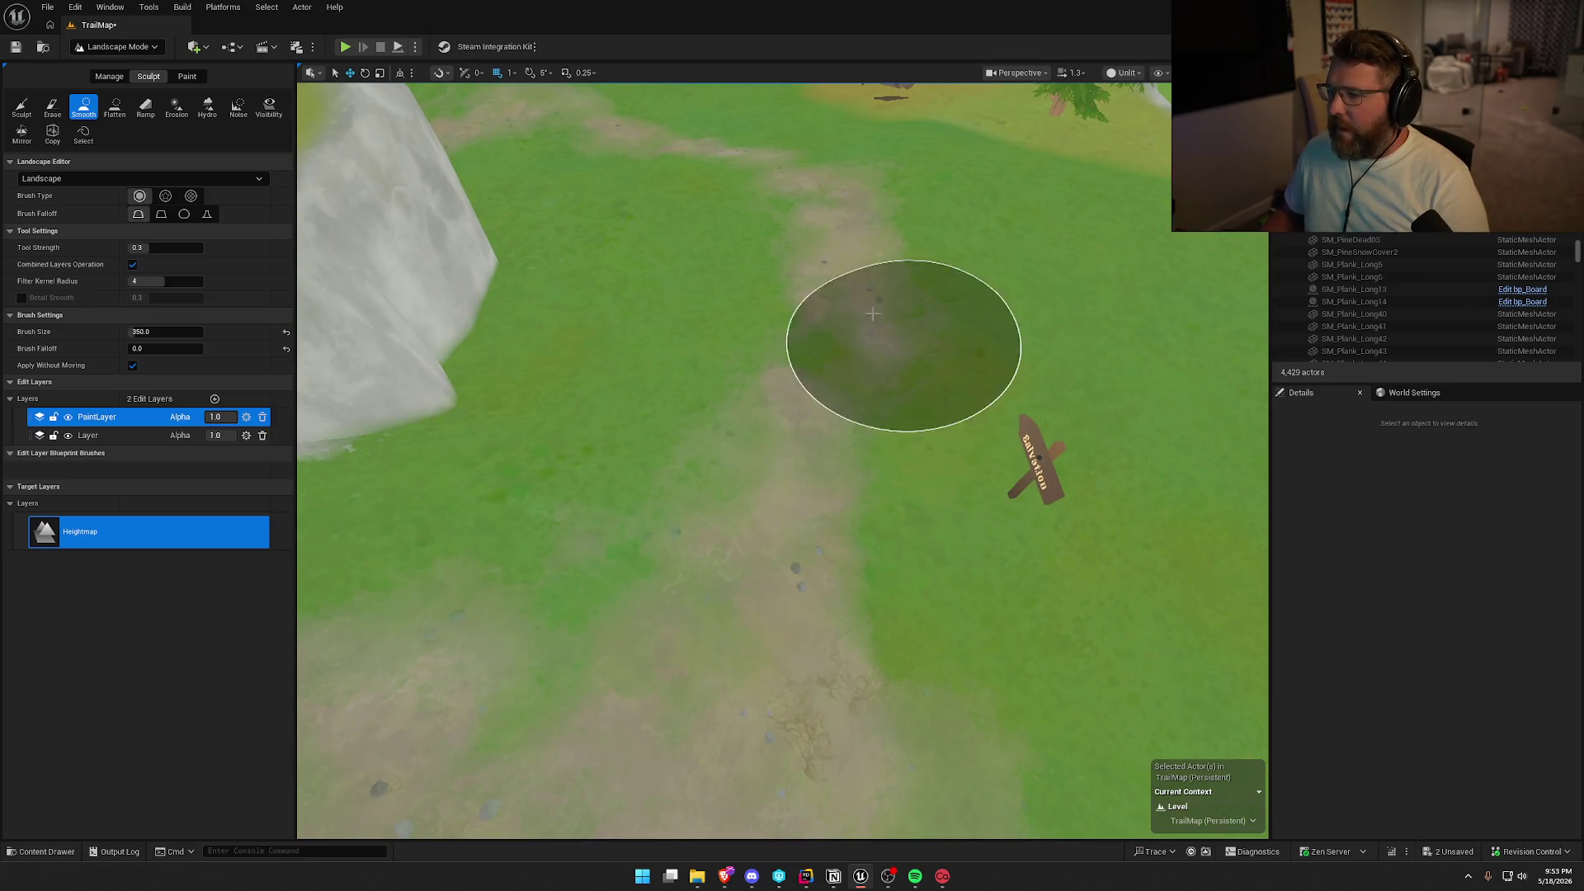
mouse_move(845, 277)
left_mouse_down()
mouse_move(849, 206)
mouse_move(863, 292)
left_mouse_up()
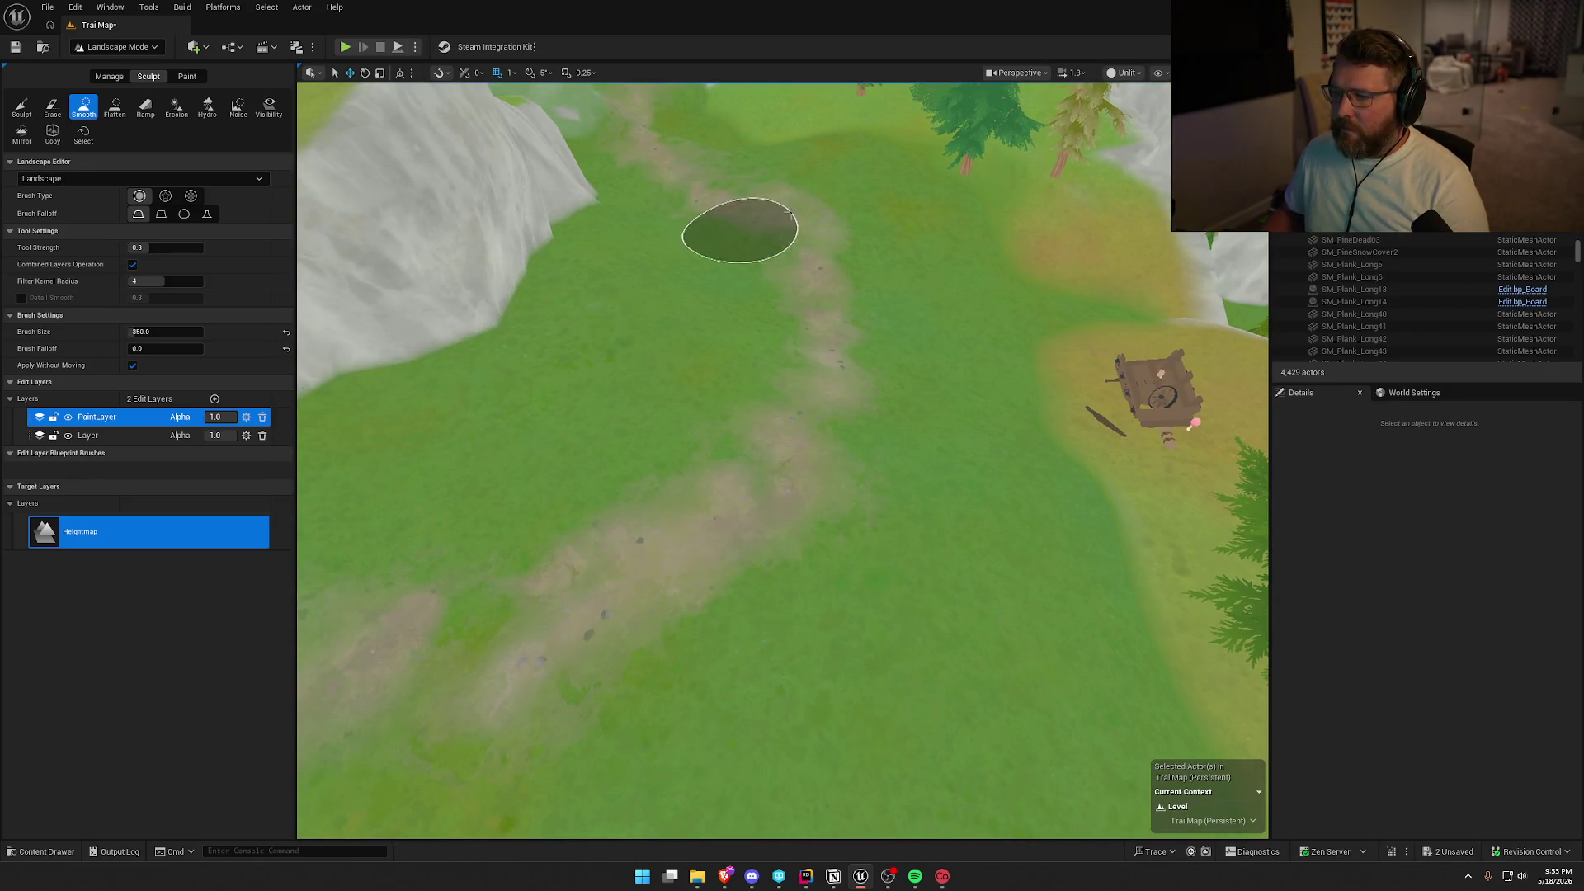
mouse_move(907, 362)
left_mouse_down()
mouse_move(911, 317)
mouse_move(915, 387)
left_mouse_up()
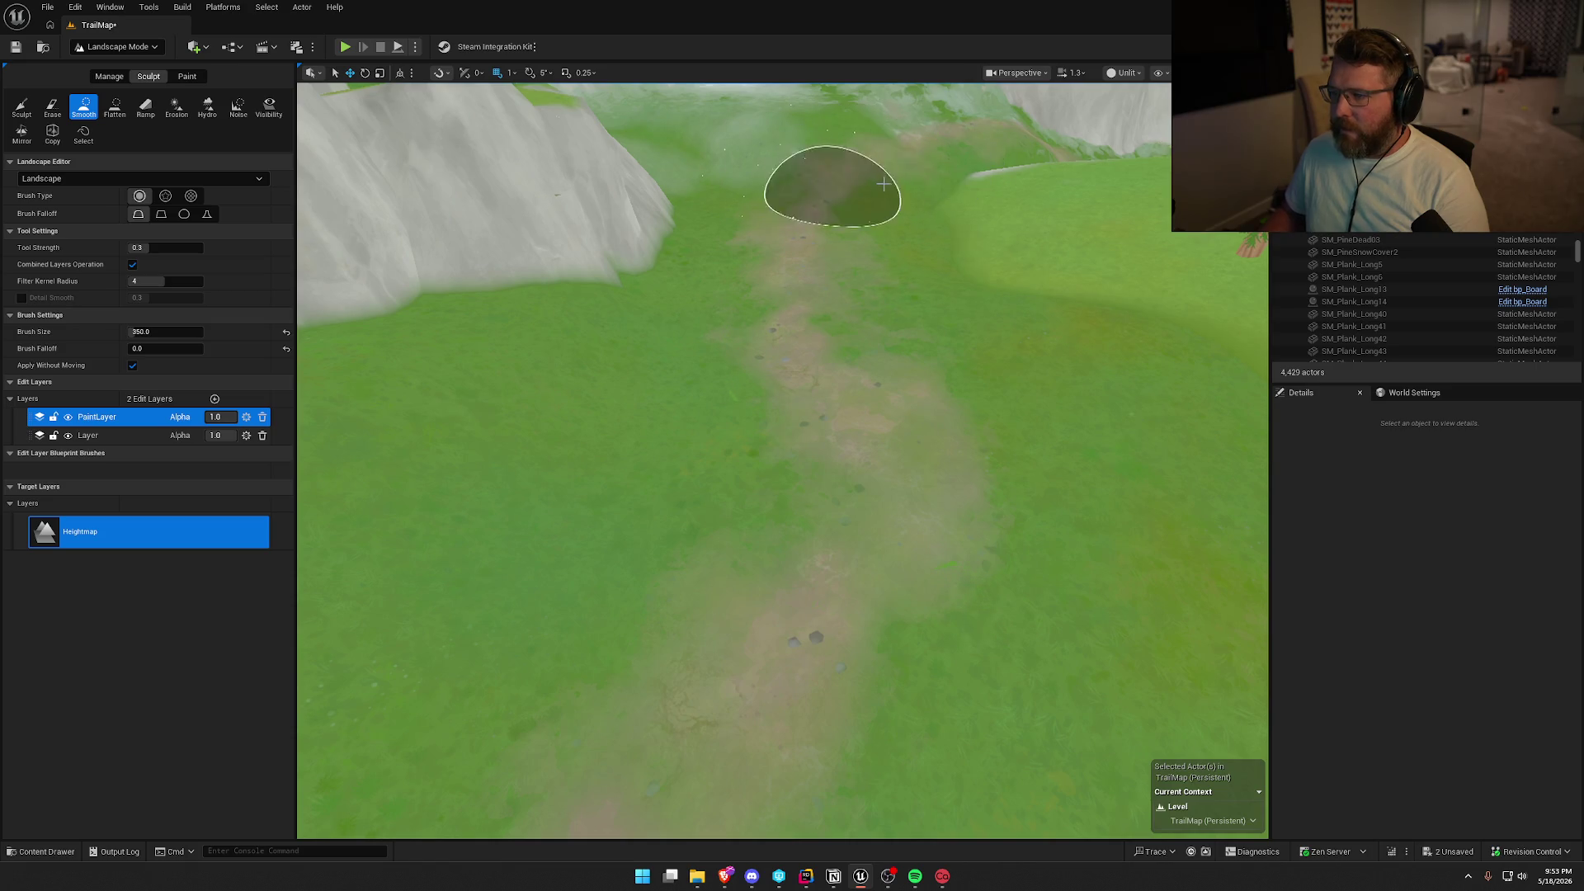
Smooth the dirt trail past the white cliff, following it toward the distant lake.
key("w")
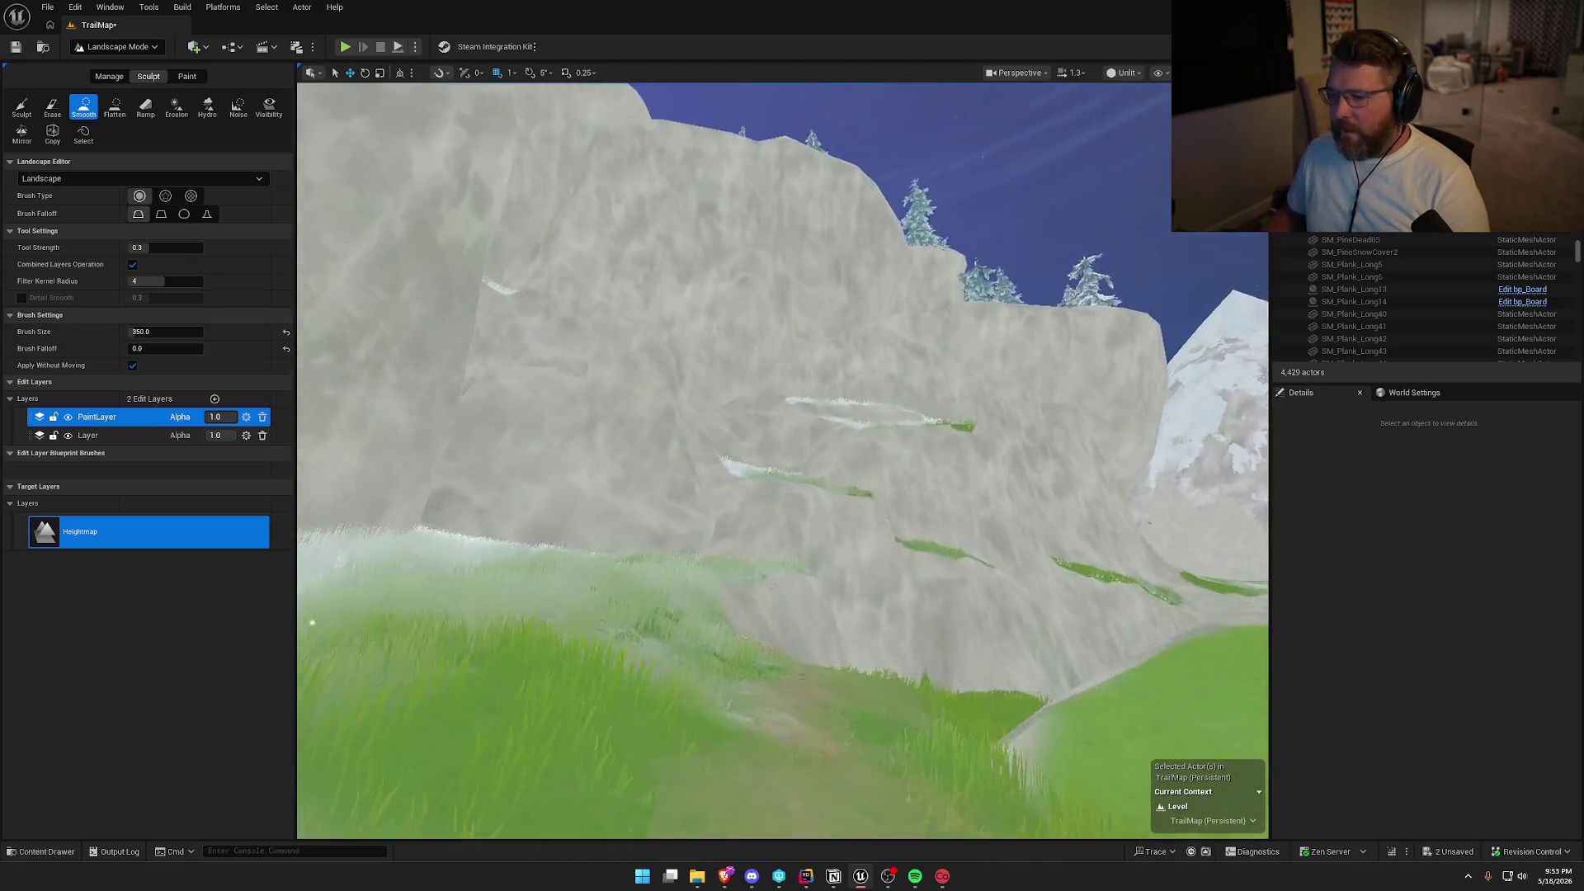
key("s")
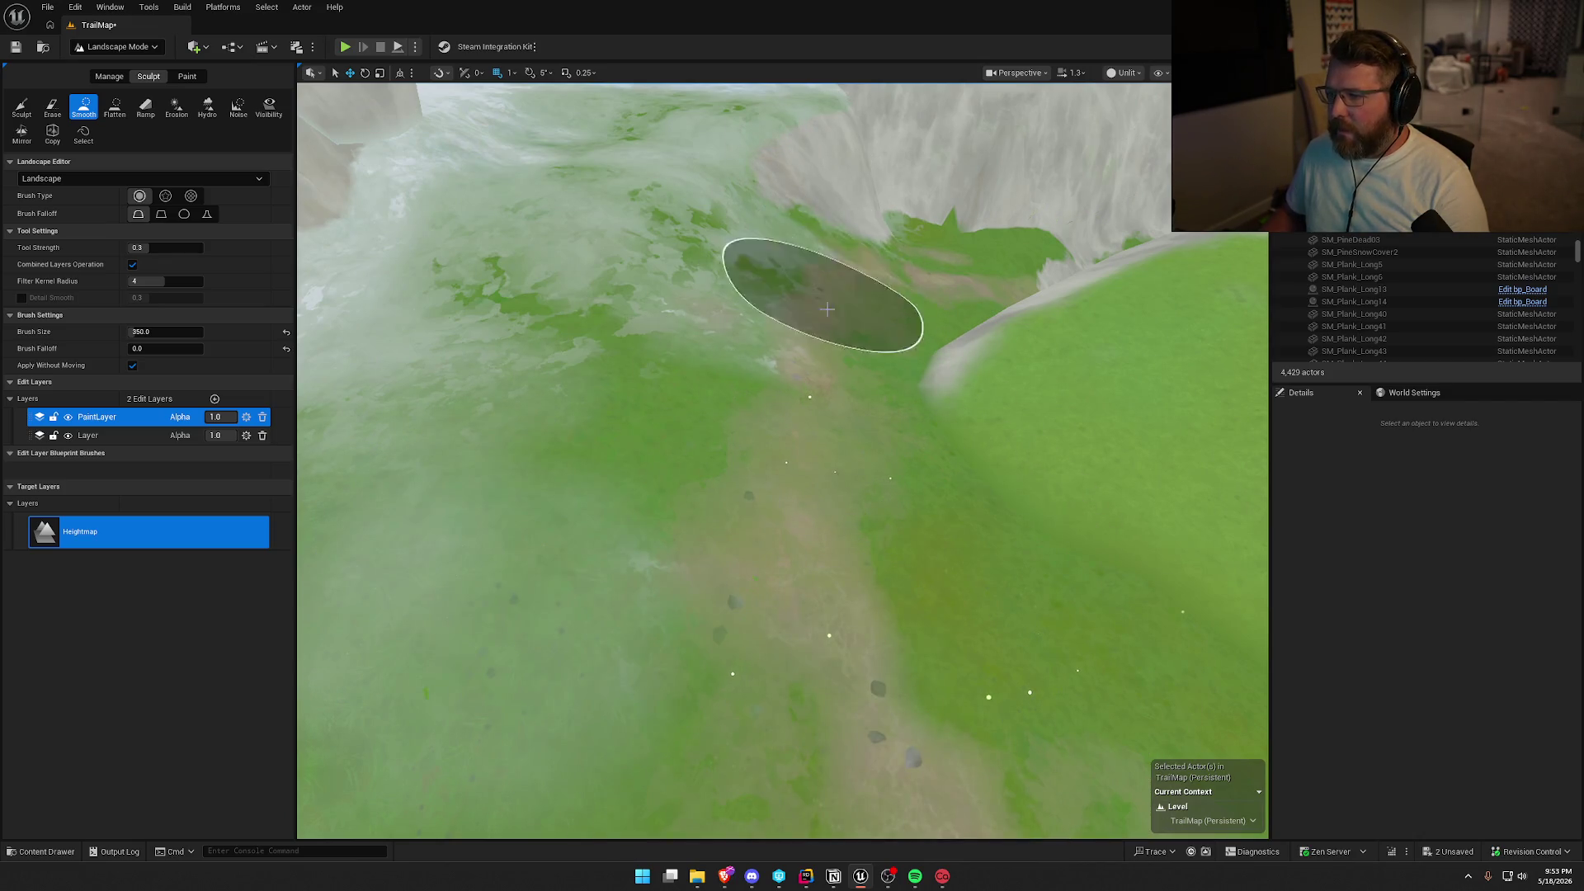
left_click_drag(843, 270, 854, 363)
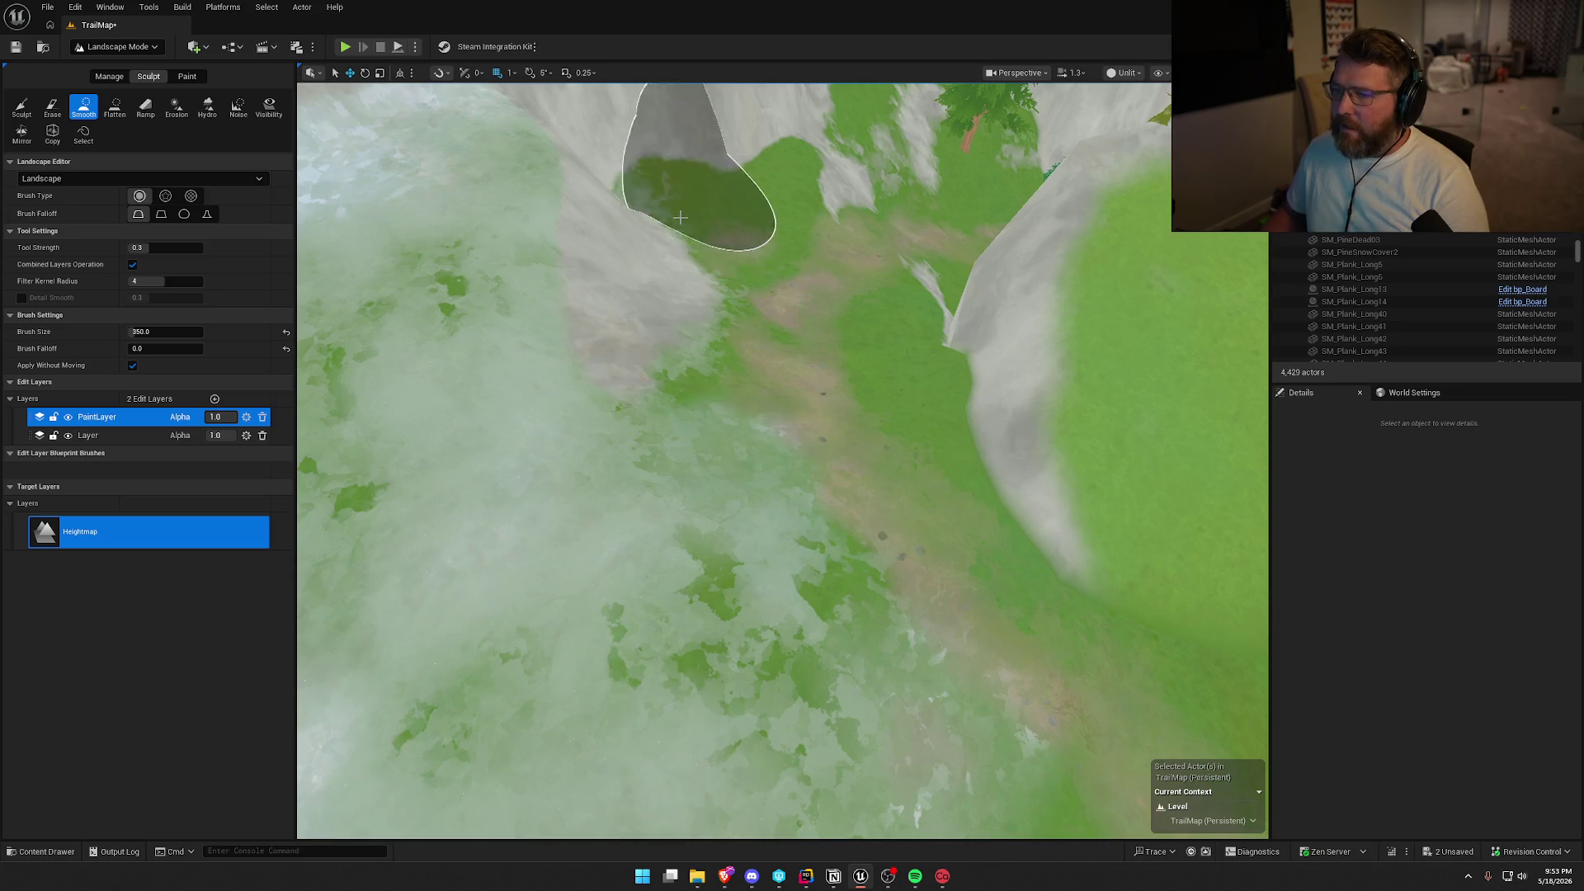
mouse_move(679, 217)
left_mouse_down()
mouse_move(684, 190)
mouse_move(686, 239)
mouse_move(972, 371)
left_mouse_up()
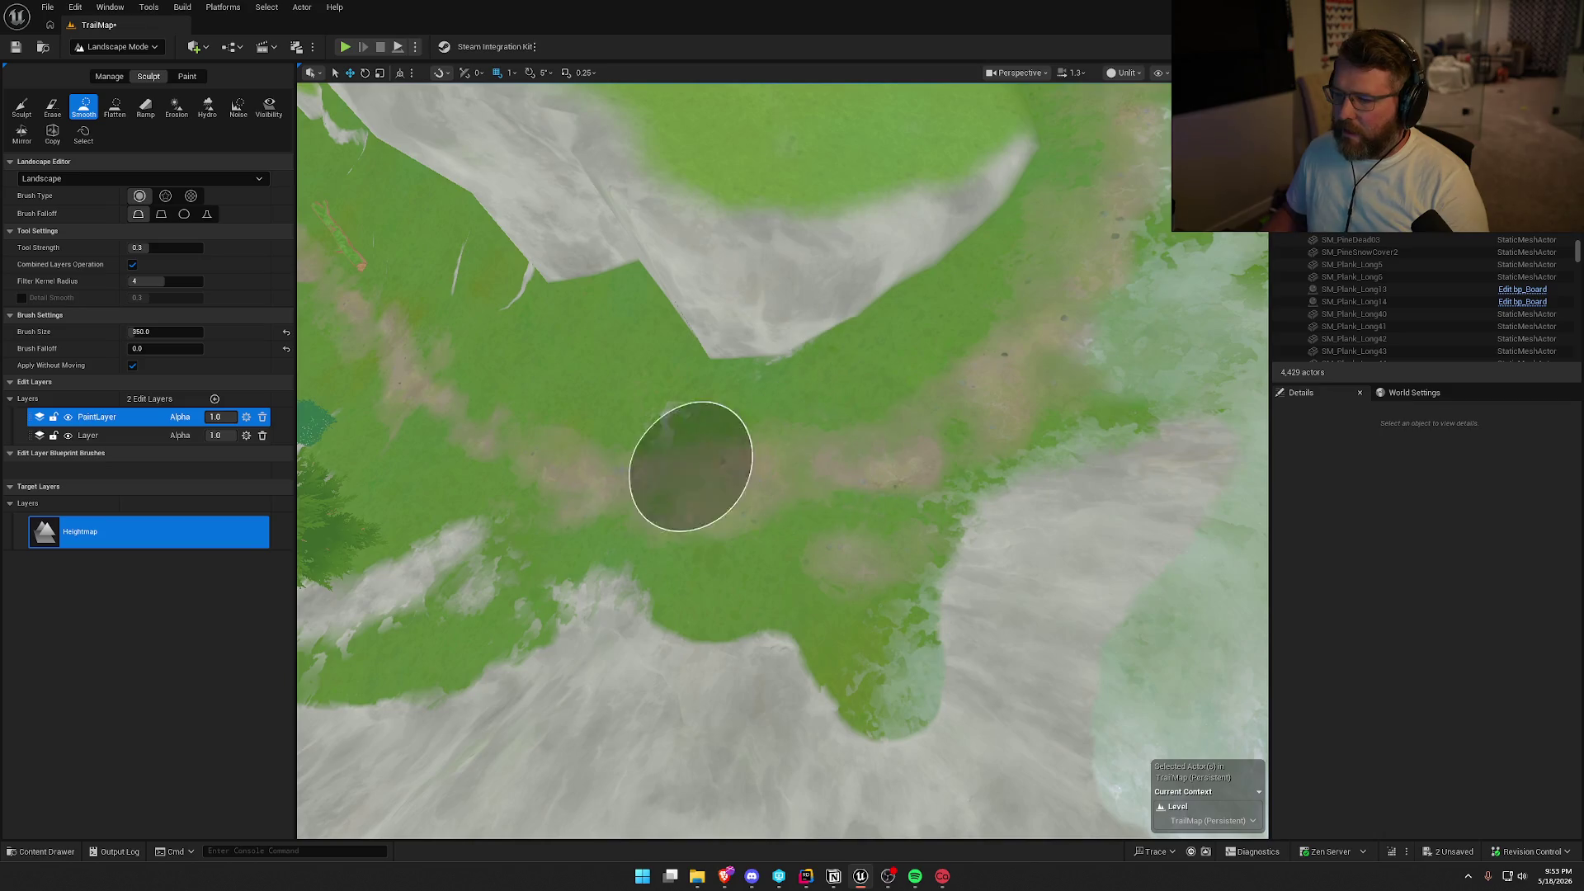
left_click_drag(719, 457, 696, 569)
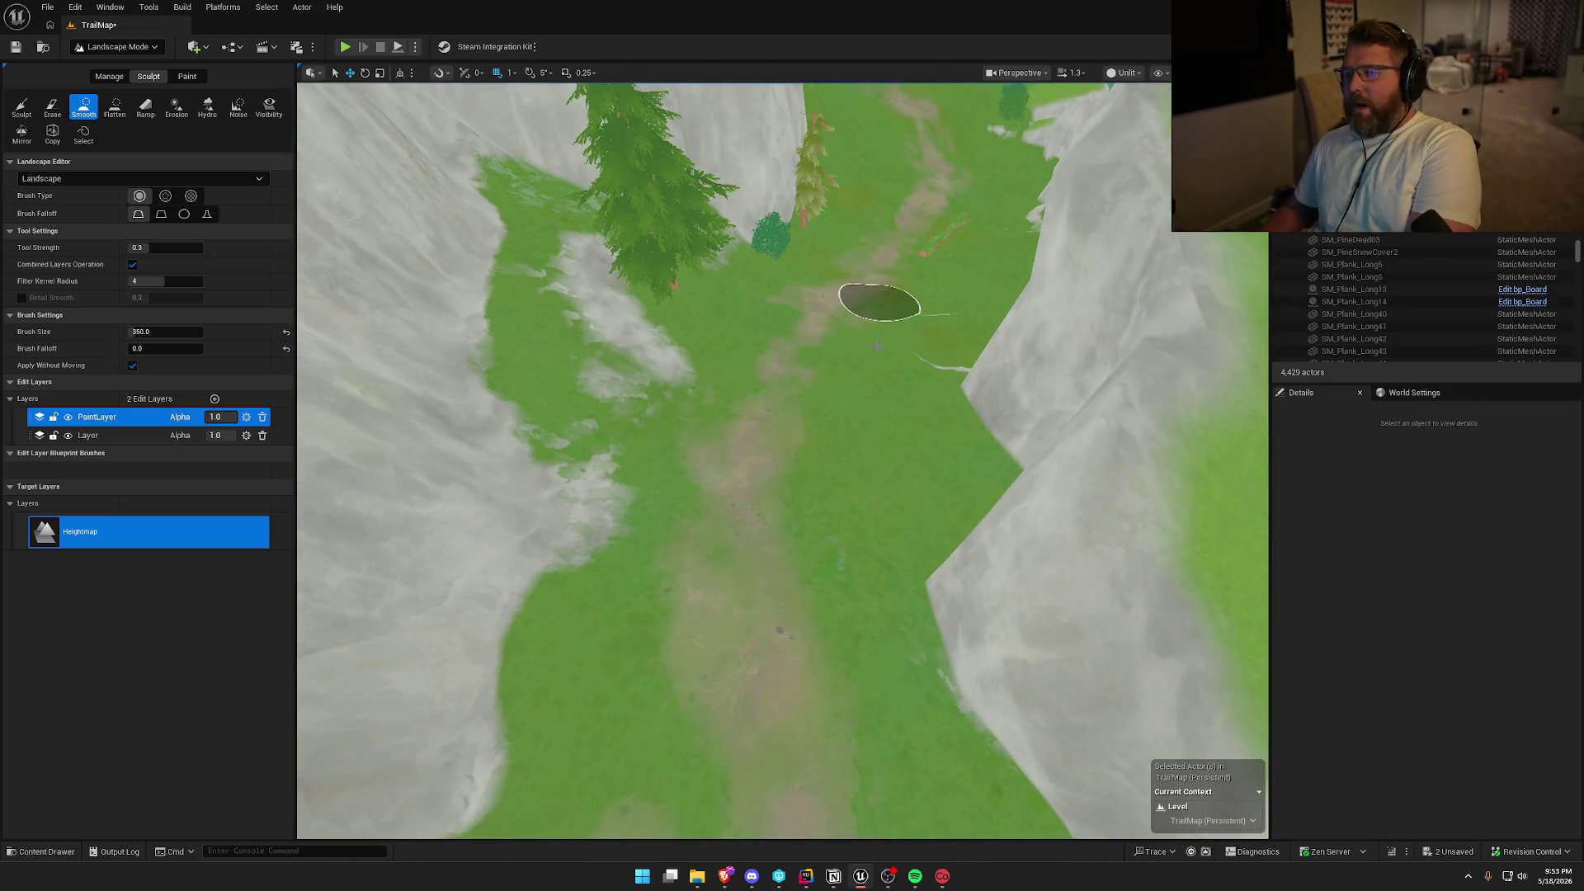
mouse_move(759, 416)
left_mouse_down()
mouse_move(868, 257)
mouse_move(753, 467)
left_mouse_up()
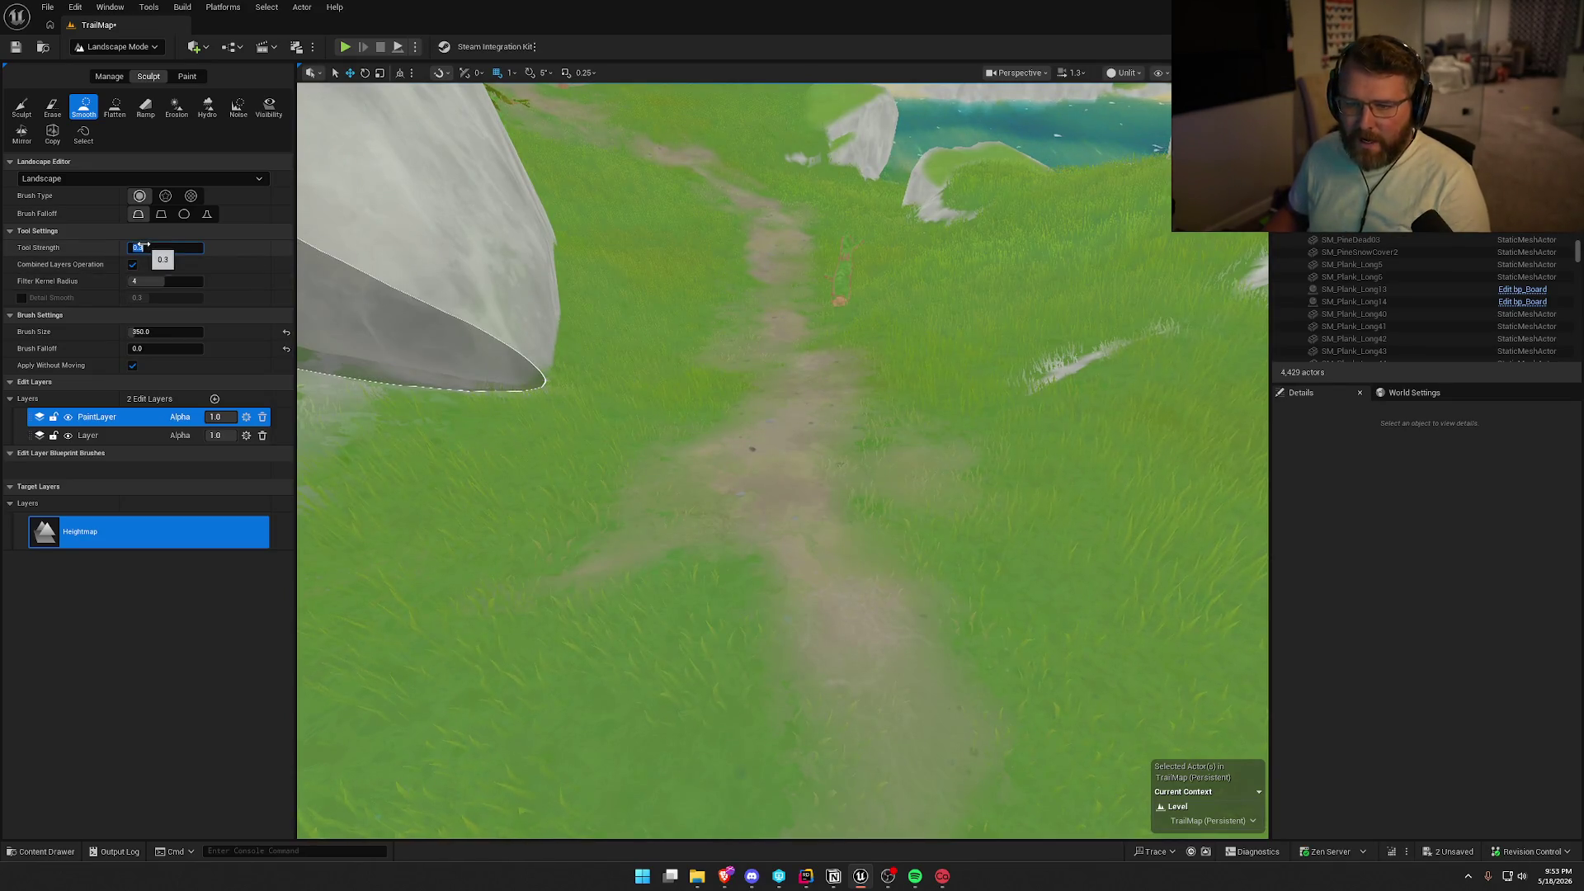
Set smoothing strength to 0.6 and smooth the path and grass near the beach.
left_click_drag(839, 495, 834, 471)
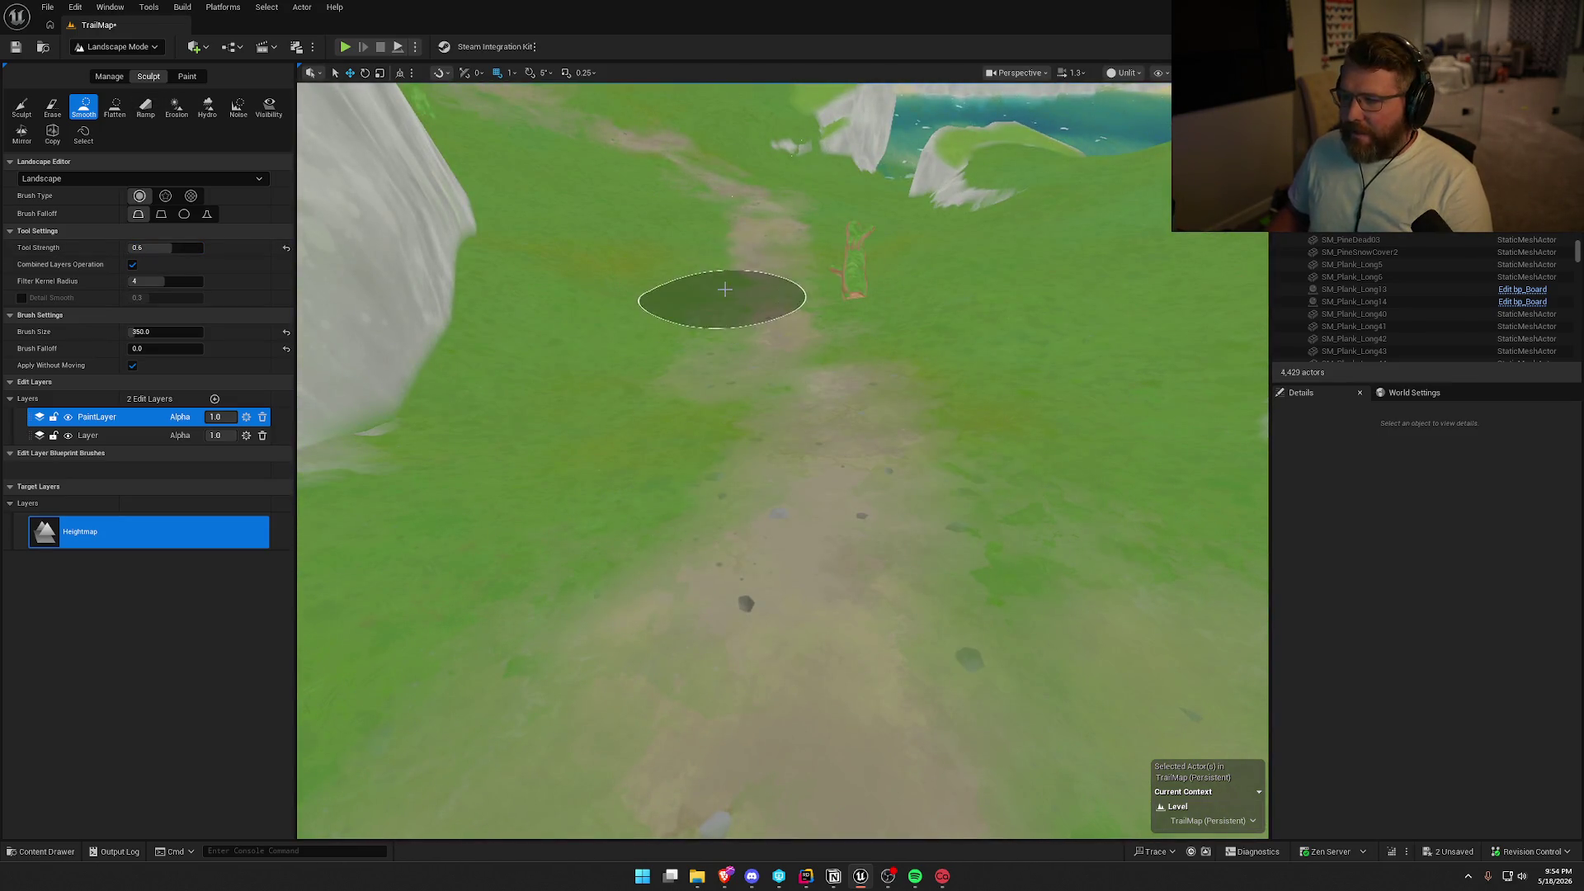
mouse_move(745, 192)
left_mouse_down()
mouse_move(740, 115)
mouse_move(743, 272)
mouse_move(866, 476)
left_mouse_up()
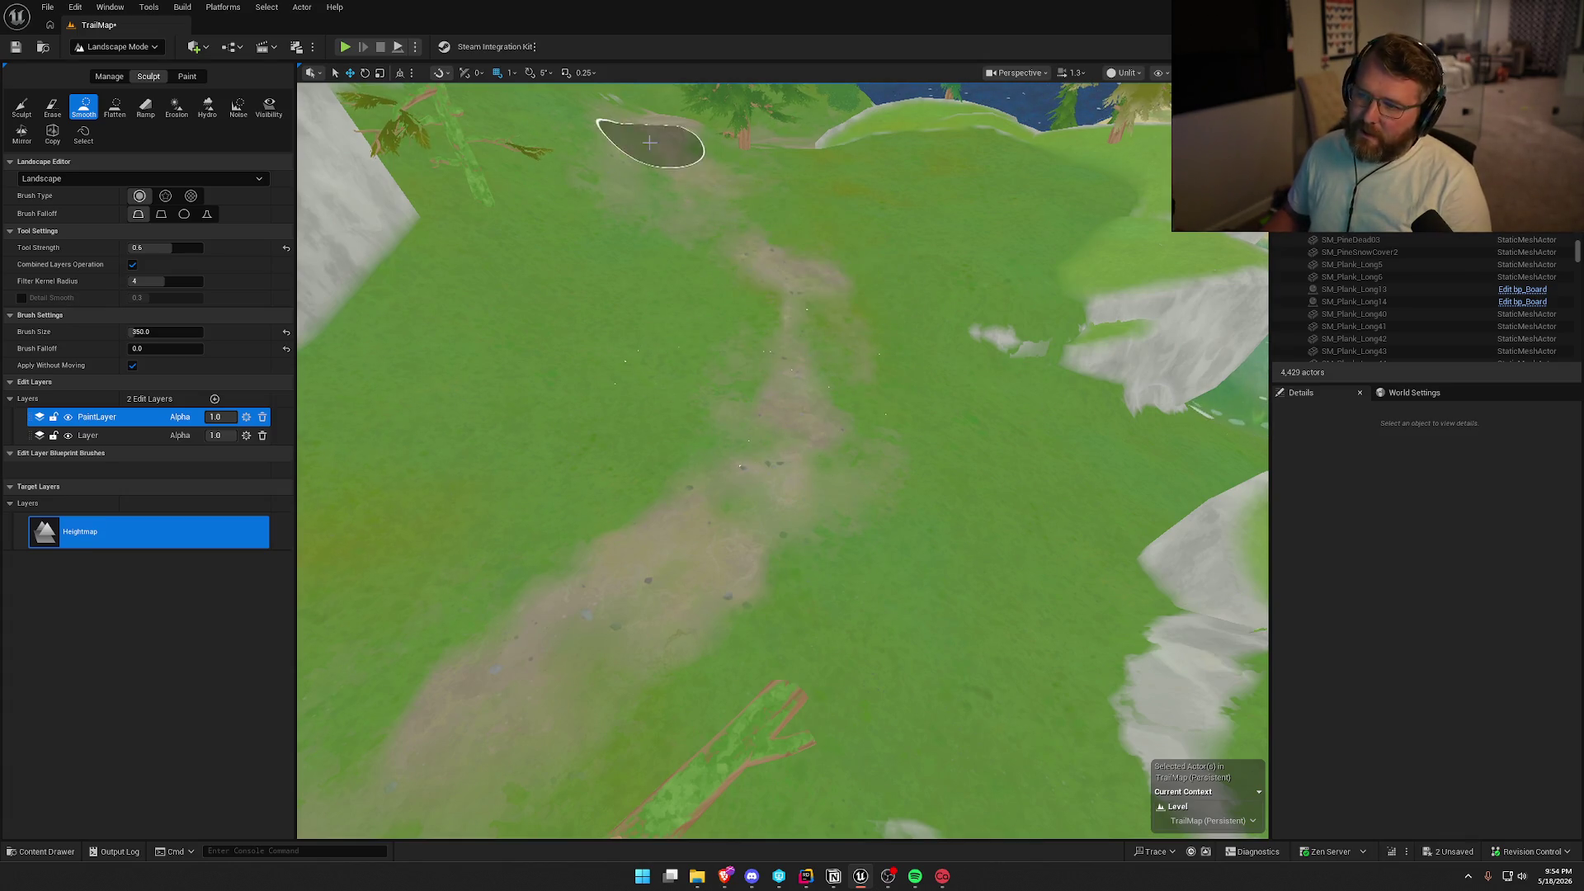
mouse_move(709, 295)
left_mouse_down()
mouse_move(716, 124)
mouse_move(796, 347)
left_mouse_up()
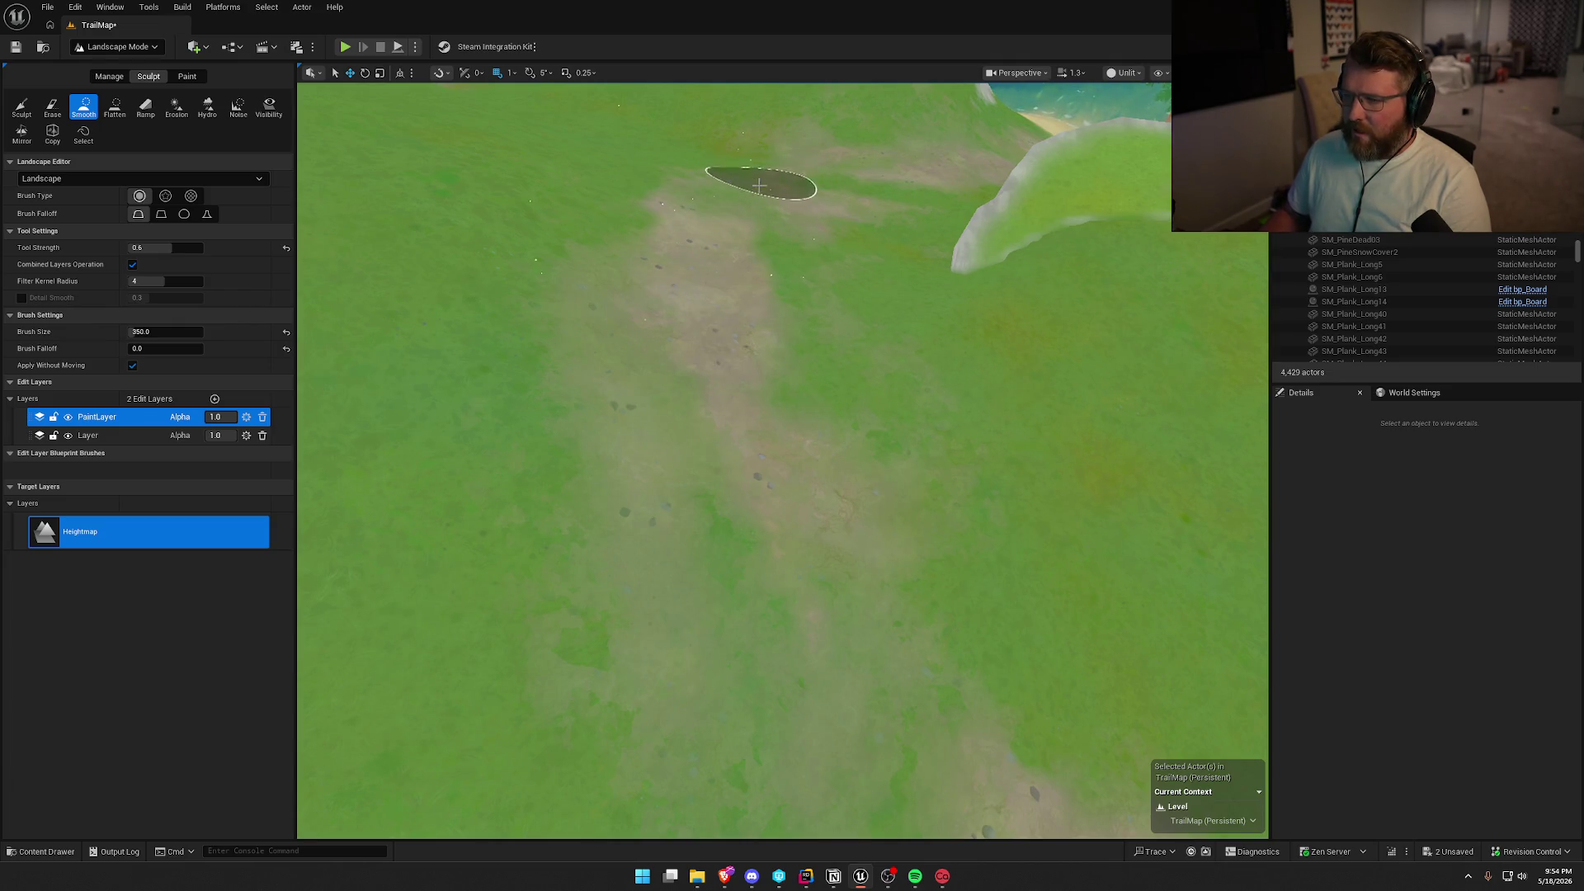
mouse_move(925, 208)
left_mouse_down()
mouse_move(930, 99)
mouse_move(931, 149)
left_mouse_up()
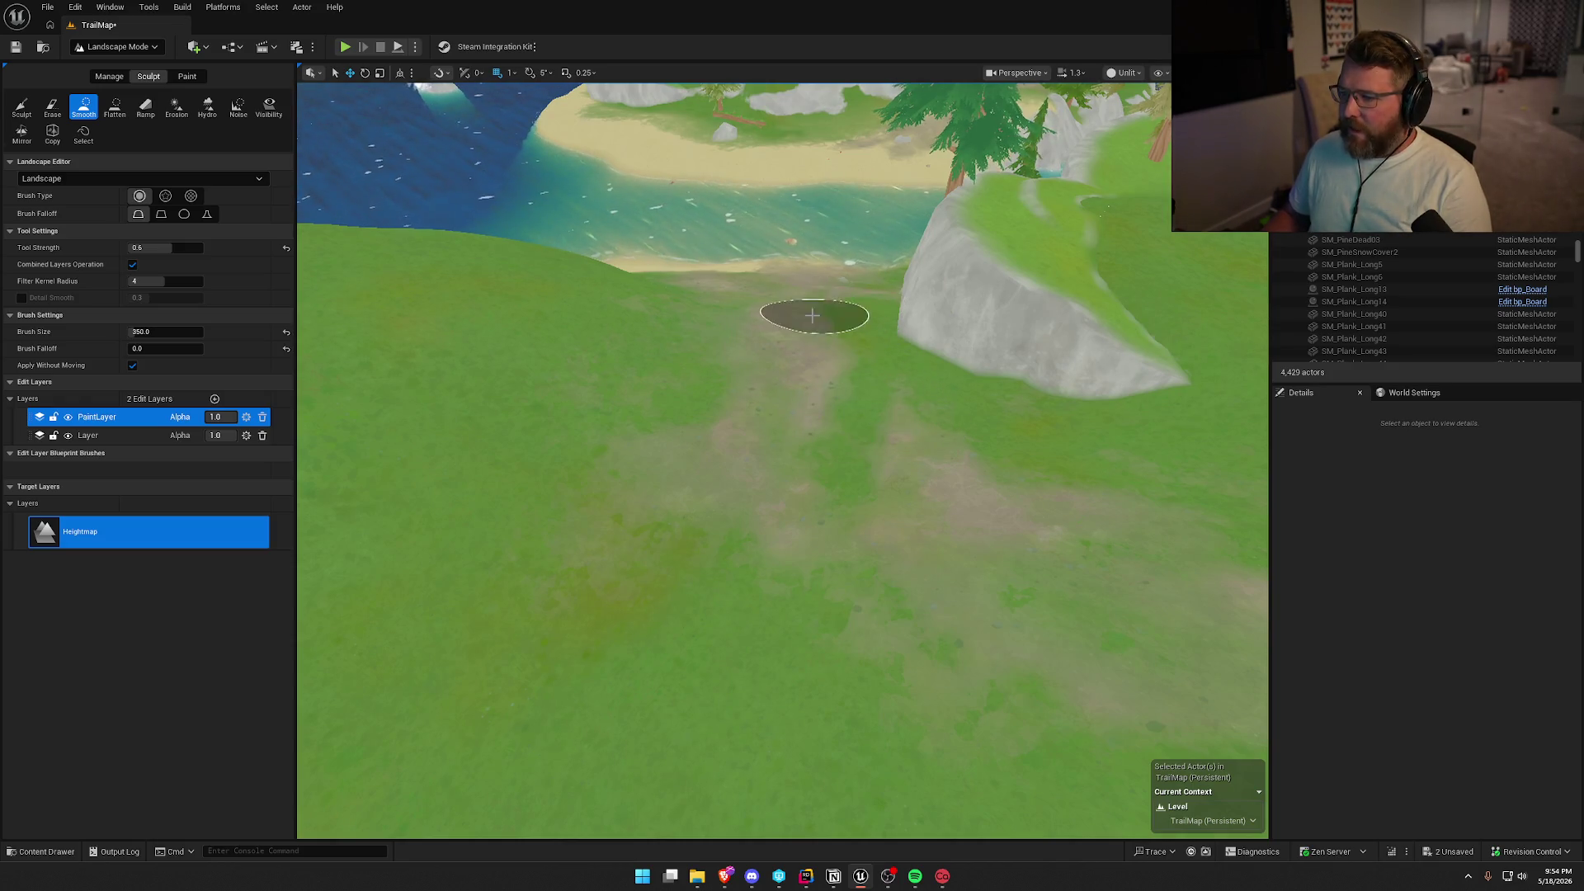
mouse_move(812, 315)
left_mouse_down()
mouse_move(801, 280)
mouse_move(792, 314)
left_mouse_up()
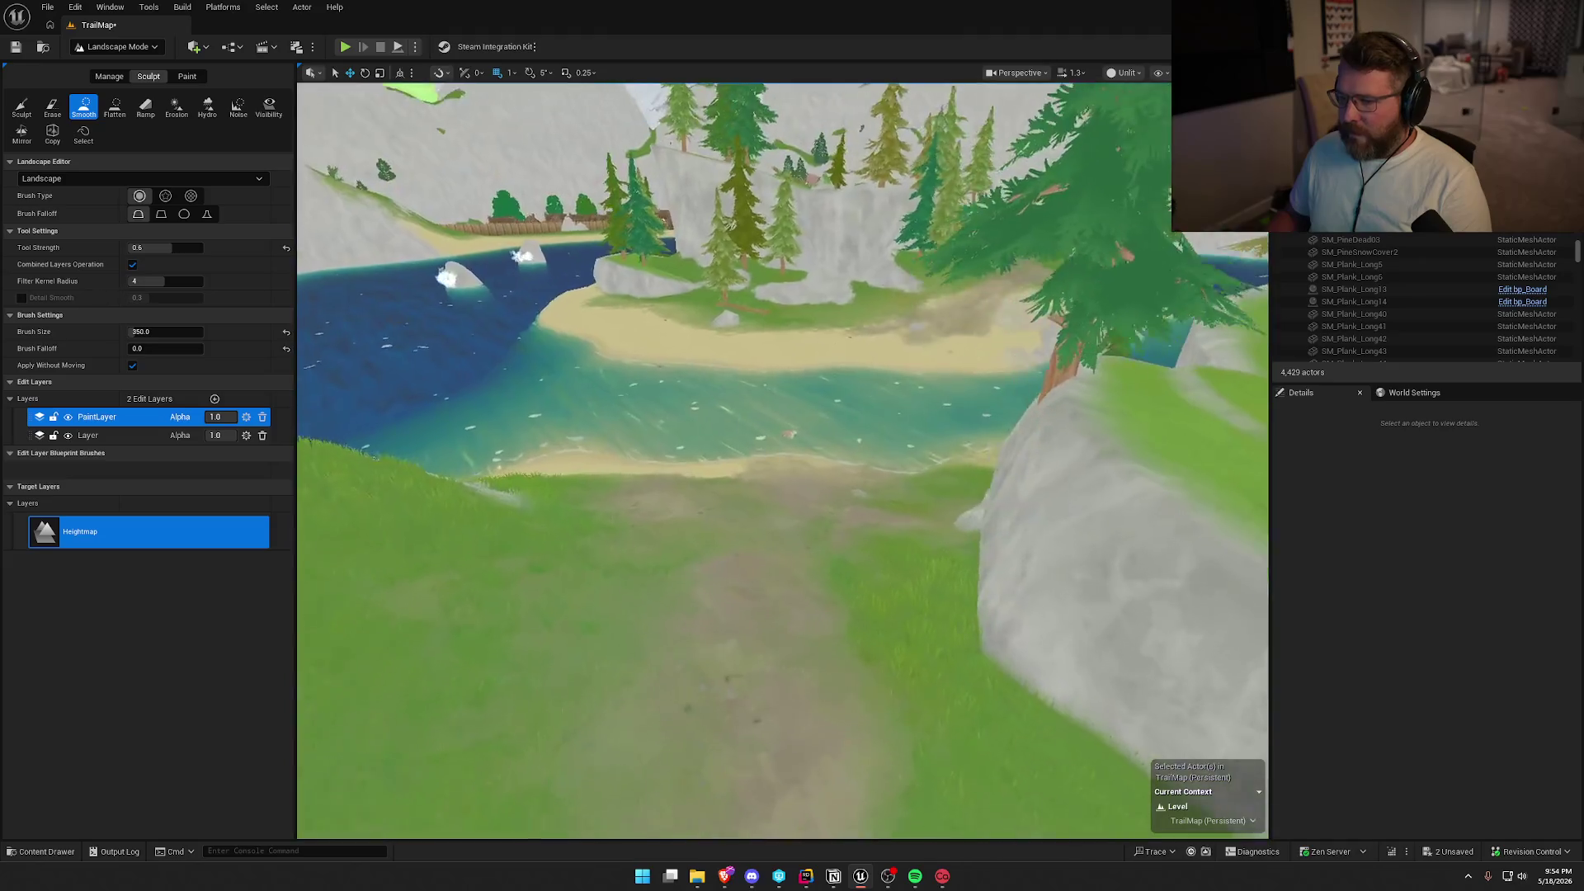
left_click_drag(932, 412, 932, 454)
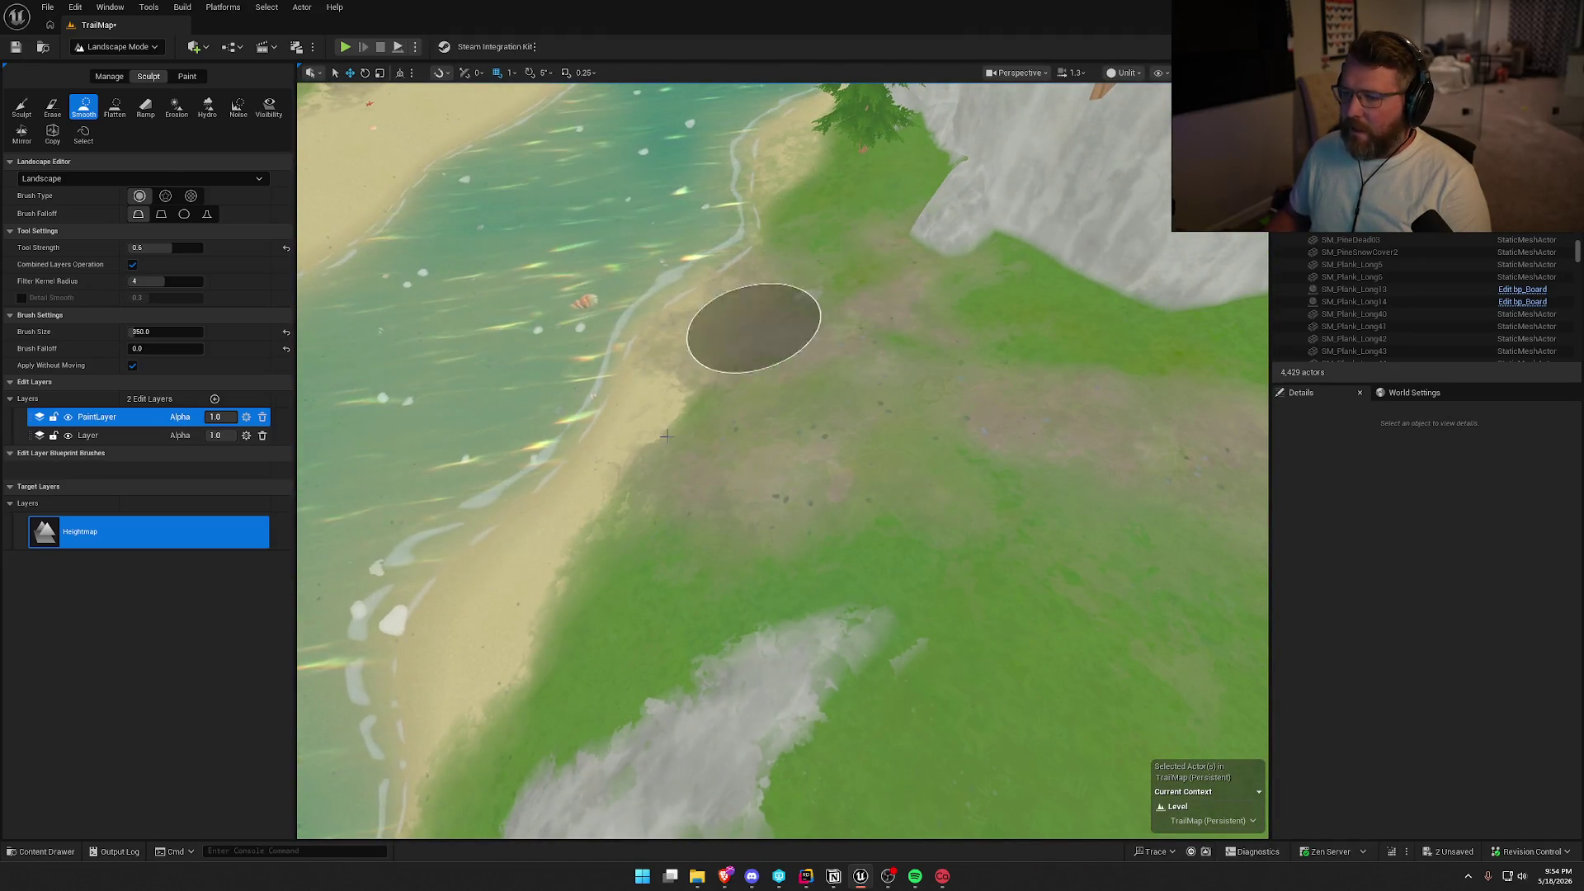
mouse_move(666, 435)
left_mouse_down()
mouse_move(587, 560)
mouse_move(931, 532)
mouse_move(839, 573)
mouse_move(920, 380)
left_mouse_up()
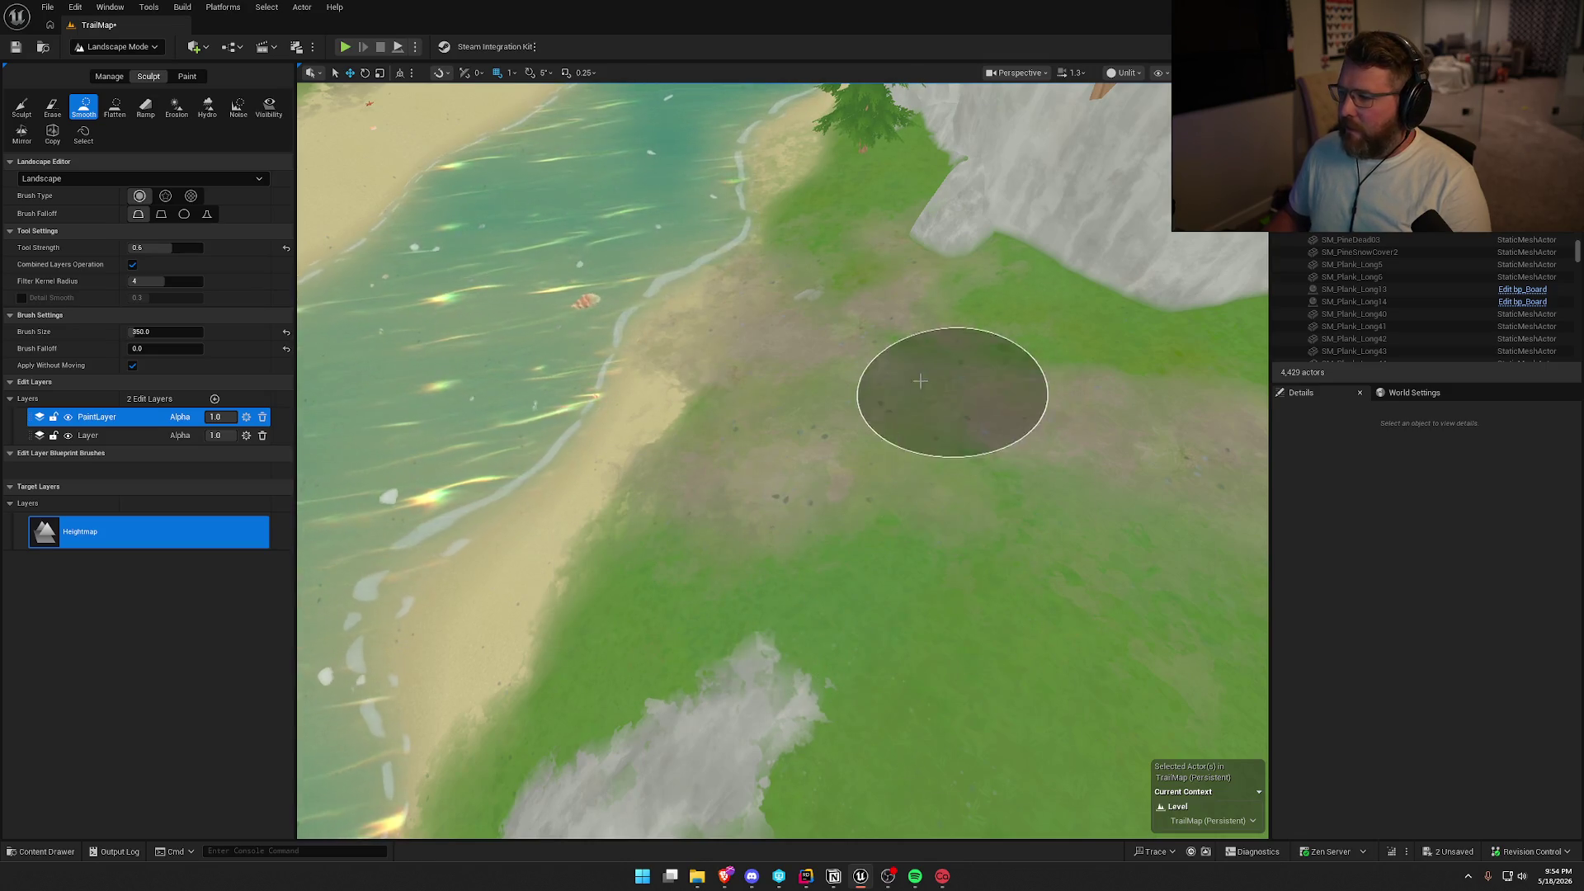
Smooth along the path toward the tents, including the grey smear below the left rock.
left_click_drag(1026, 343, 1023, 206)
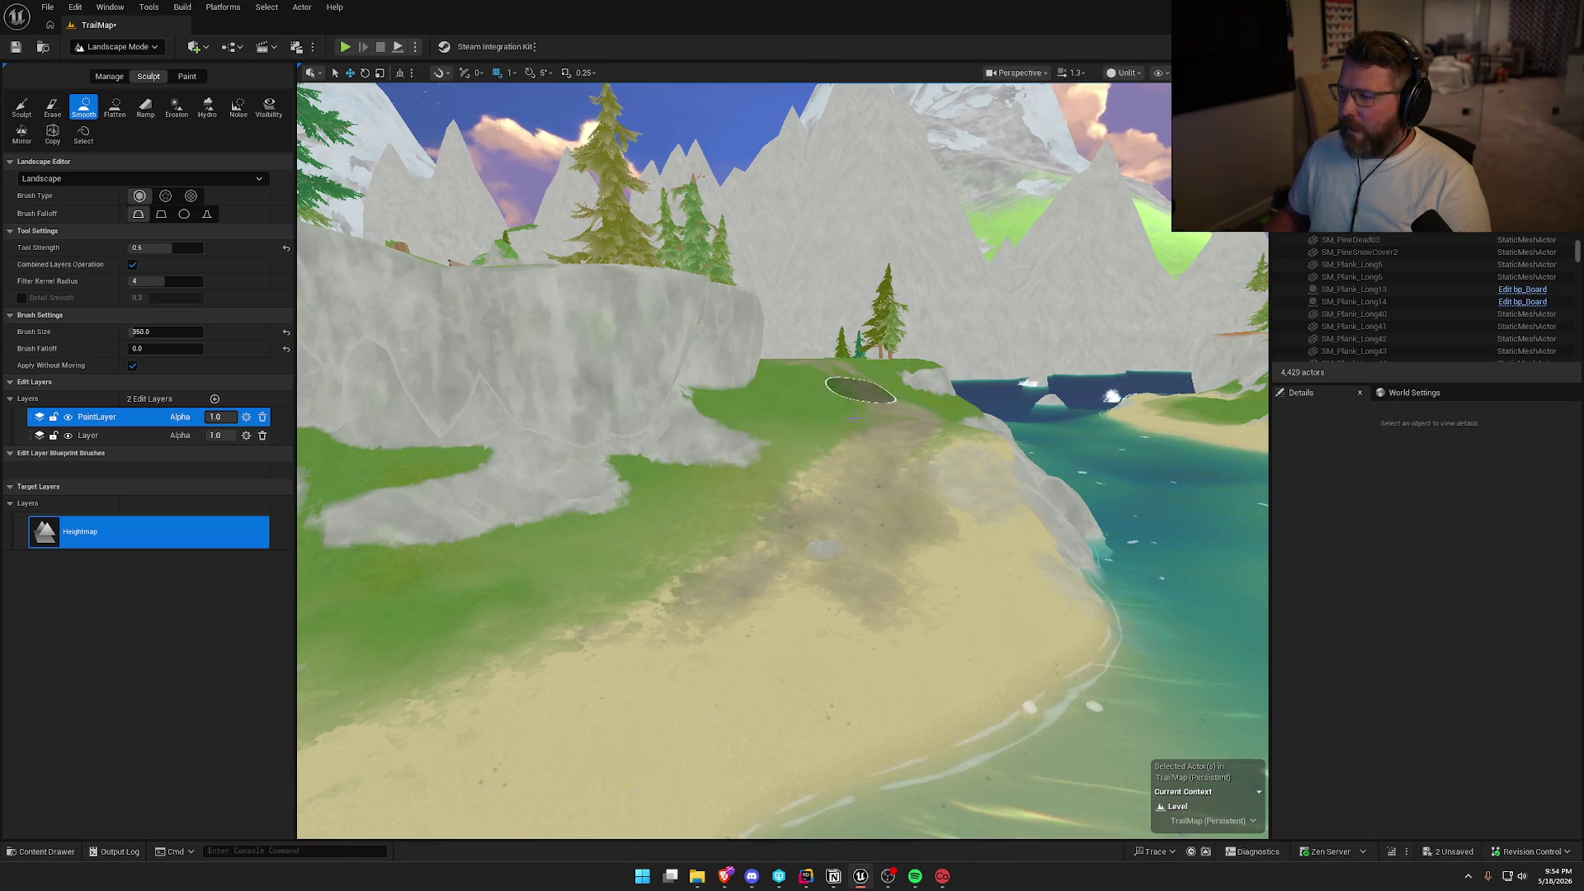
mouse_move(859, 412)
left_mouse_down()
mouse_move(859, 346)
mouse_move(854, 421)
mouse_move(848, 396)
left_mouse_up()
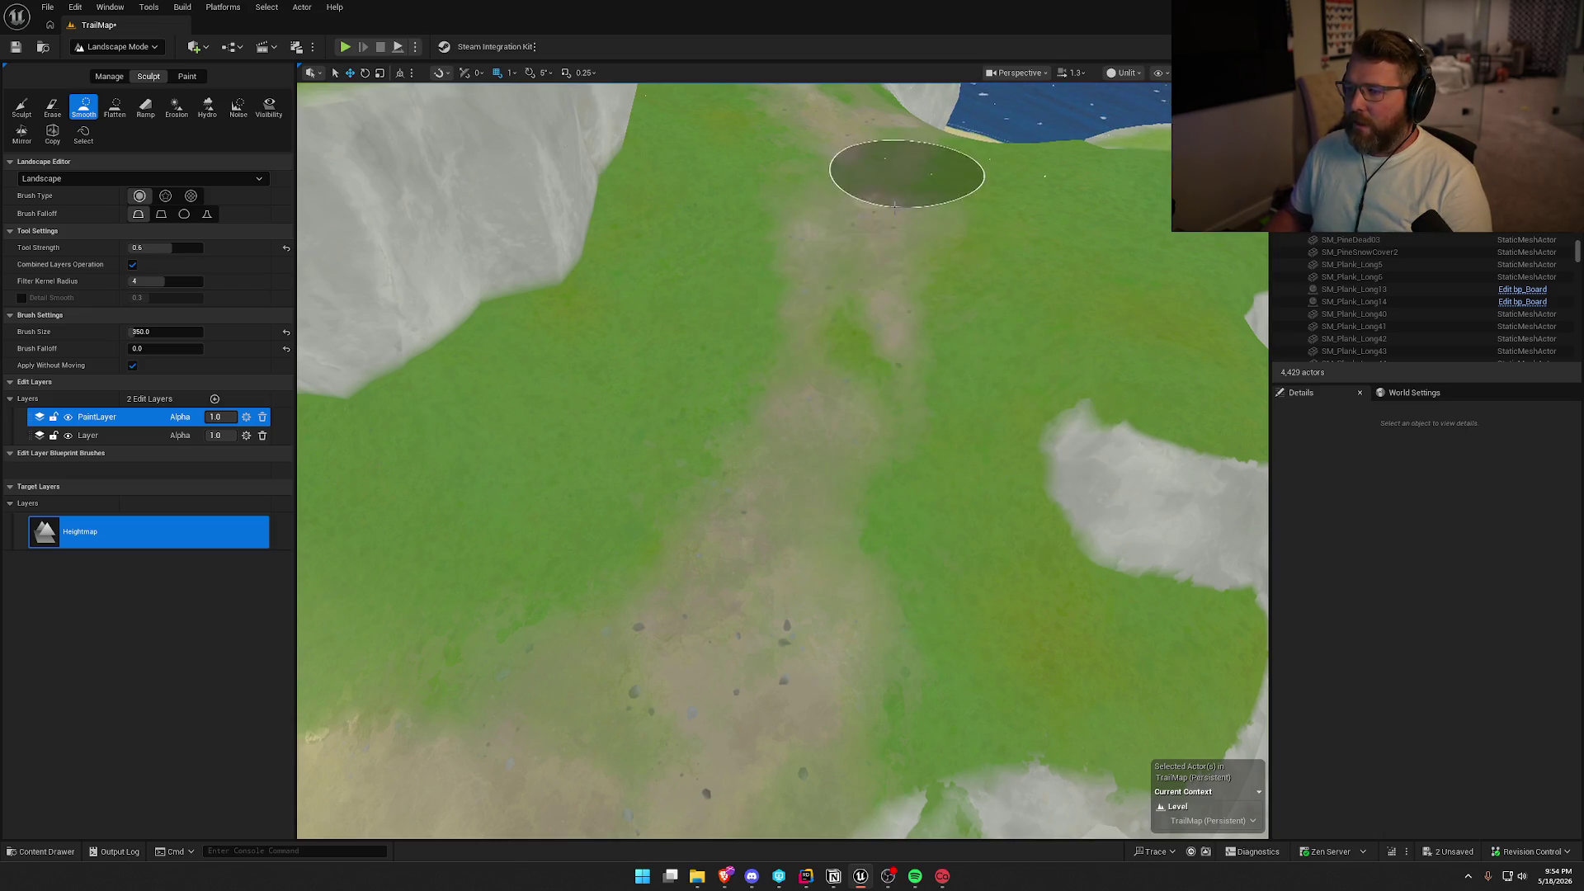
mouse_move(905, 166)
left_mouse_down()
mouse_move(905, 116)
mouse_move(901, 283)
left_mouse_up()
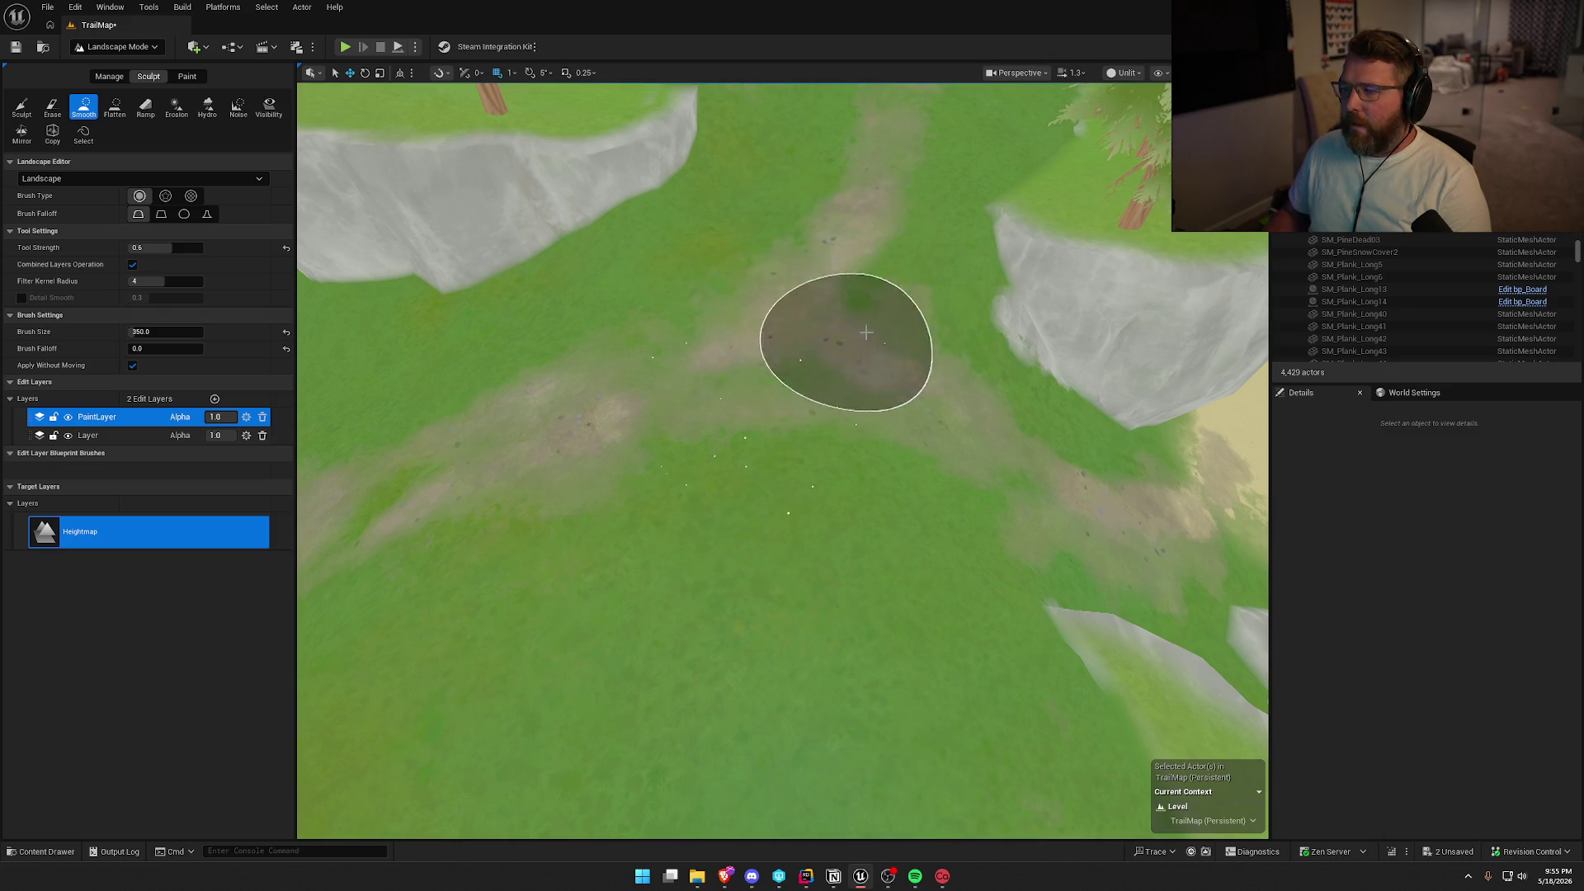
mouse_move(866, 332)
left_mouse_down()
mouse_move(867, 247)
mouse_move(857, 347)
mouse_move(850, 316)
left_mouse_up()
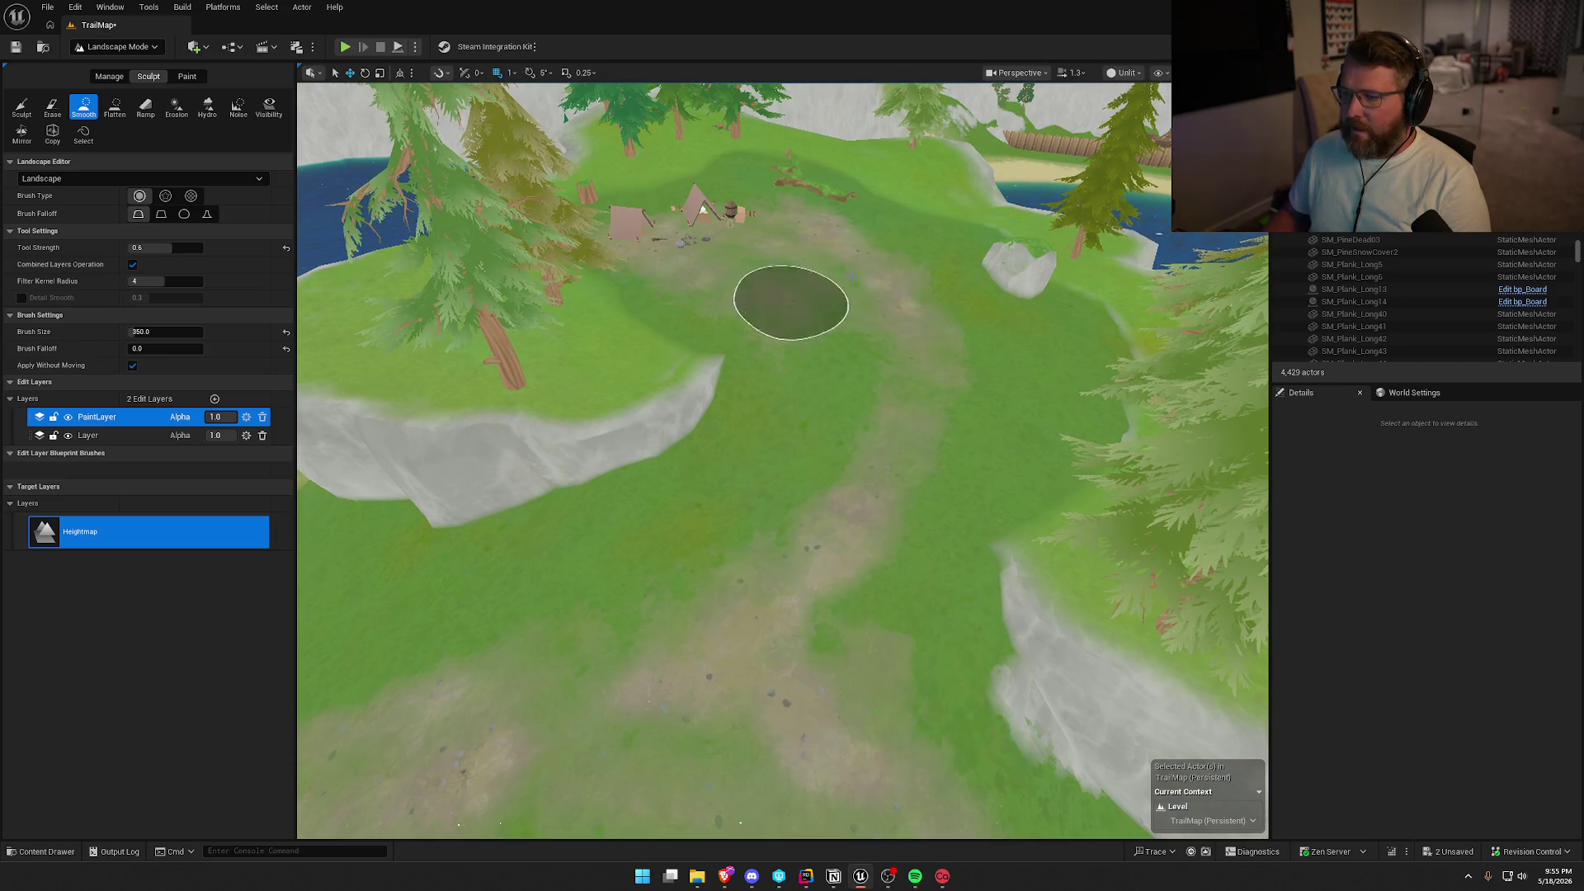
left_click_drag(917, 450, 917, 578)
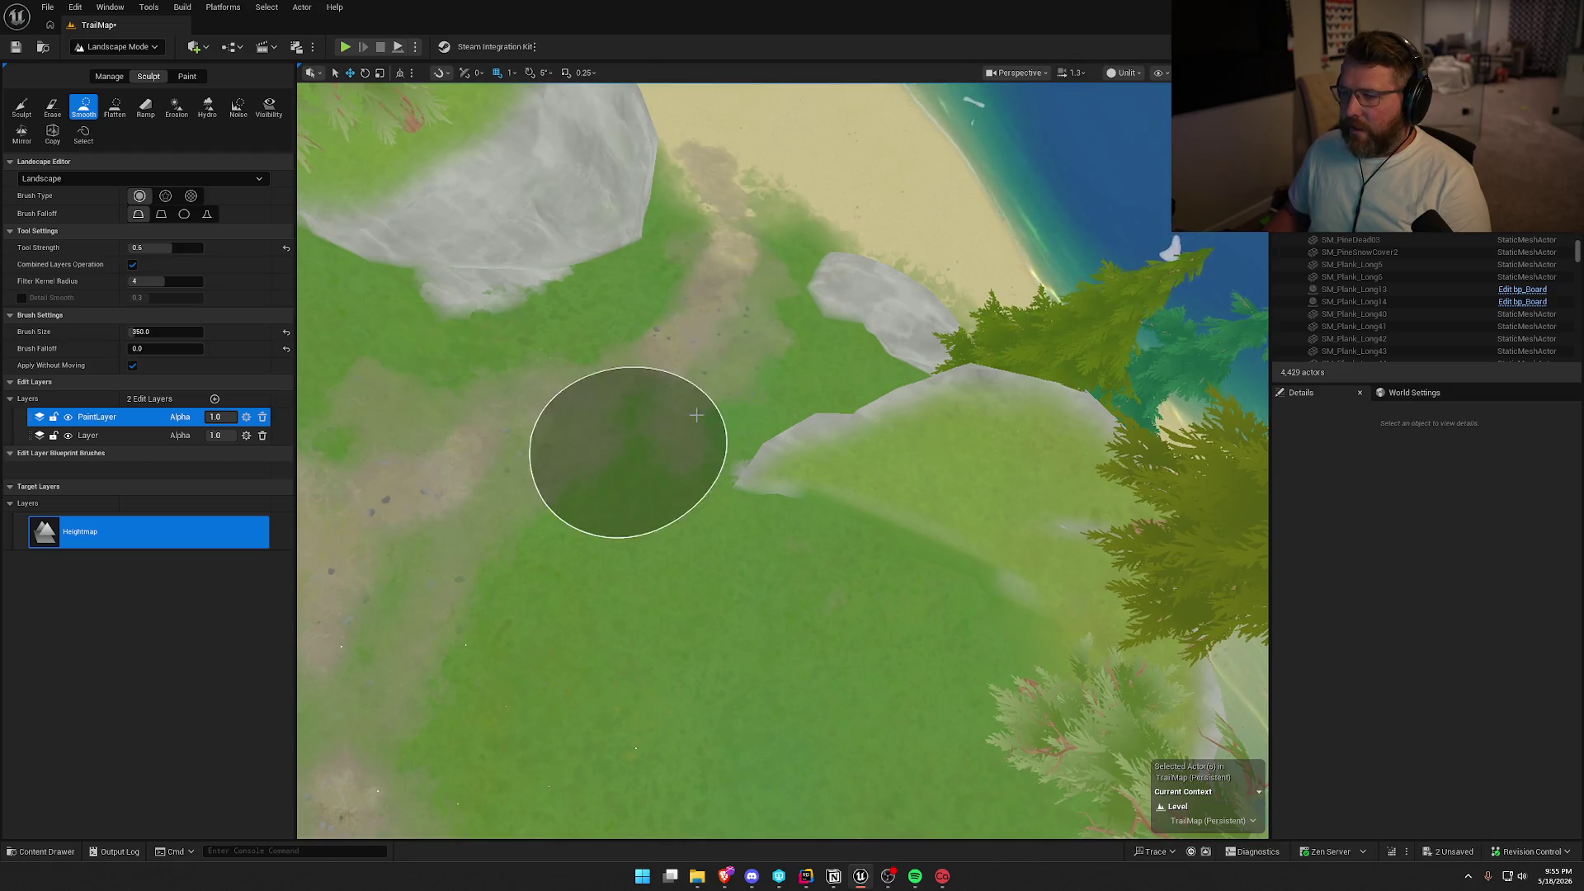
mouse_move(731, 289)
left_mouse_down()
mouse_move(572, 272)
mouse_move(784, 403)
mouse_move(488, 308)
mouse_move(723, 309)
left_mouse_up()
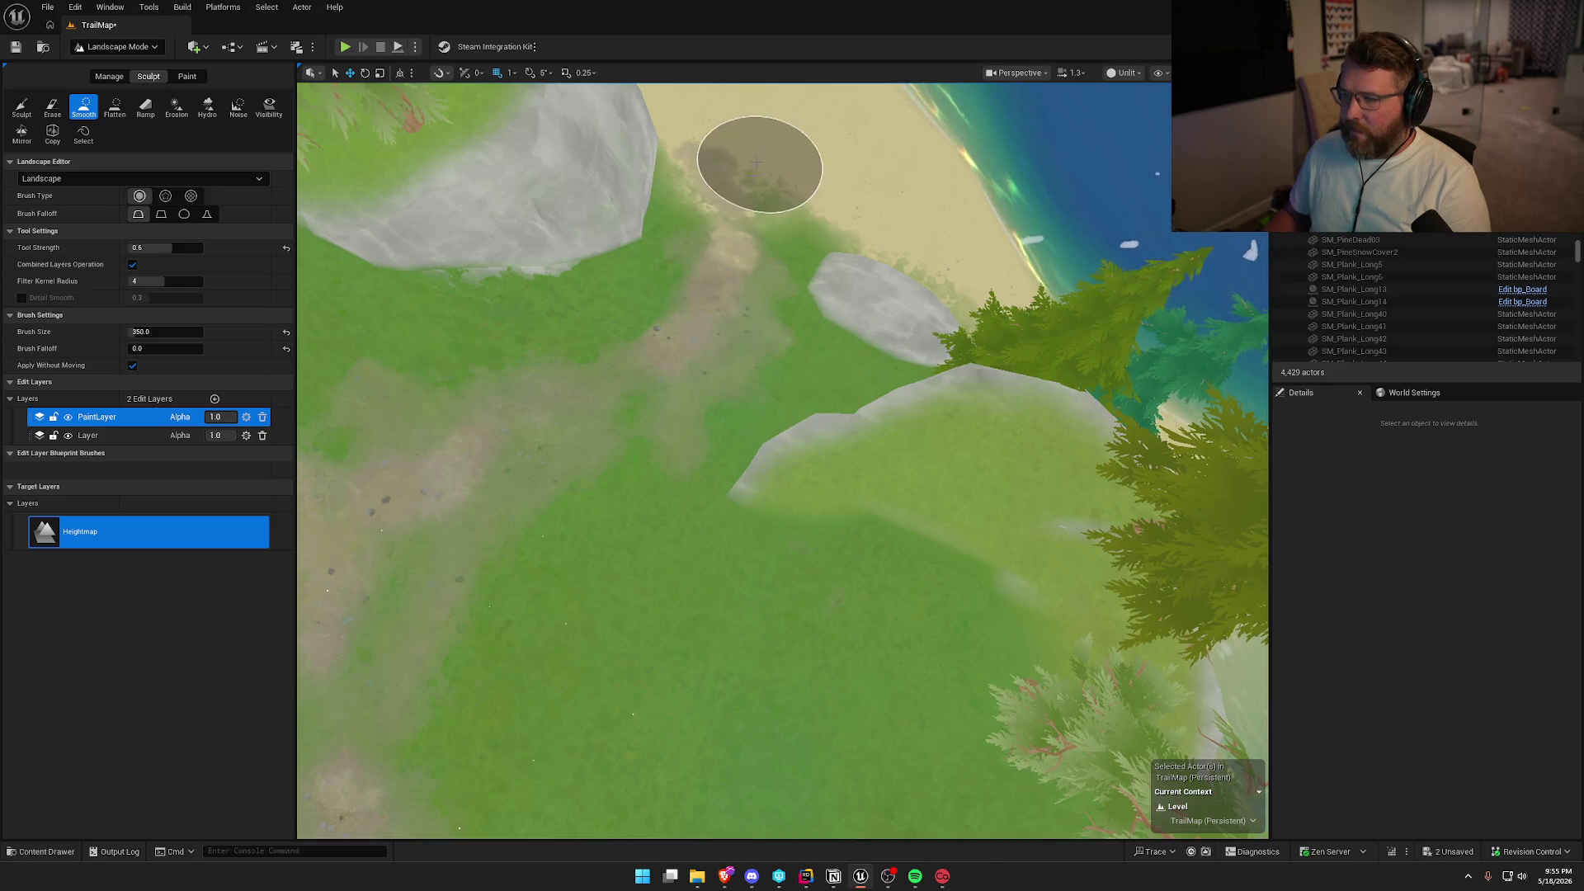
Look back across the water toward the beach and village, then start editing, triggering asset checkout.
left_click_drag(764, 159, 726, 66)
left_click_drag(784, 462, 619, 330)
key("w")
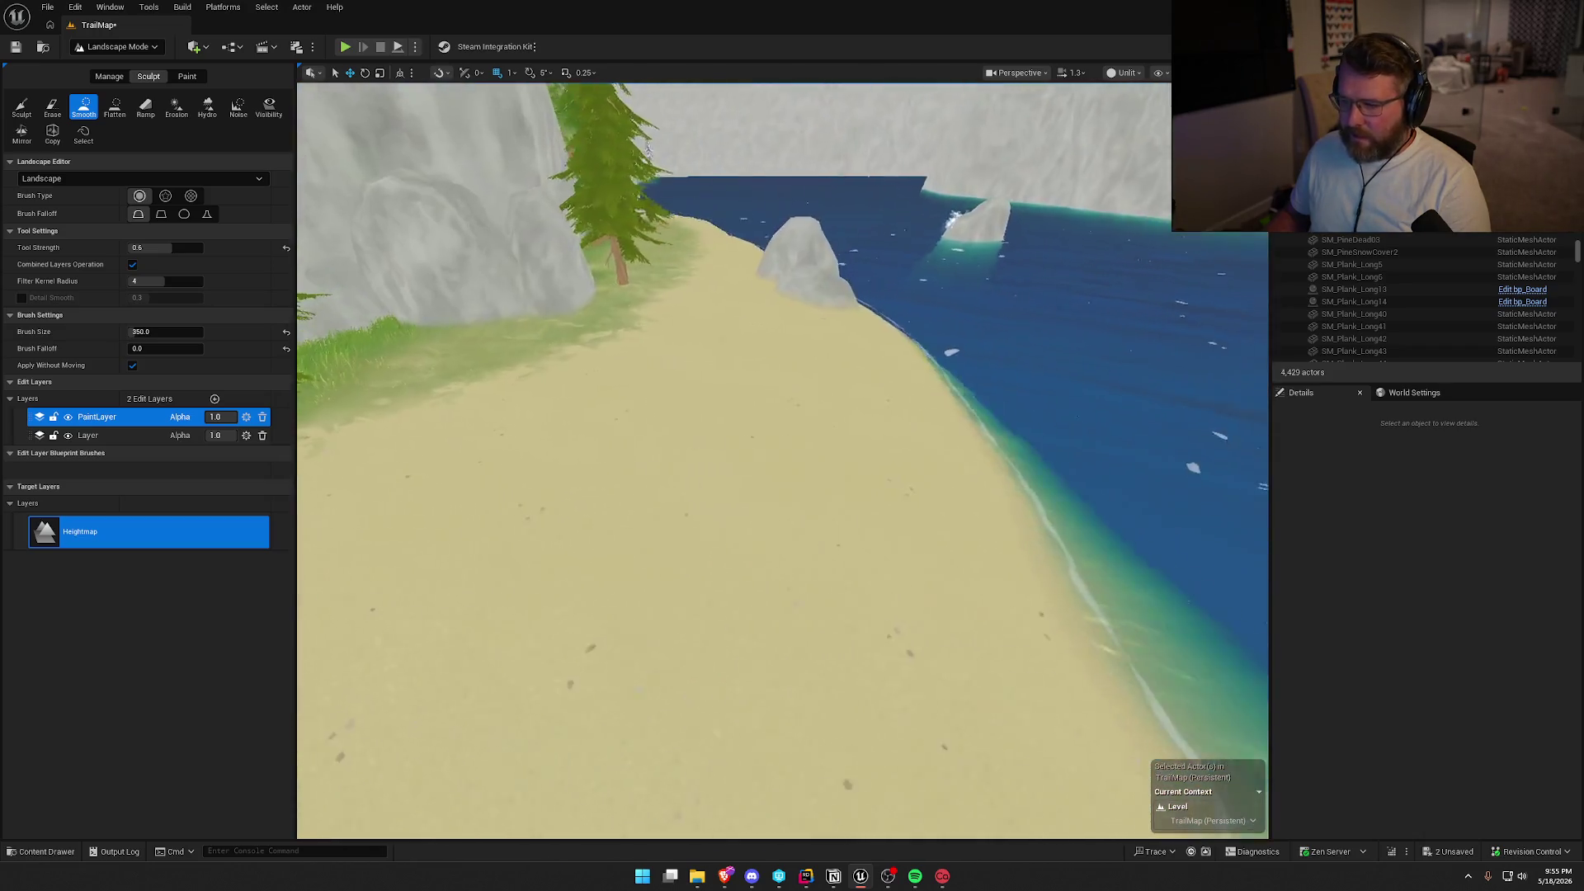
left_click_drag(742, 412, 743, 495)
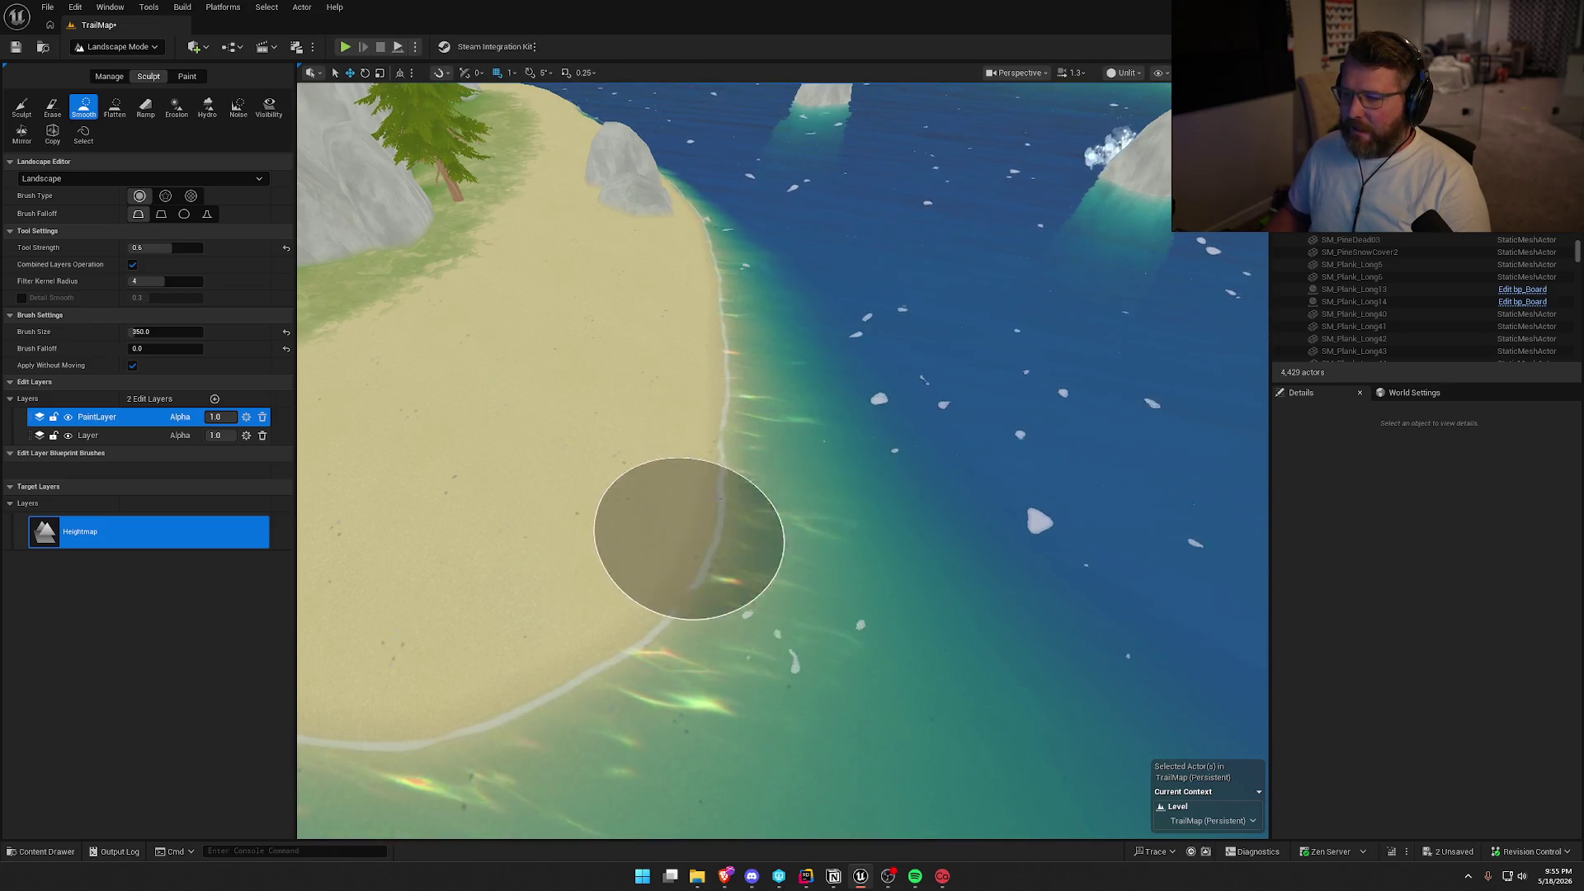
left_click_drag(523, 636, 578, 627)
left_click_drag(742, 495, 794, 518)
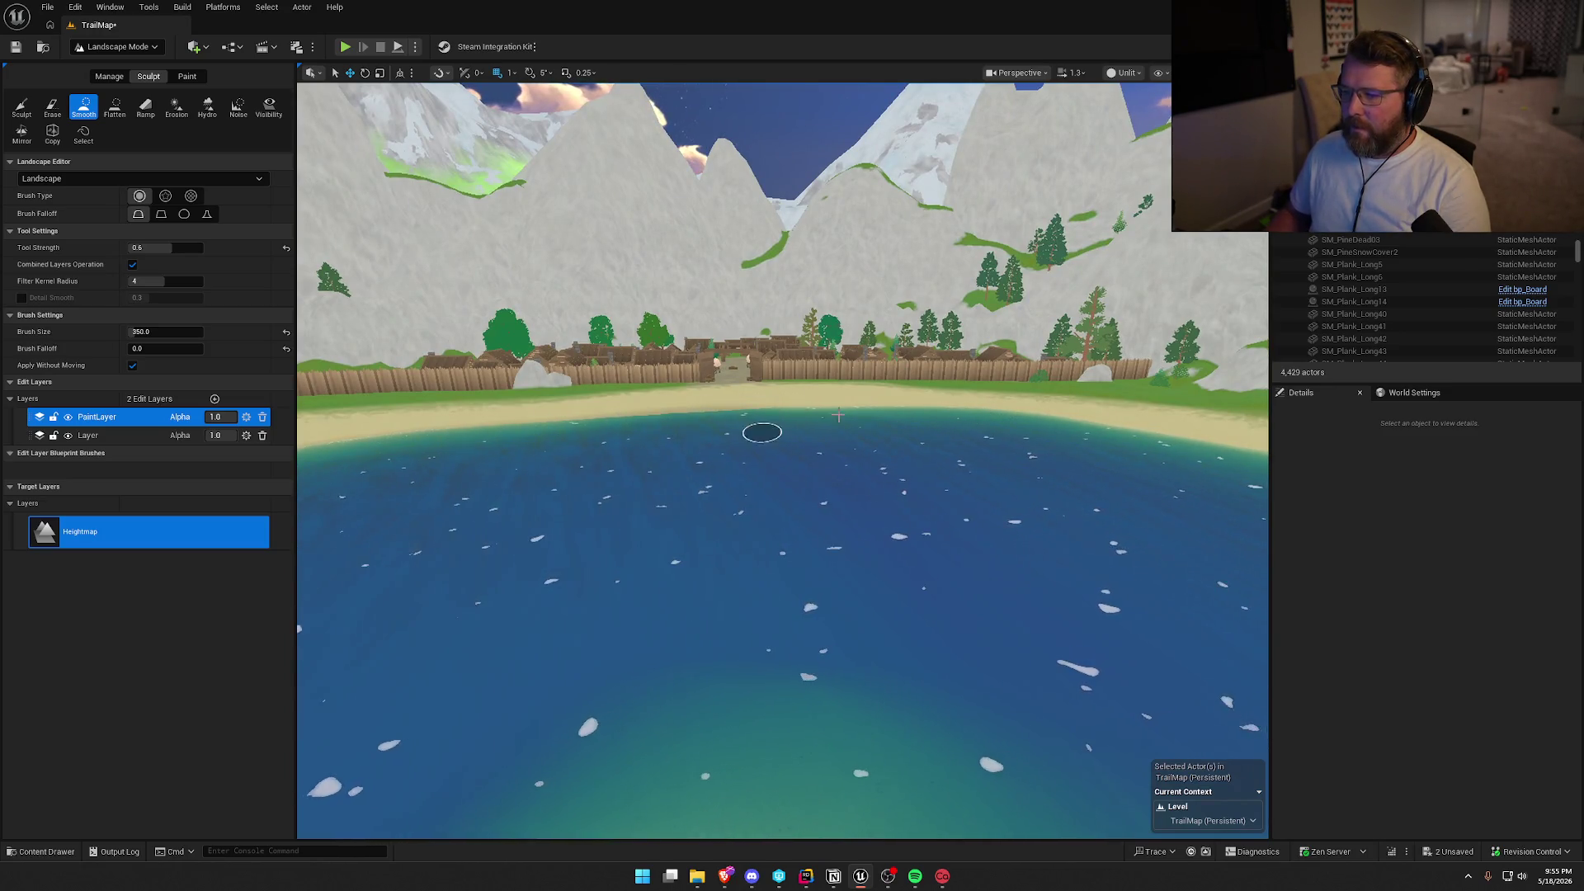
left_click(753, 444)
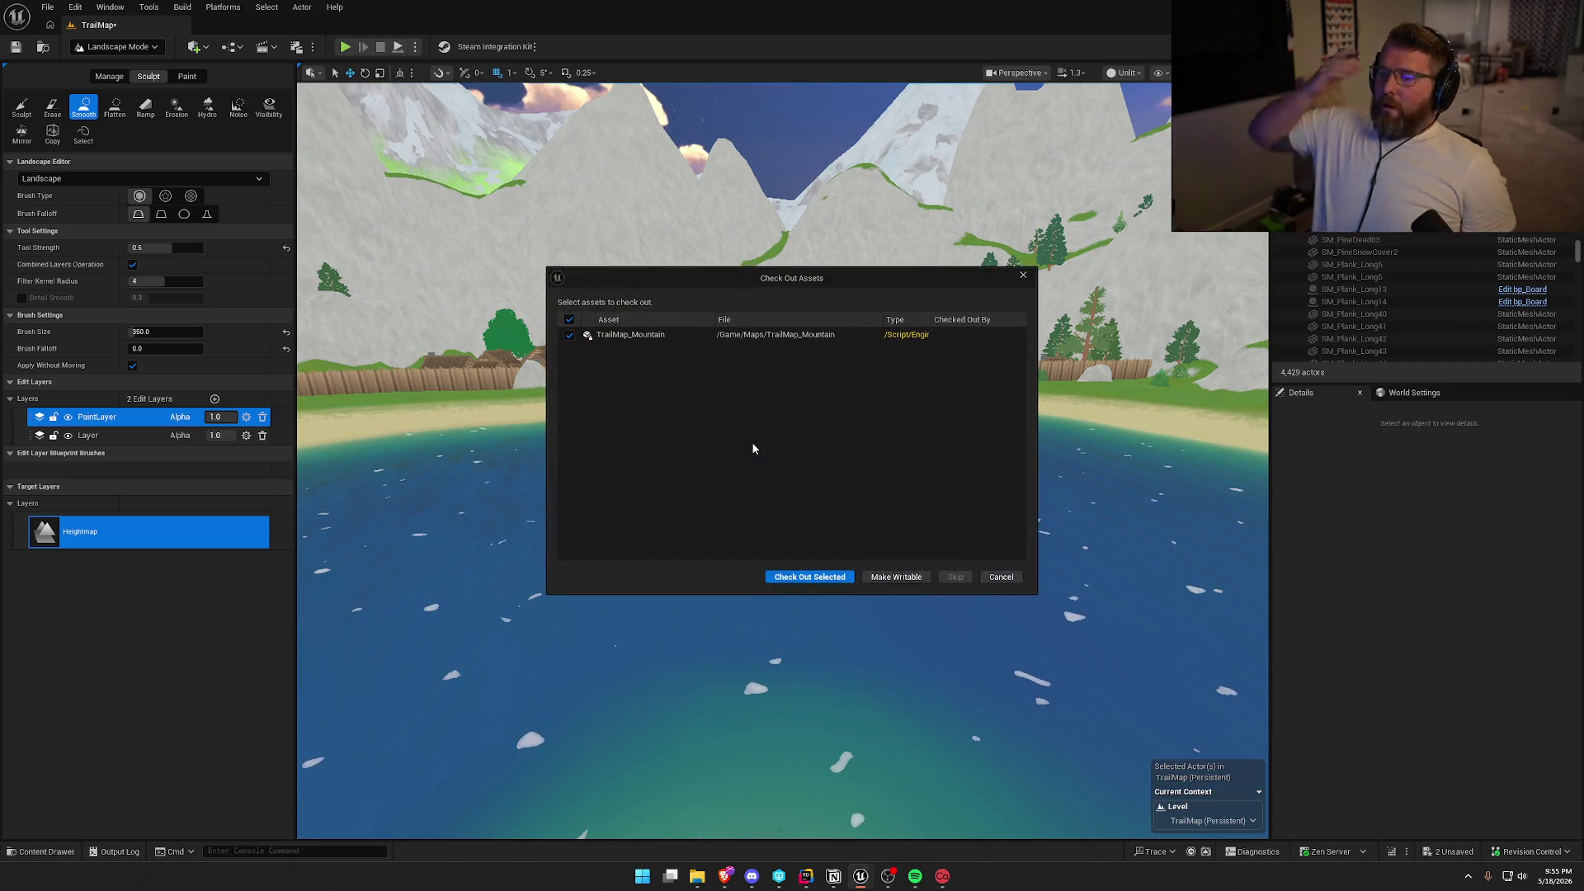
Check out TrailMap_Mountain, then fly past the snowy peaks to the red layered canyon.
left_click(821, 576)
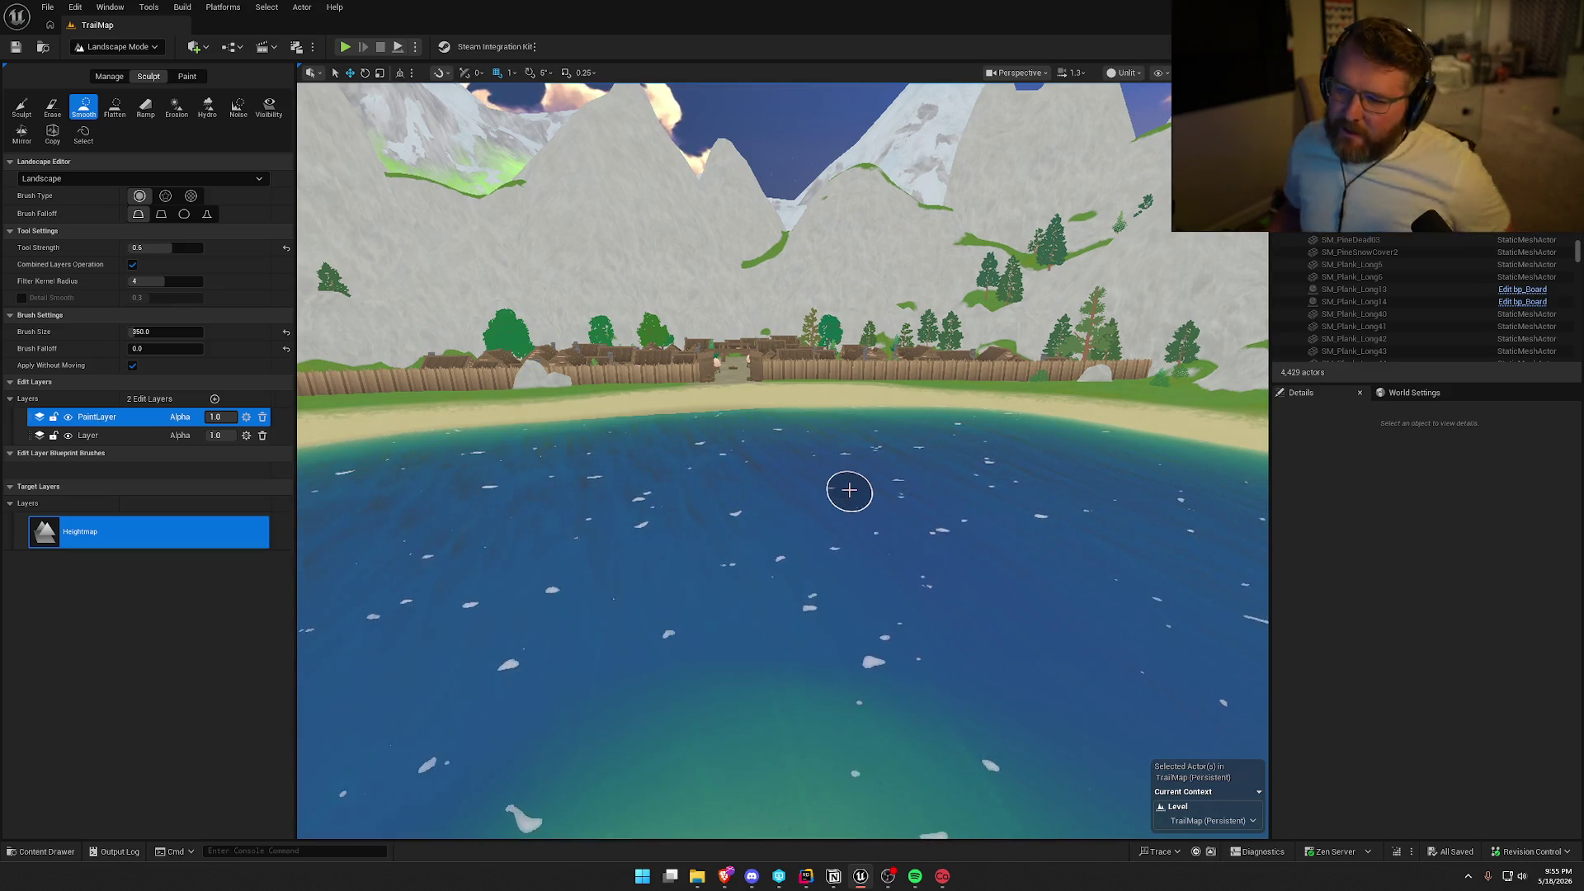
left_click_drag(849, 489, 849, 489)
scroll(849, 490, "up", 3)
scroll(849, 489, "up", 3)
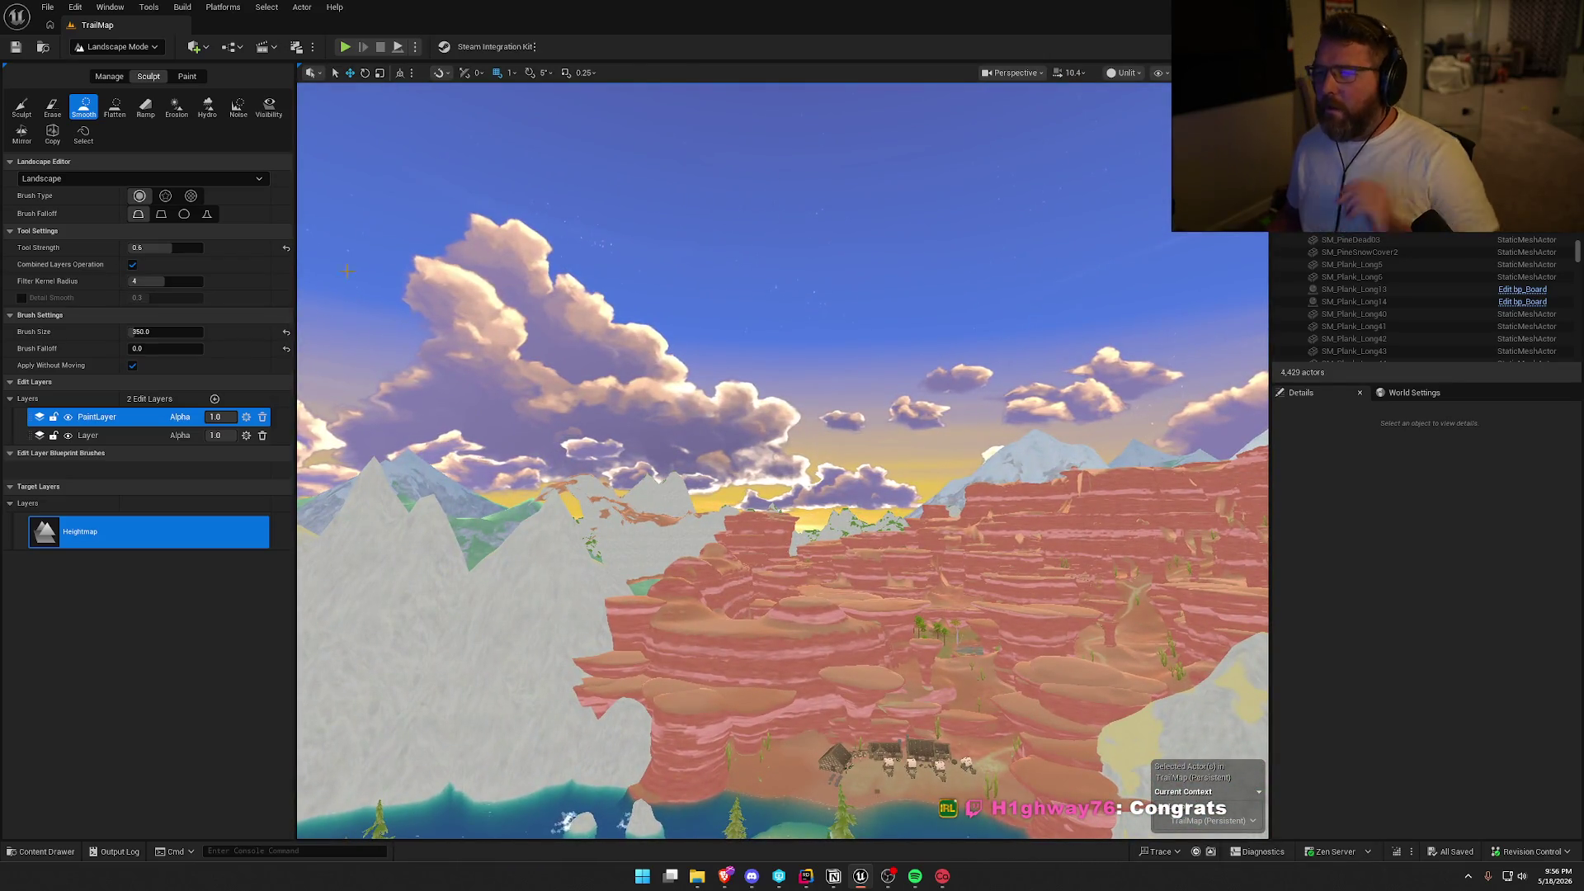
left_click(118, 46)
Switch to Selection Mode, set the viewport to Lit (Alt+4), and descend beside the General Store.
left_click(130, 66)
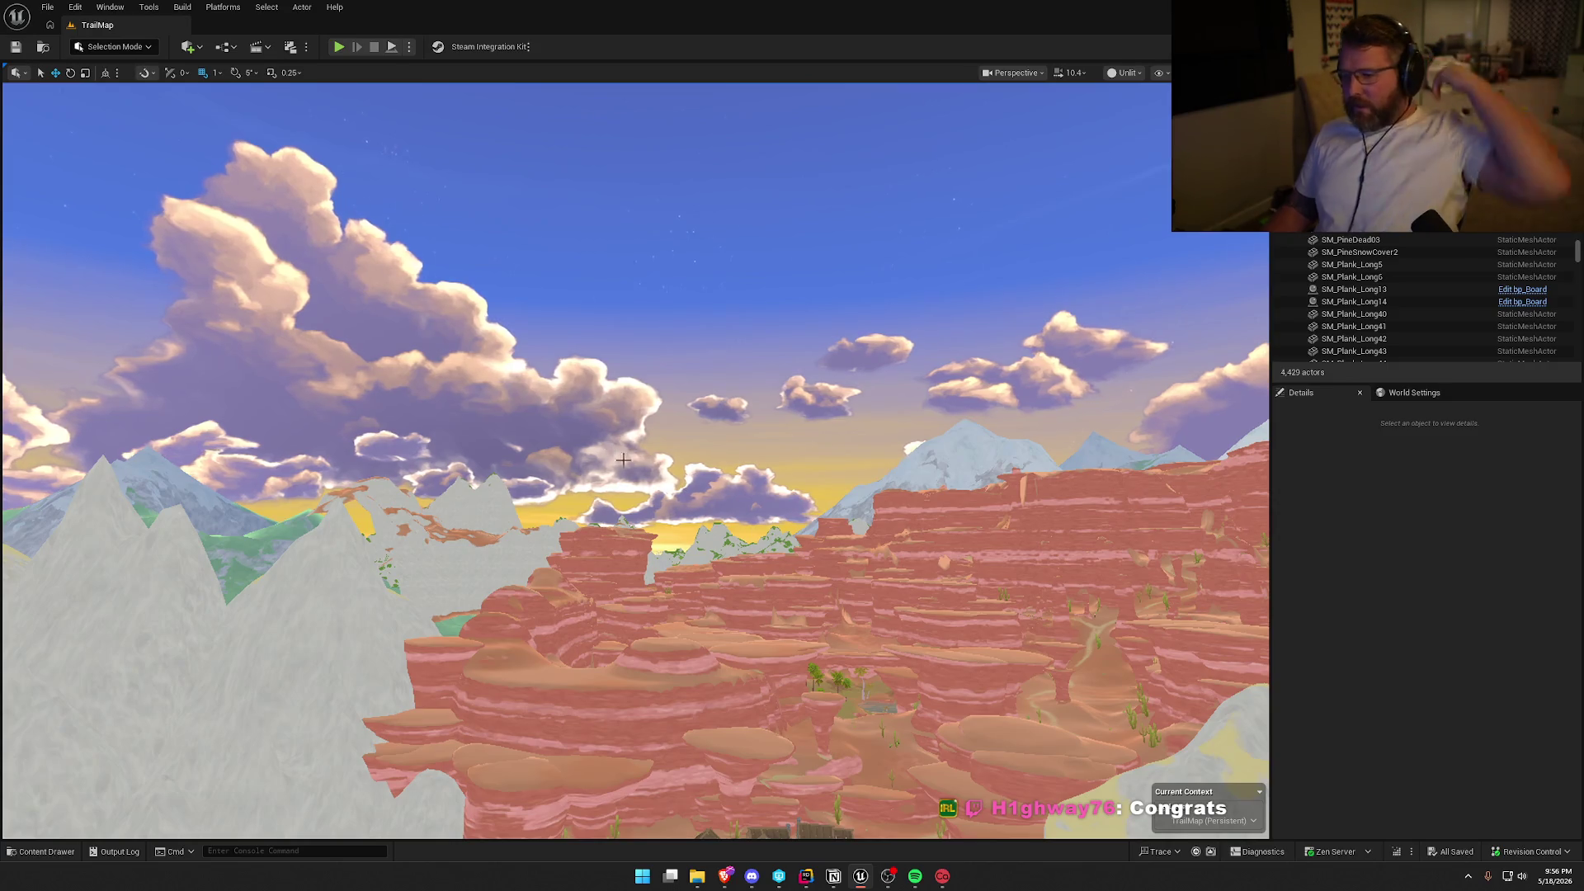
mouse_move(623, 459)
left_mouse_down()
mouse_move(666, 492)
mouse_move(721, 496)
left_mouse_up()
key("alt+4")
scroll(666, 493, "down", 1)
scroll(666, 493, "down", 3)
scroll(665, 492, "down", 1)
scroll(721, 496, "down", 1)
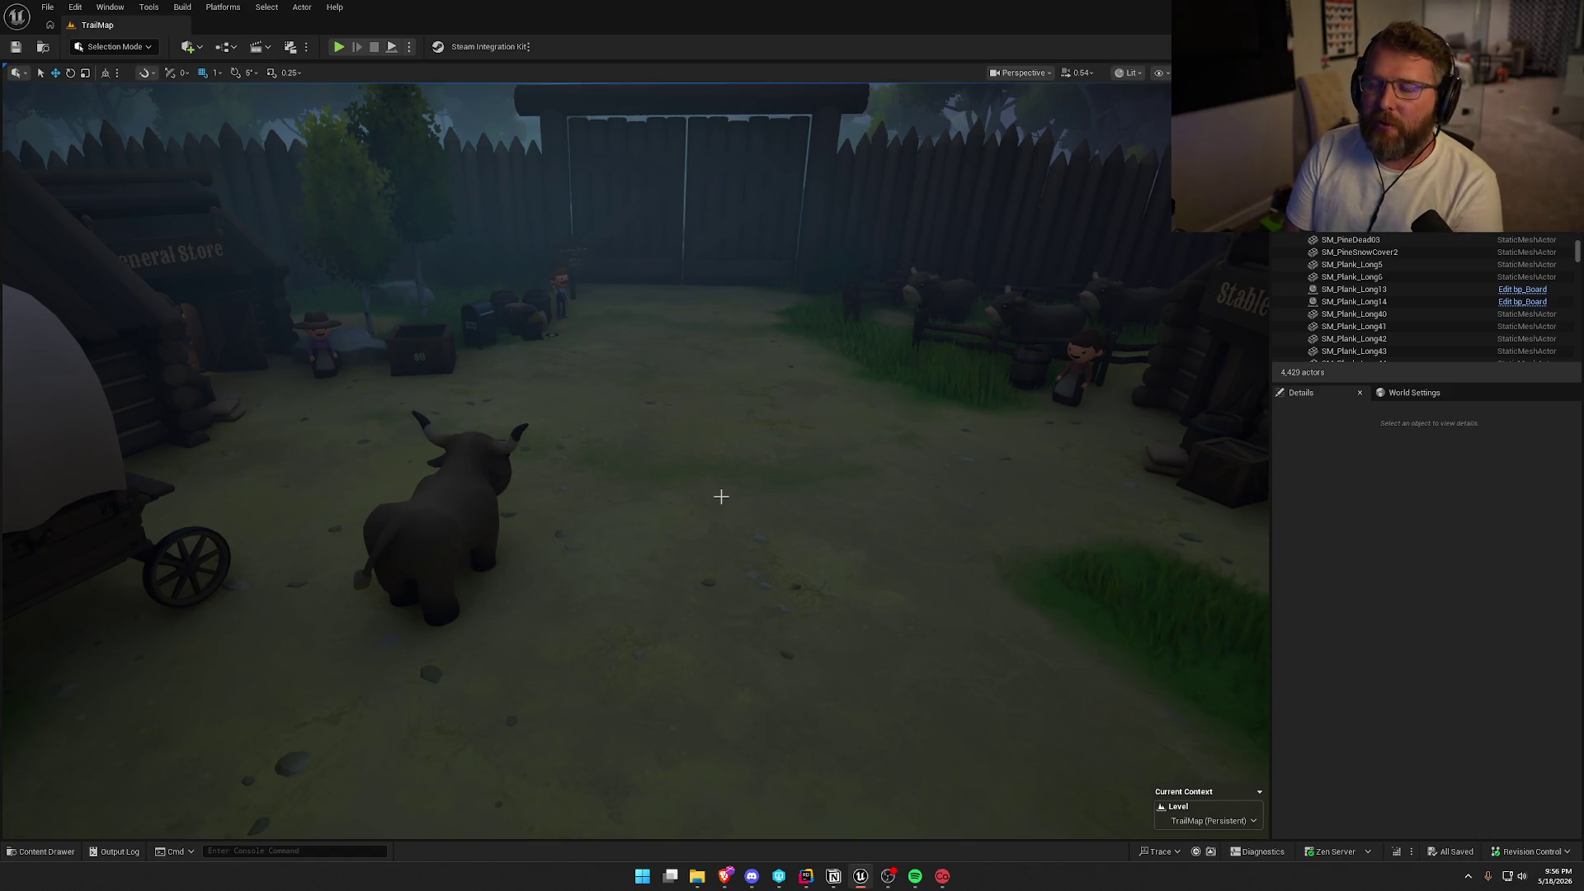
Turn toward the stable and wagon, then fly over the fence and treetops to the wagon camp.
mouse_move(679, 442)
left_mouse_down()
mouse_move(247, 446)
mouse_move(690, 467)
left_mouse_up()
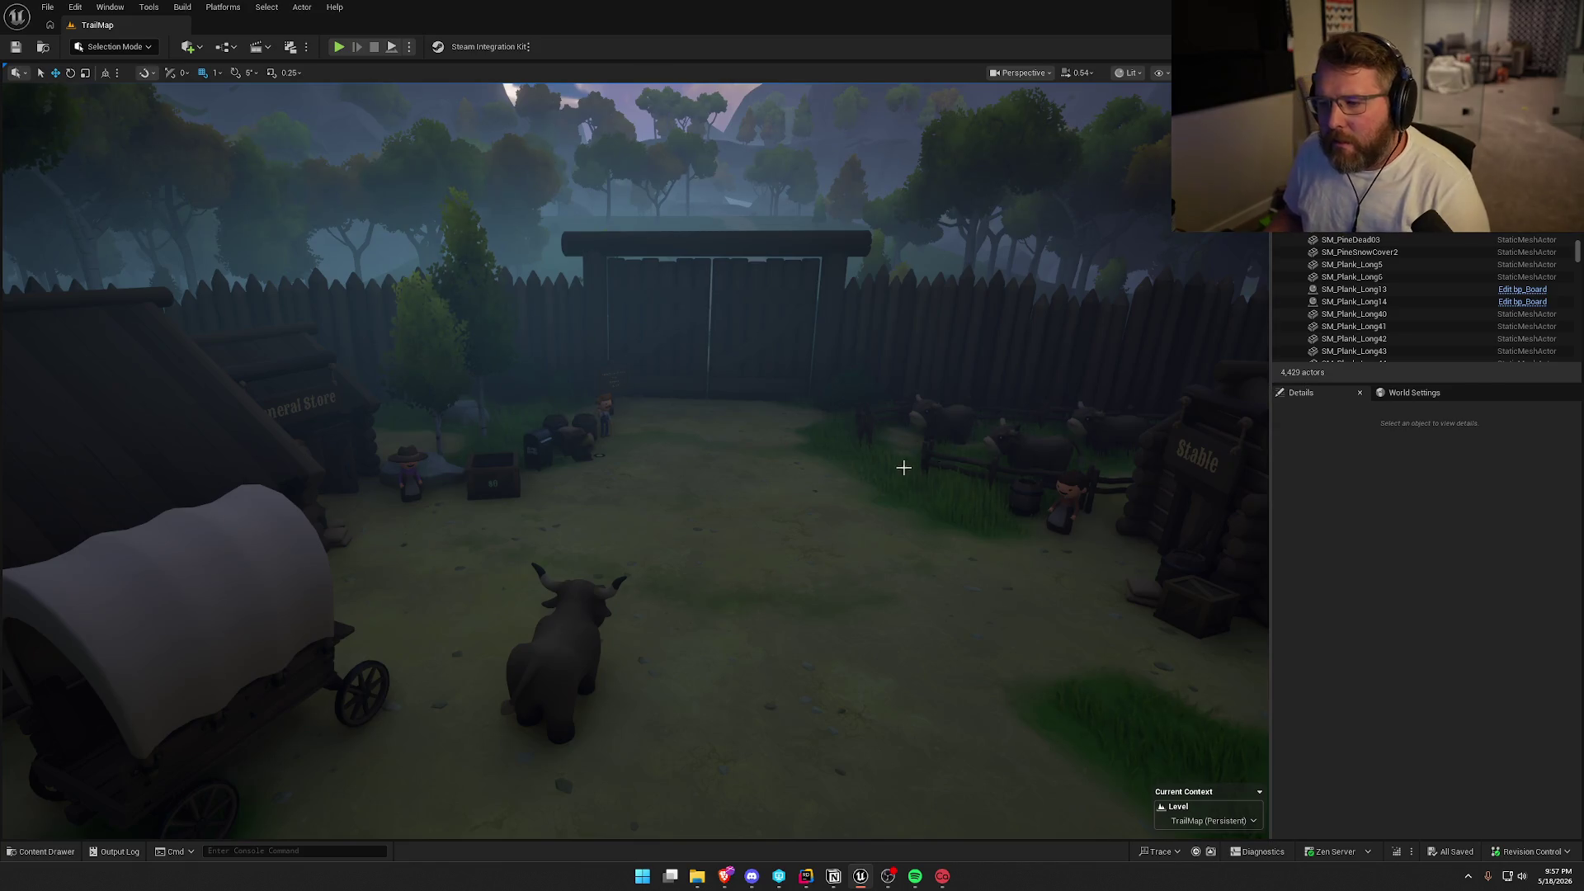
scroll(869, 488, "up", 4)
key("w")
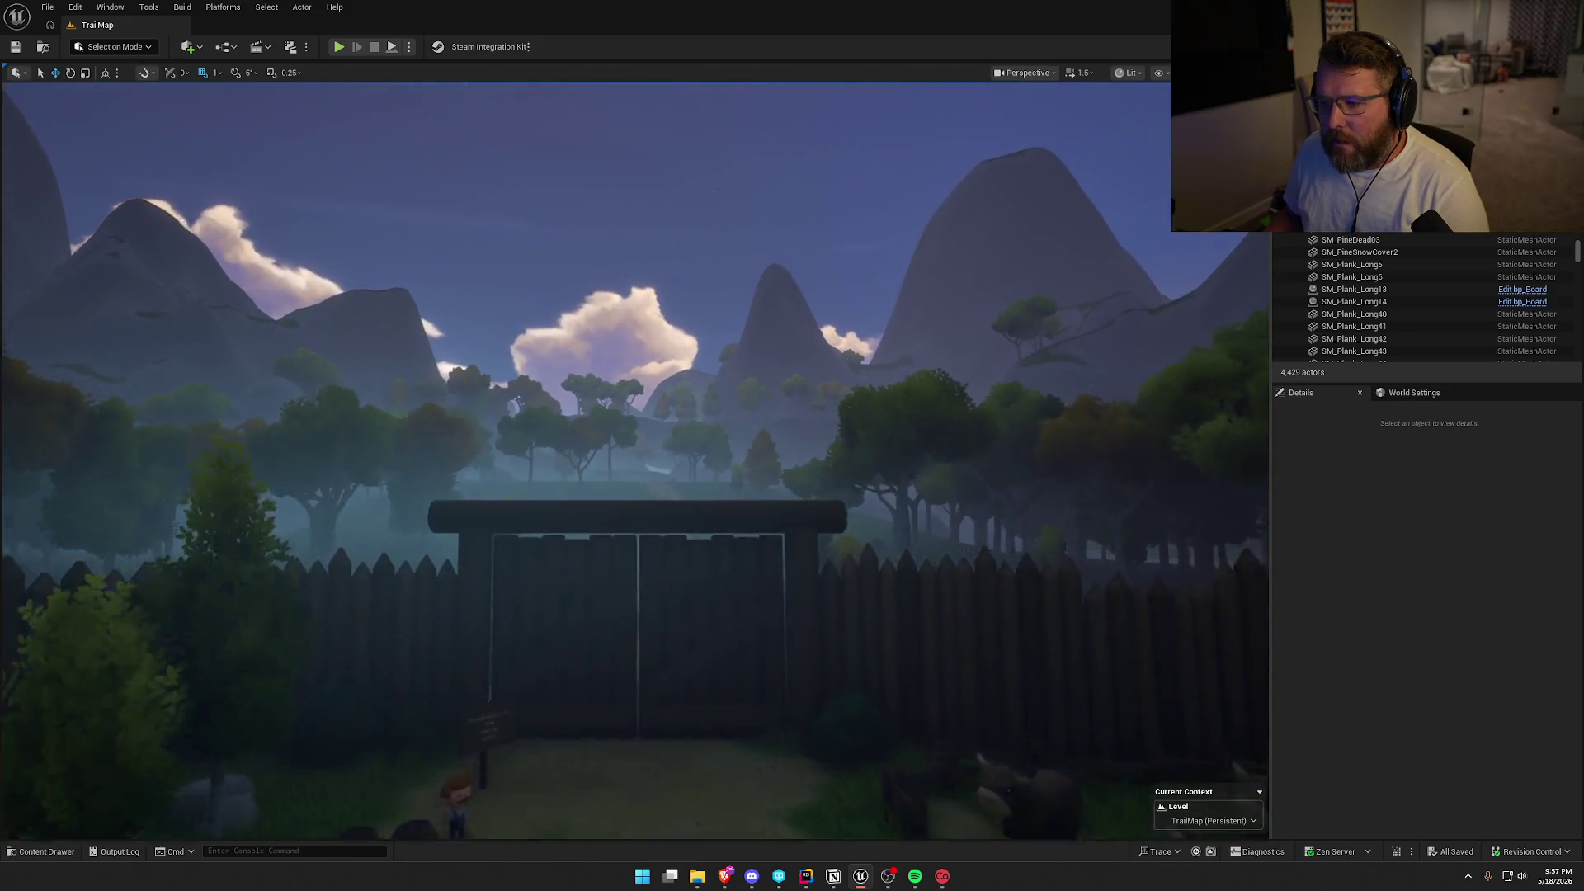
scroll(869, 488, "up", 4)
key("w")
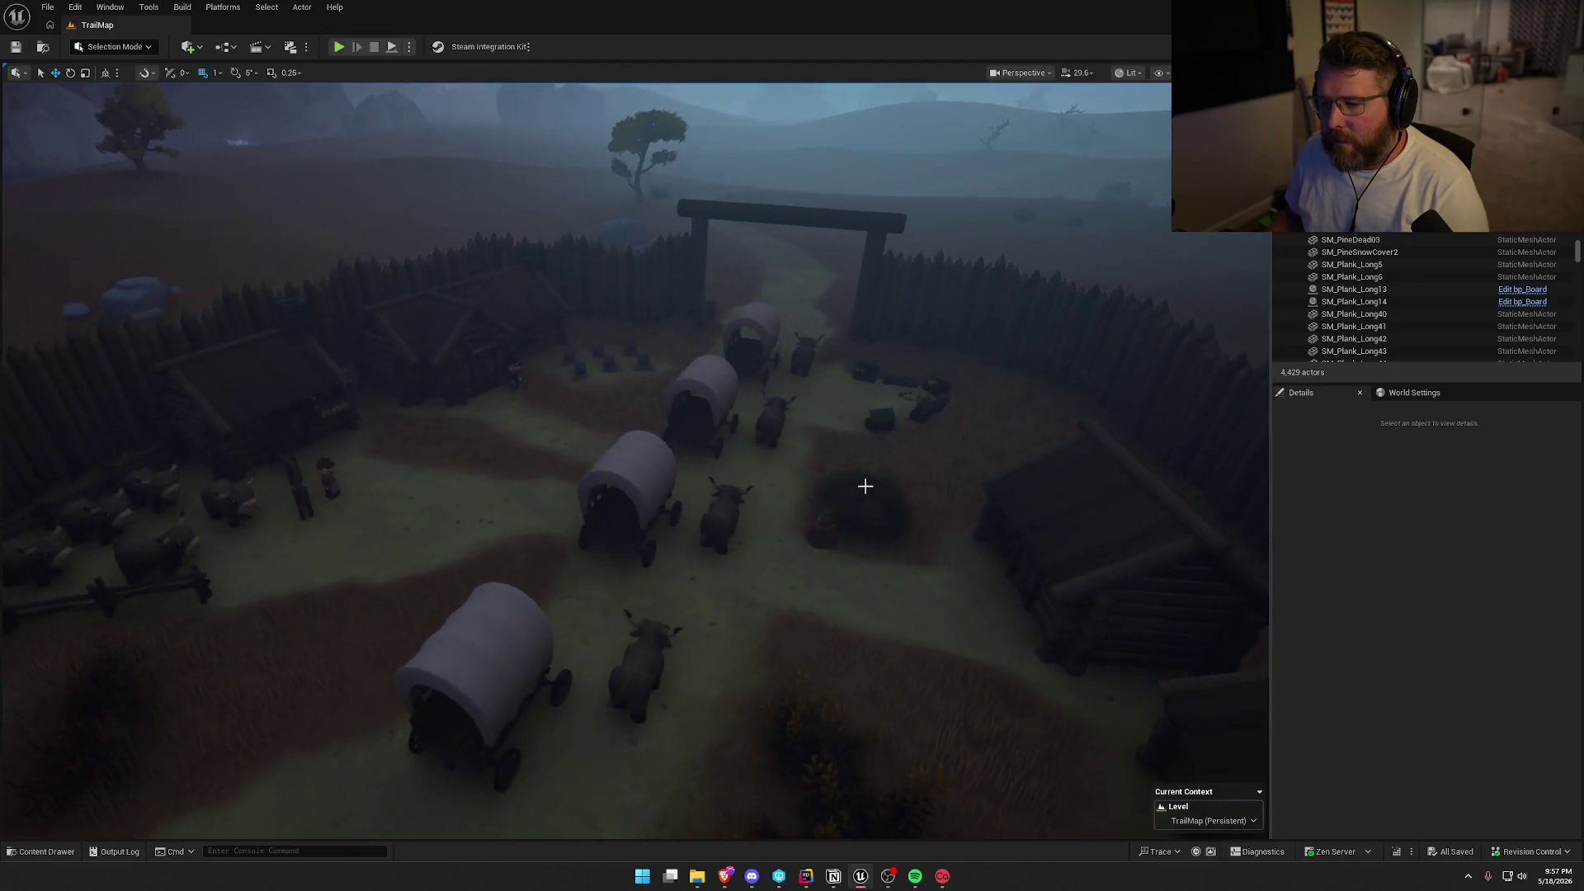
right_click(863, 478)
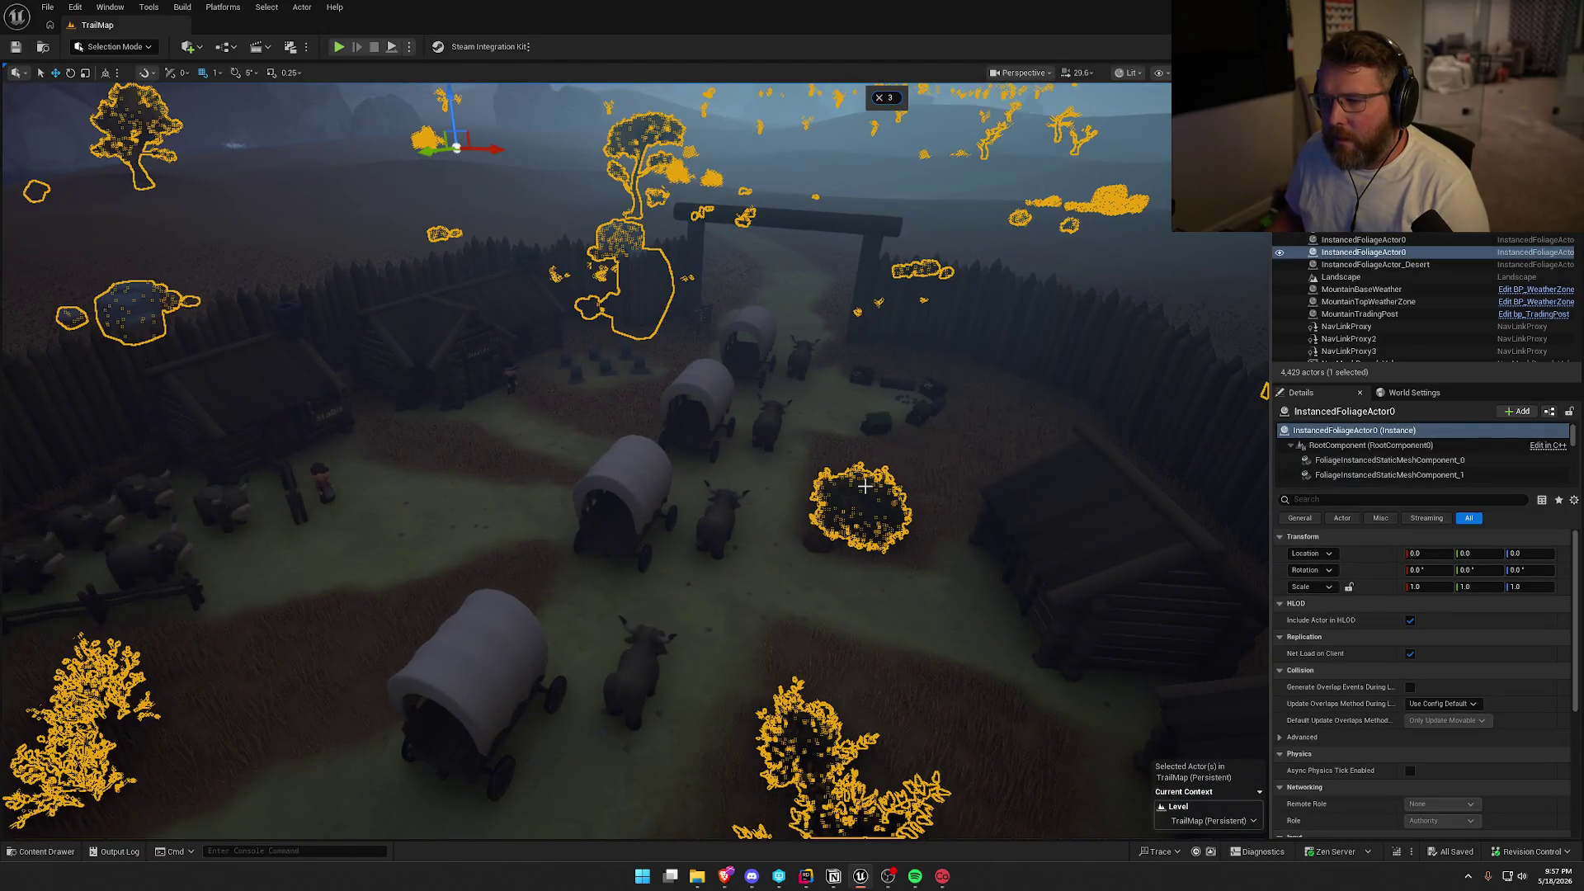
Dismiss the context menu and fly into the desert town, down to ground level facing the rocks.
key("Escape")
key("w")
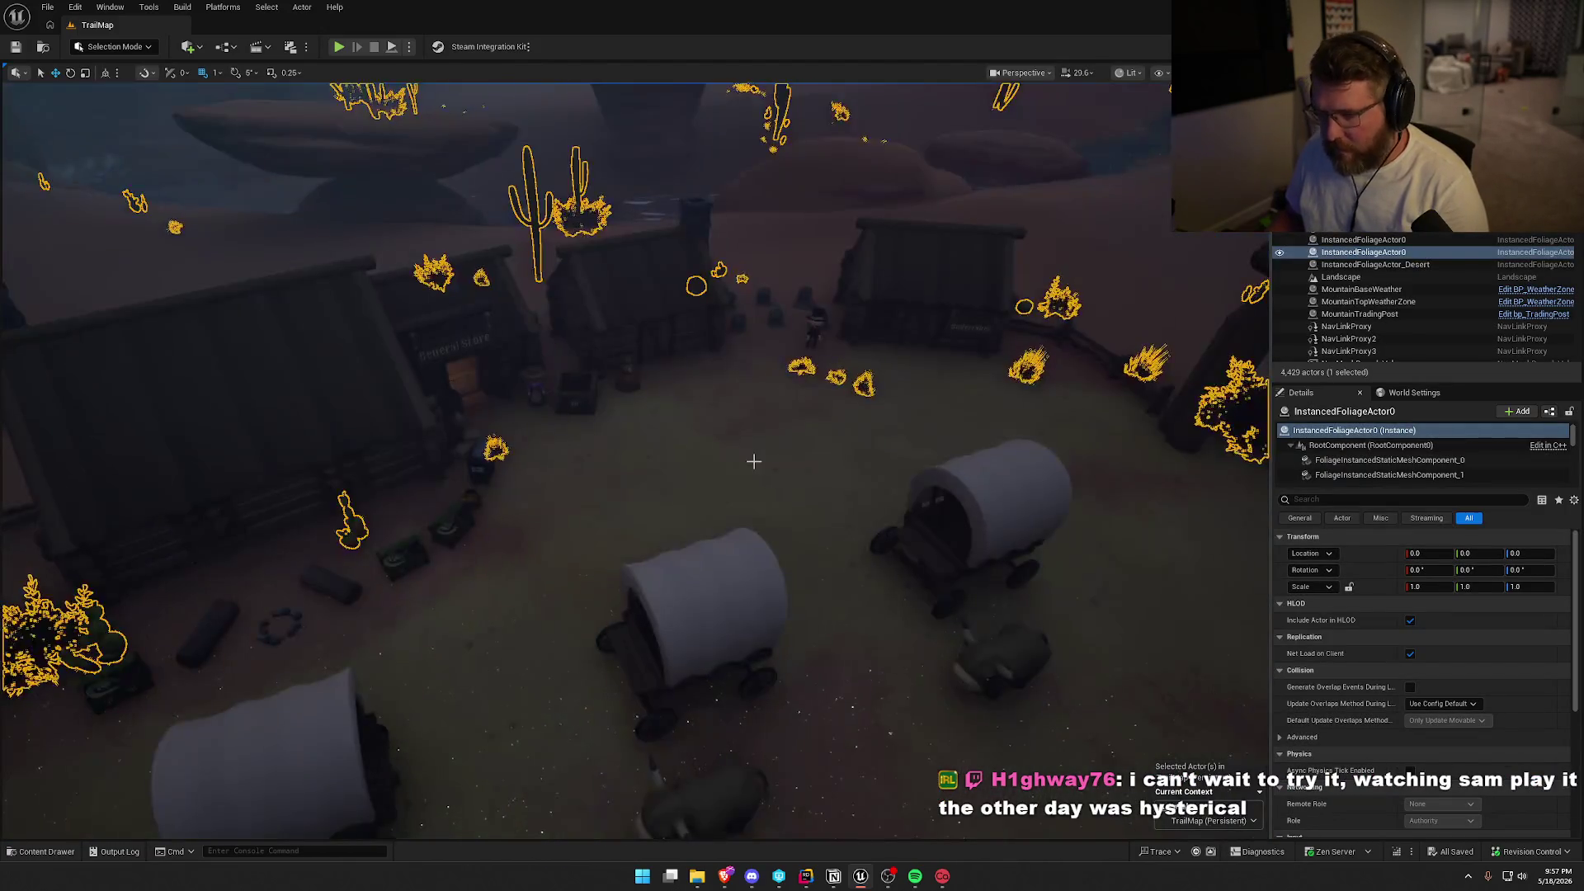
key("Escape")
mouse_move(753, 461)
left_mouse_down()
mouse_move(873, 460)
mouse_move(504, 460)
left_mouse_up()
scroll(726, 460, "down", 2)
scroll(660, 460, "down", 1)
scroll(627, 460, "down", 1)
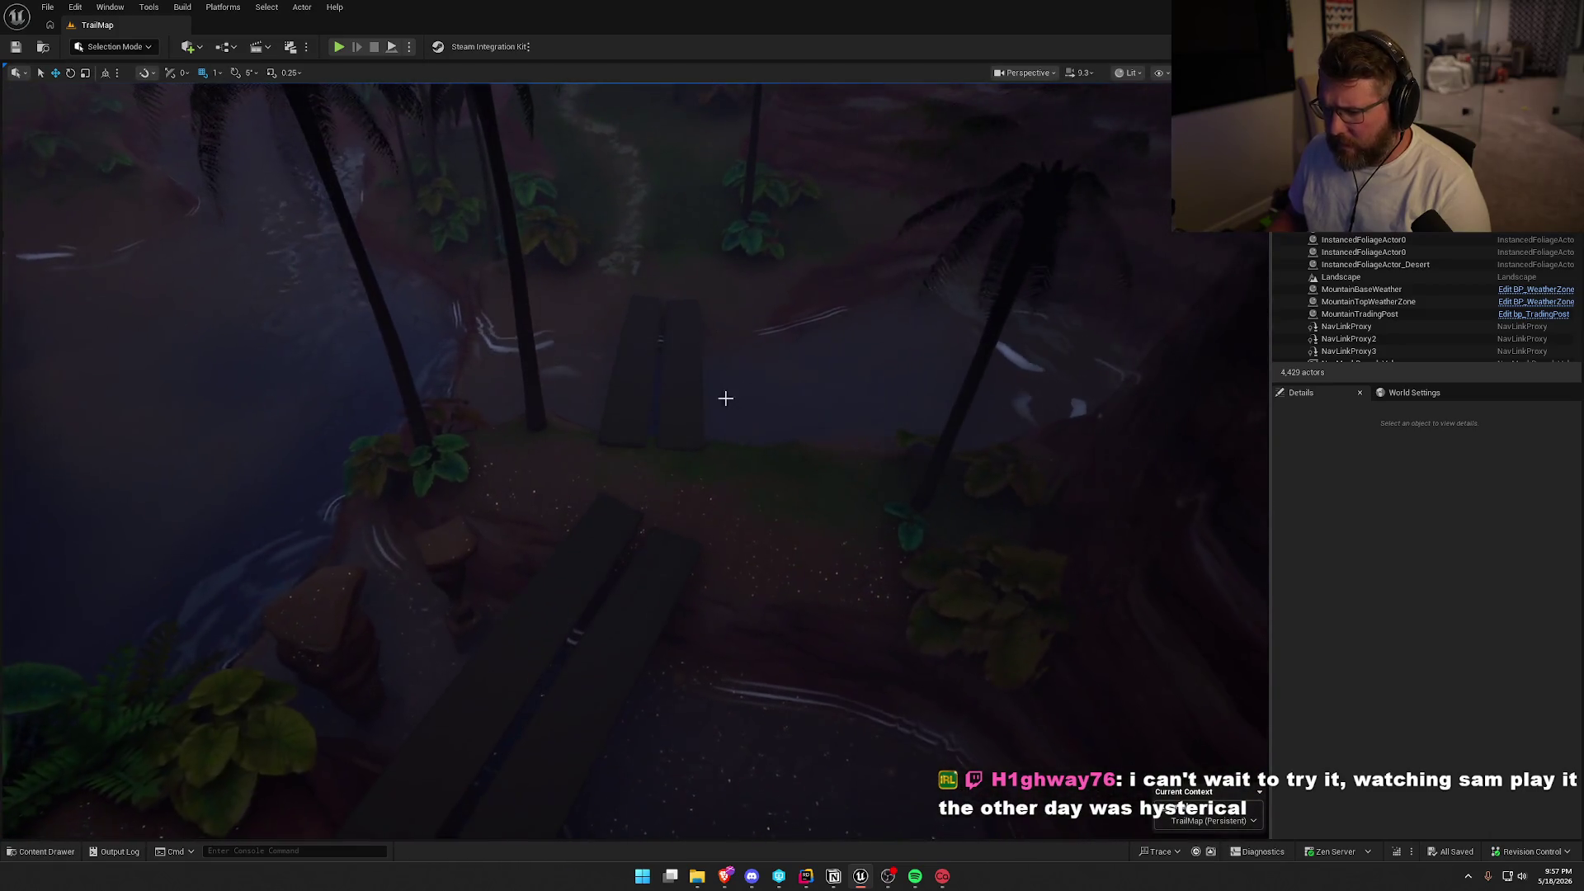
Select and adjust the bridge plank, deselect it, and switch the viewport to Unlit (Alt+3).
left_click(659, 413)
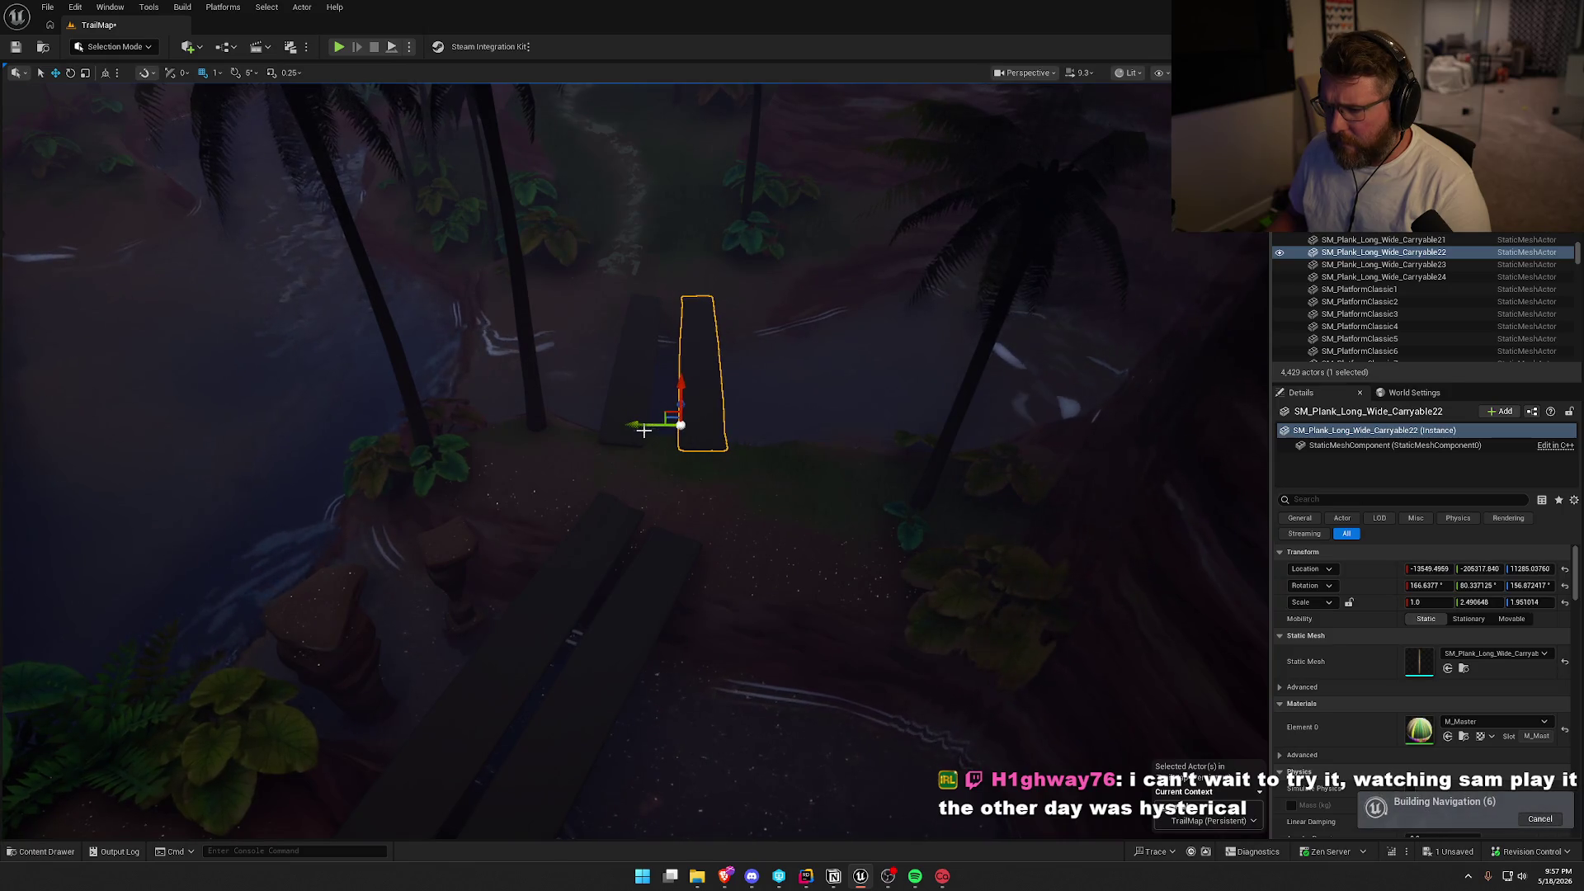
key("Escape")
left_click_drag(647, 429, 640, 403)
key("alt+3")
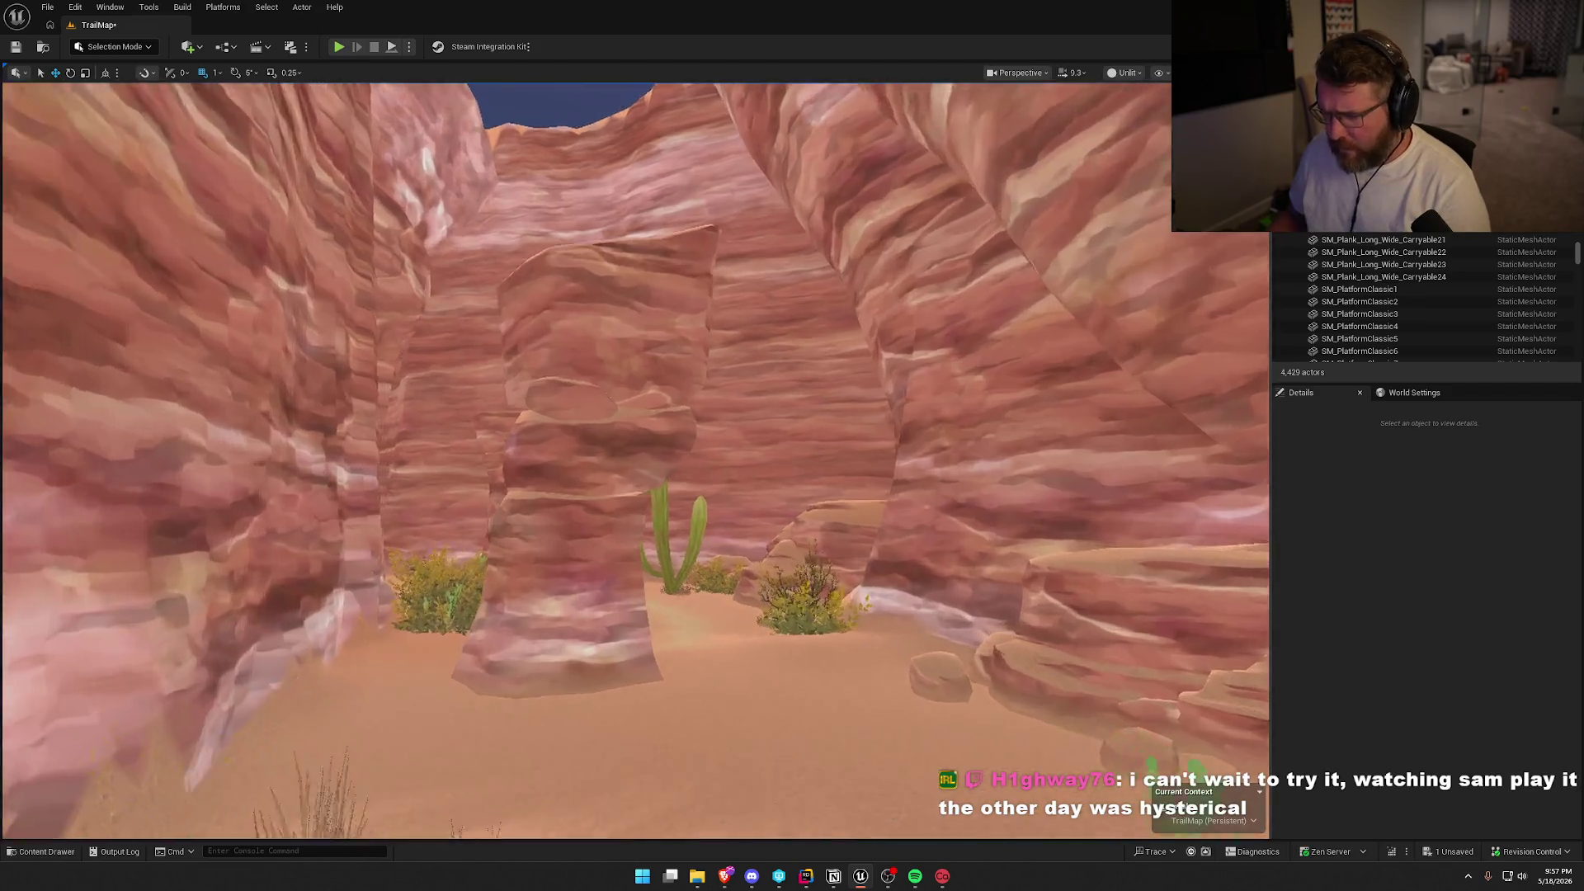
Fly through the desert canyon and turn toward the cliffs and mesas.
mouse_move(814, 413)
left_mouse_down()
mouse_move(813, 388)
mouse_move(792, 396)
mouse_move(834, 385)
mouse_move(817, 388)
mouse_move(833, 384)
mouse_move(829, 413)
mouse_move(816, 384)
mouse_move(834, 386)
mouse_move(807, 388)
left_mouse_up()
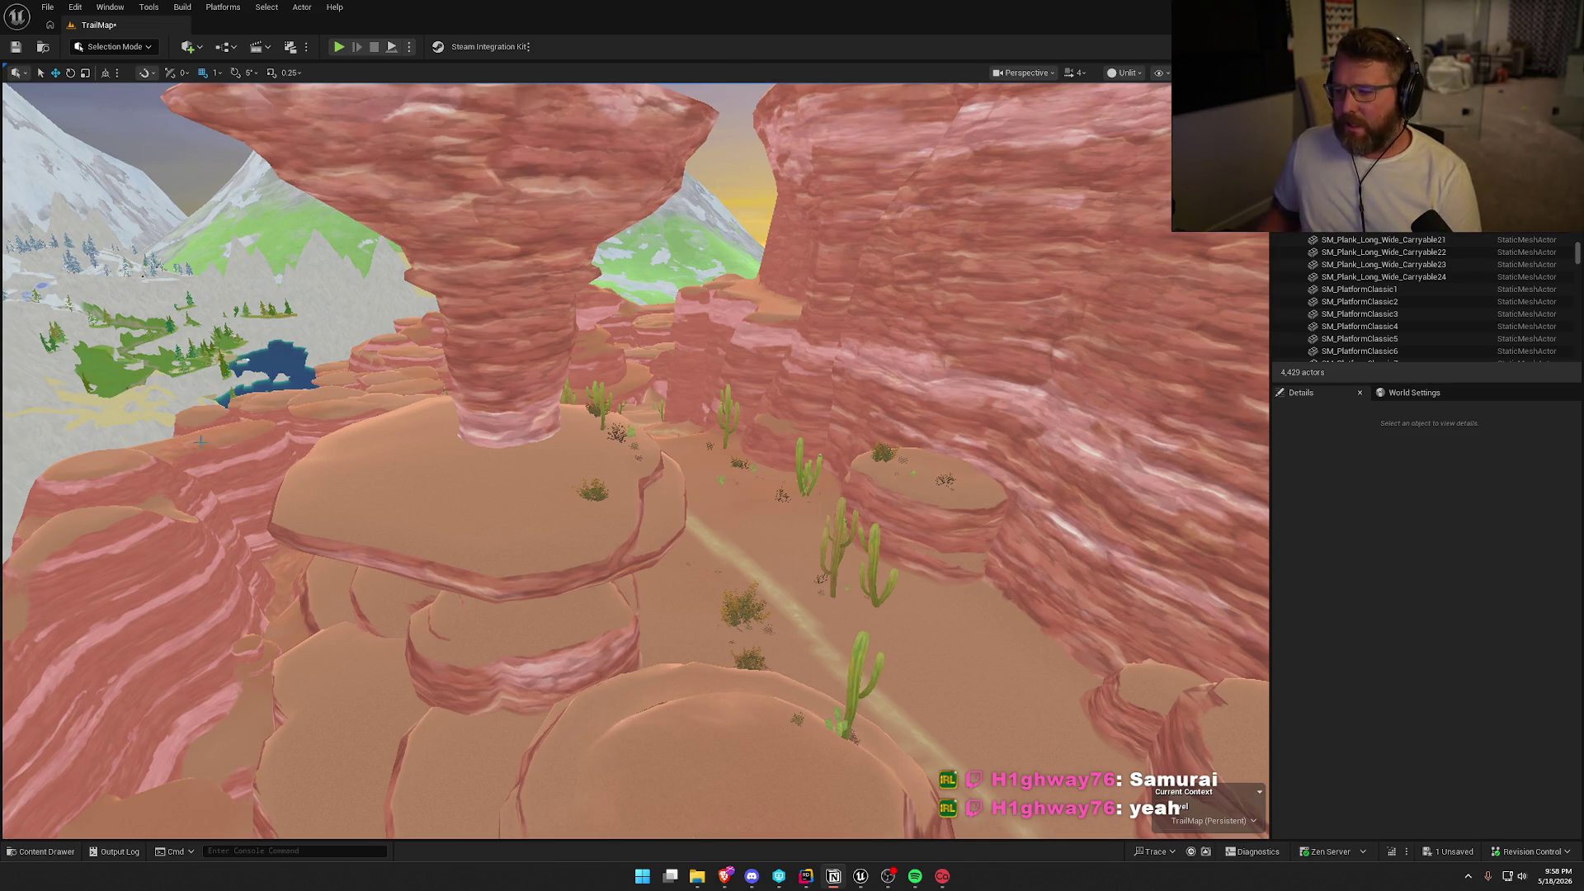
mouse_move(567, 466)
left_mouse_down()
mouse_move(603, 455)
mouse_move(520, 474)
mouse_move(631, 482)
left_mouse_up()
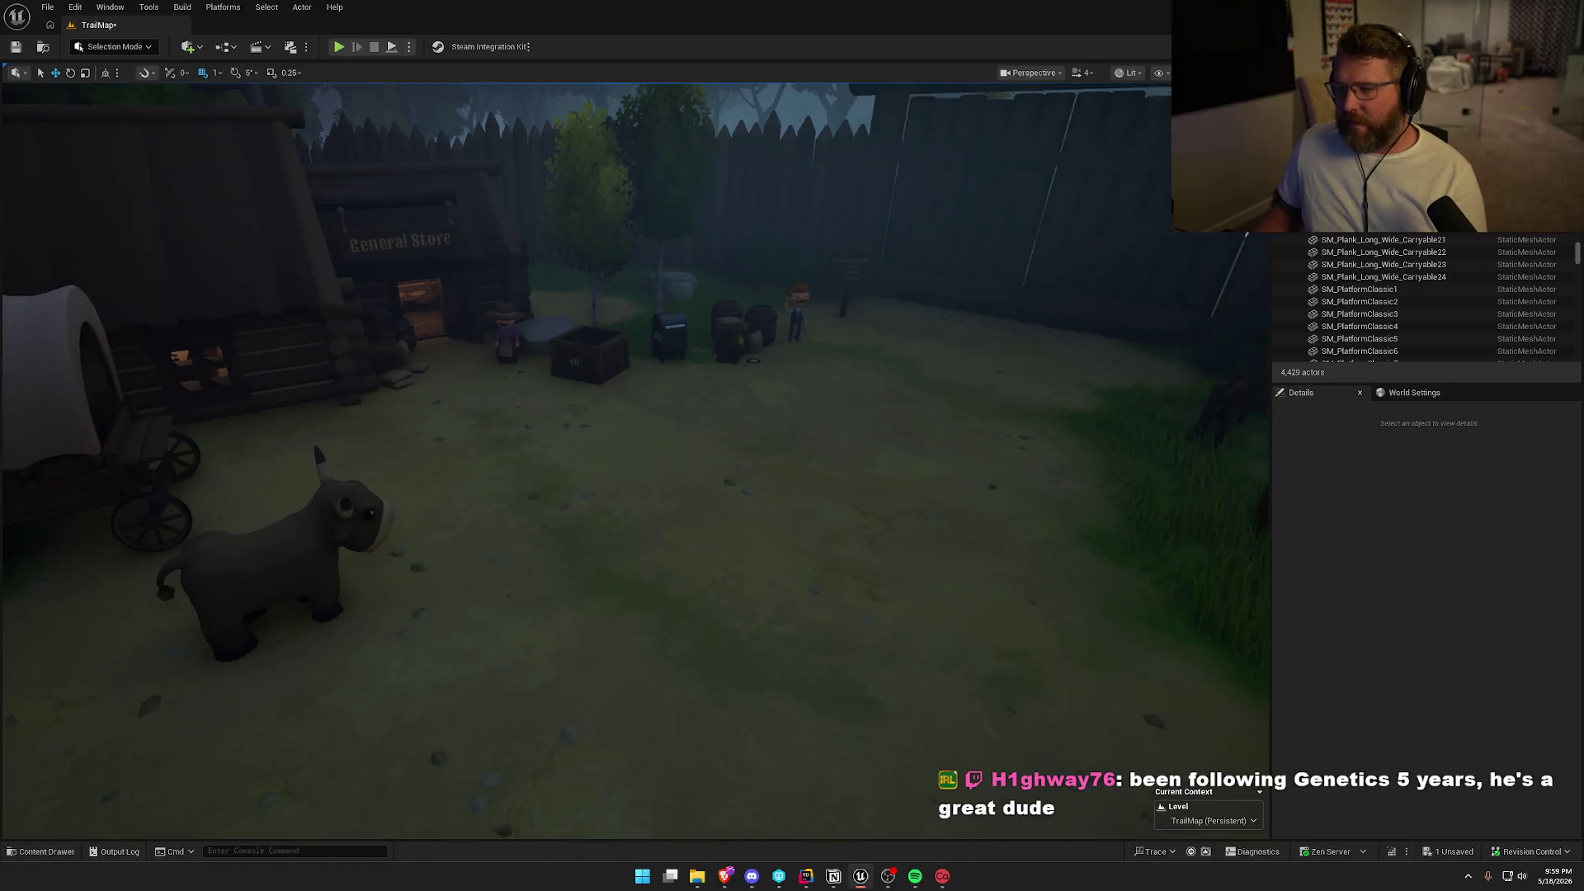
Fly toward the gate, briefly check the browser, then bring up Save Content with Ctrl+S.
key("w")
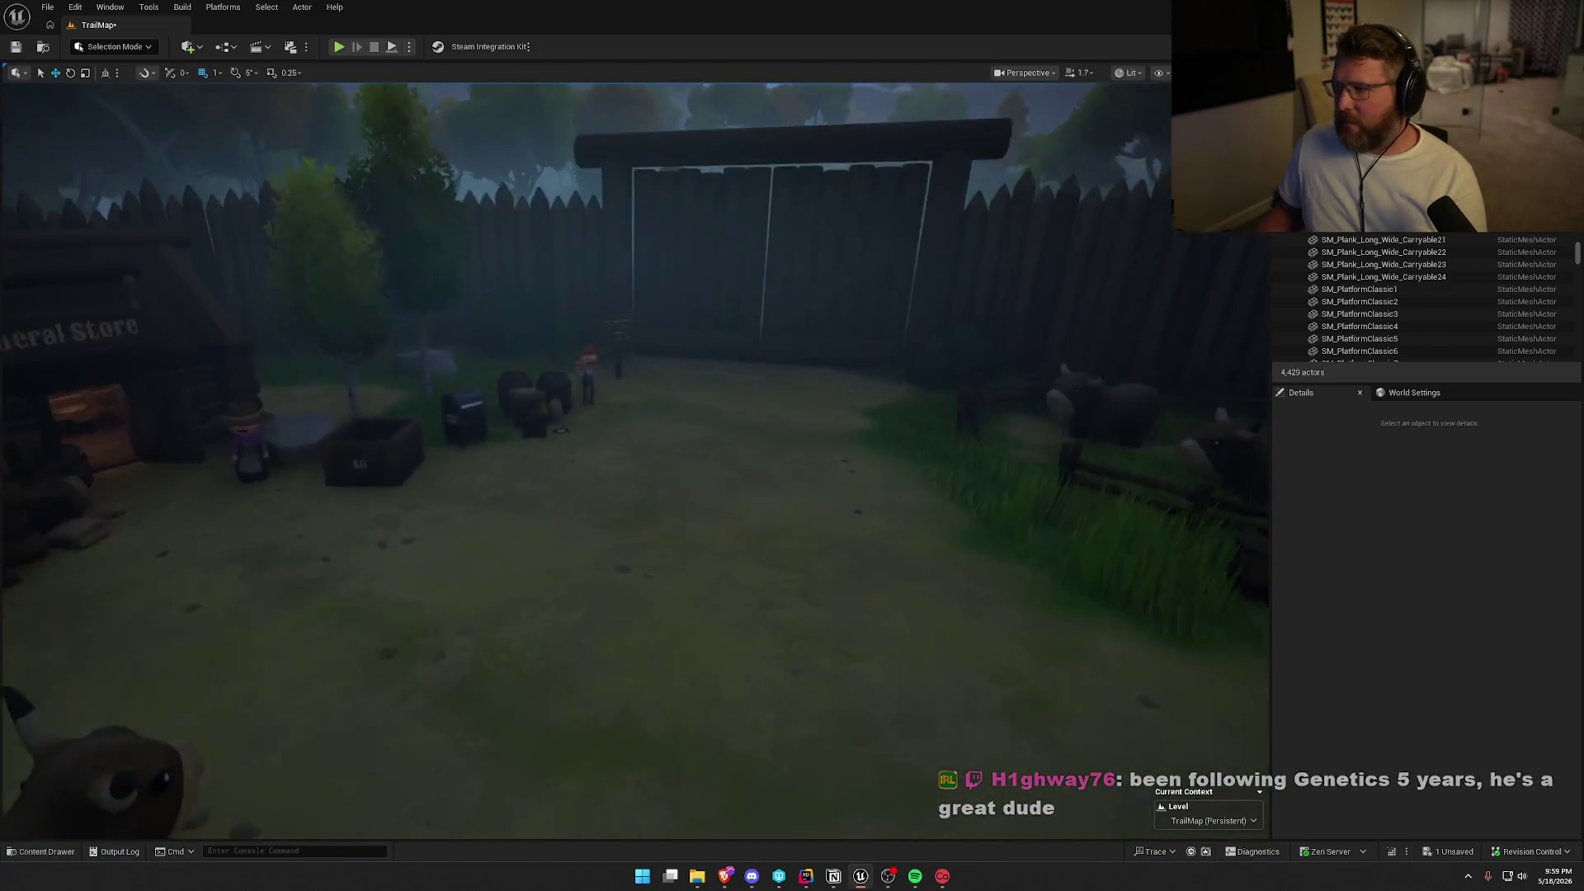
scroll(636, 462, "down", 2)
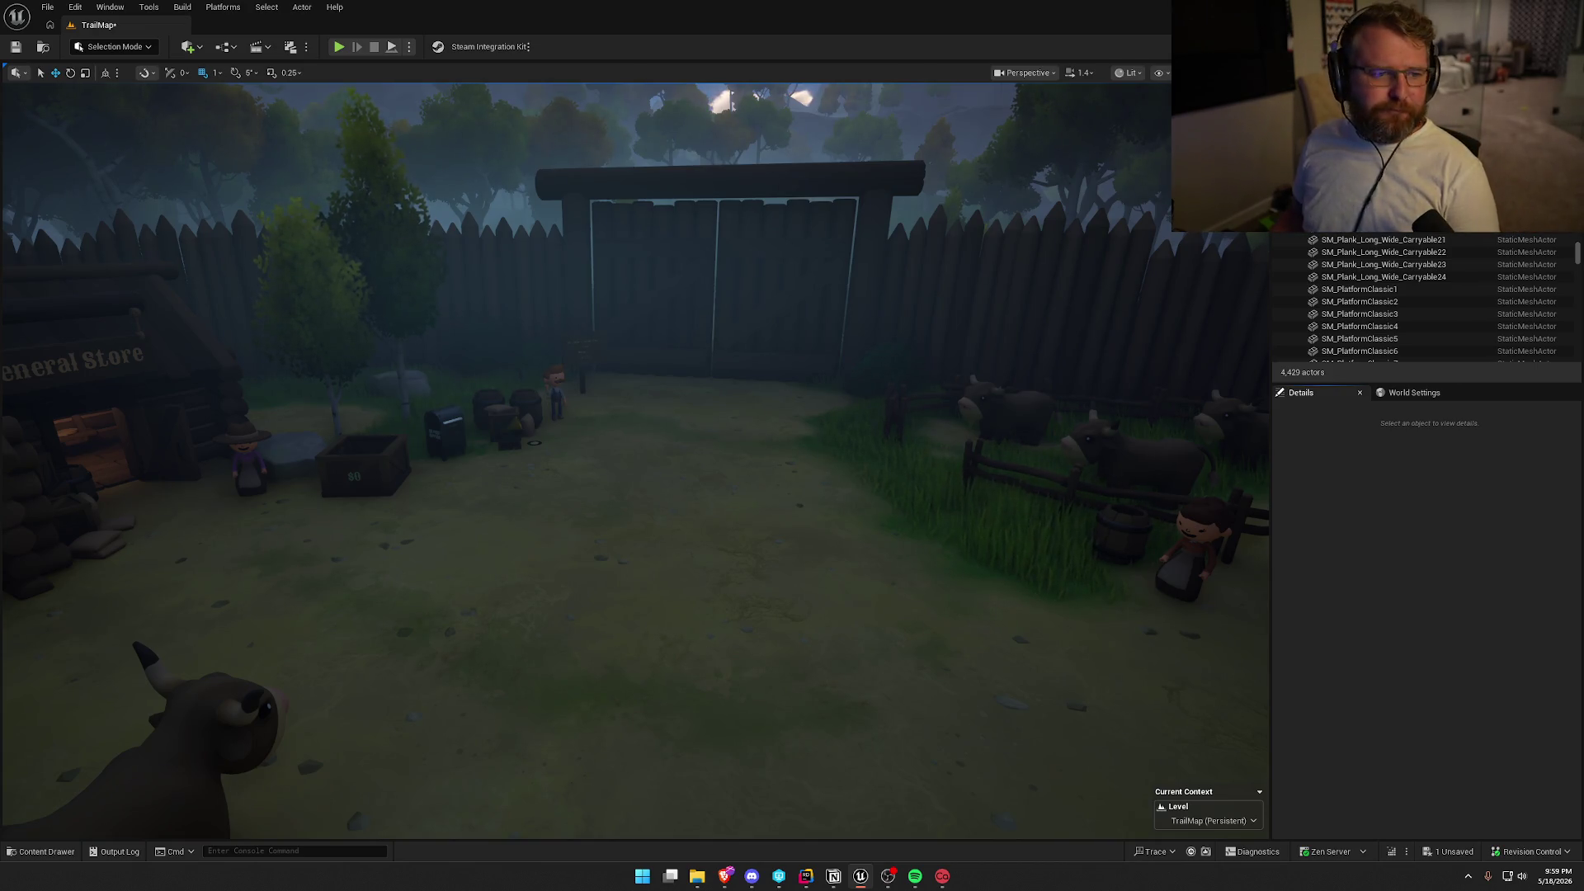
key("alt+Tab")
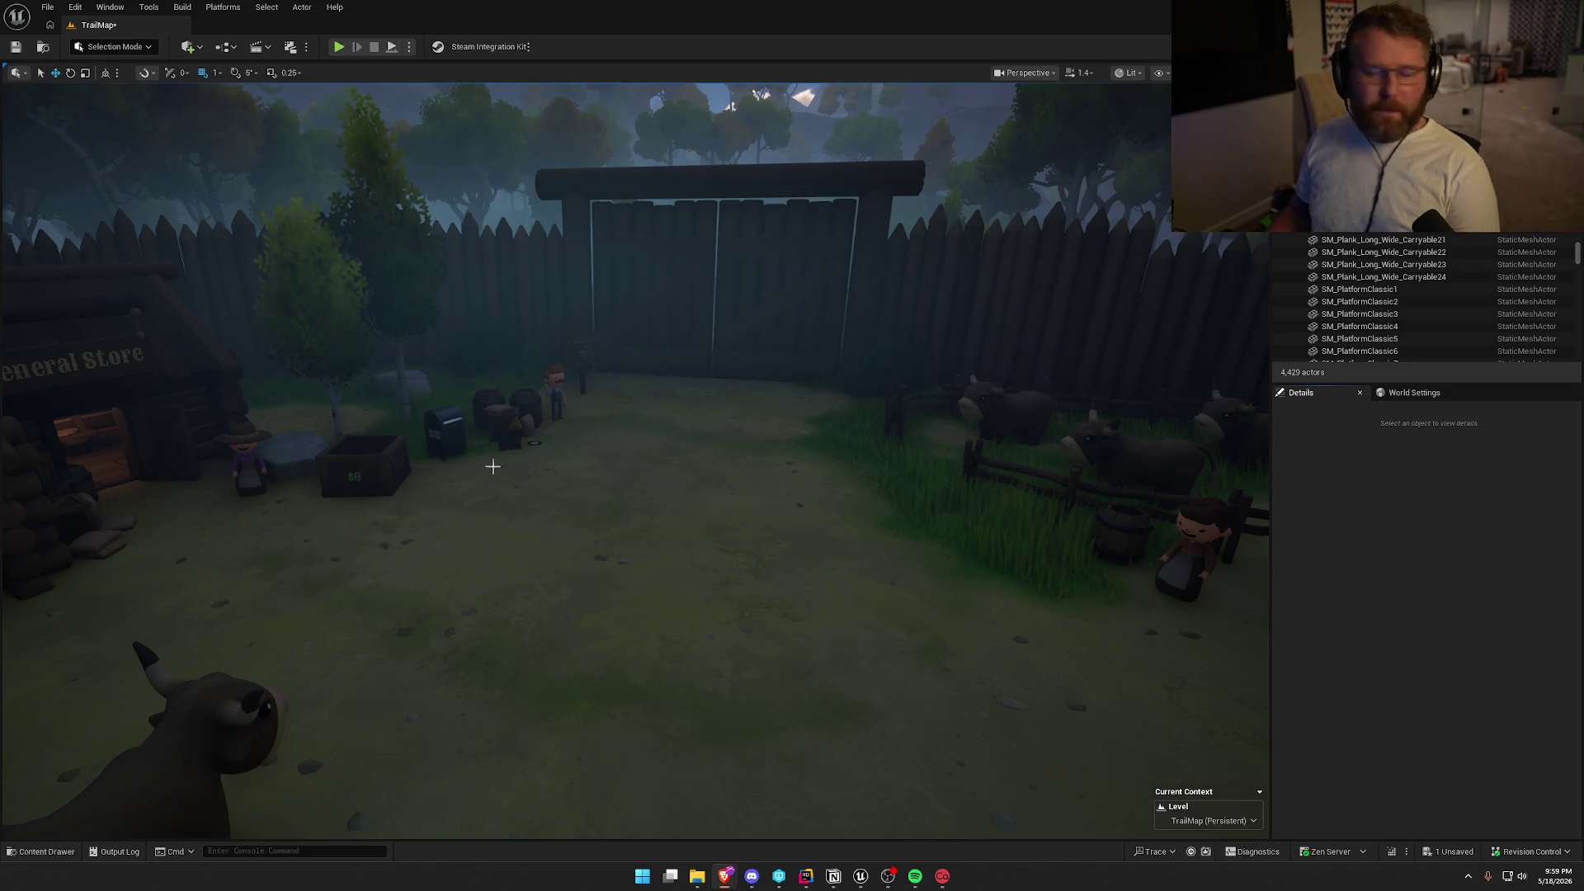
key("alt+Tab")
mouse_move(839, 479)
left_mouse_down()
mouse_move(850, 495)
mouse_move(825, 482)
left_mouse_up()
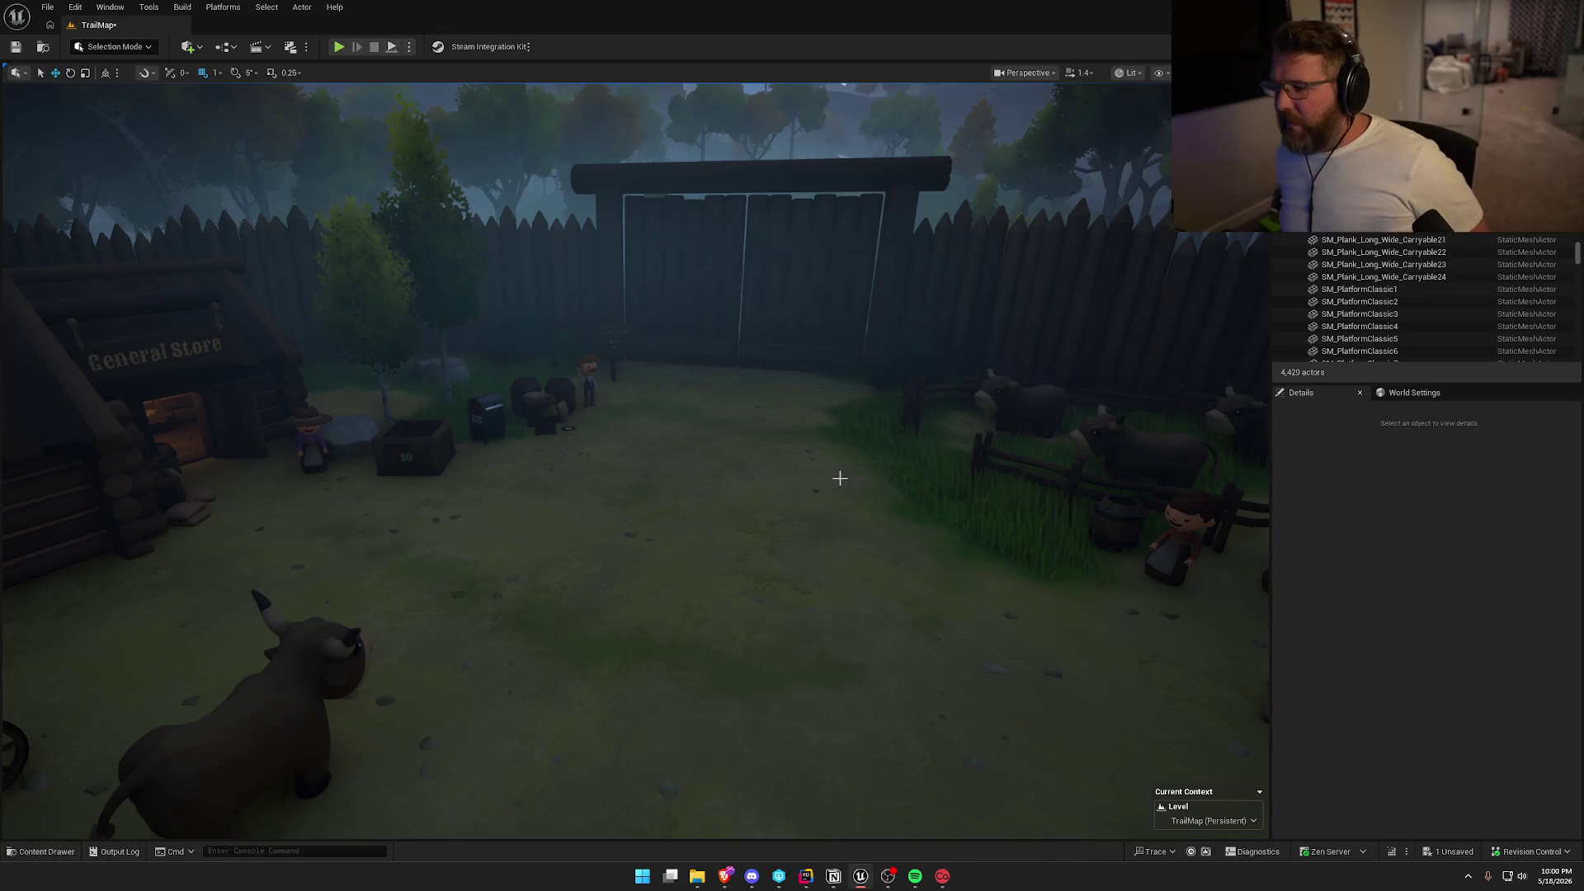
key("ctrl+s")
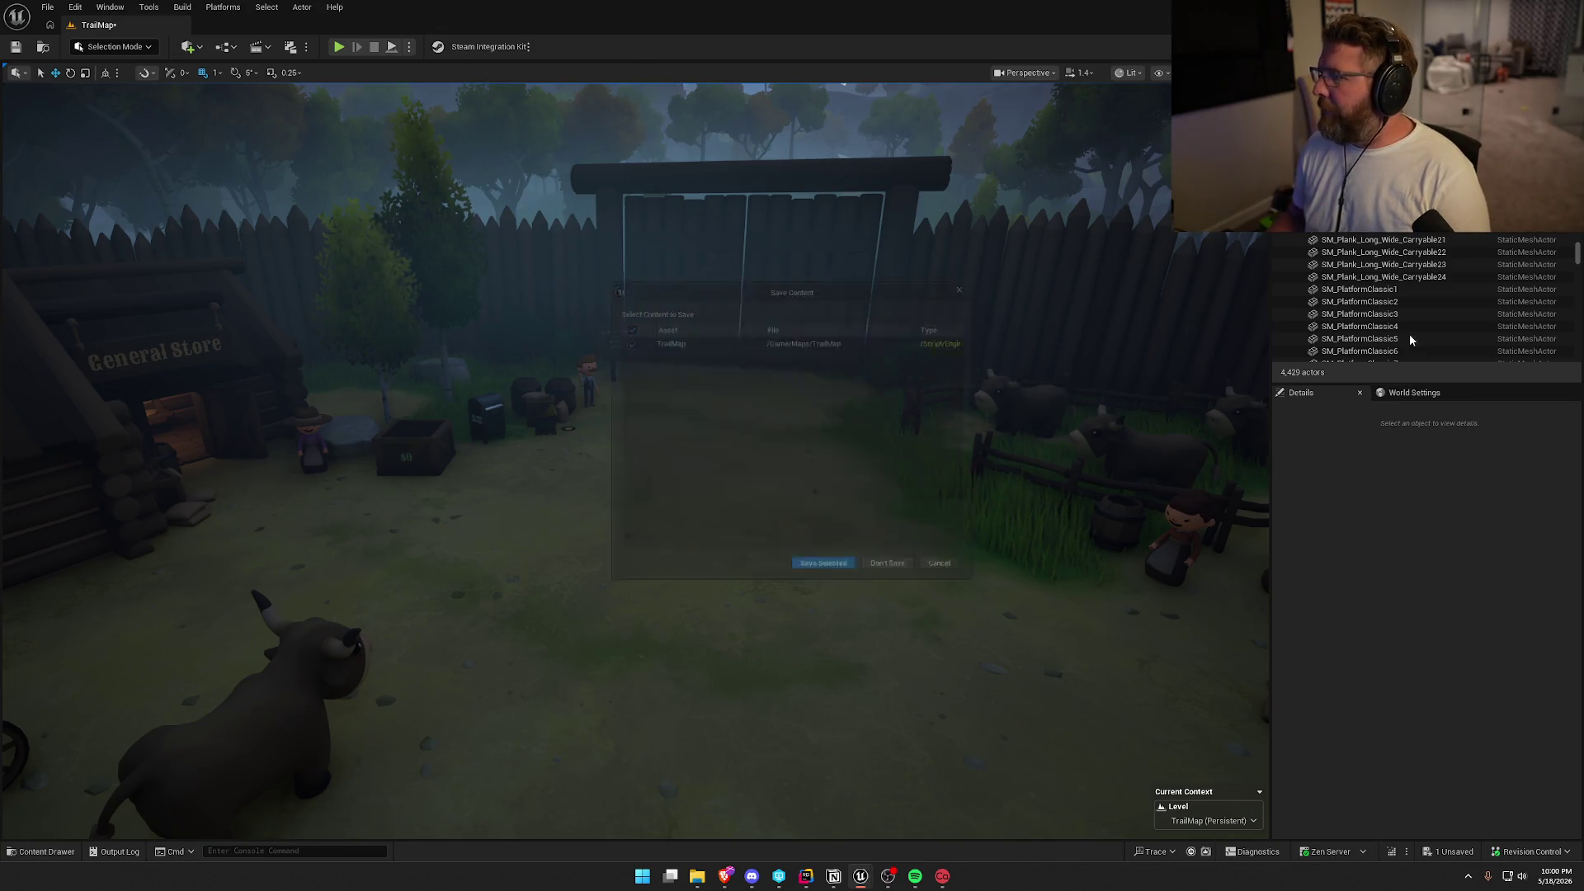
Save the TrailMap level with Save Selected and switch to Rider showing PlayerCharacterMain.cpp.
left_click(818, 577)
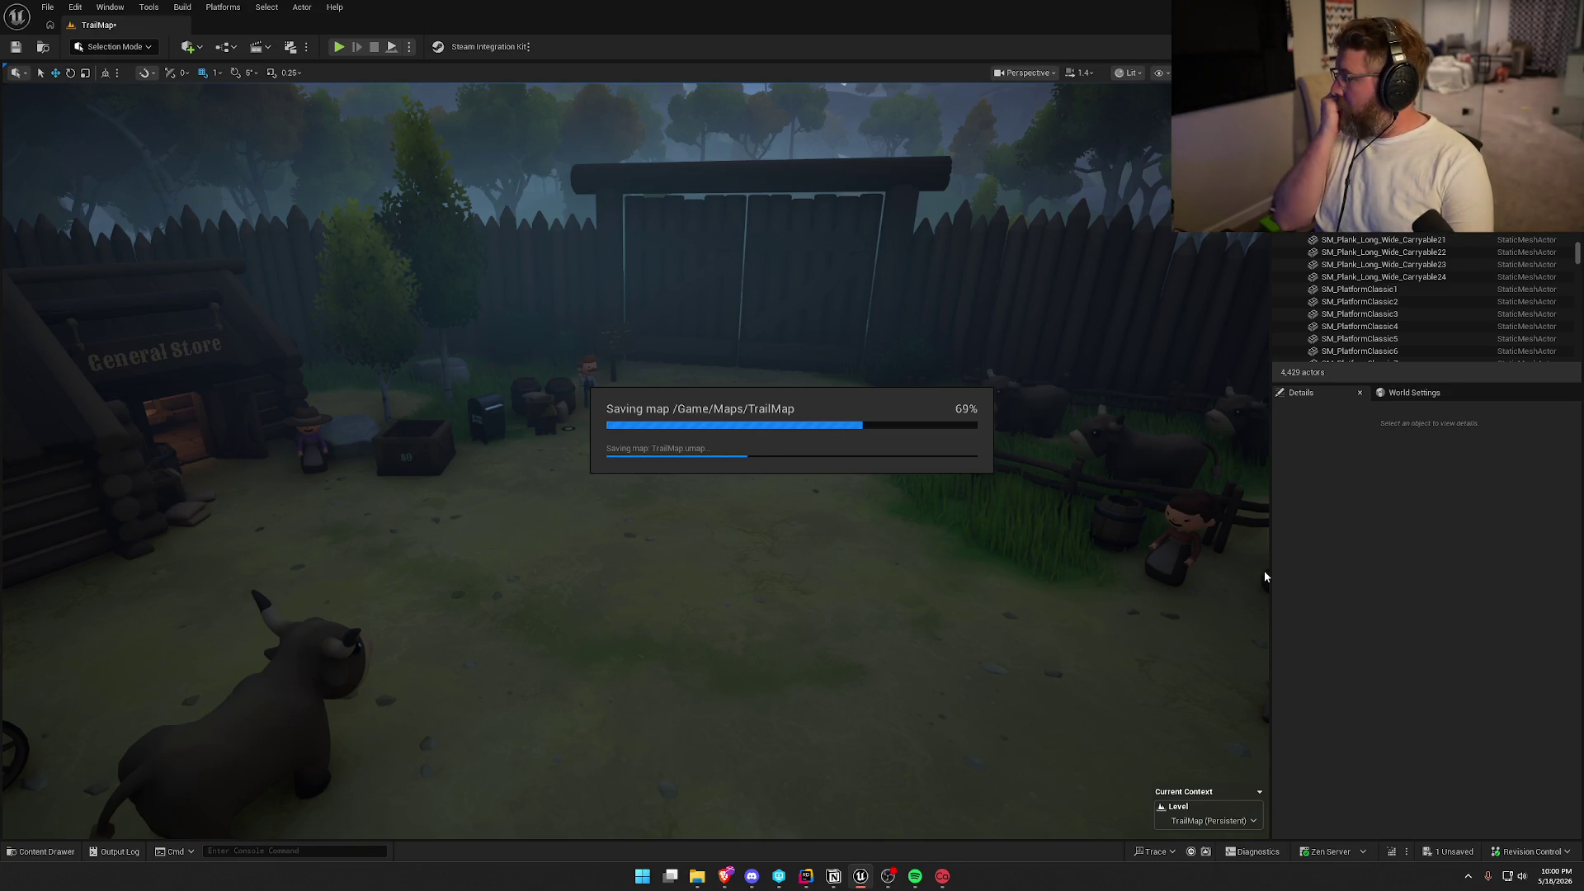
key("alt+Tab")
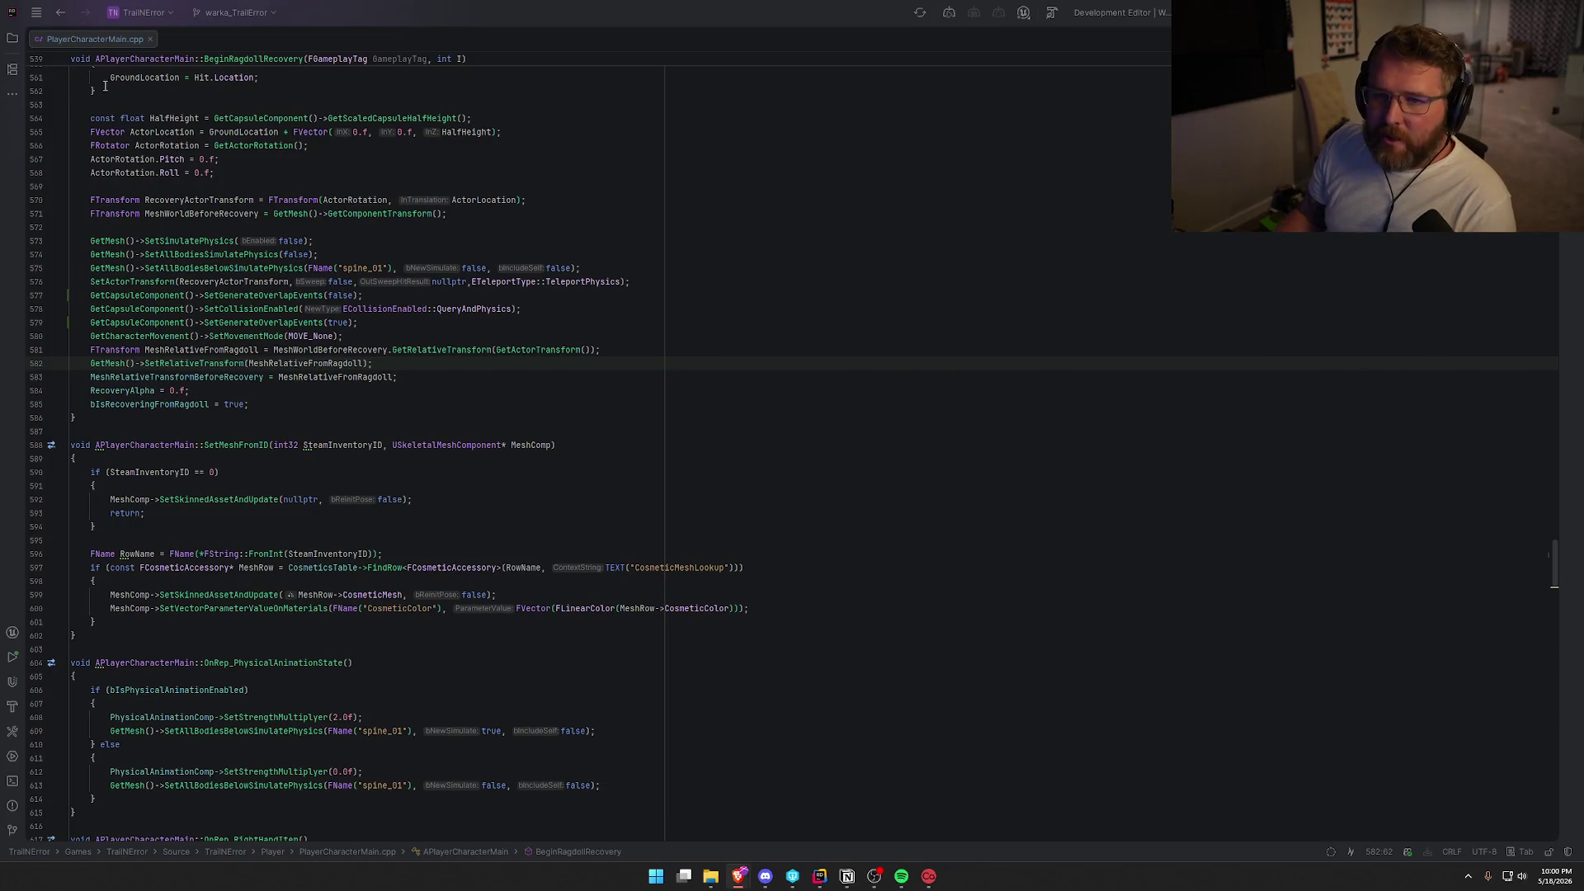
Close PlayerCharacterMain.cpp in Rider, then bring forward Brave showing the lake photo.
middle_click(107, 36)
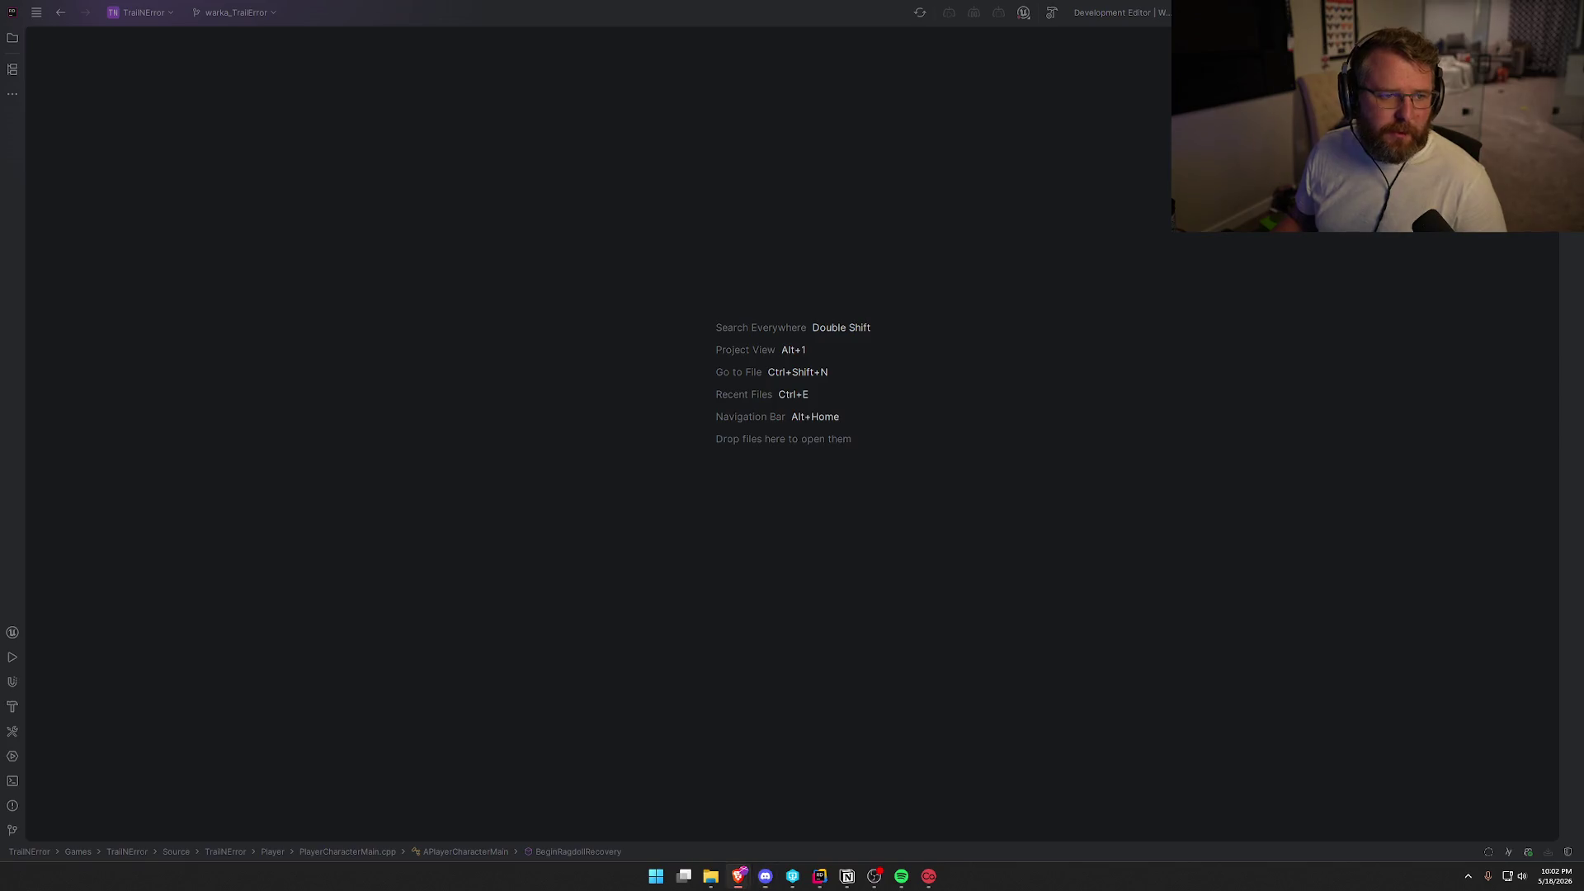
left_click(739, 876)
Maximize Brave and view 20260517_124832.jpg at full size, then fit it back in the window.
double_click(716, 142)
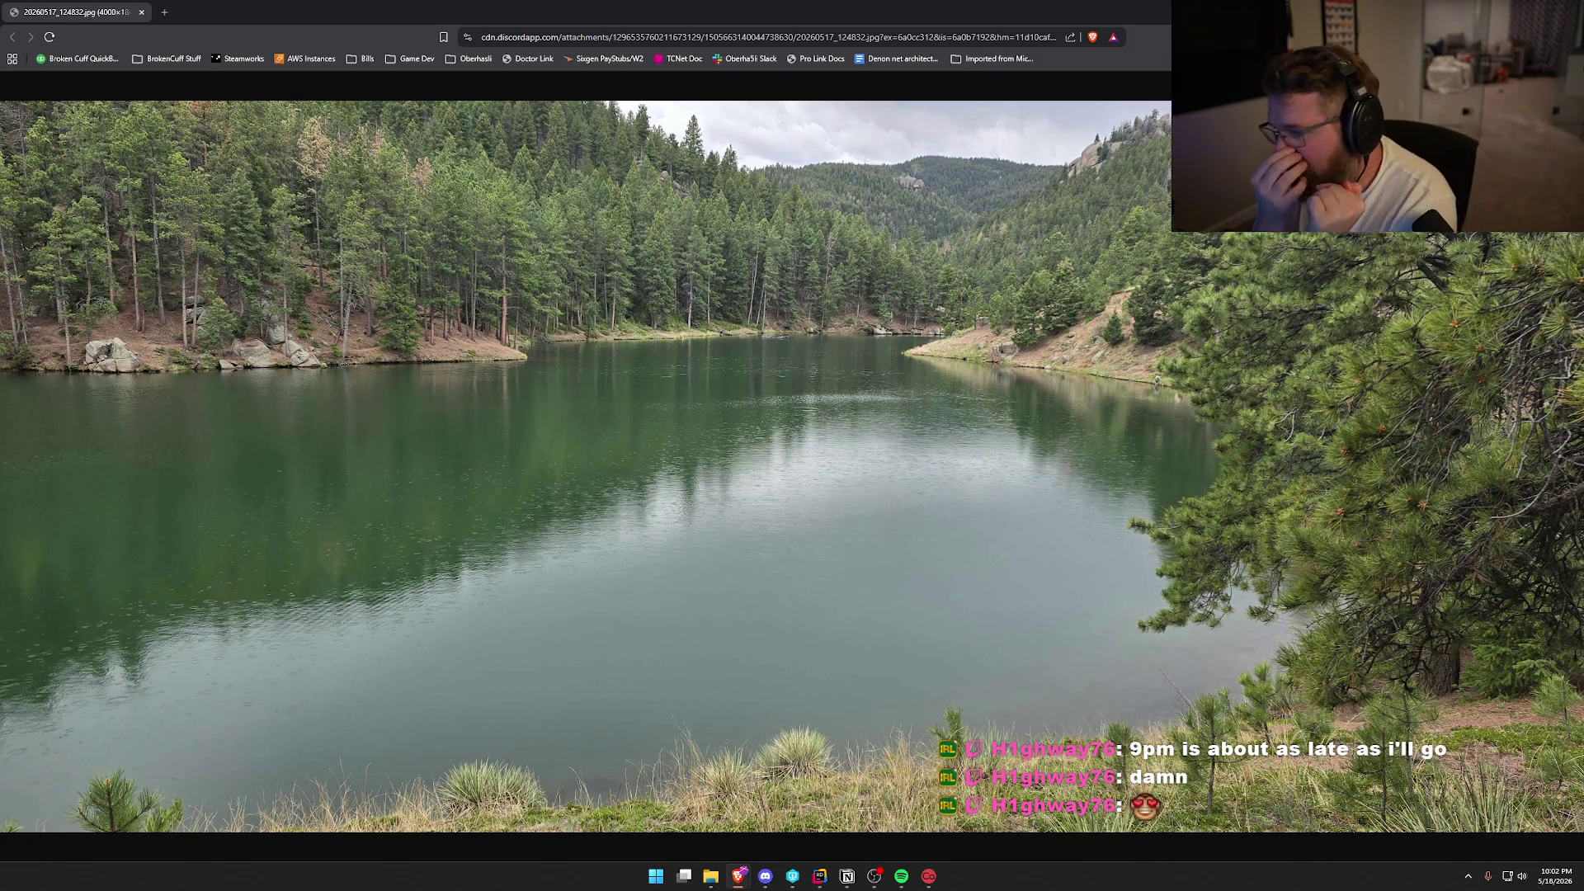
left_click(710, 404)
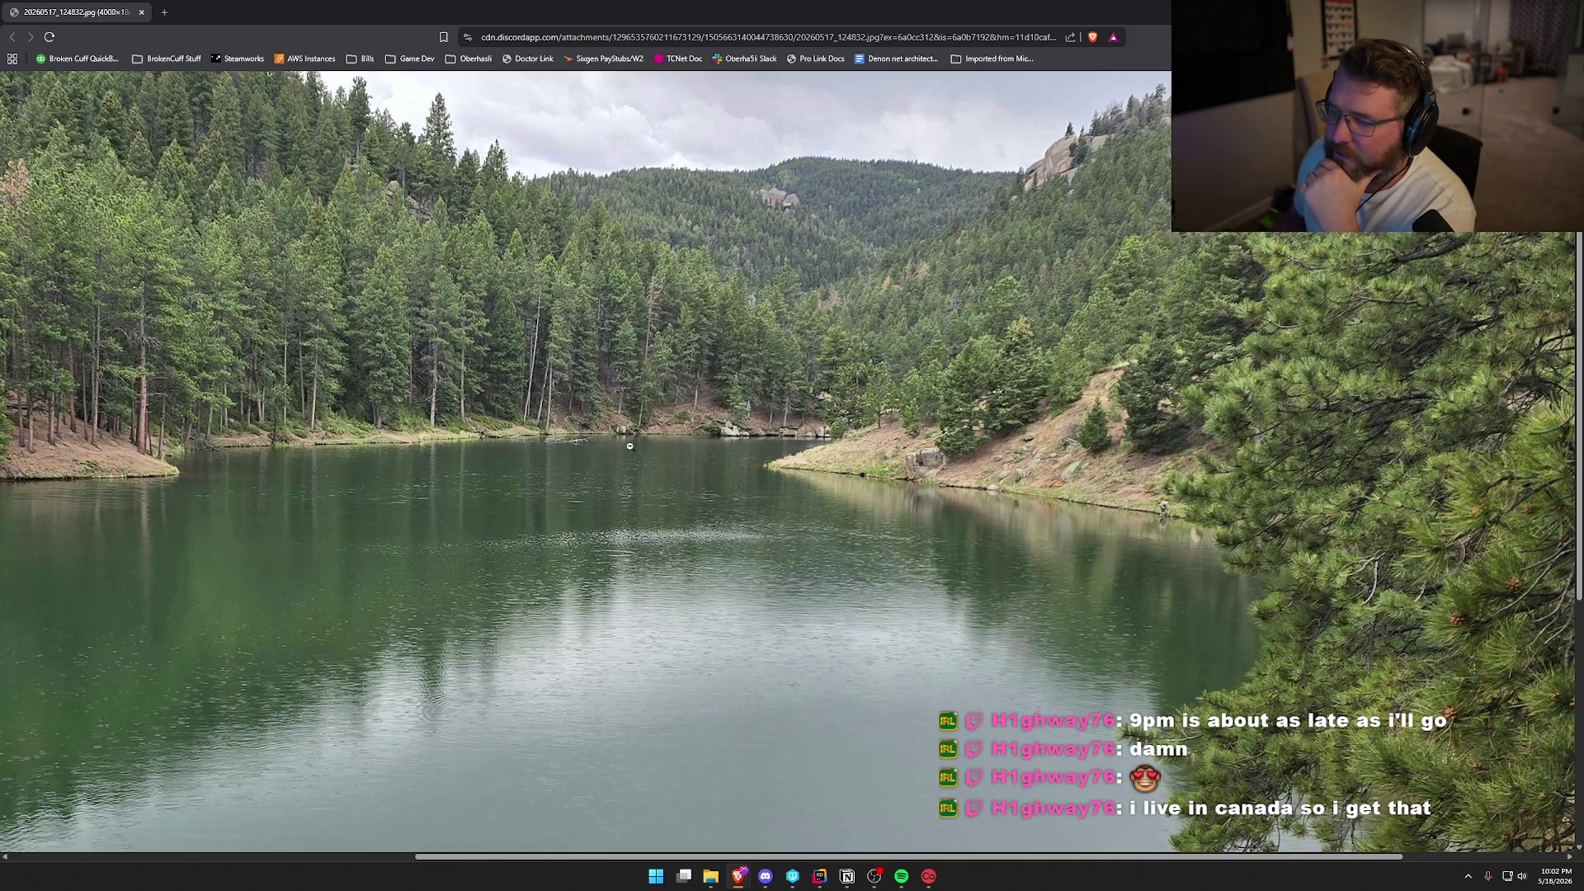
left_click(877, 697)
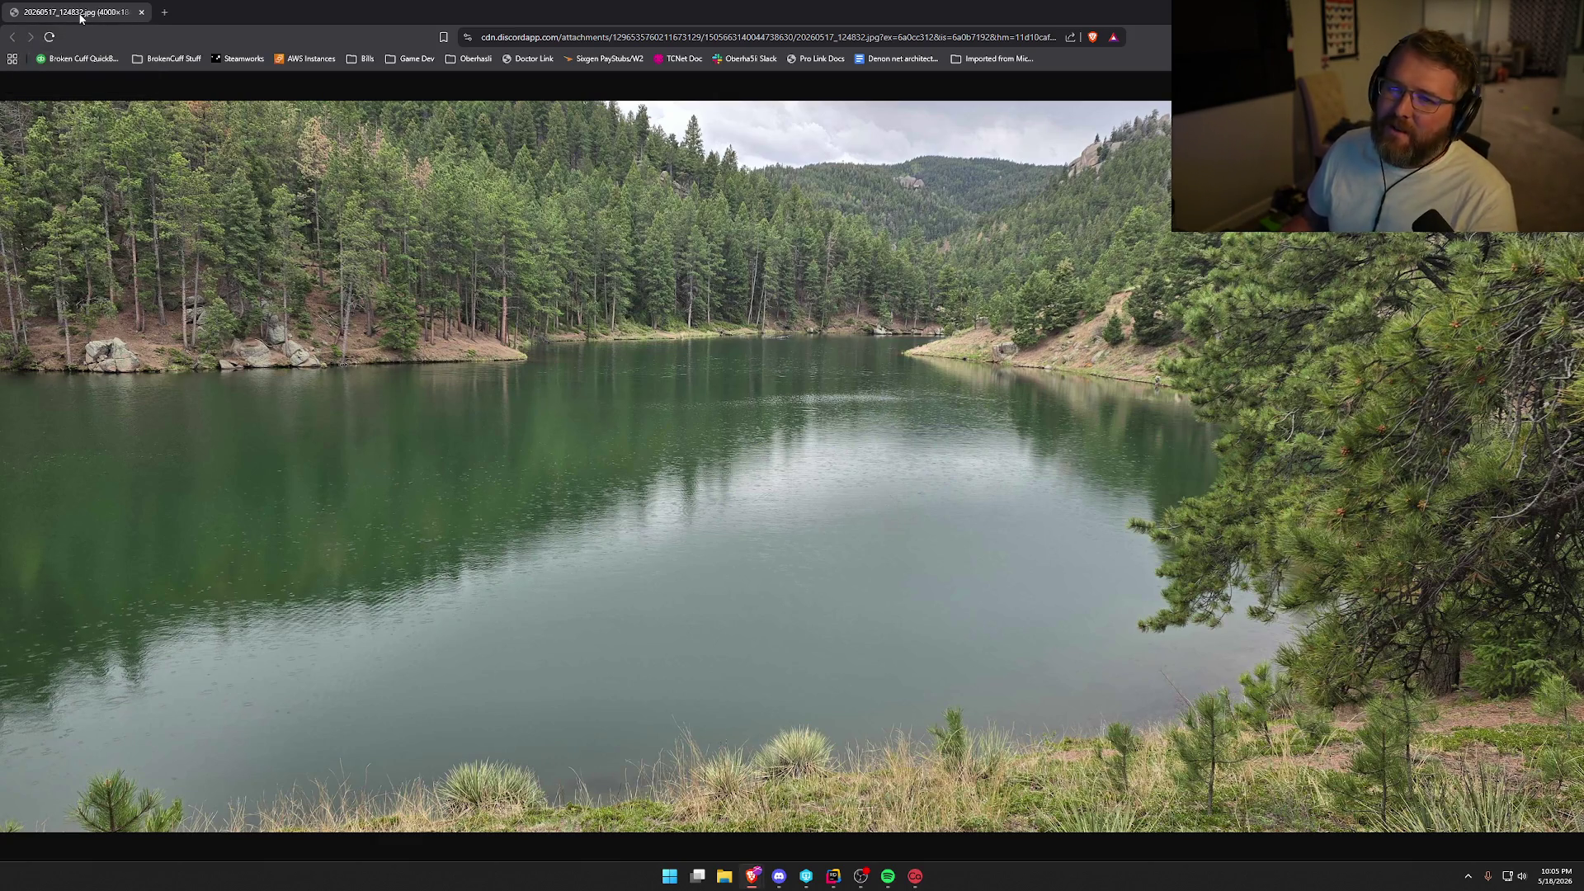
Switch from the fitted lake photo in Brave back to the JetBrains Rider code editor.
key("alt+Tab")
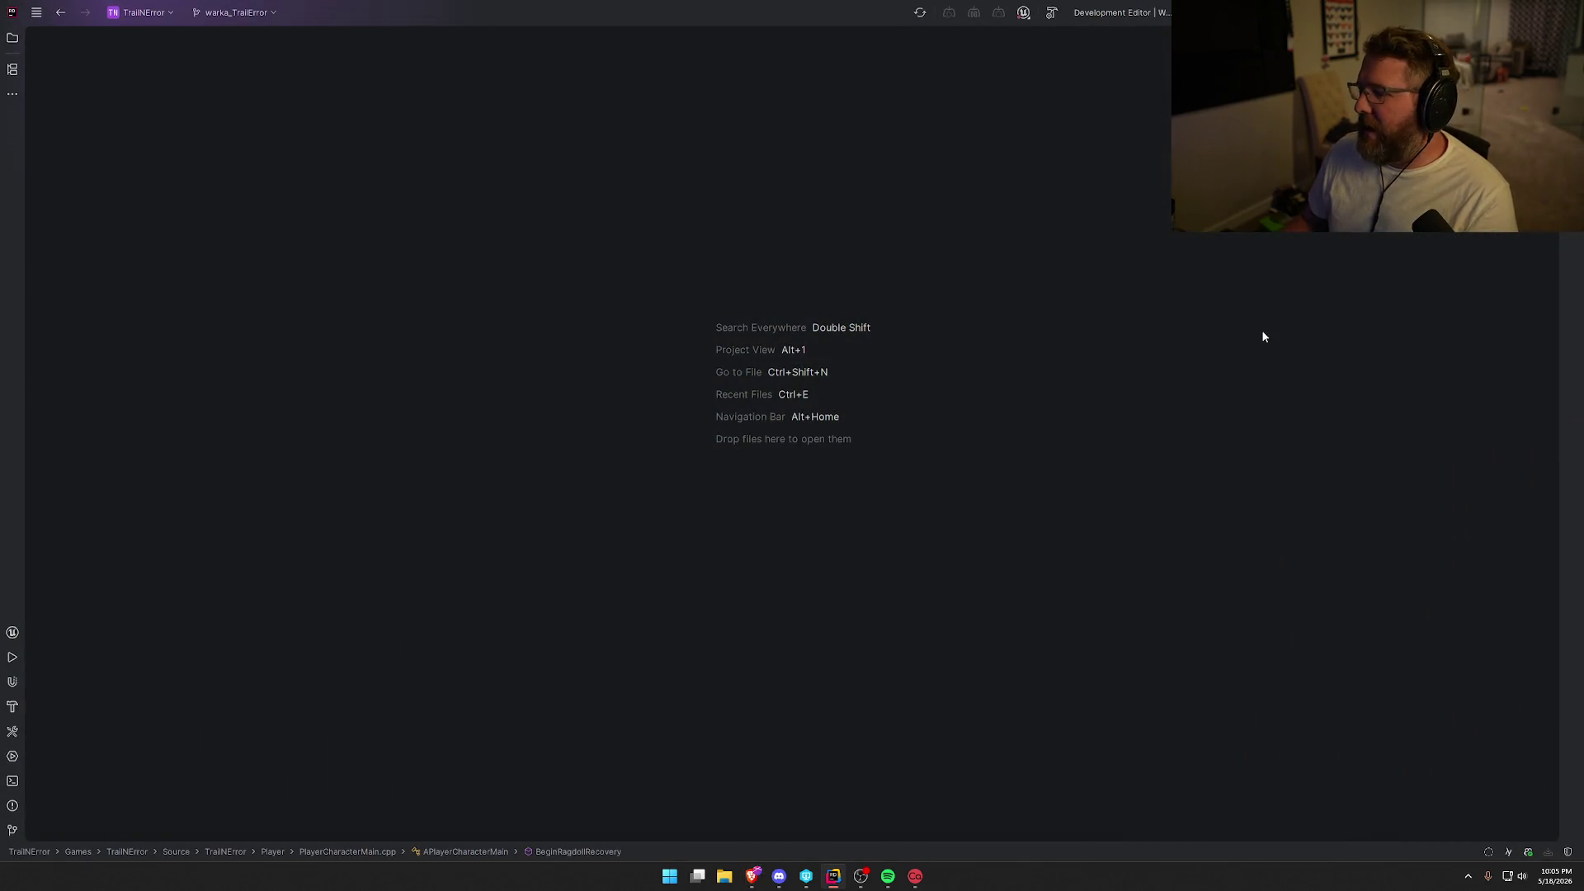